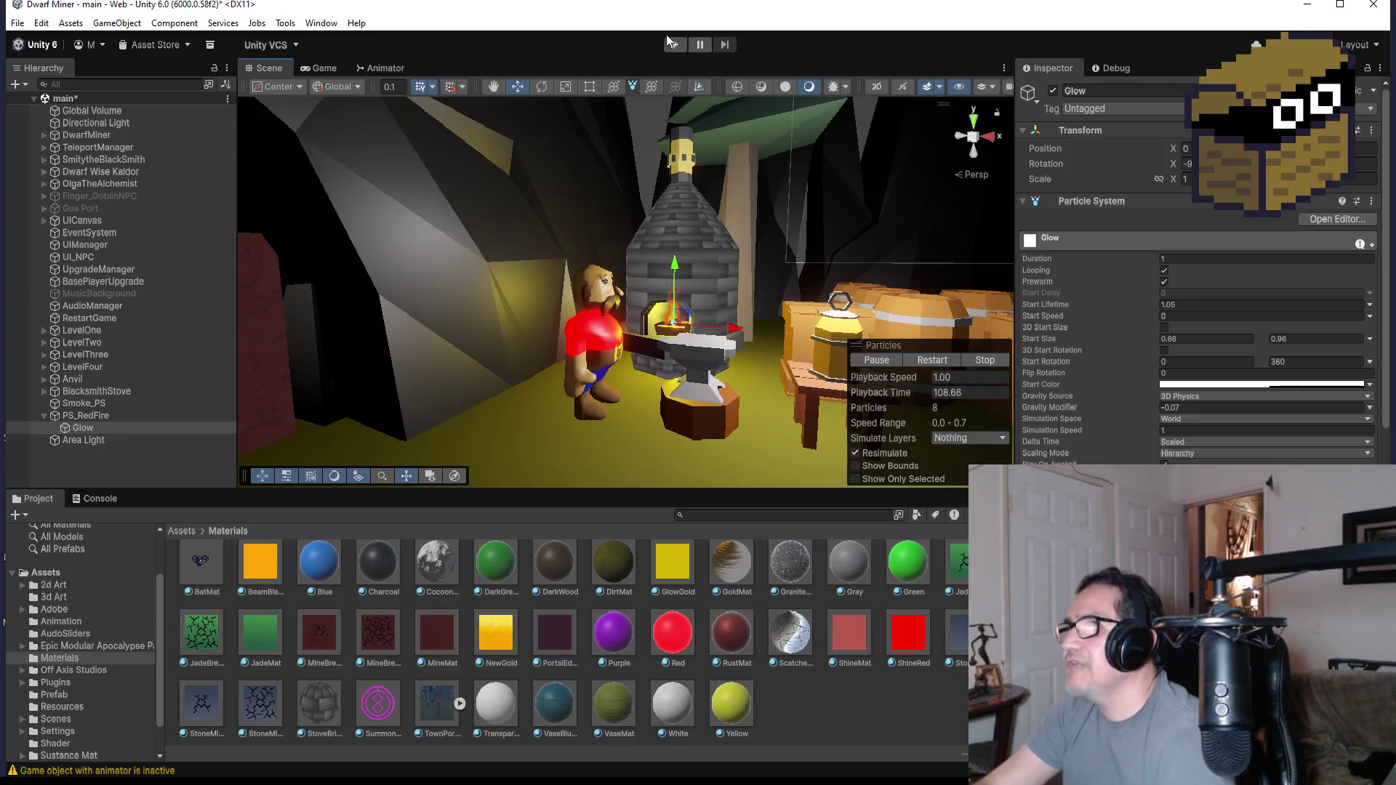
- Start the Dwarf Miner scene running in Play Mode
click(671, 51)
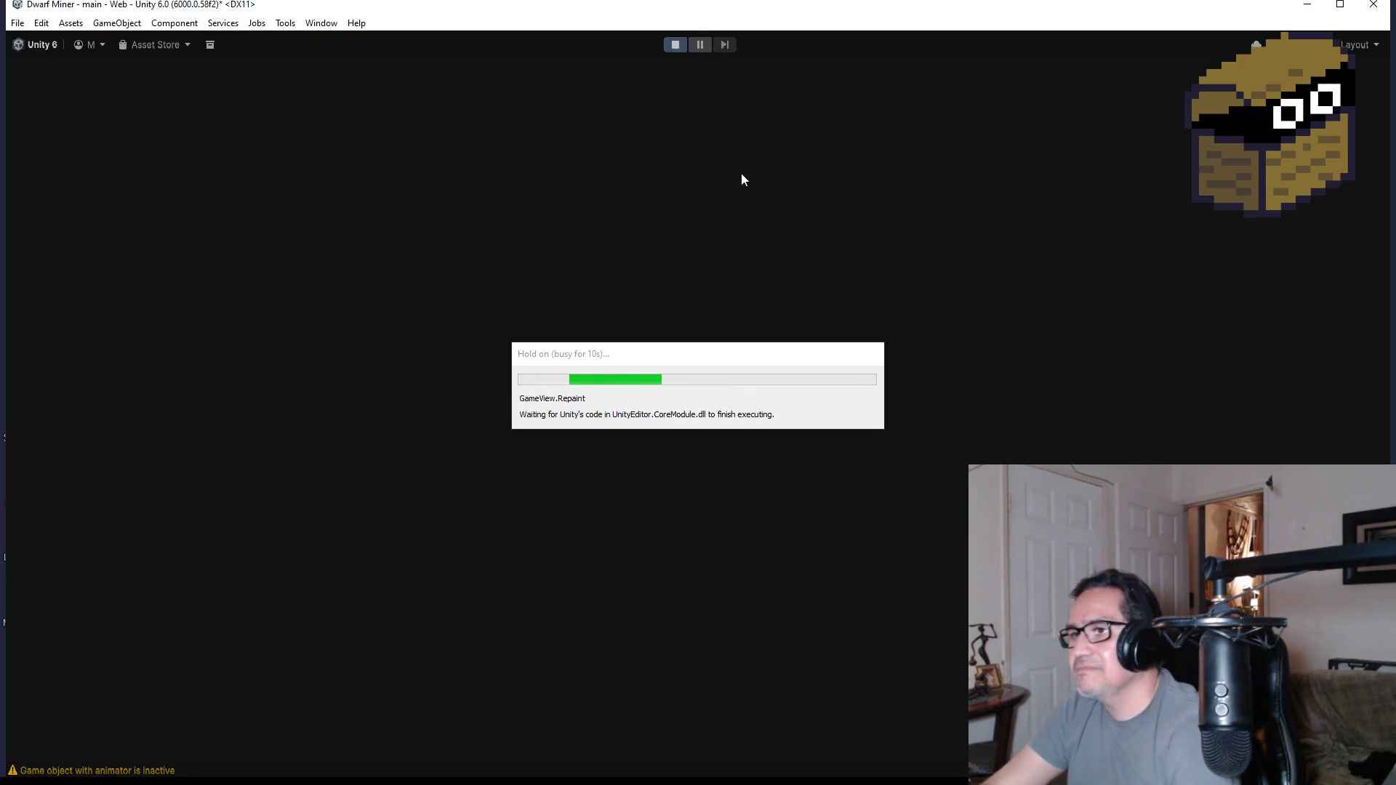
- Dismiss the settings screen, walk WASD around the dwarf and forge, switching from pickaxe to blade
key(Escape)
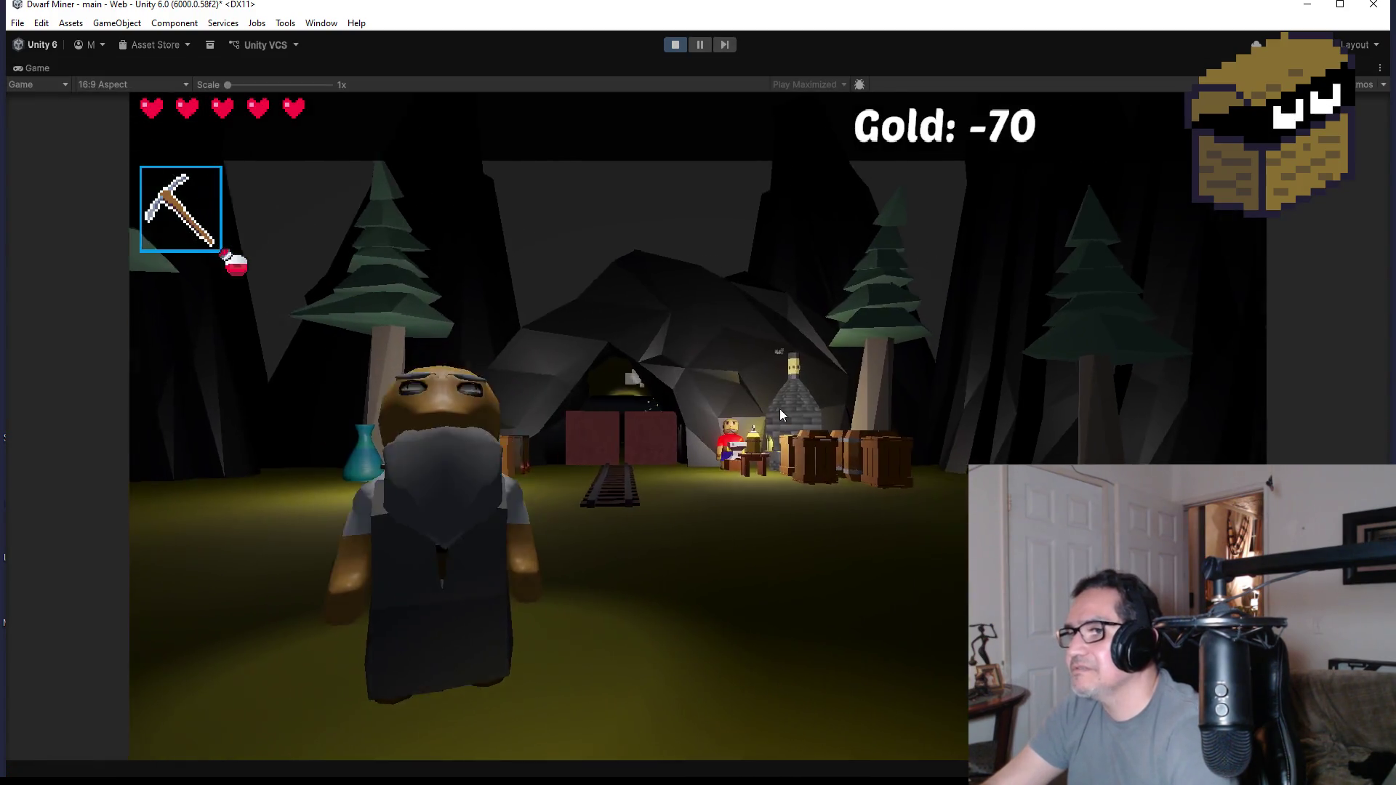
key(w)
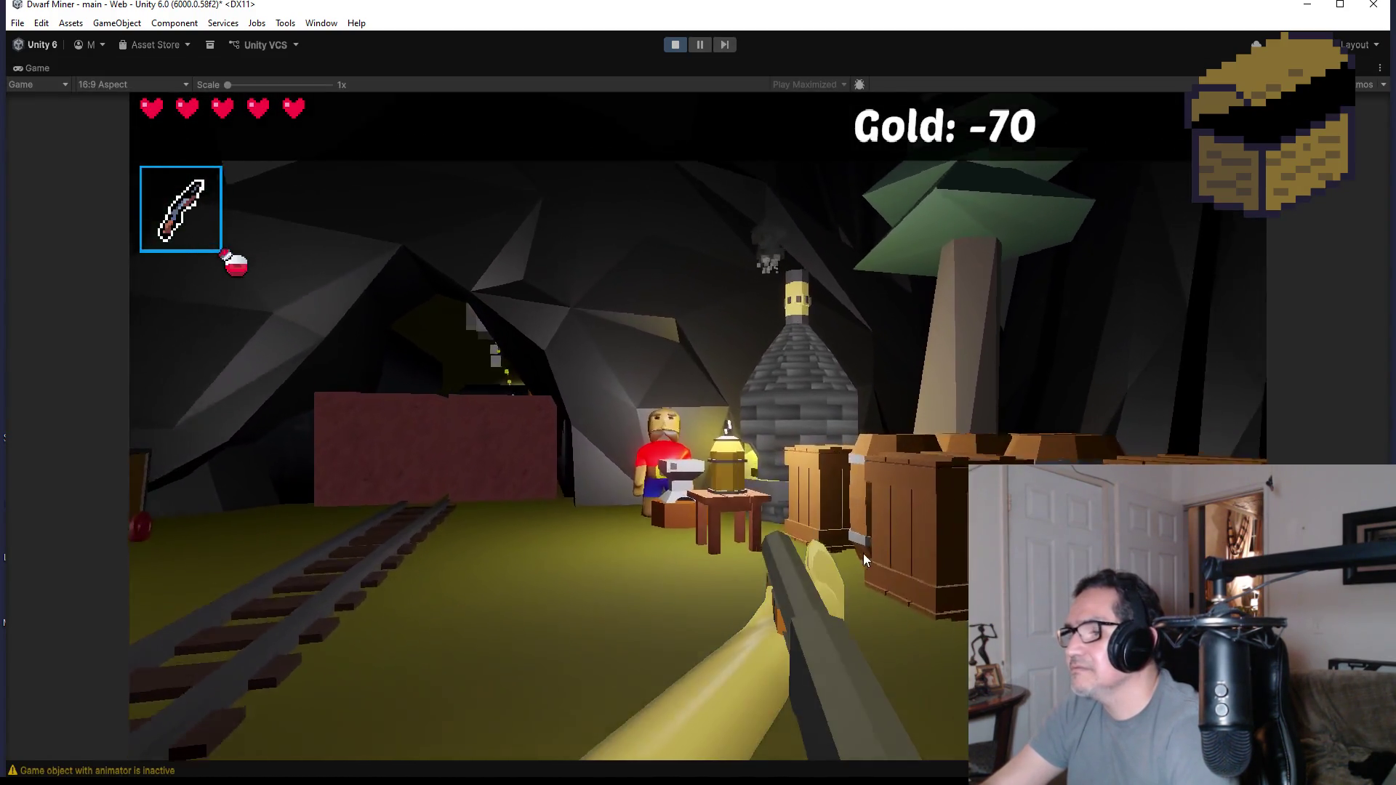
key(d)
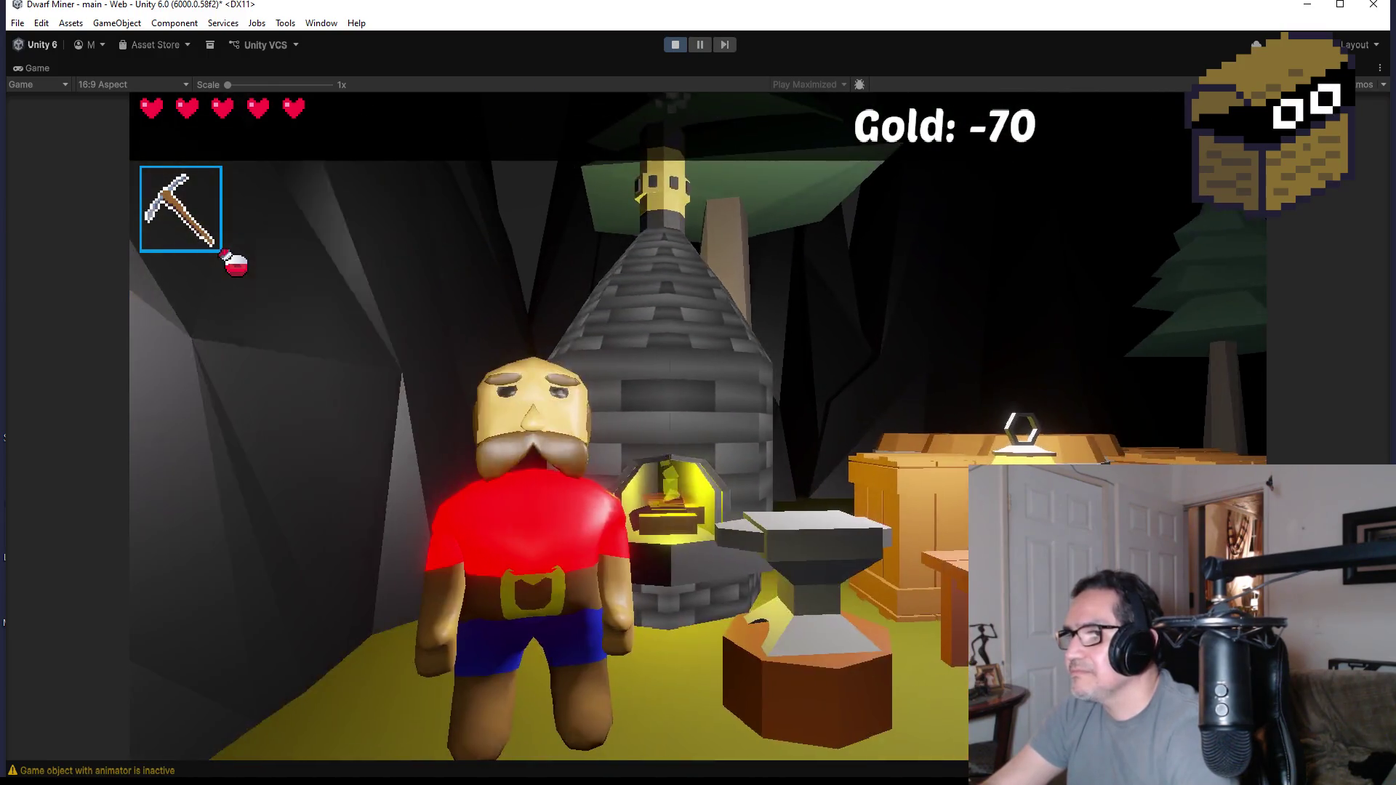
key(w)
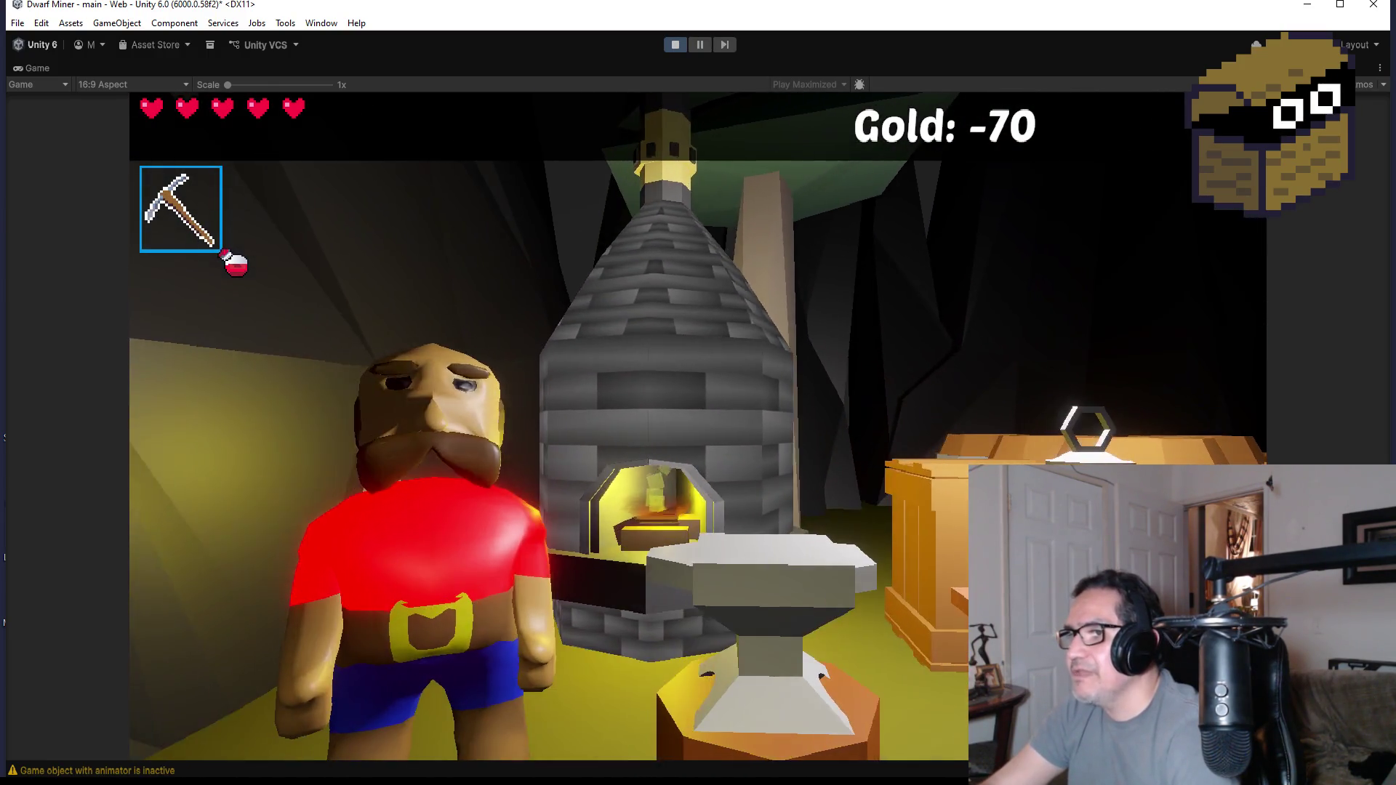
key(s)
key(s)
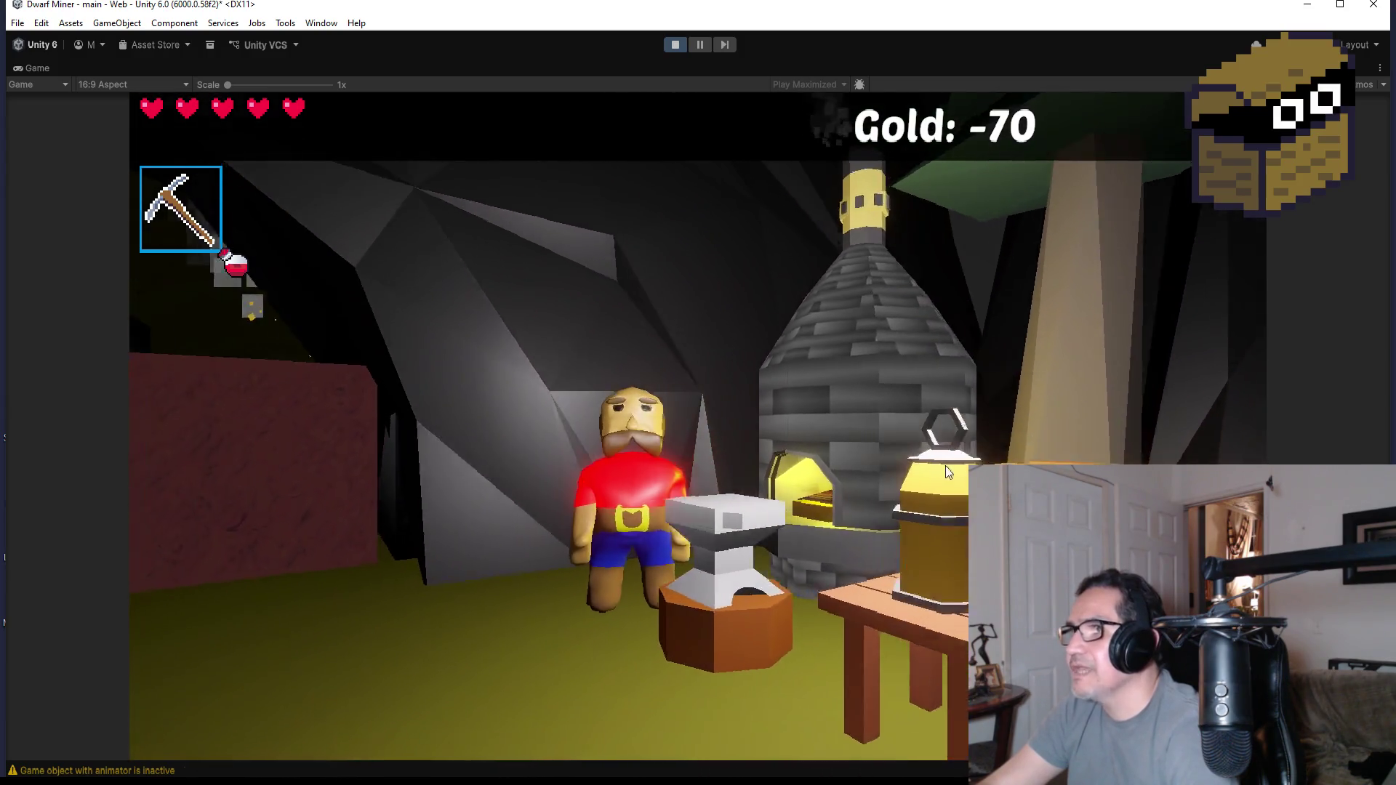
key(2)
key(w)
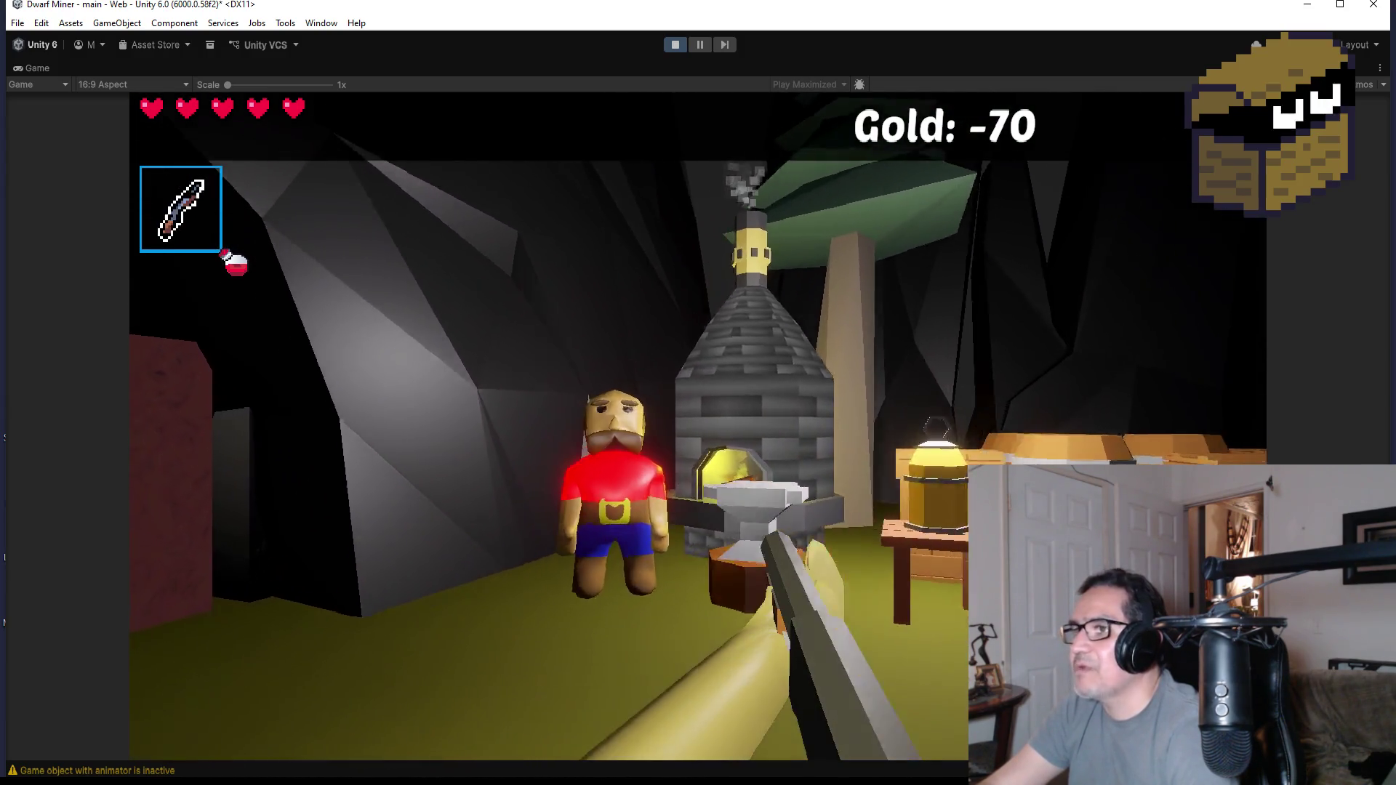
key(s)
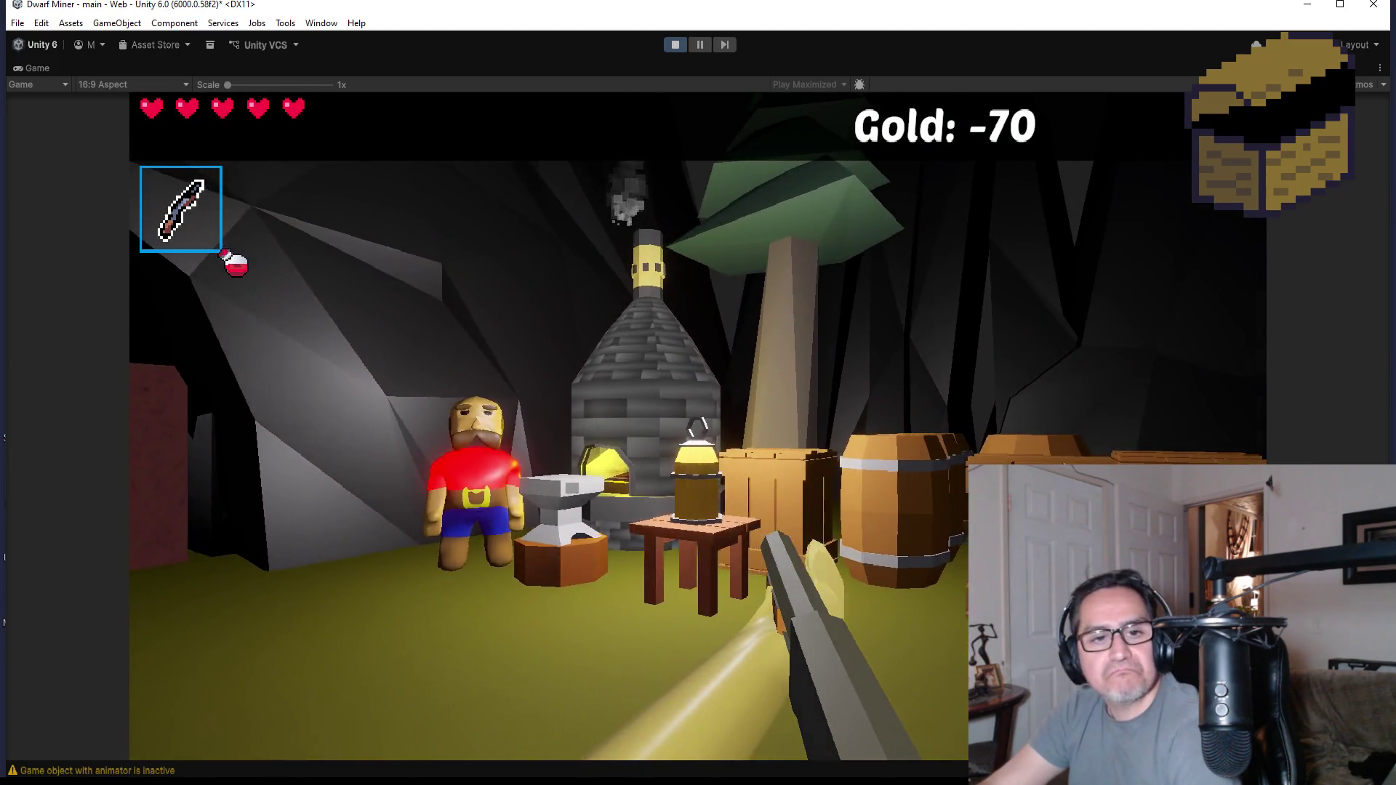
key(w)
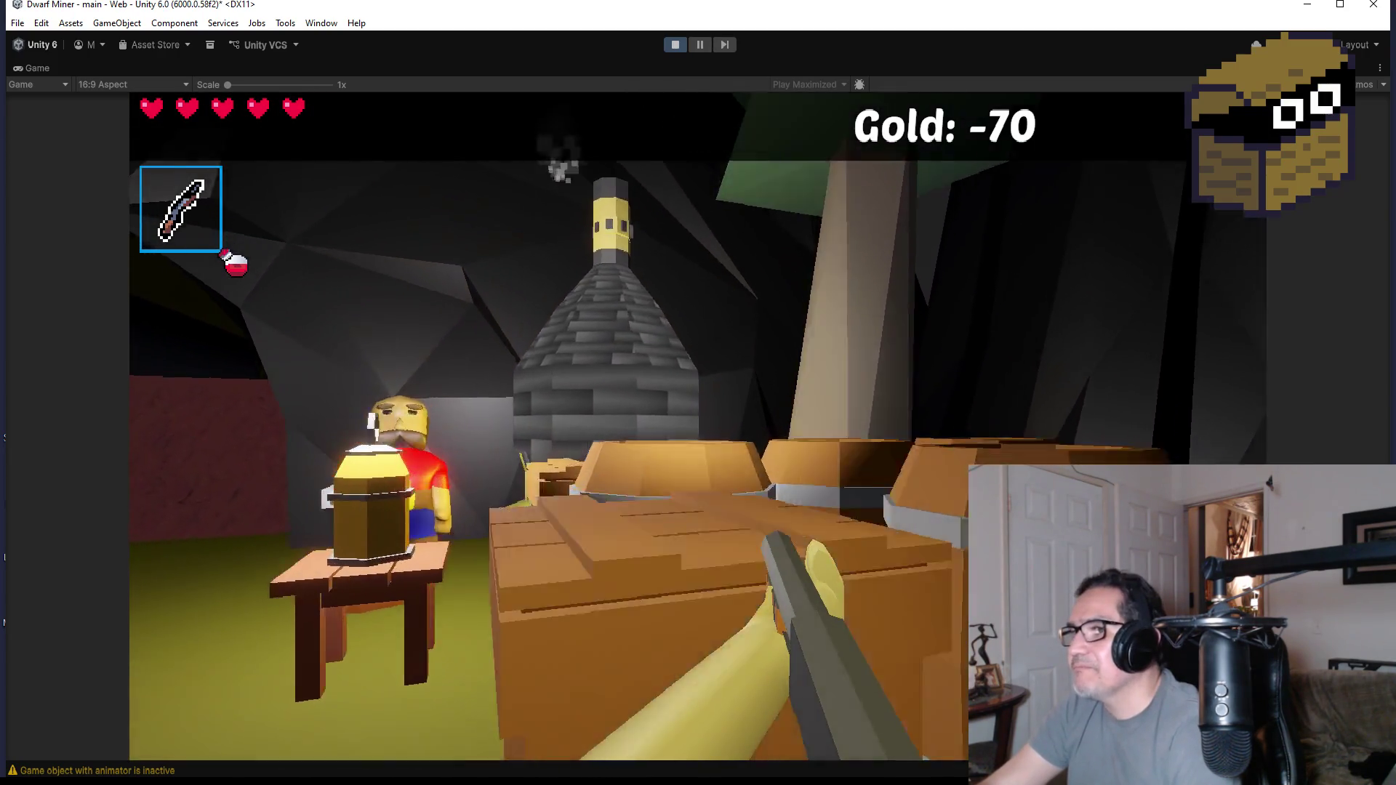
key(w)
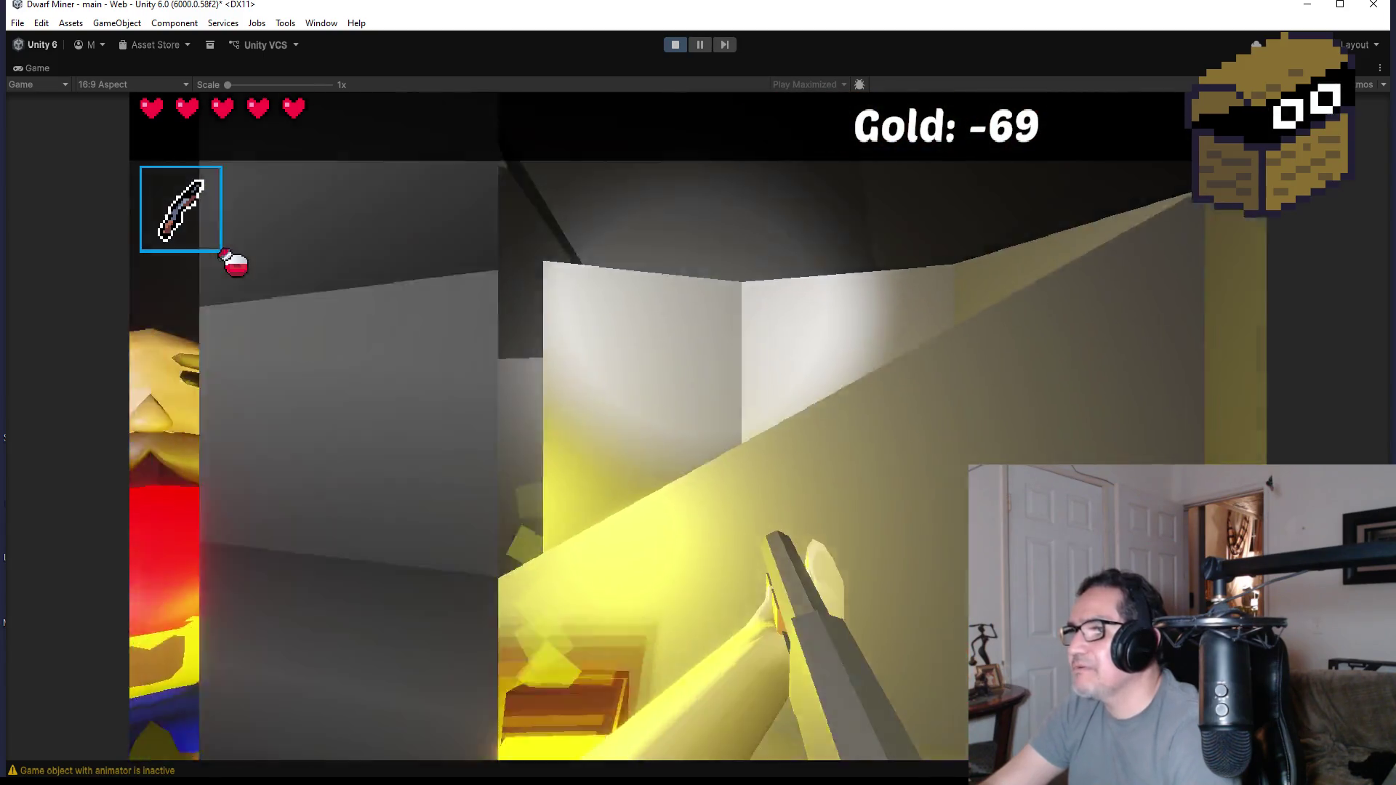
key(s)
- Circle the anvil, lantern and forge swinging the weapon, pause with Esc, and leave Play Mode
key(w)
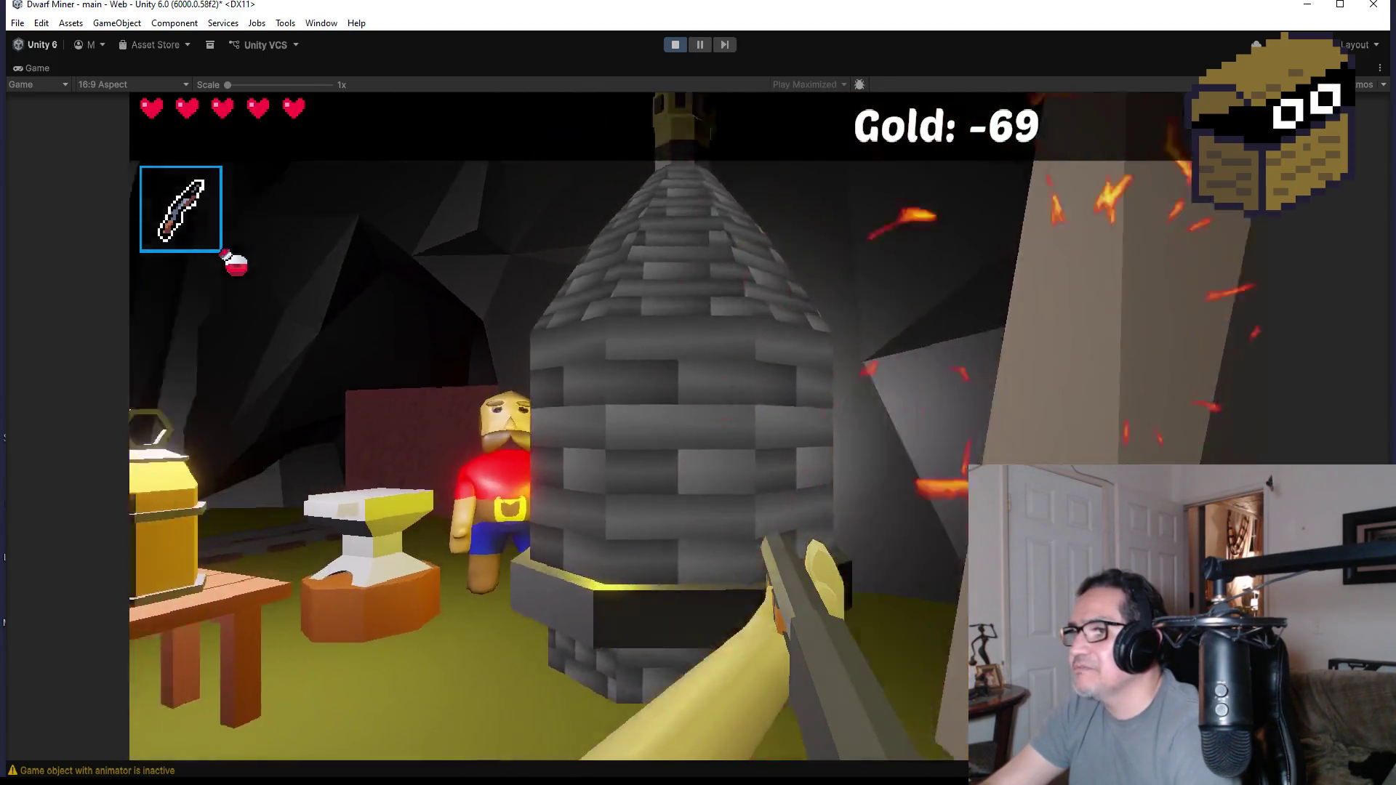
key(s)
key(w)
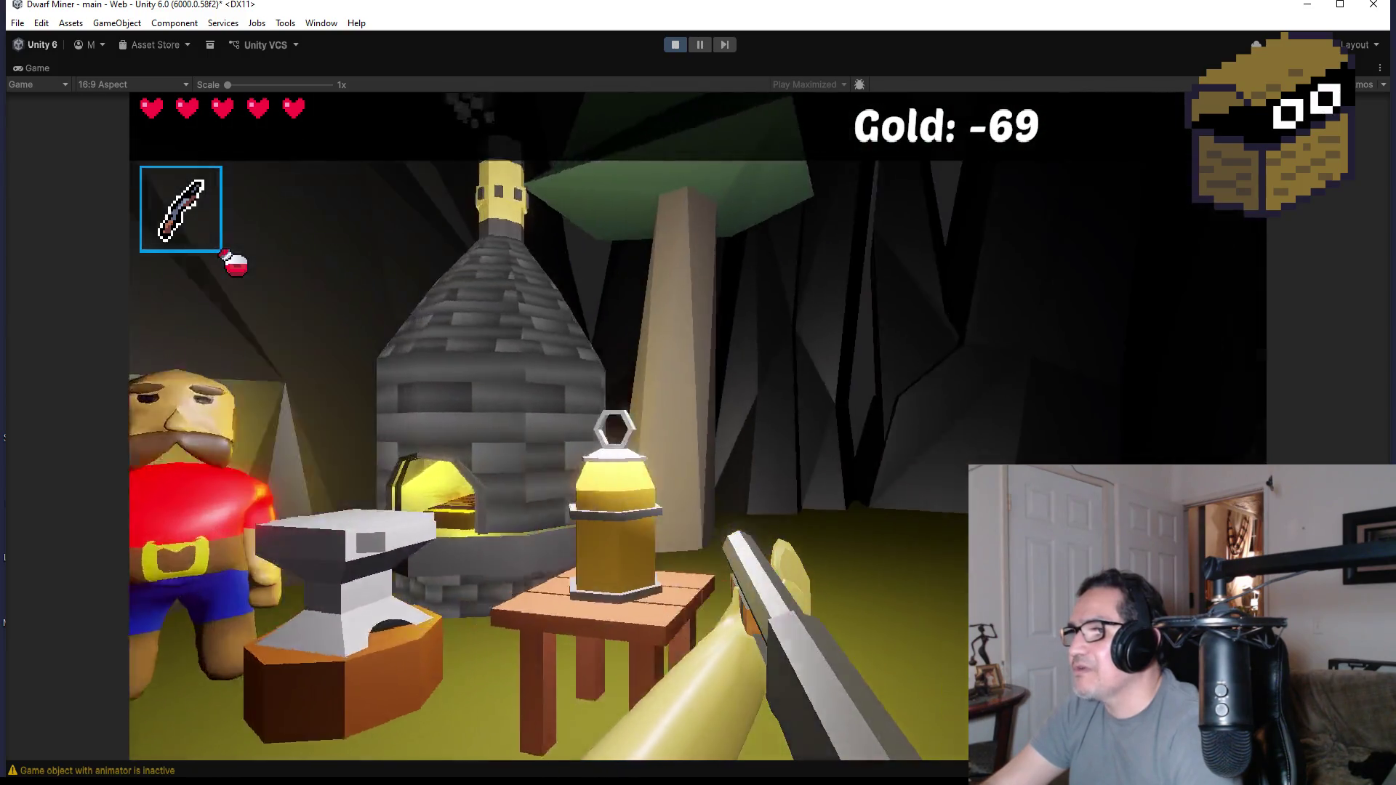
key(s)
key(w)
key(s)
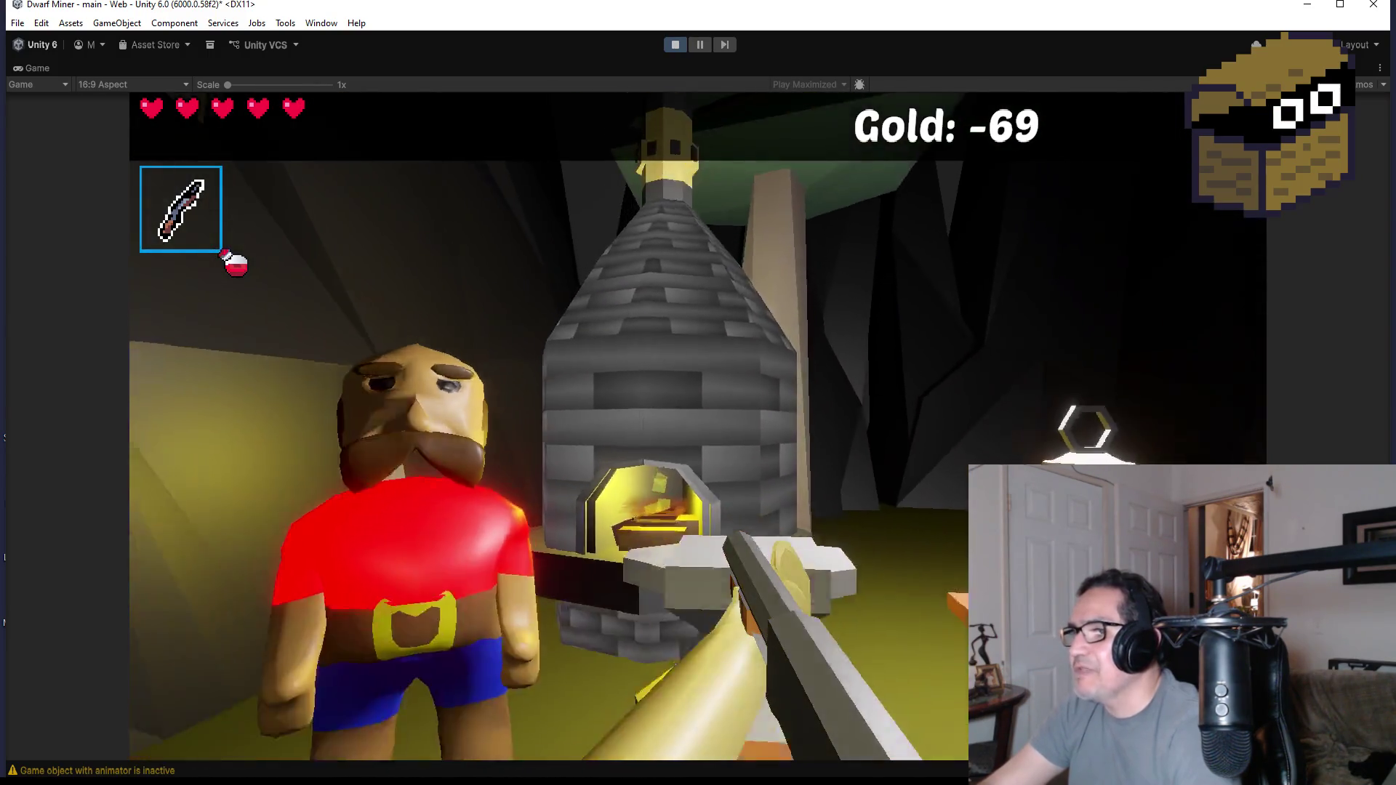
key(w)
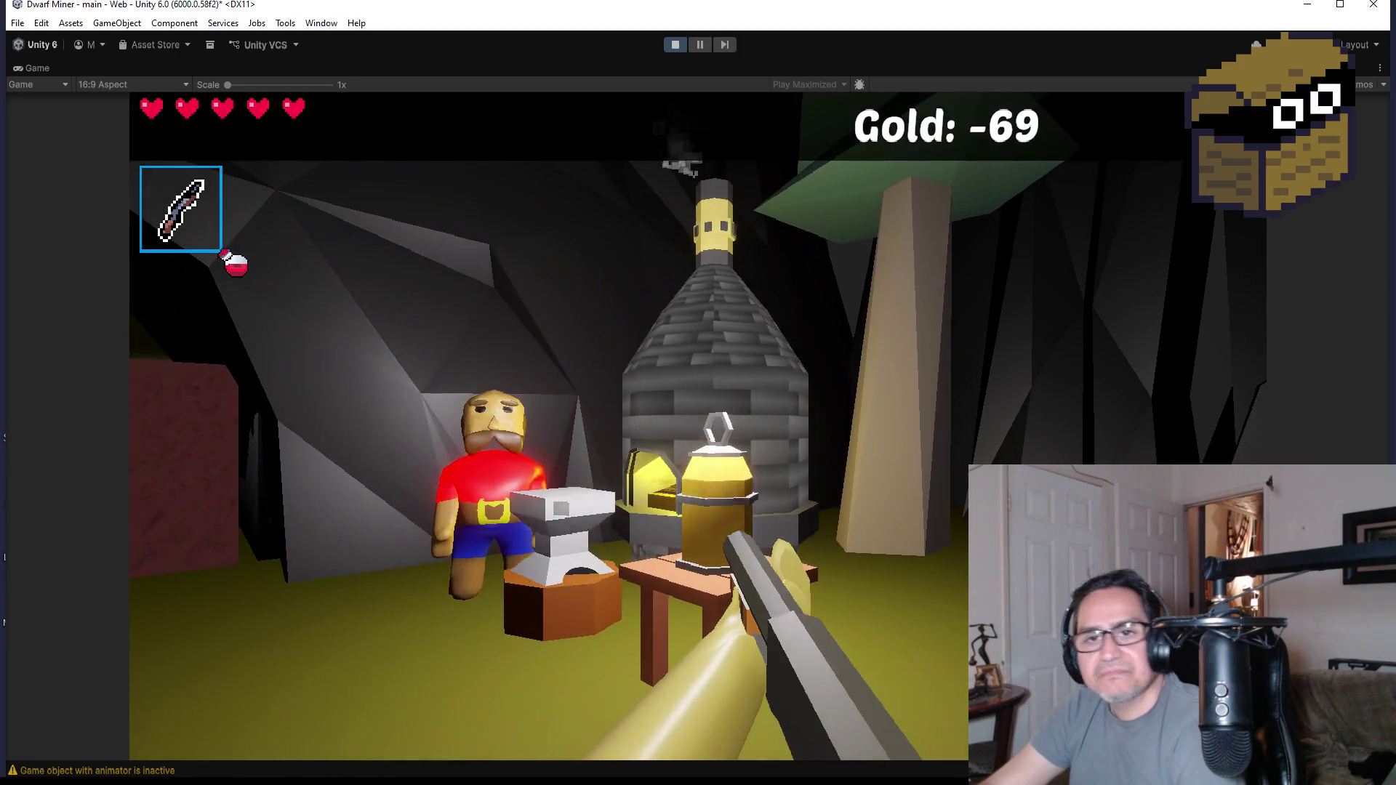
key(s)
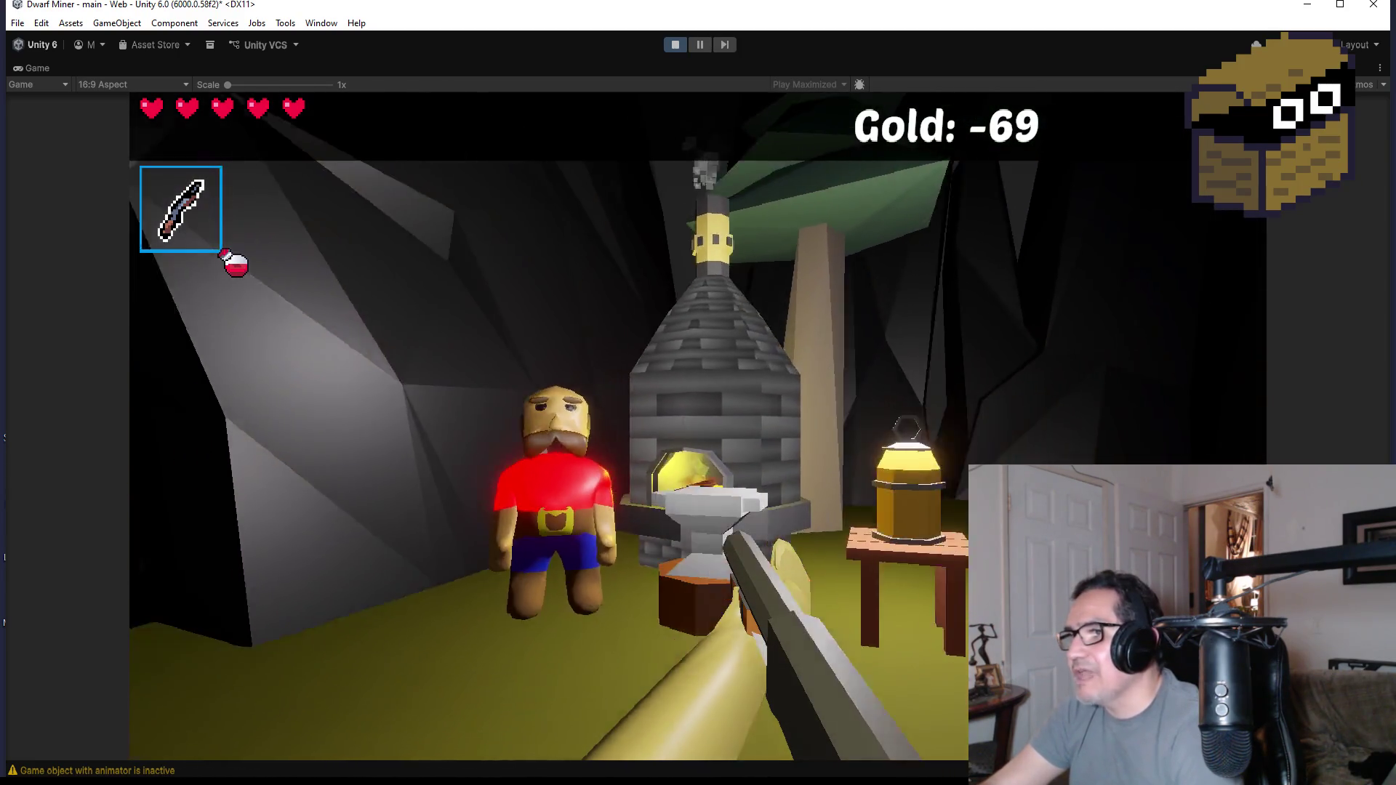
key(a)
key(d)
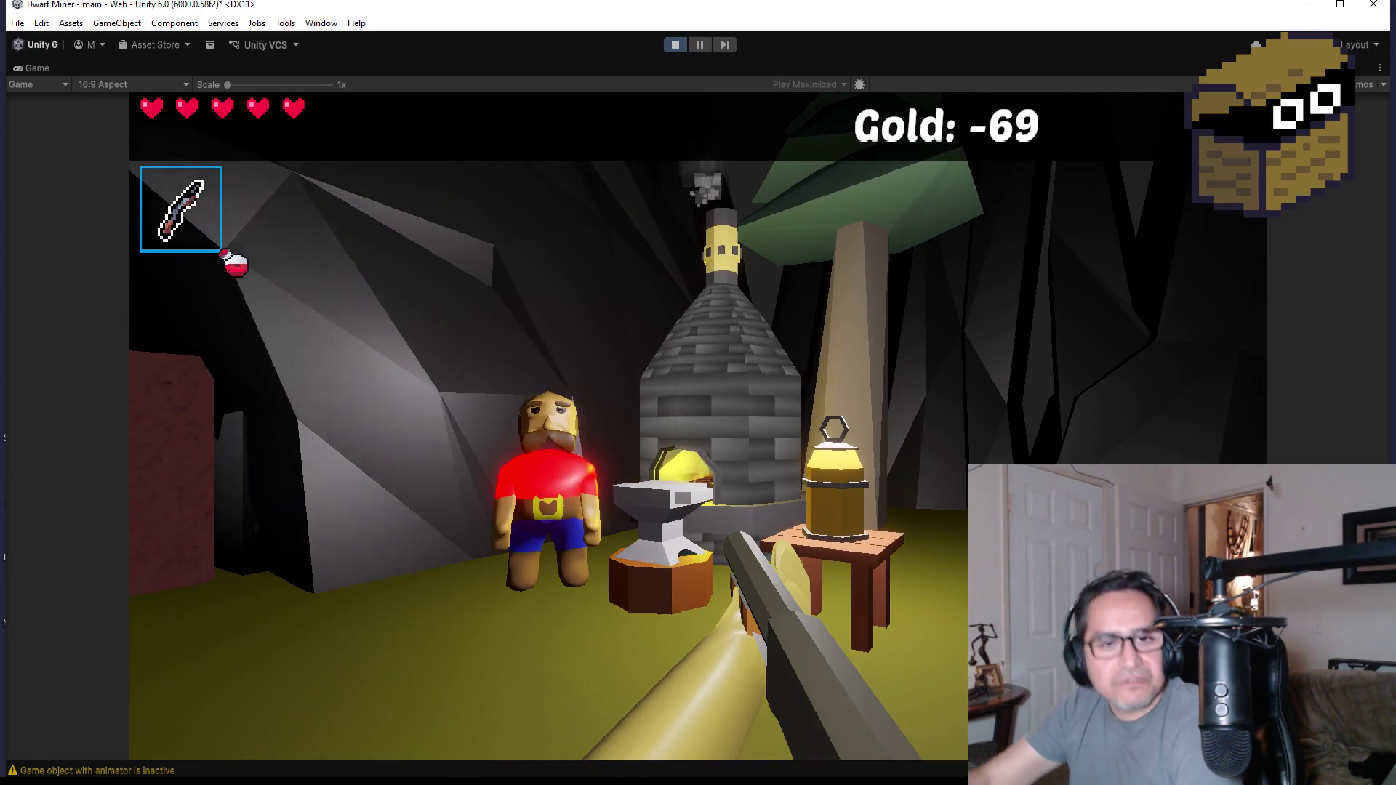
key(Escape)
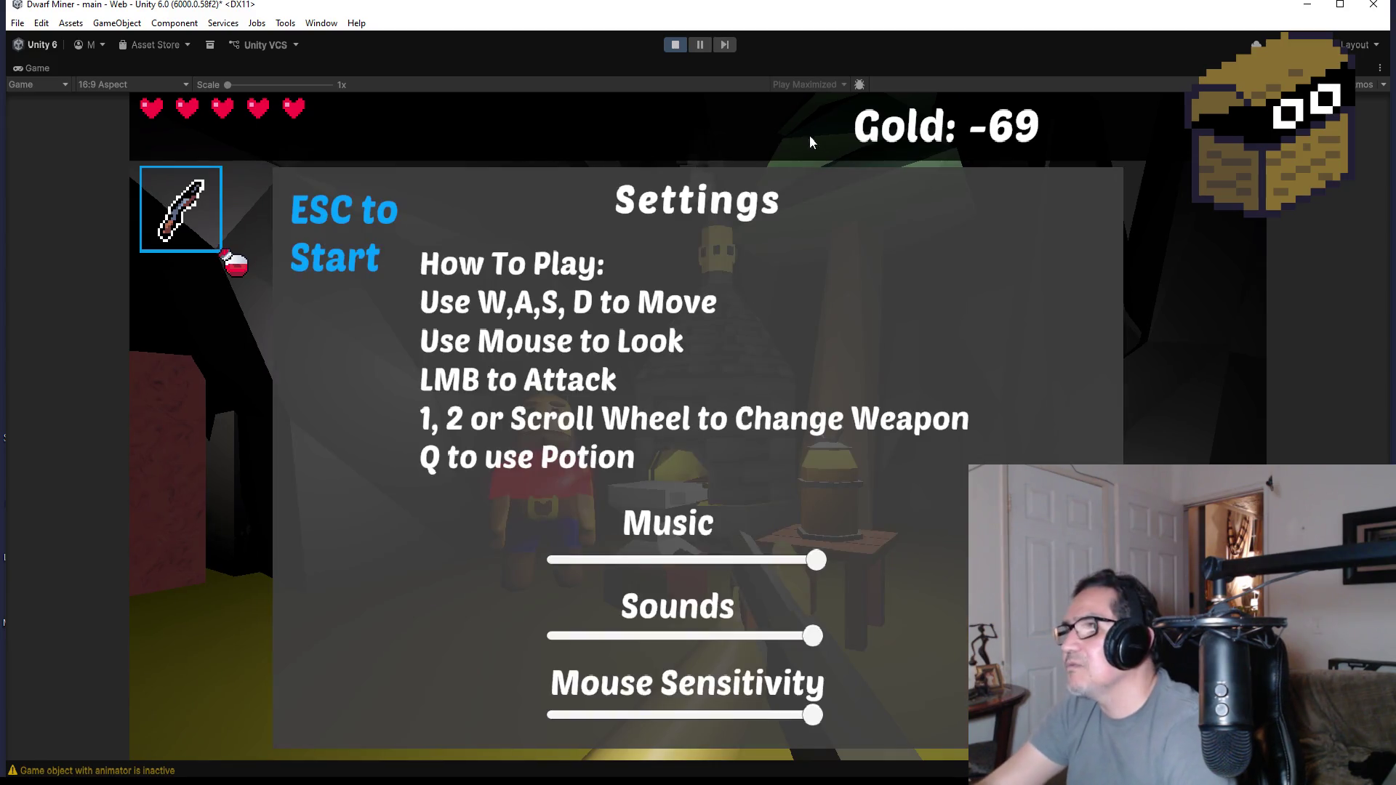
click(674, 45)
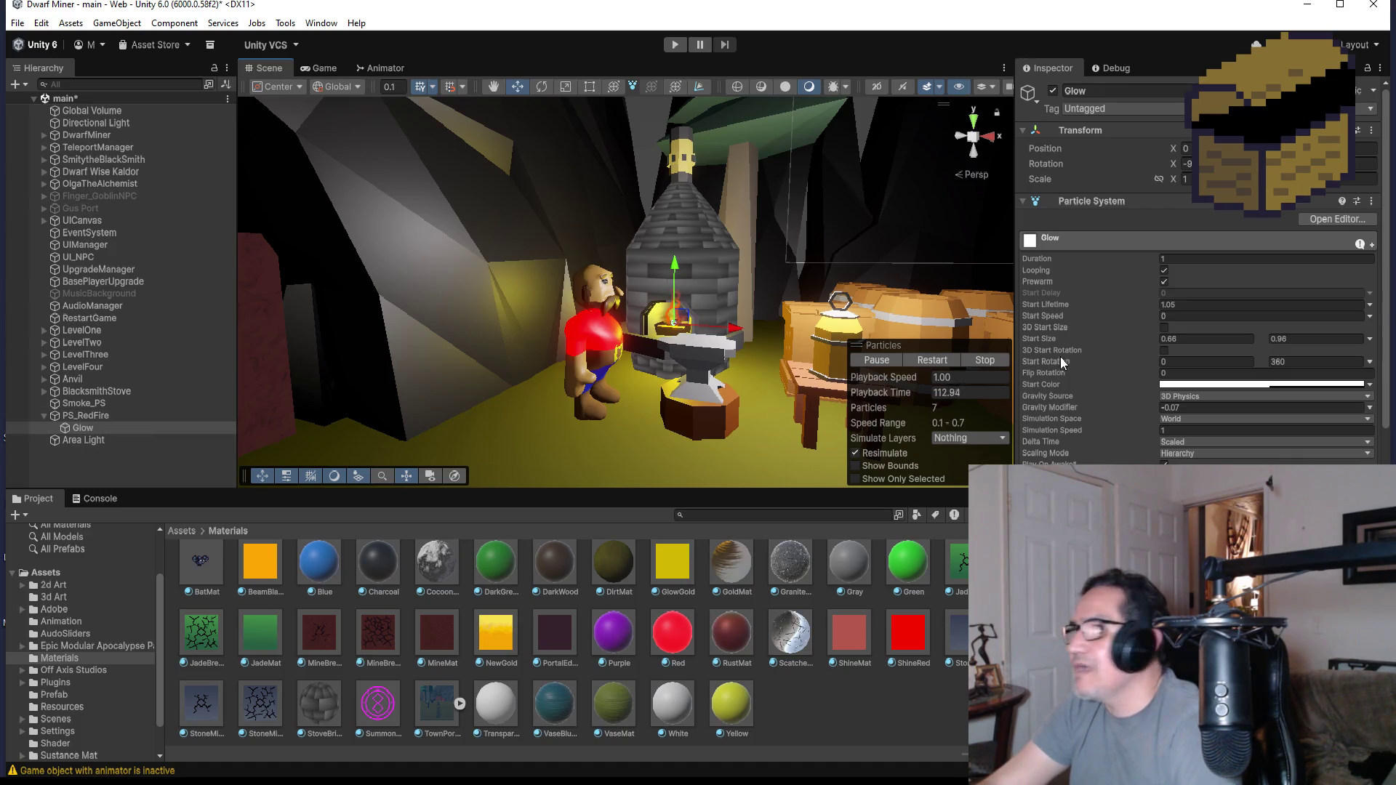
scroll(1191, 429, down, 5)
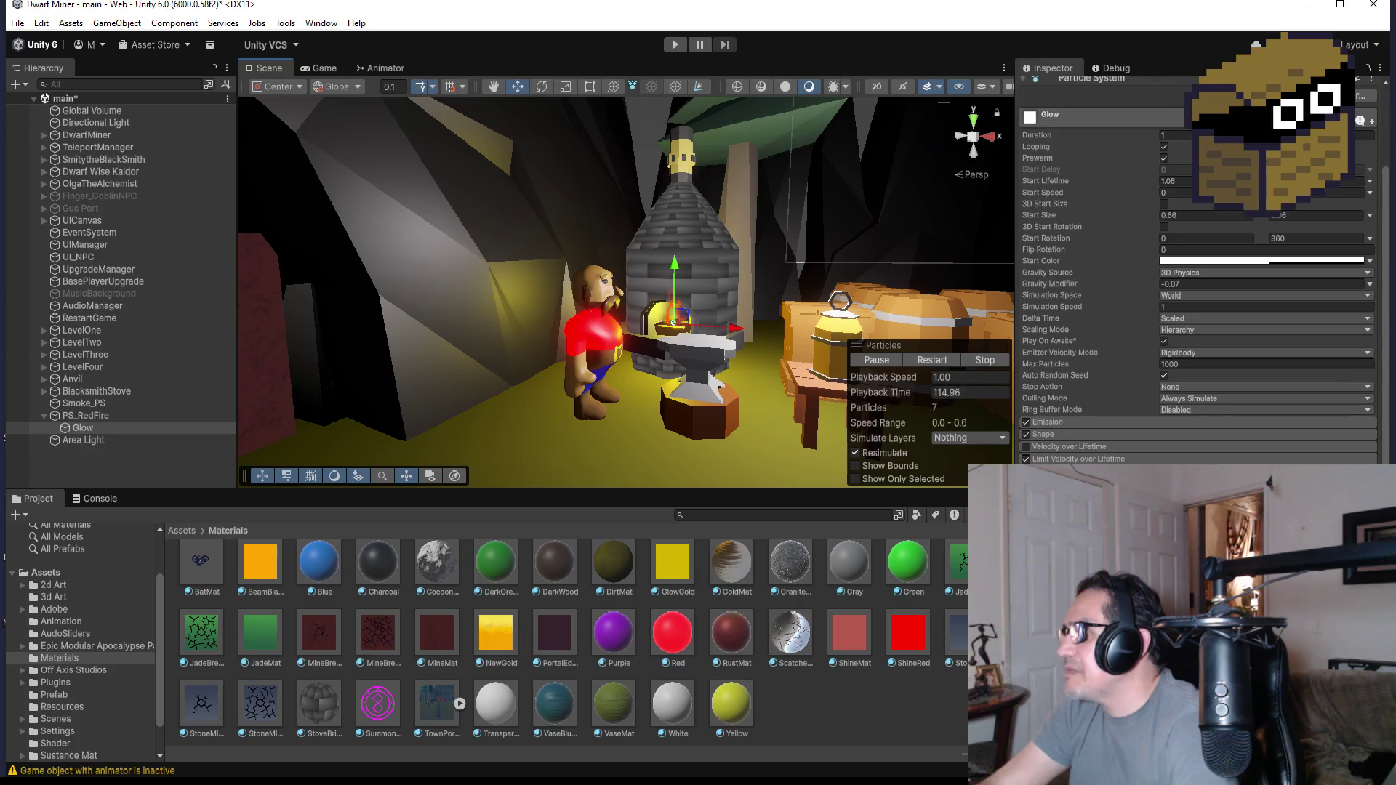
- Inspect the Glow particle's Shape module emitter options, then select PS_RedFire in the Hierarchy
click(1065, 434)
click(1173, 447)
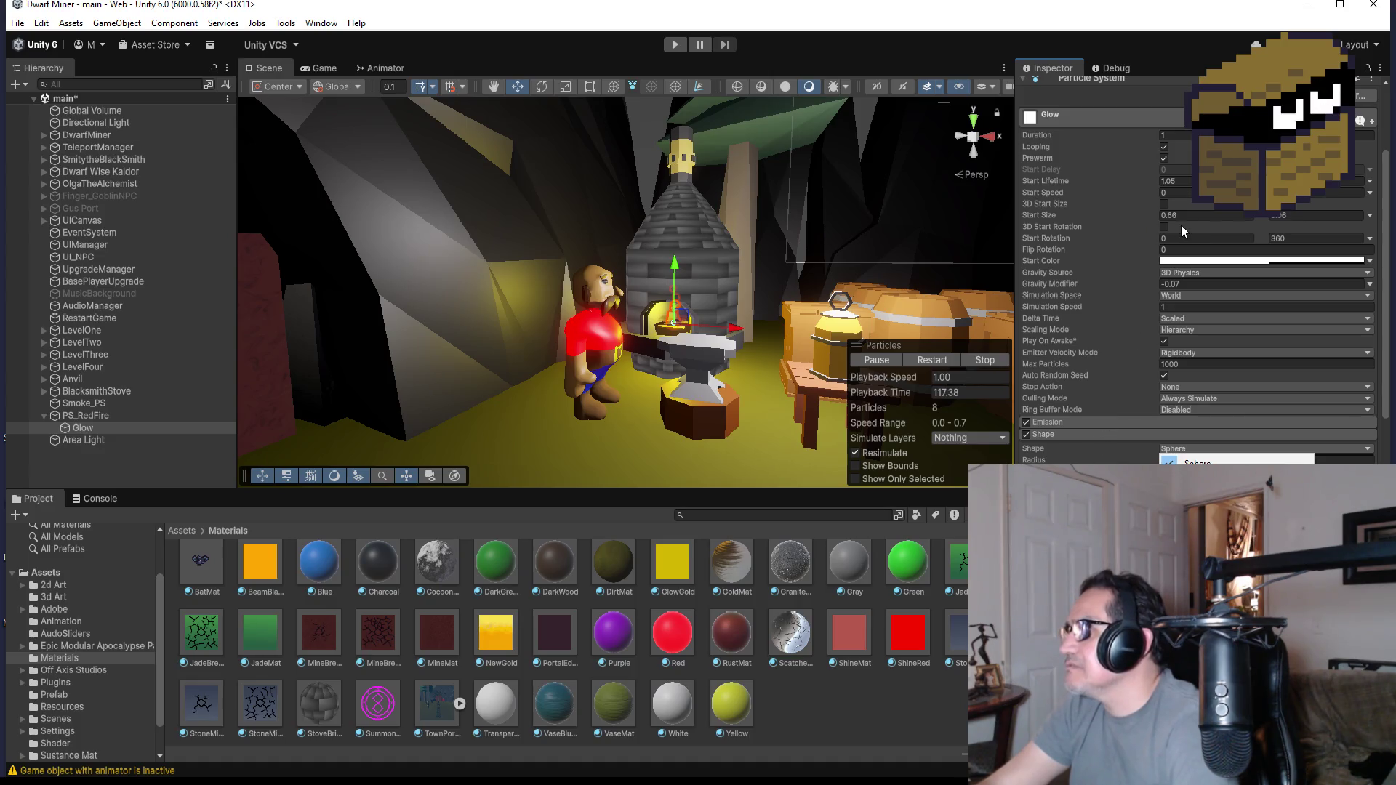
click(1191, 135)
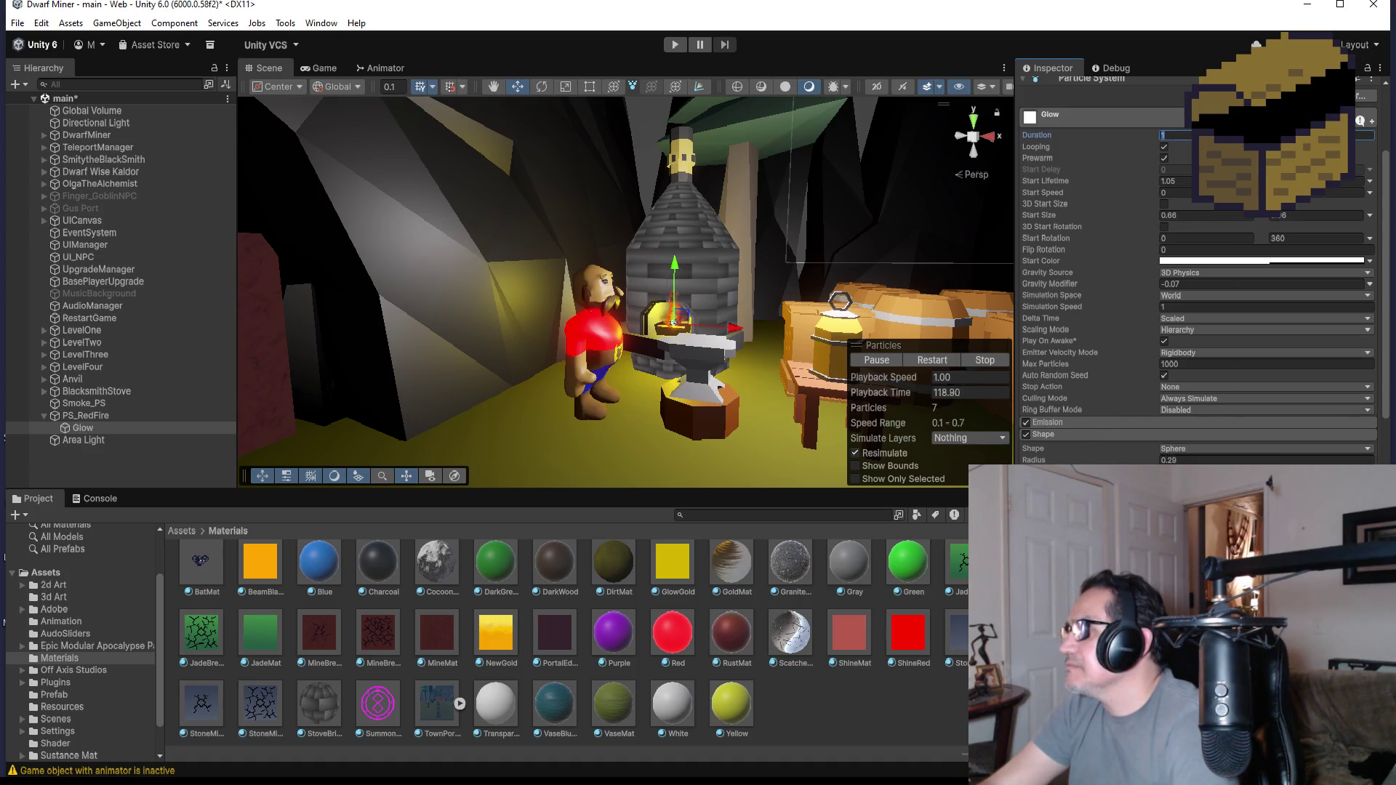
click(95, 416)
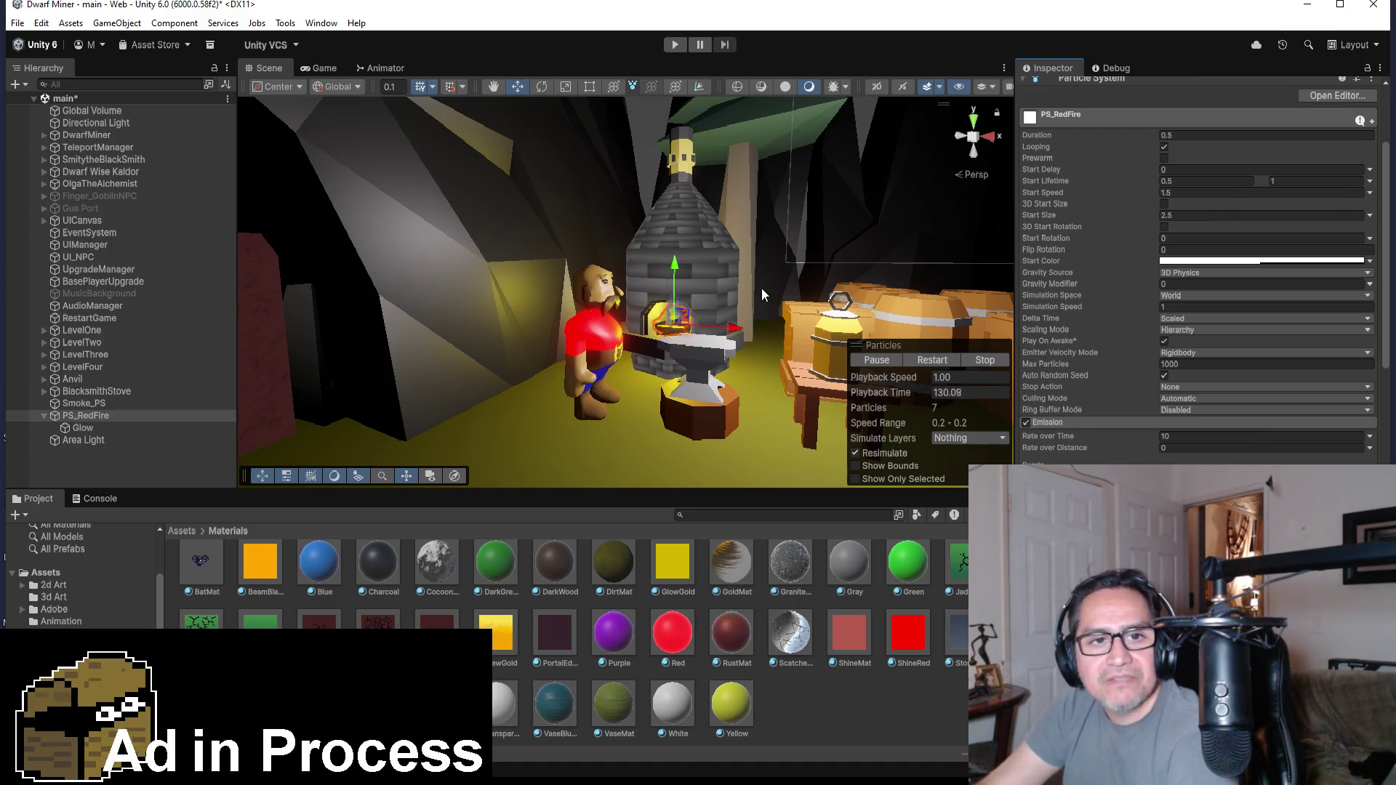
scroll(762, 288, up, 3)
scroll(763, 279, up, 3)
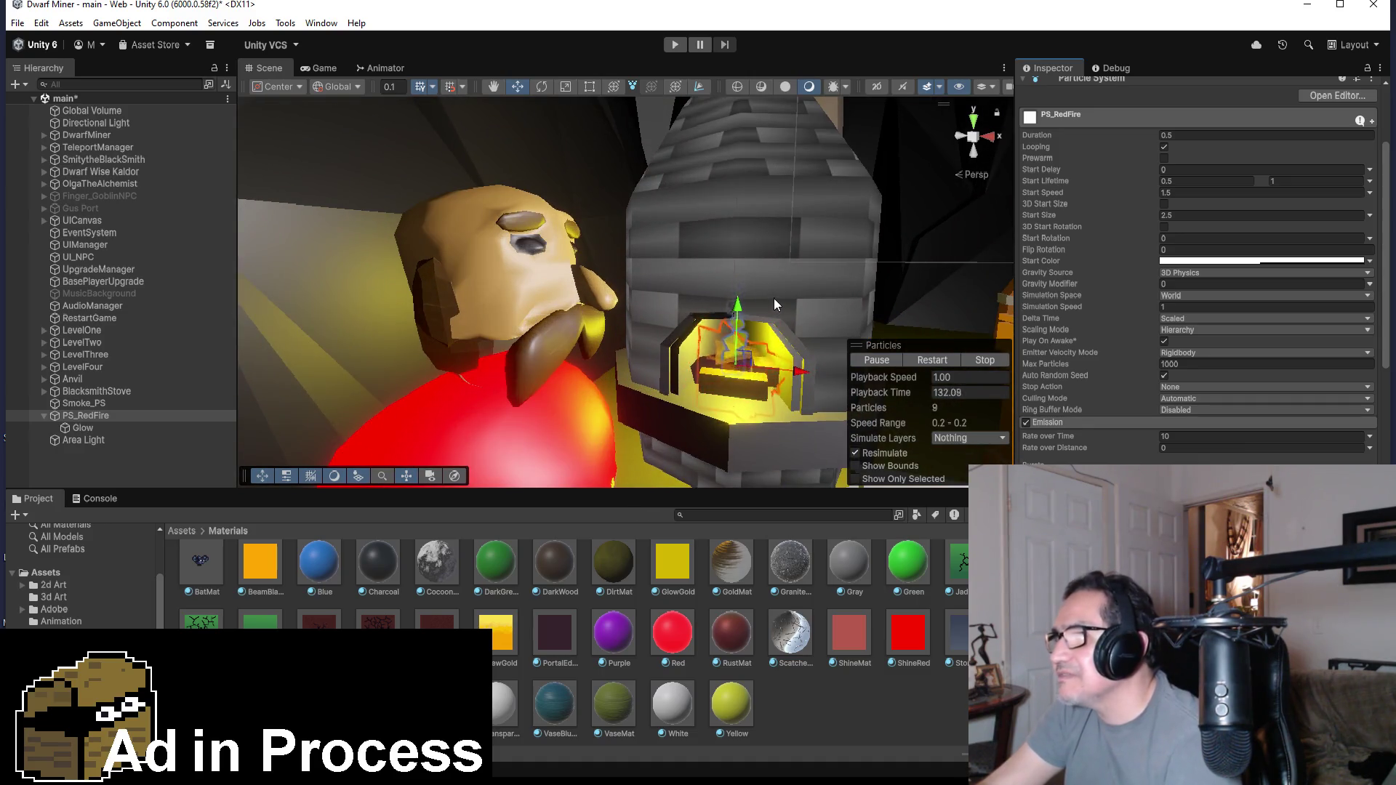
scroll(773, 305, down, 4)
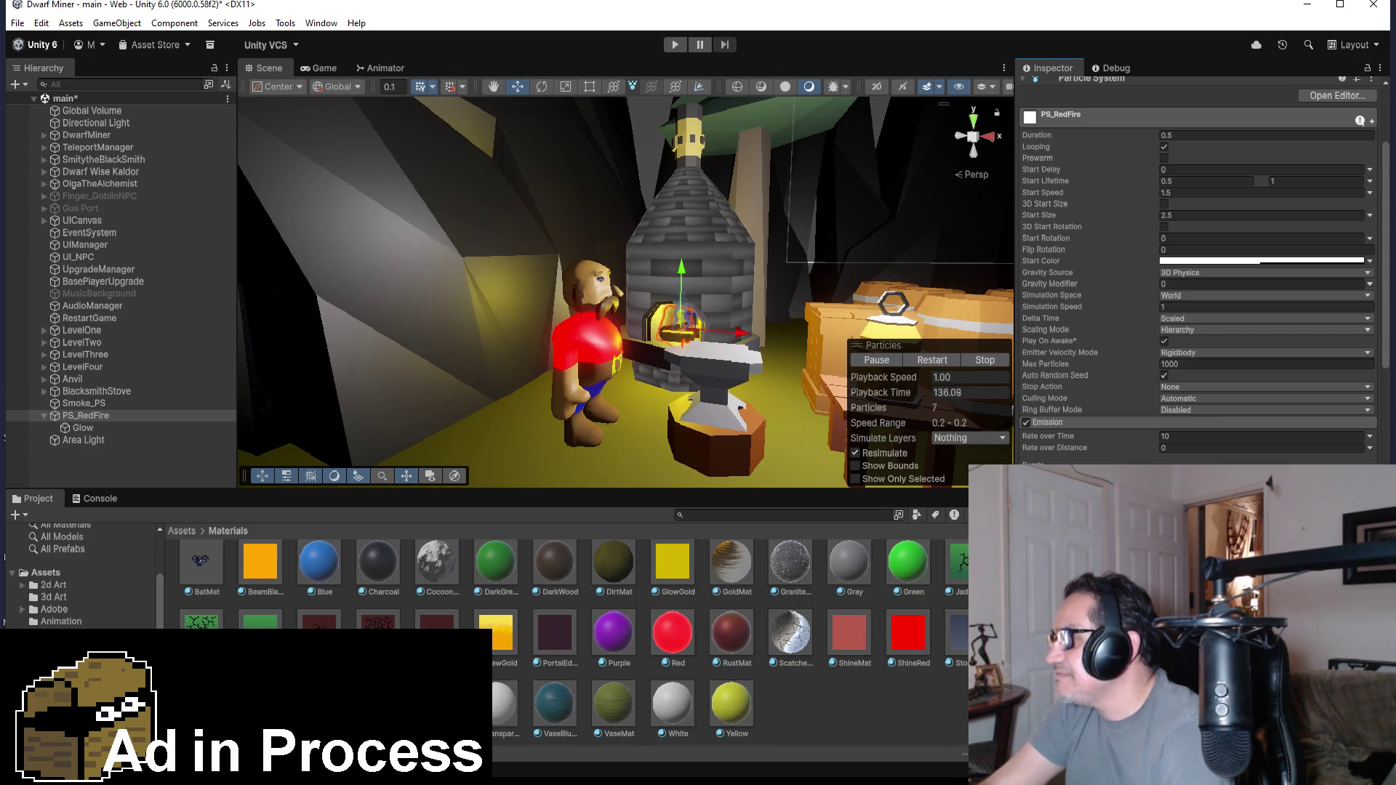
scroll(1208, 285, up, 3)
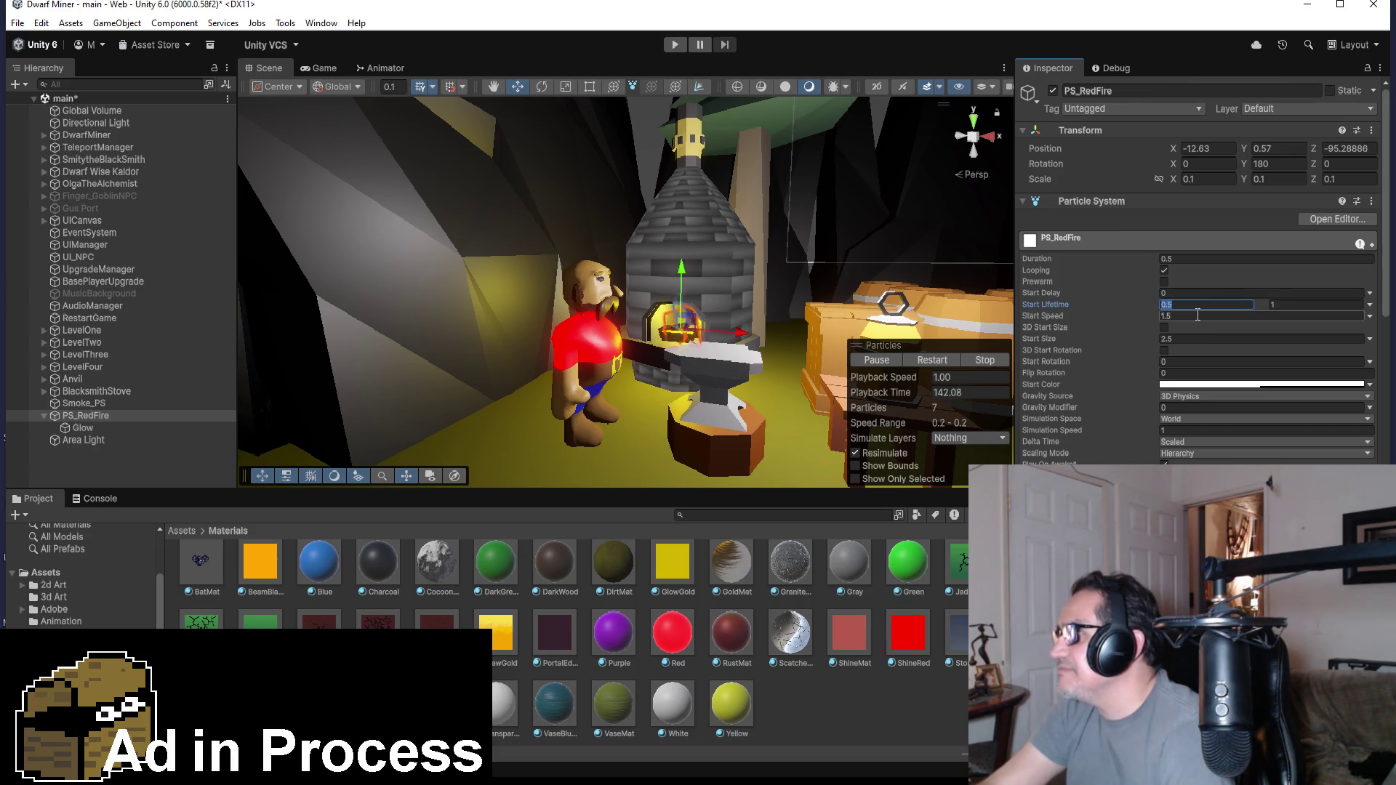
click(1207, 304)
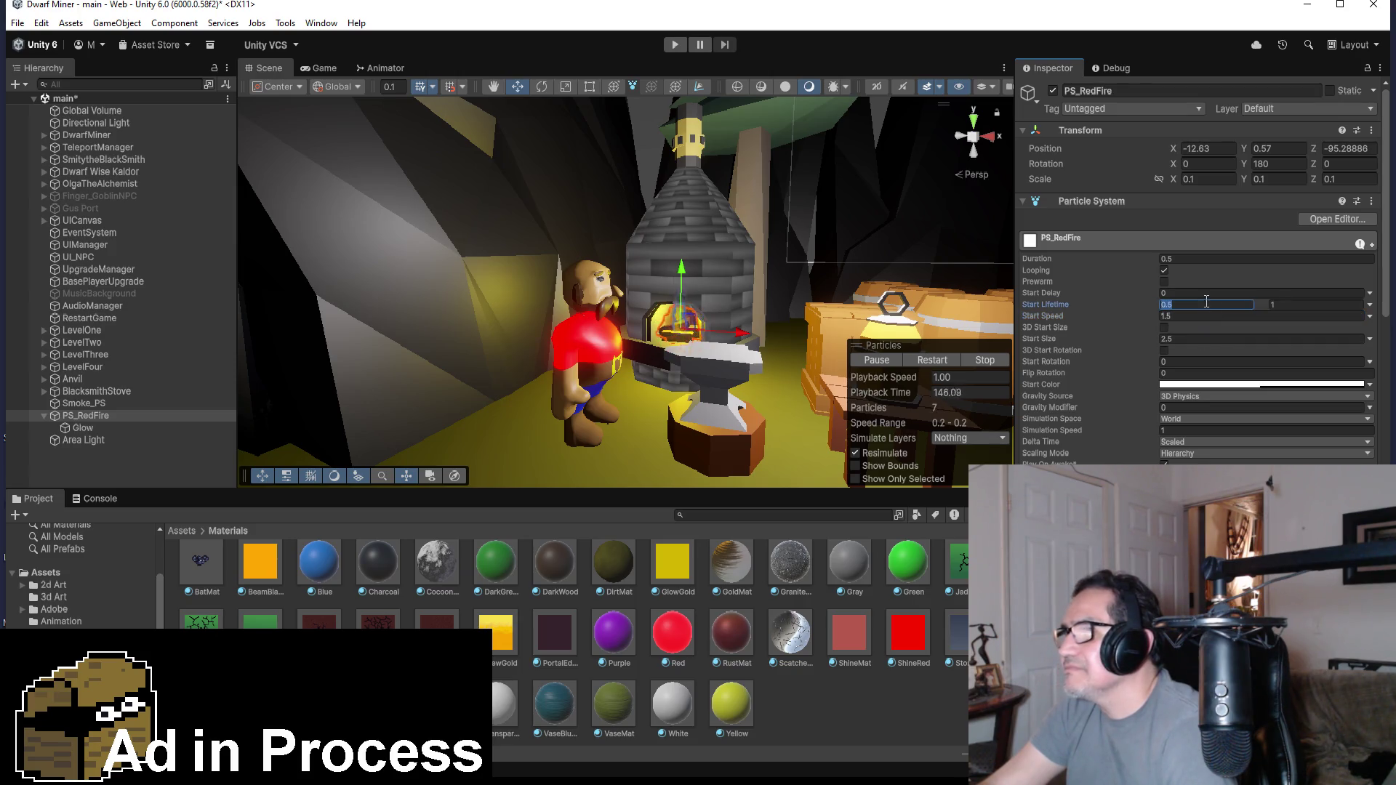
scroll(813, 330, down, 3)
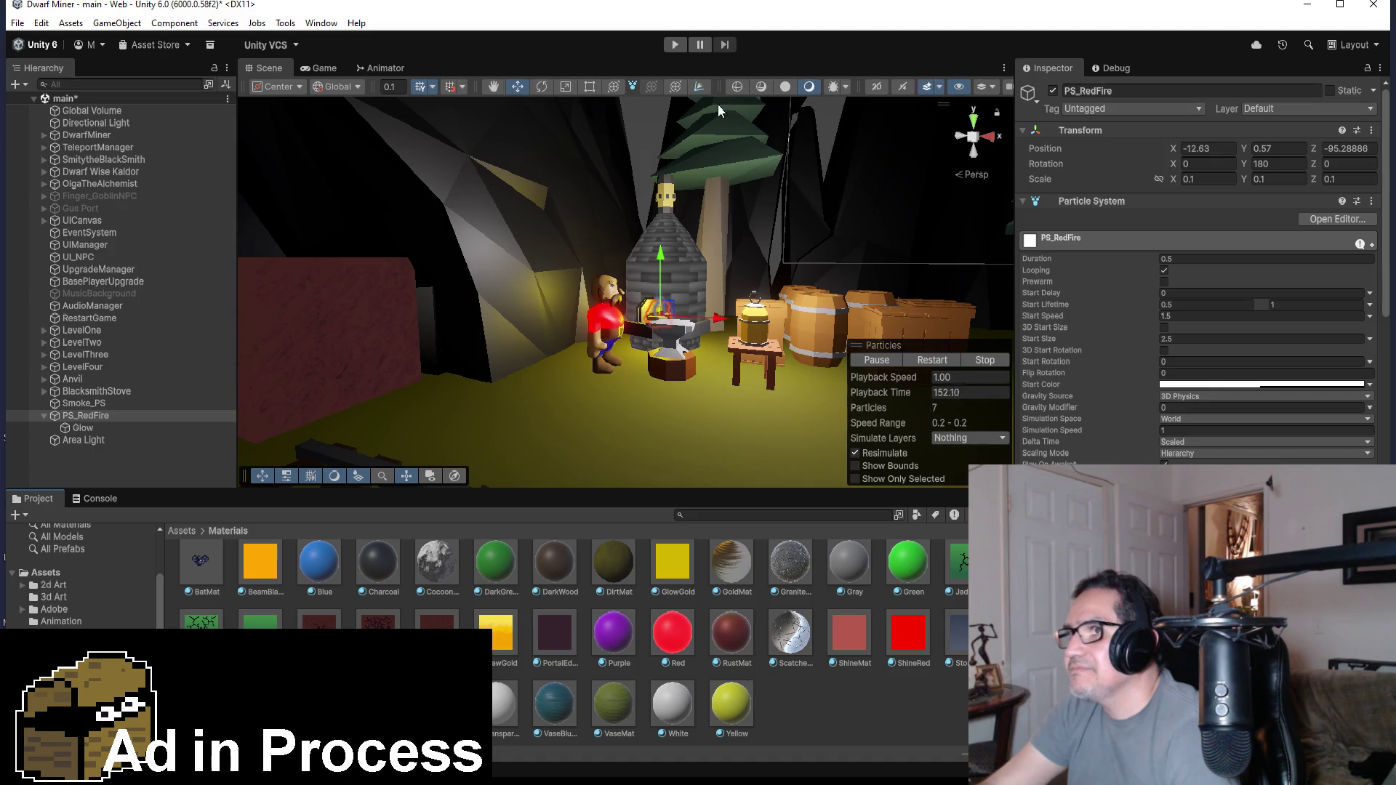
- Select Smoke_PS, view it from above, and move it along Z to about -94.89 over the chimney
click(86, 403)
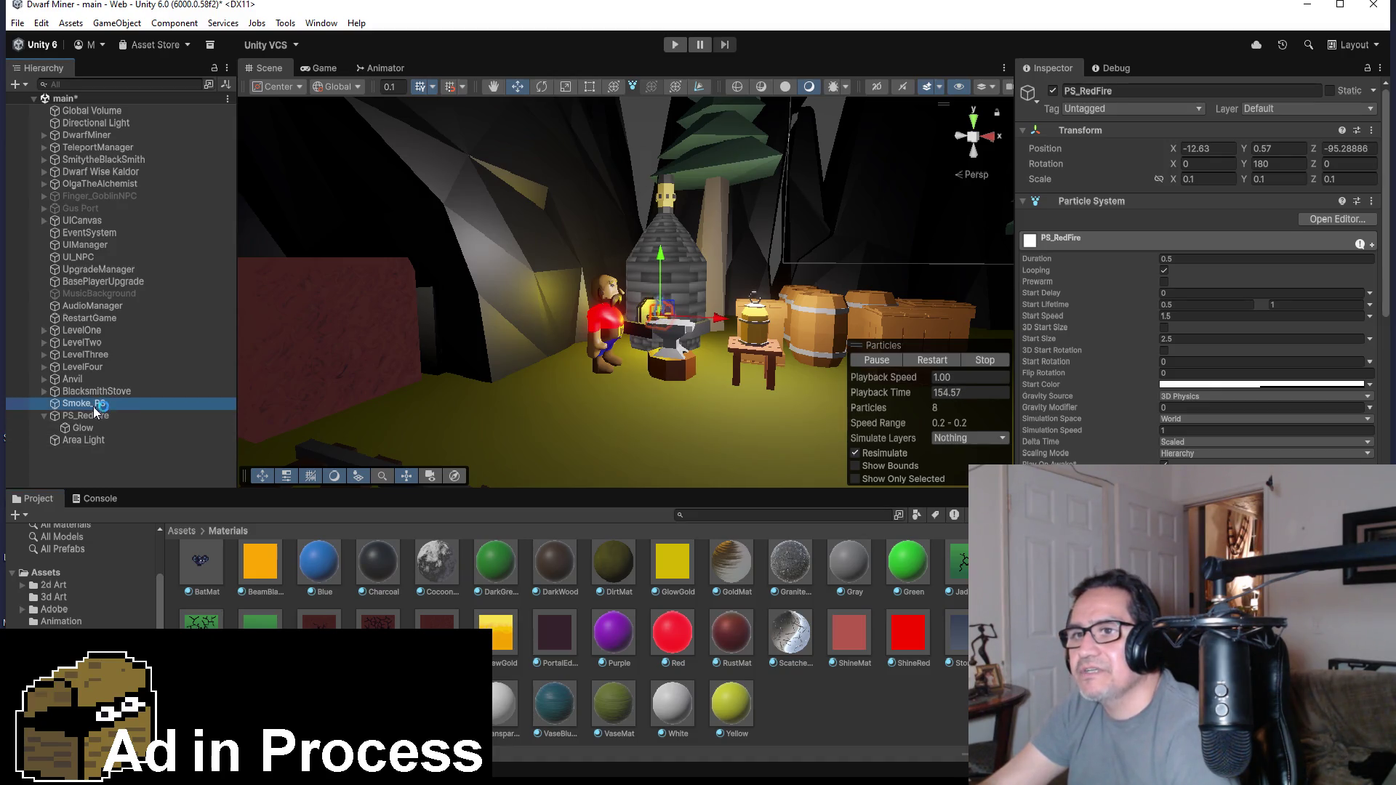
key(f)
click(973, 116)
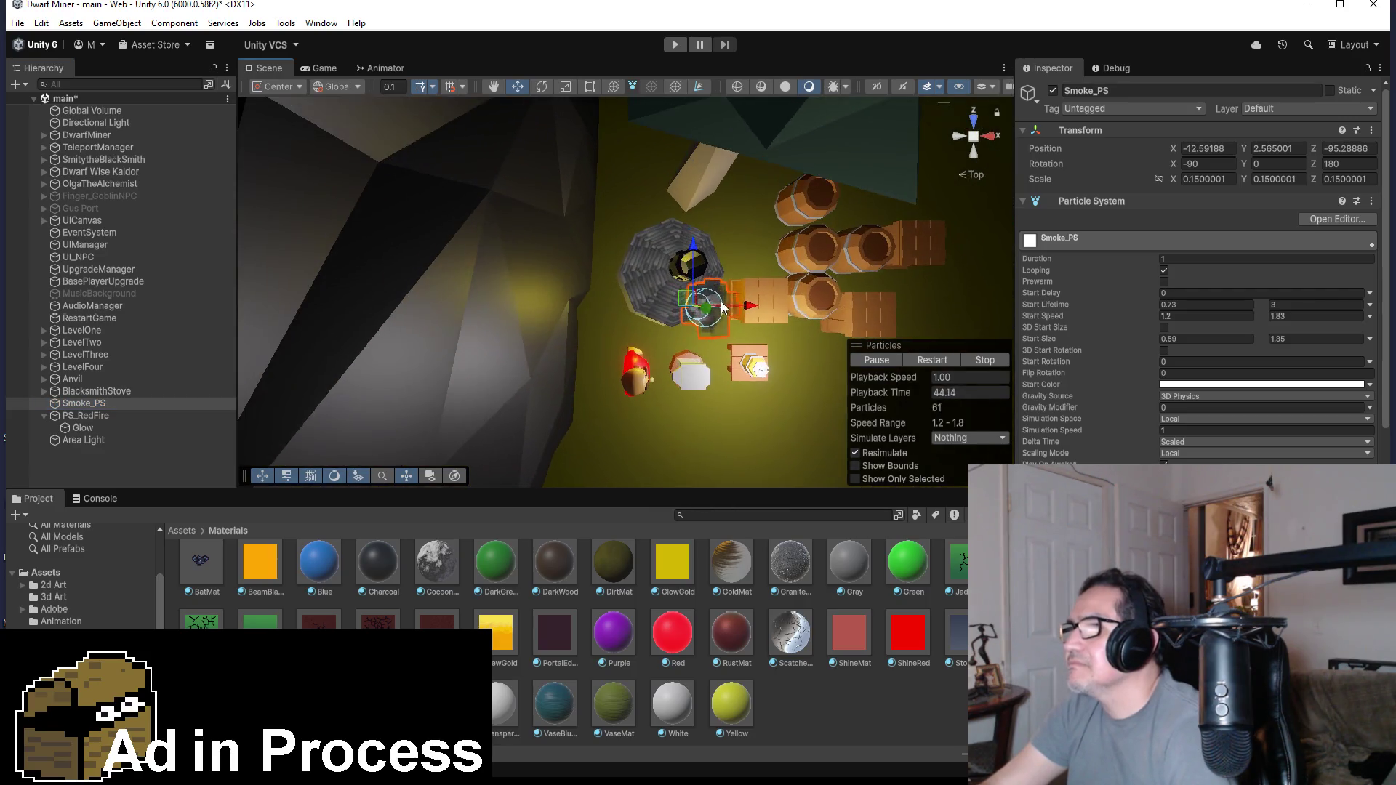
drag(703, 262, 691, 200)
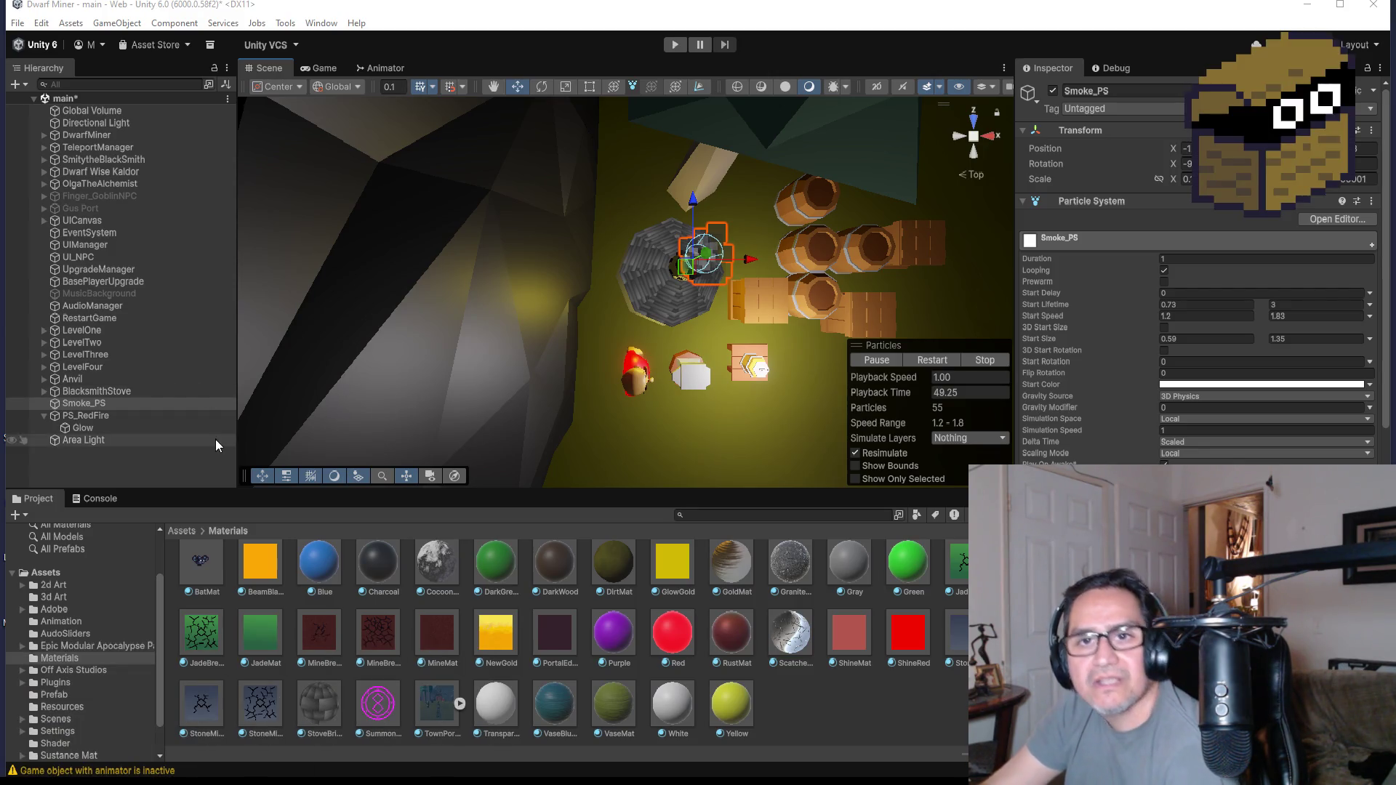
scroll(767, 328, up, 2)
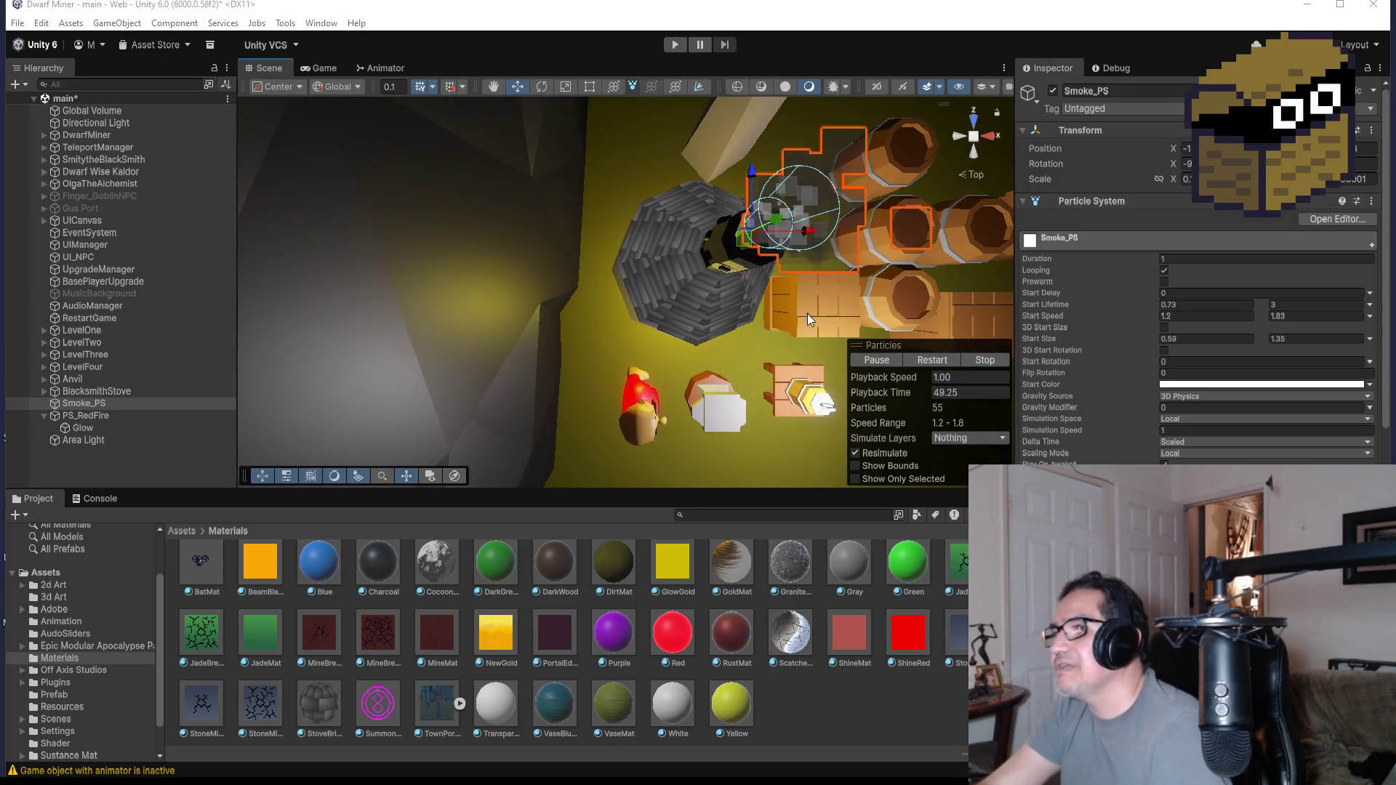
- From a perspective angle, raise the smoke emitter a little higher above the stove chimney
alt+drag(830, 287, 761, 240)
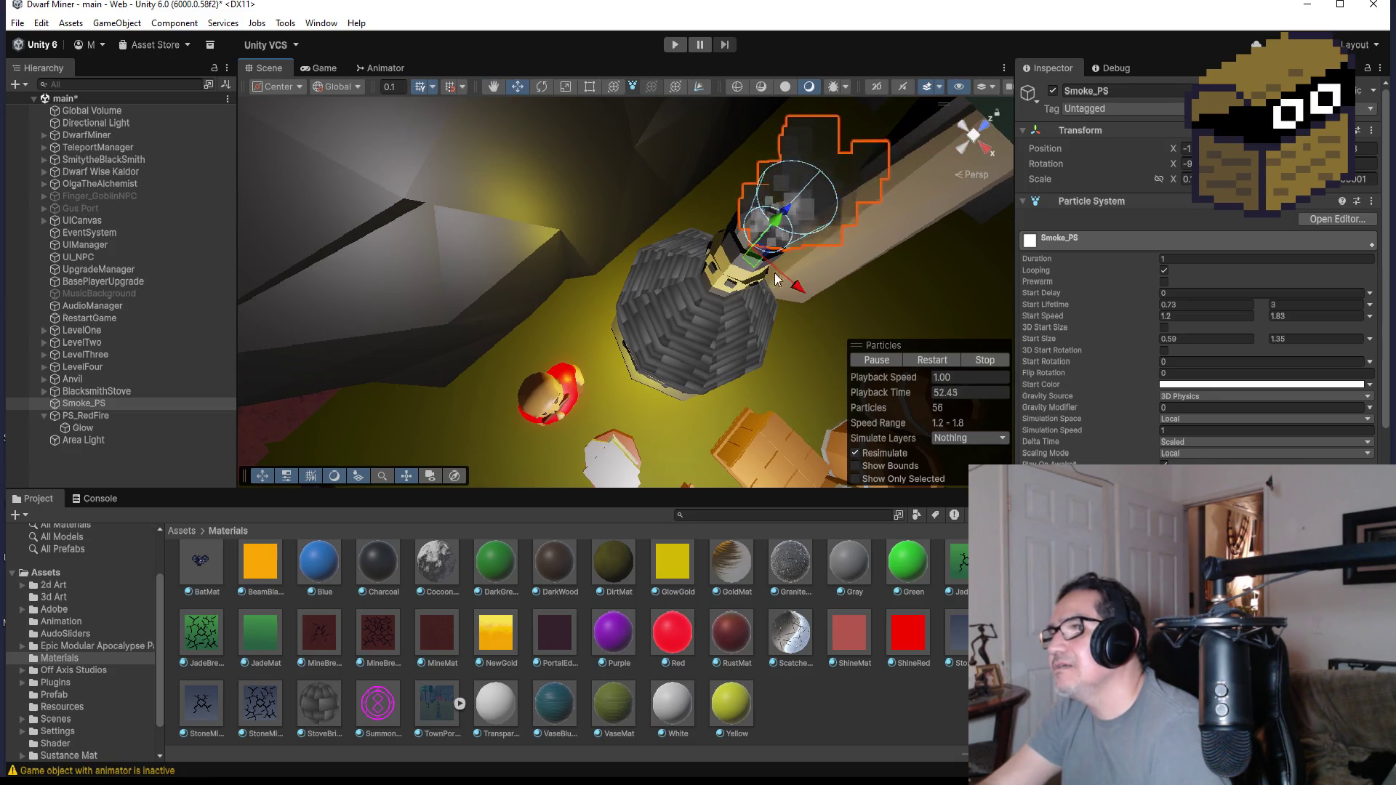
mouse_move(869, 264)
alt+mouse_down()
mouse_move(805, 239)
mouse_move(710, 302)
alt+mouse_up()
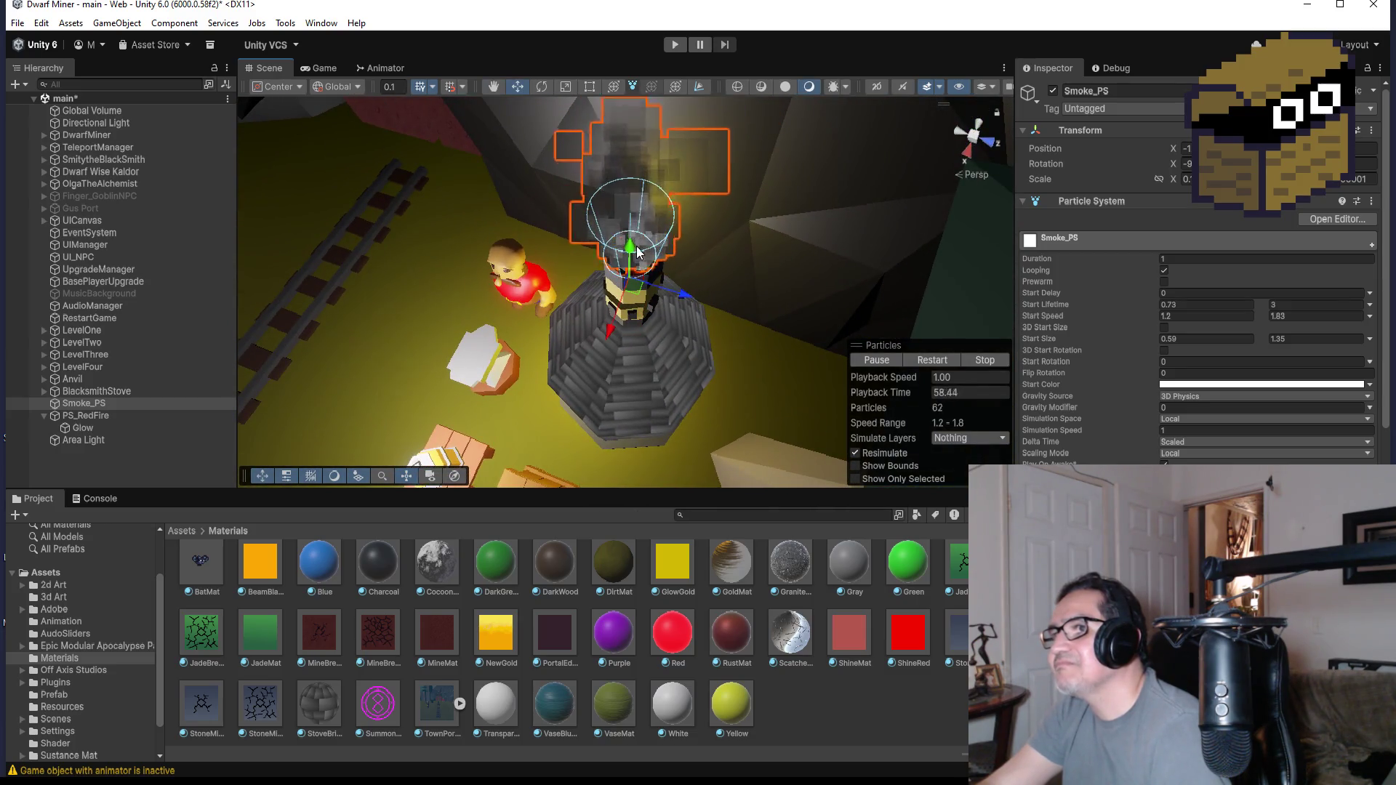
drag(631, 249, 632, 234)
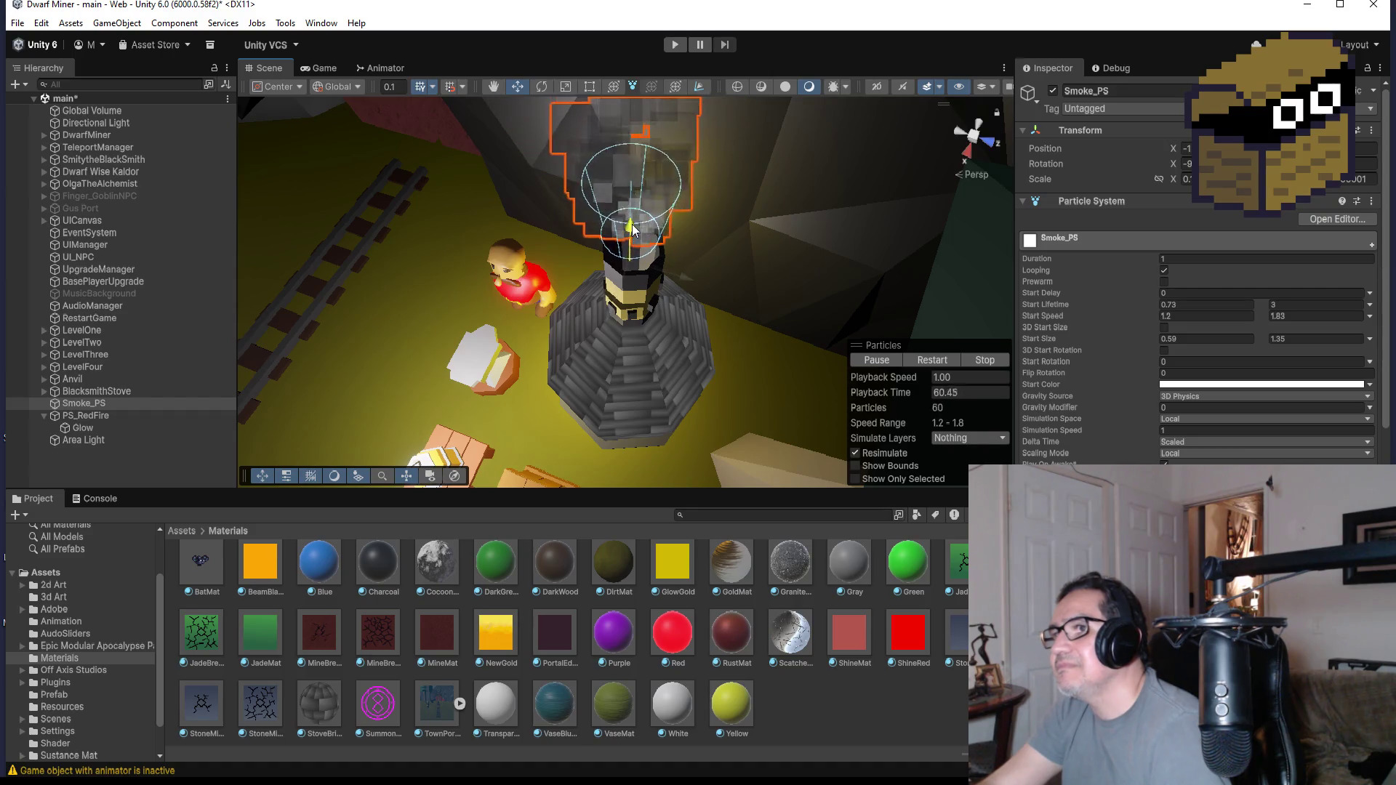
alt+drag(689, 377, 974, 313)
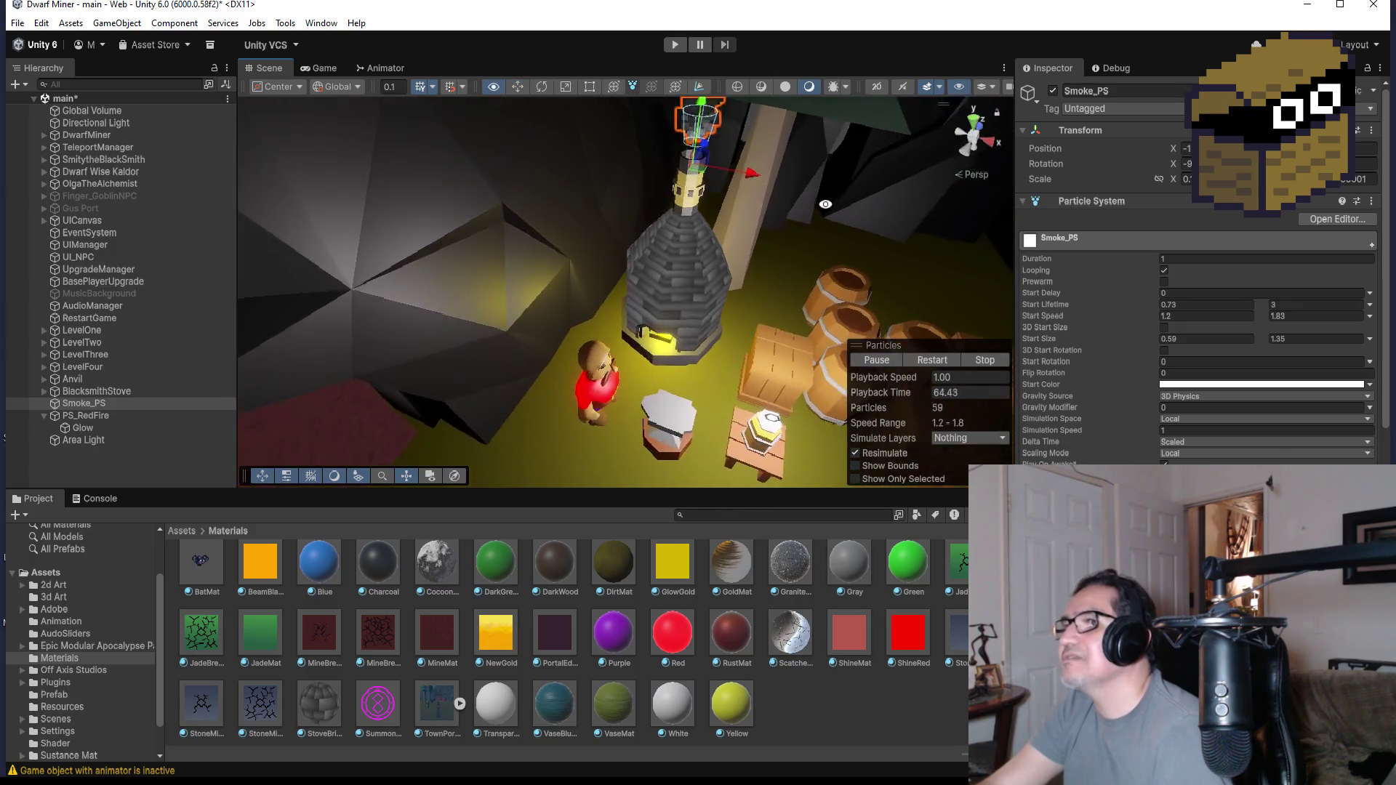
alt+drag(974, 313, 735, 116)
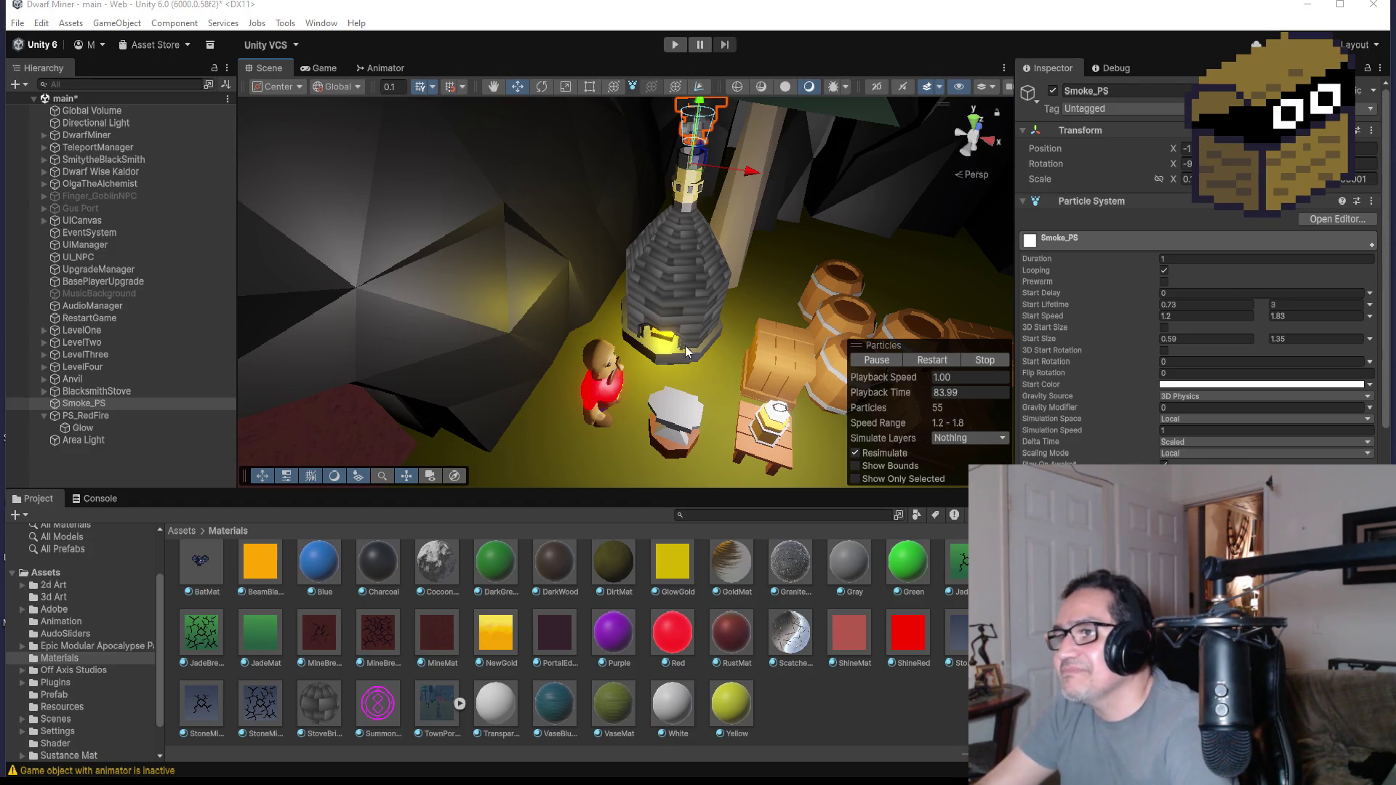
scroll(686, 346, down, 3)
scroll(708, 317, up, 3)
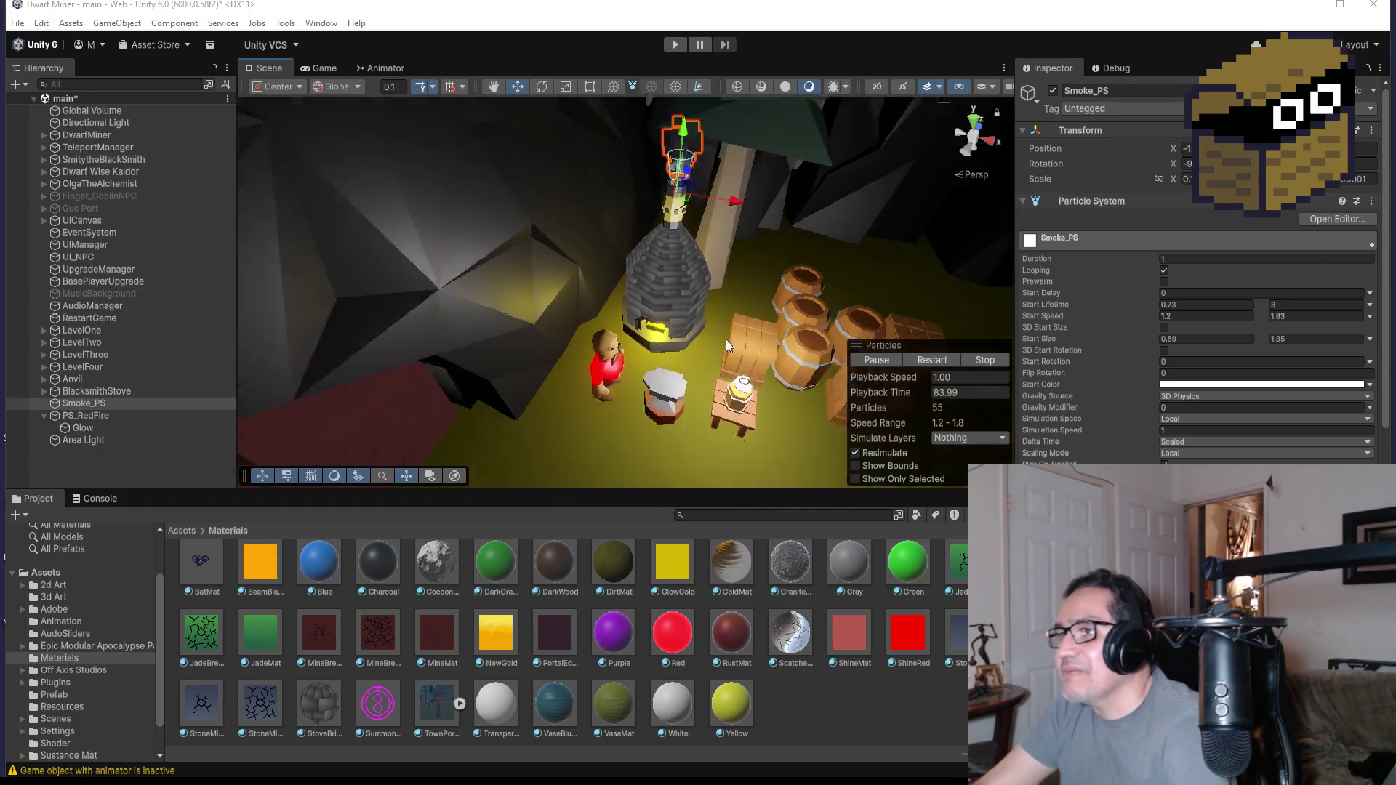
scroll(726, 339, down, 3)
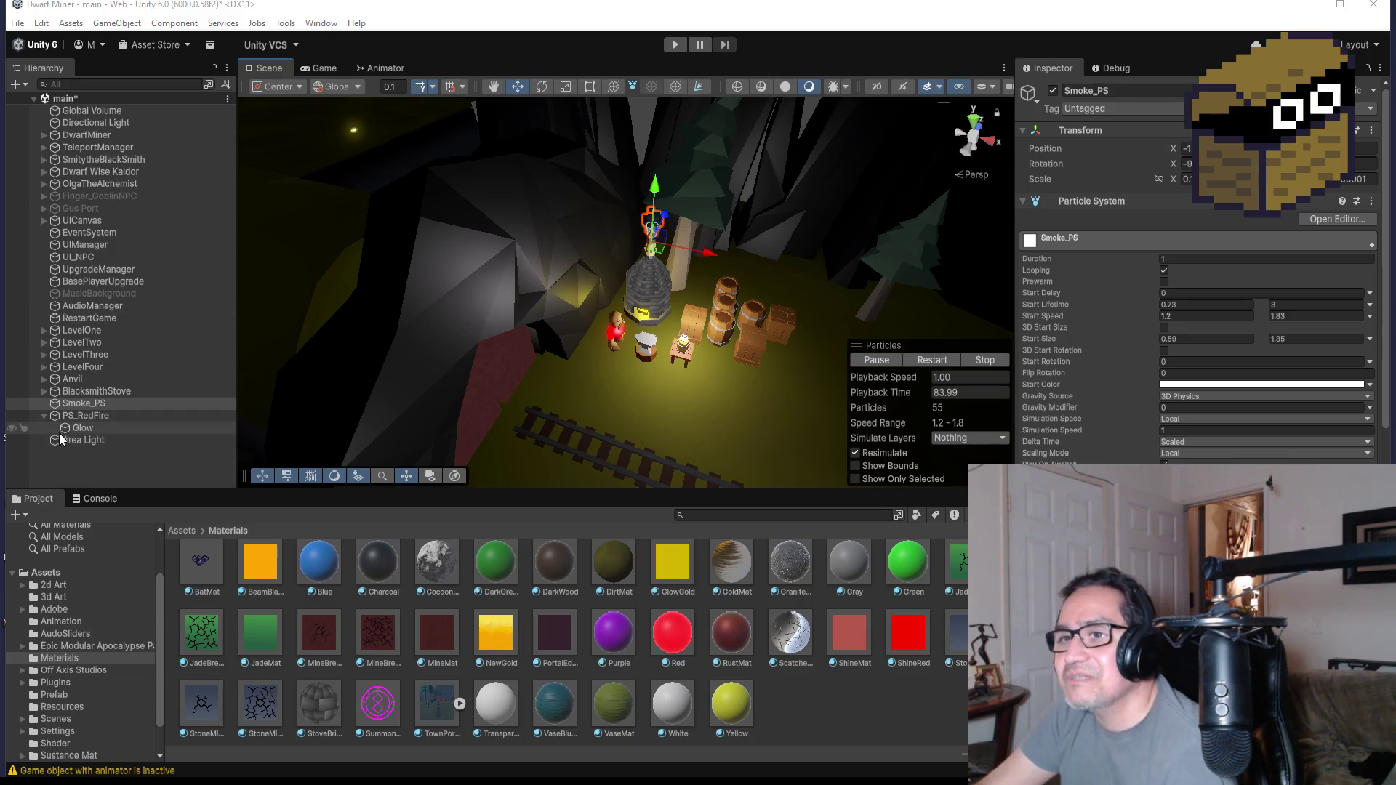
- Nest Smoke_PS and PS_RedFire under BlacksmithStove and select the stove
click(44, 416)
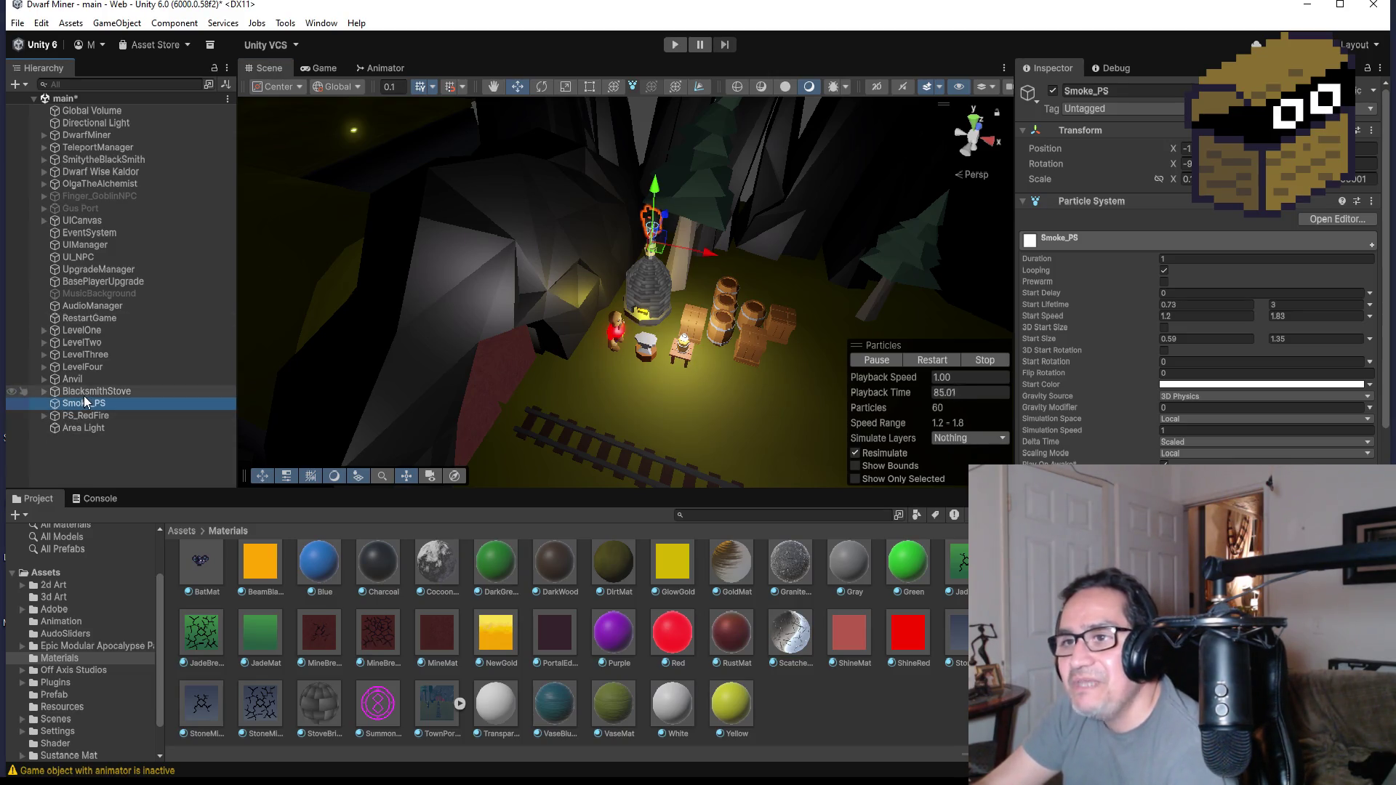
mouse_move(81, 400)
mouse_down()
mouse_move(87, 414)
mouse_move(105, 392)
mouse_up()
click(44, 390)
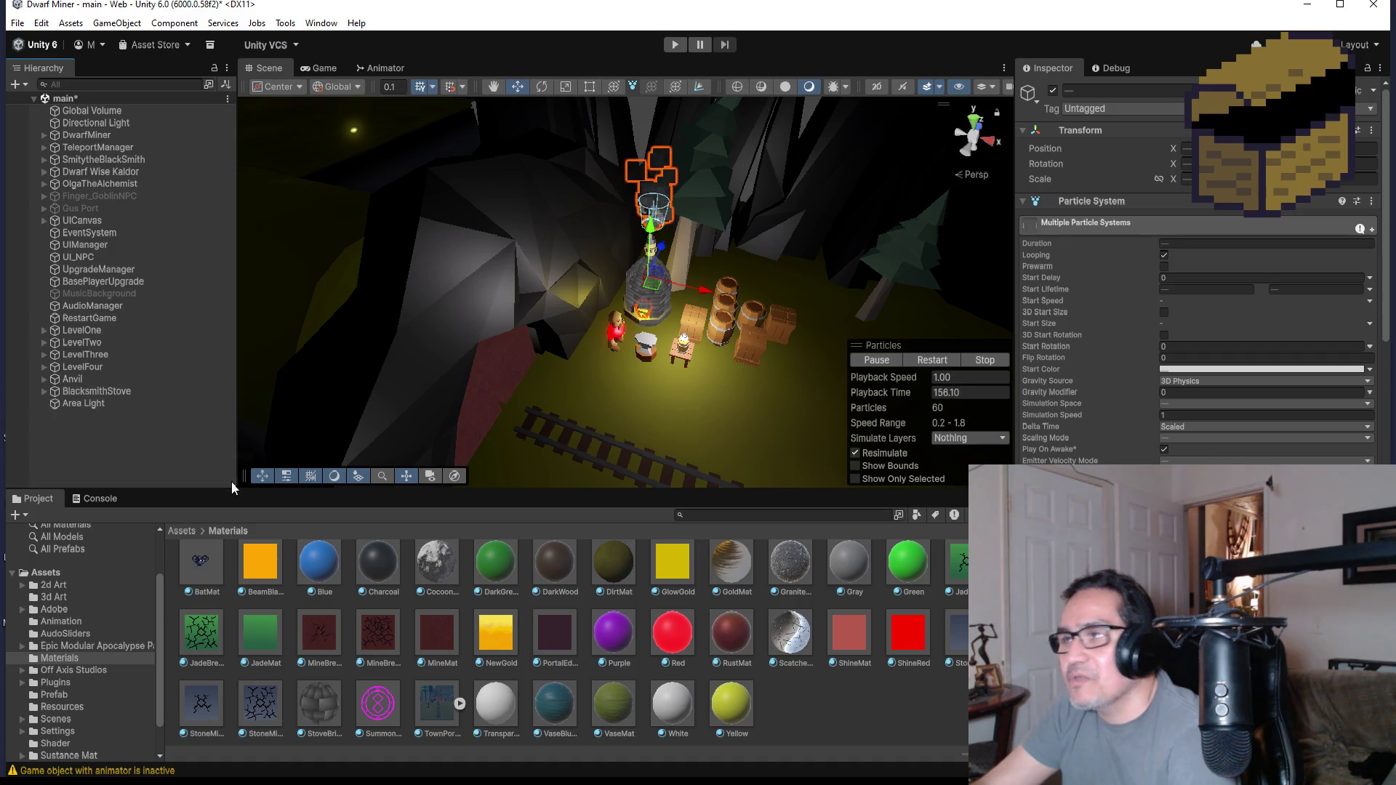
click(83, 396)
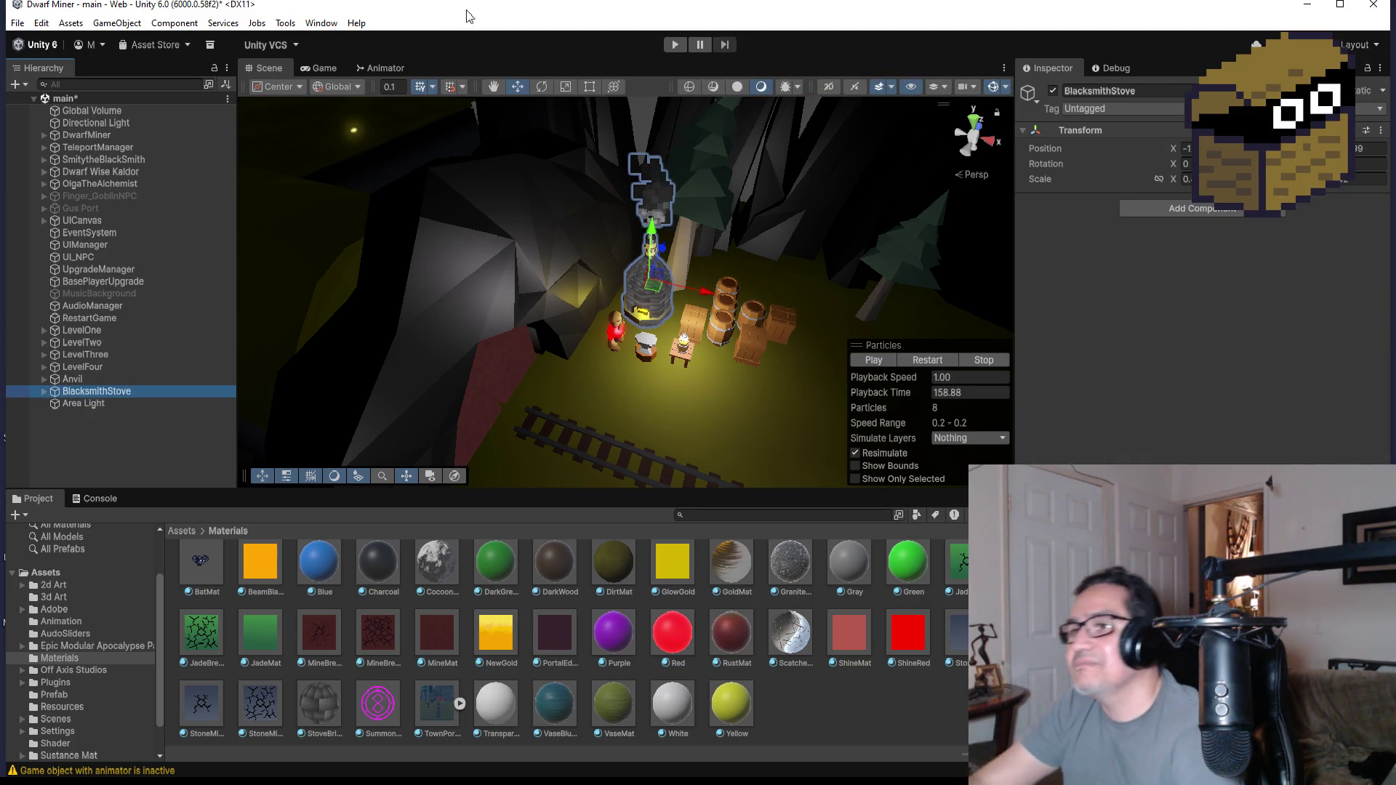
- Add a Box Collider to BlacksmithStove, then remove it again
click(1215, 213)
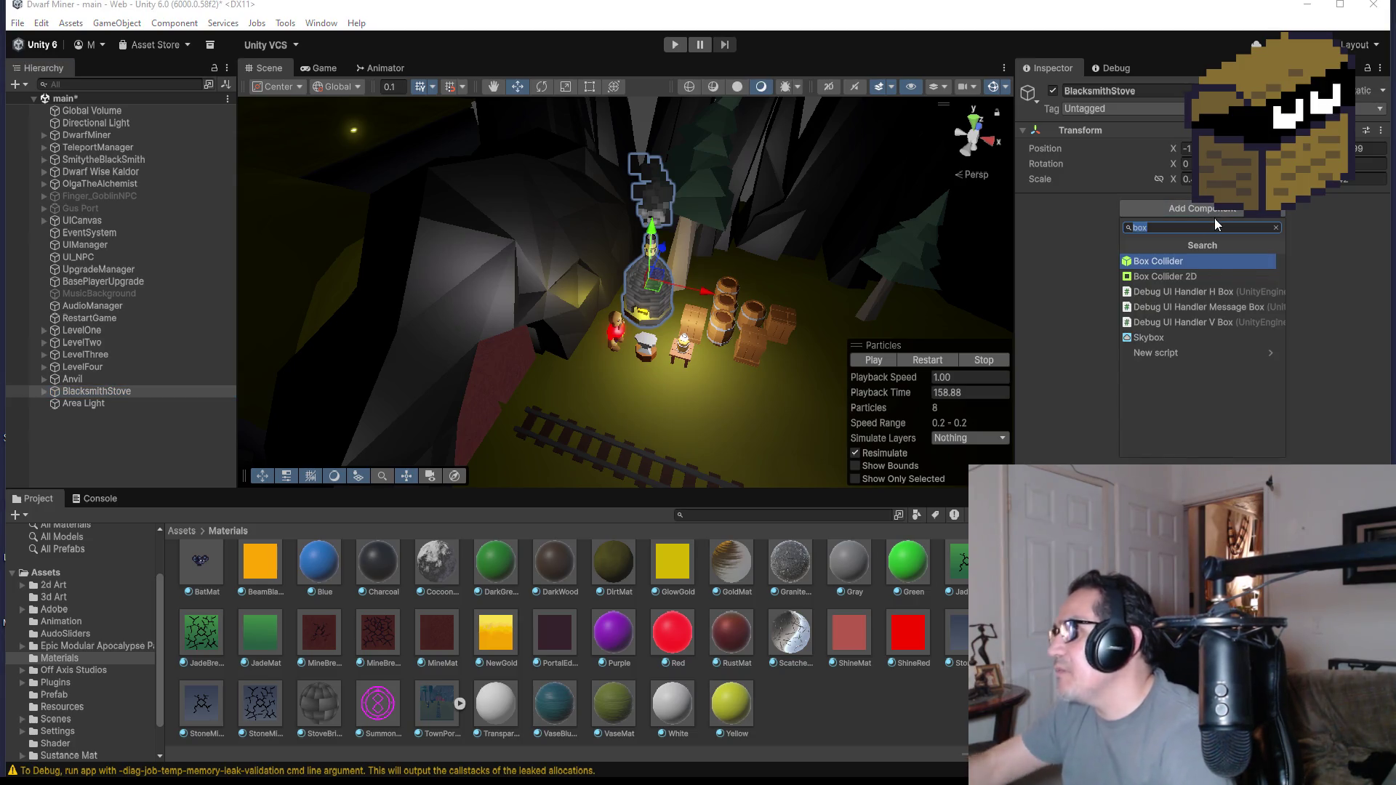
text(box)
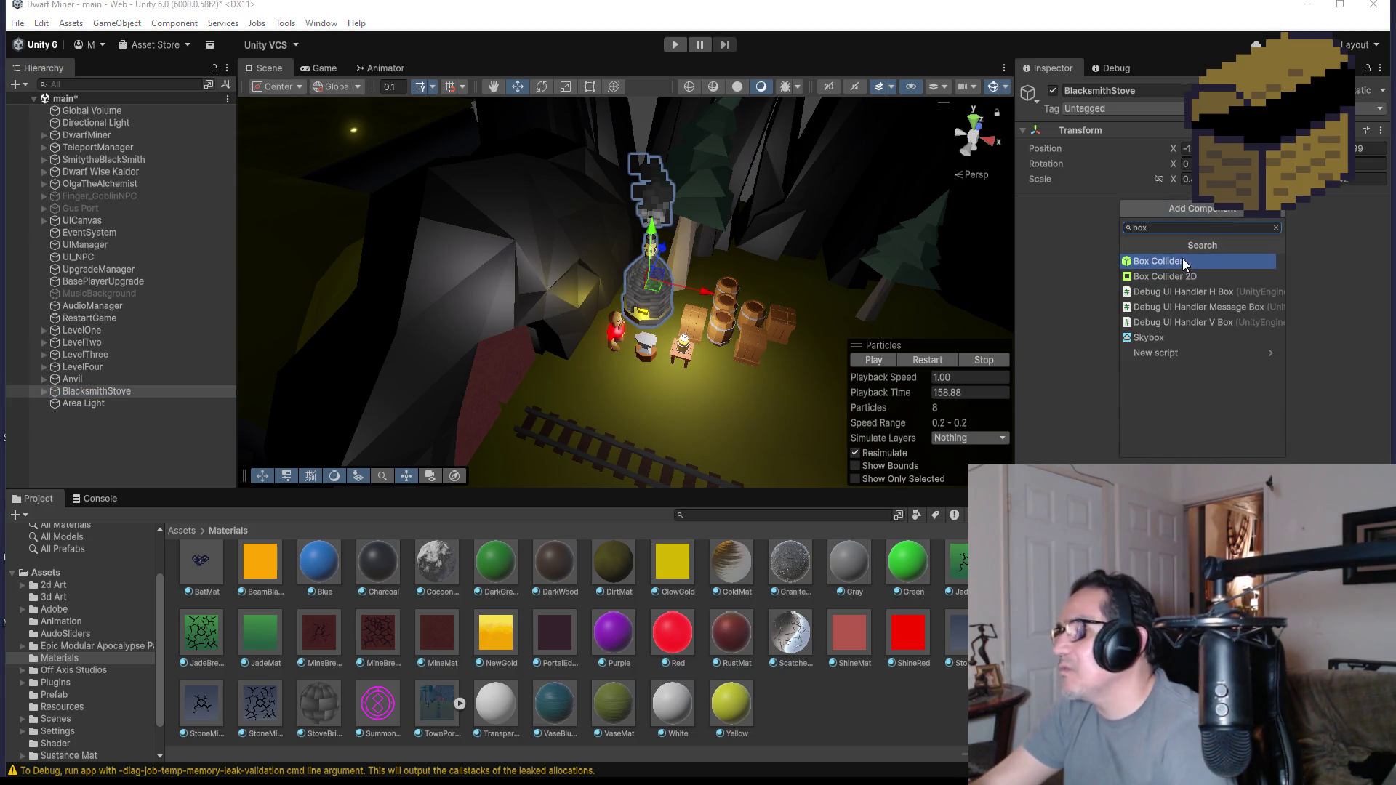
click(1183, 261)
scroll(853, 255, up, 2)
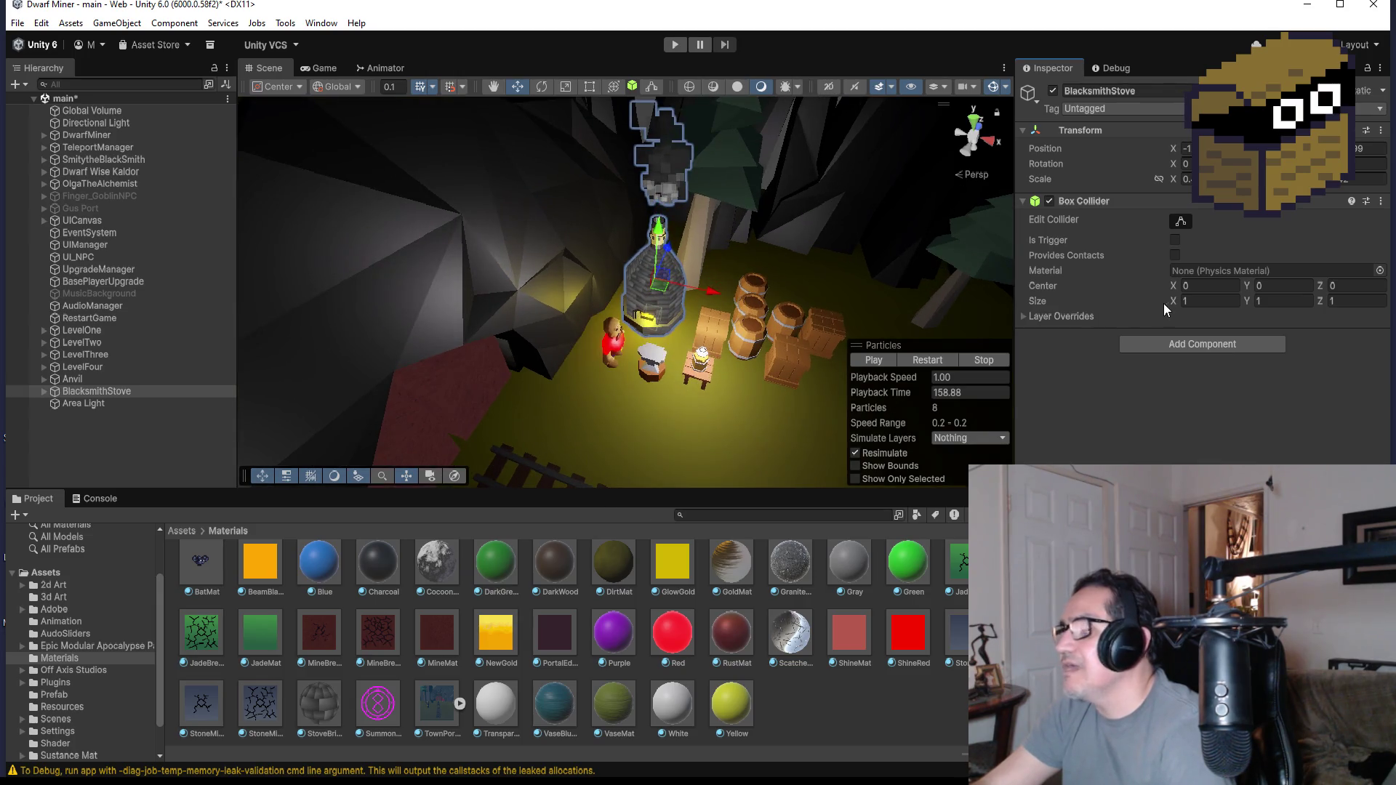
click(1381, 200)
click(1295, 240)
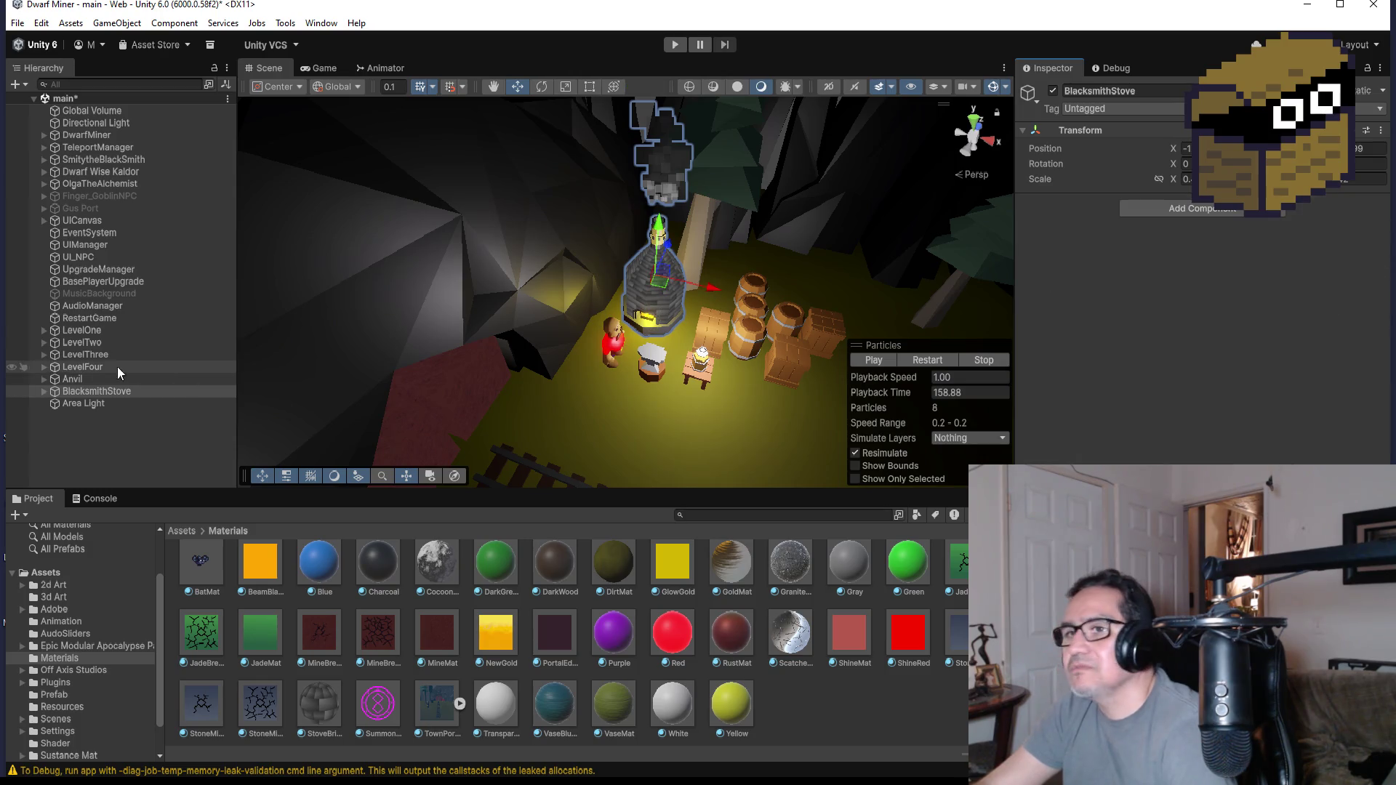
- Expand BlacksmithStove and select its Cube part with its three materials
click(46, 393)
click(77, 402)
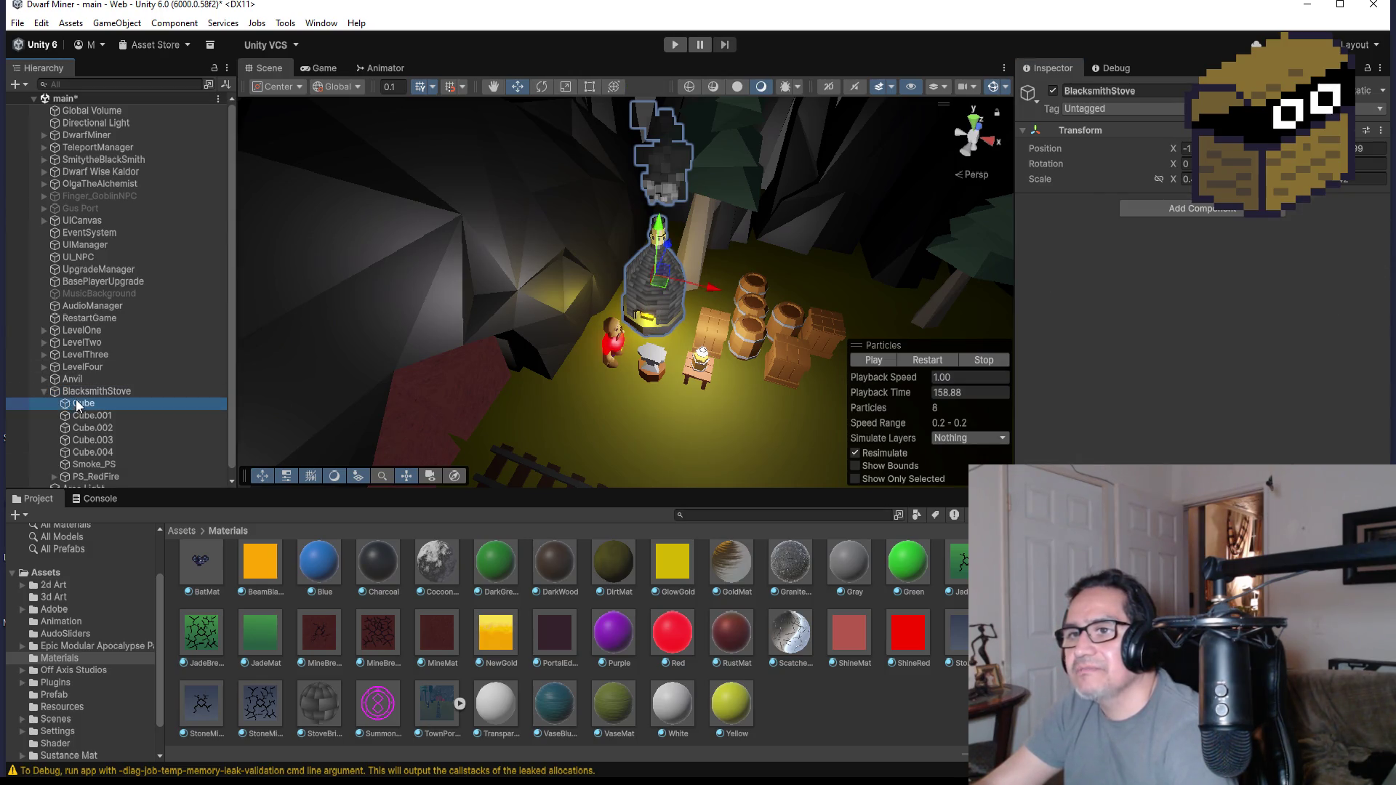
scroll(114, 452, down, 1)
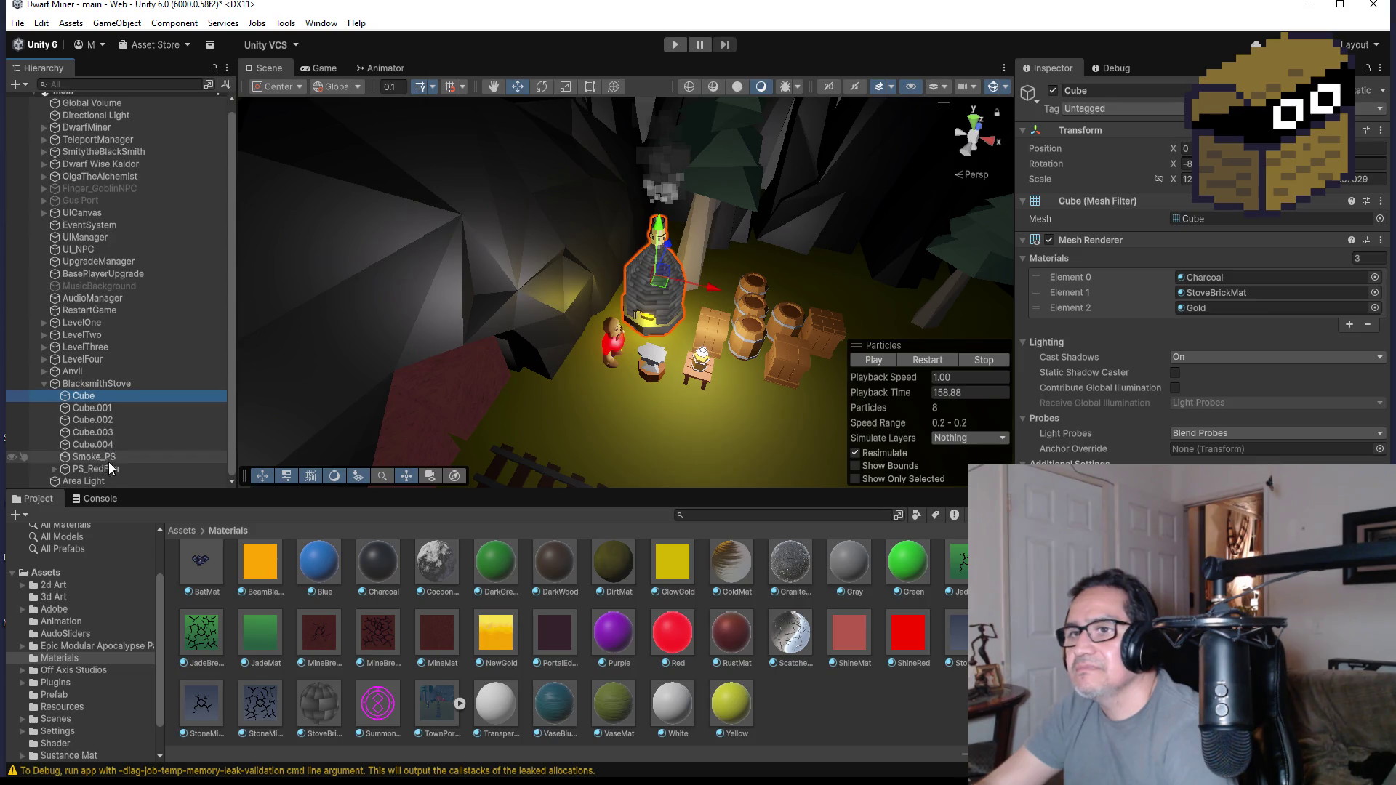
click(95, 383)
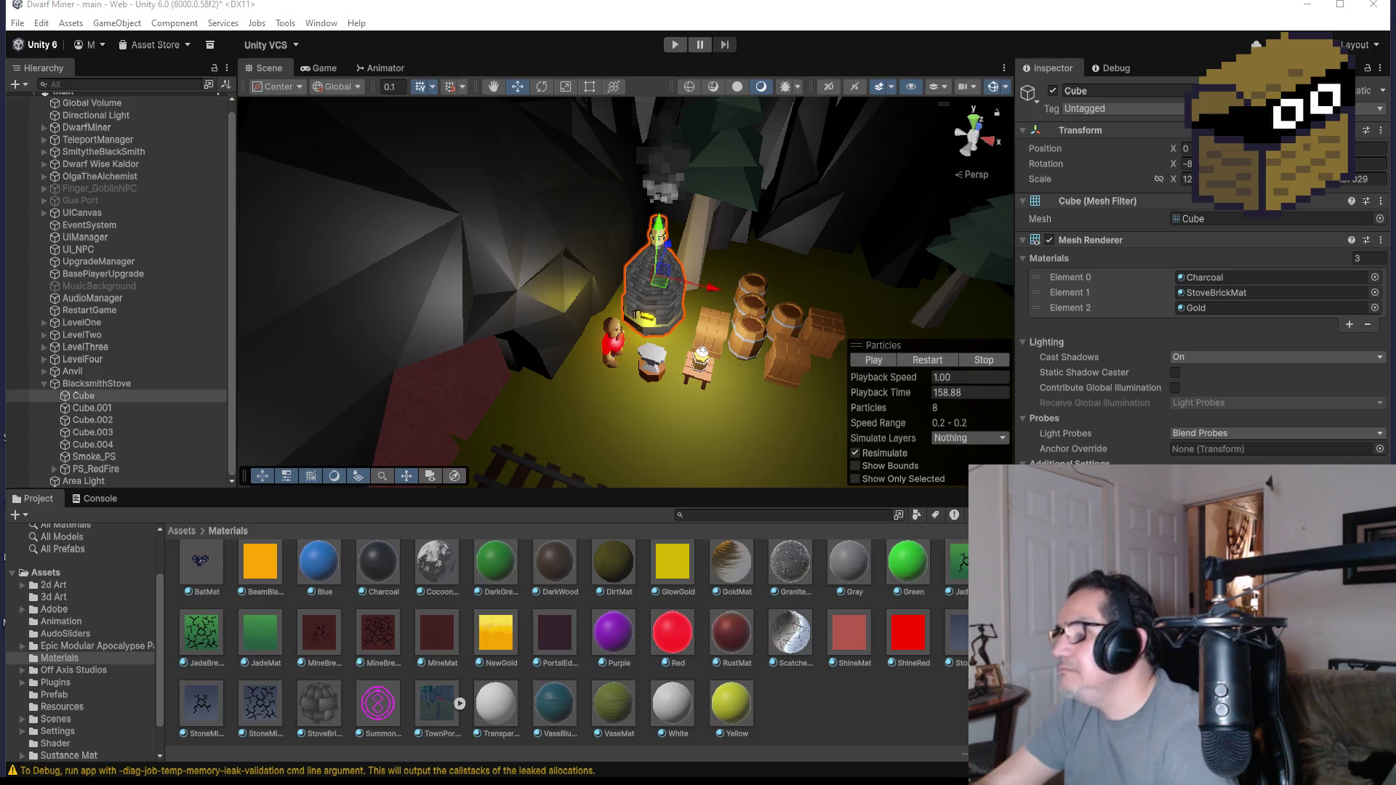
- Orbit around the stove and select the anvil's Cube part in the Scene view
mouse_move(784, 265)
alt+mouse_down()
mouse_move(821, 329)
mouse_move(947, 277)
alt+mouse_up()
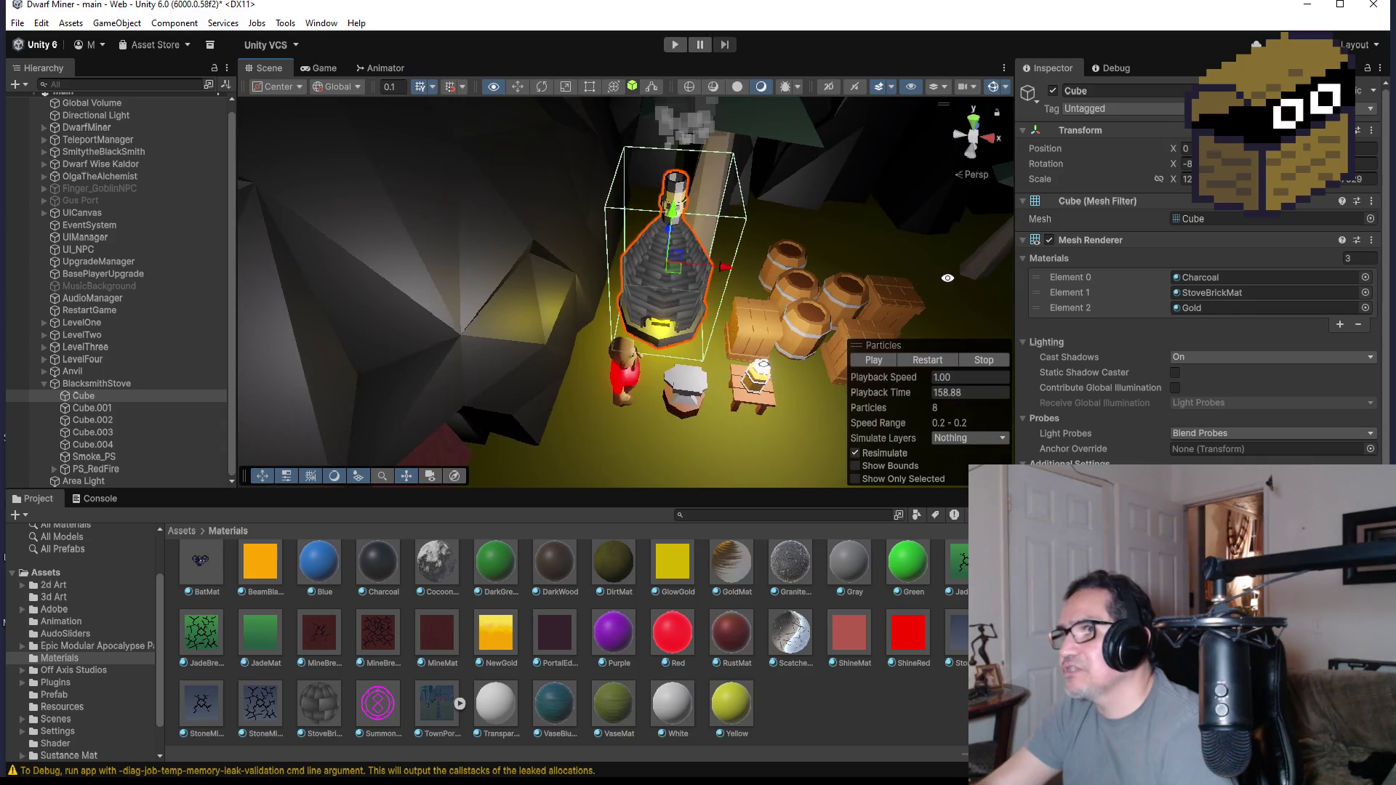
scroll(773, 412, down, 2)
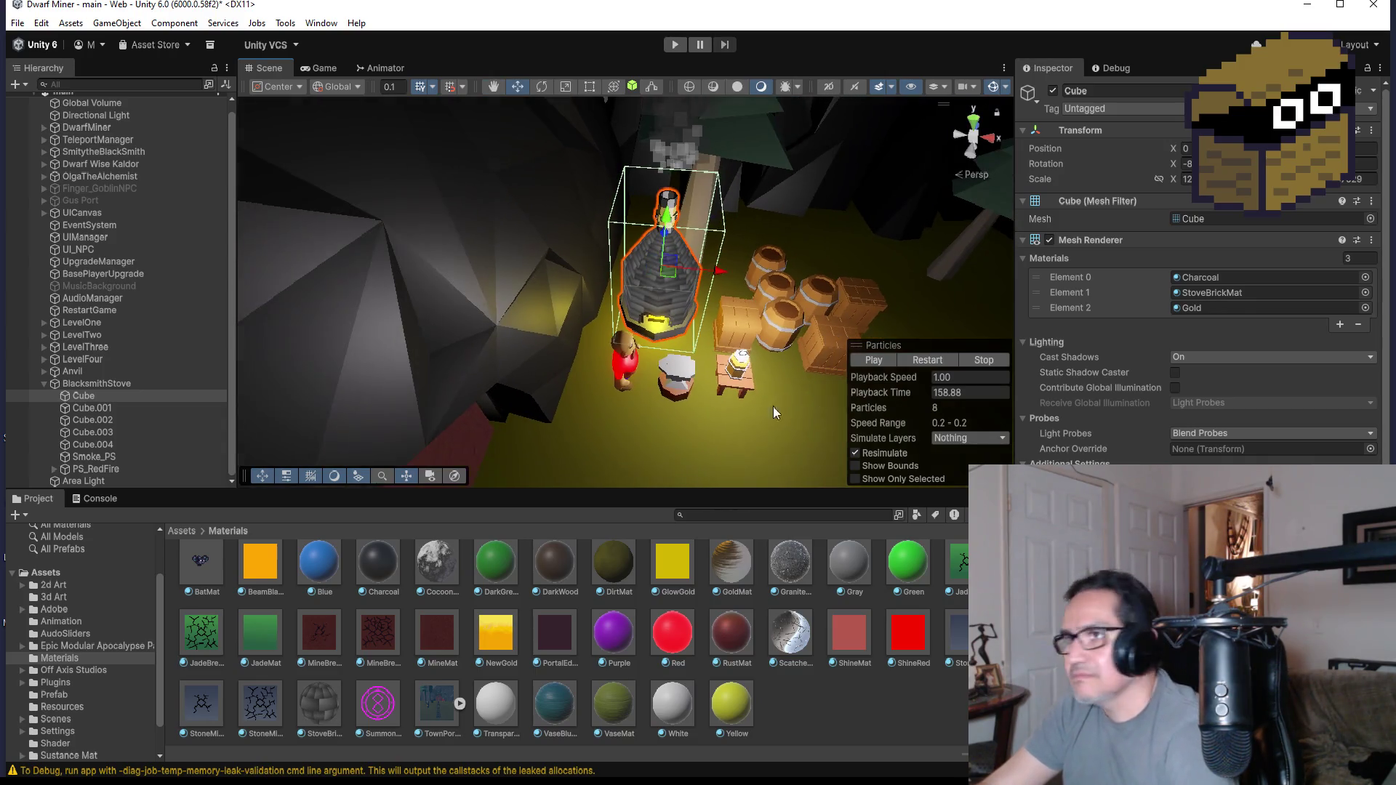
click(683, 383)
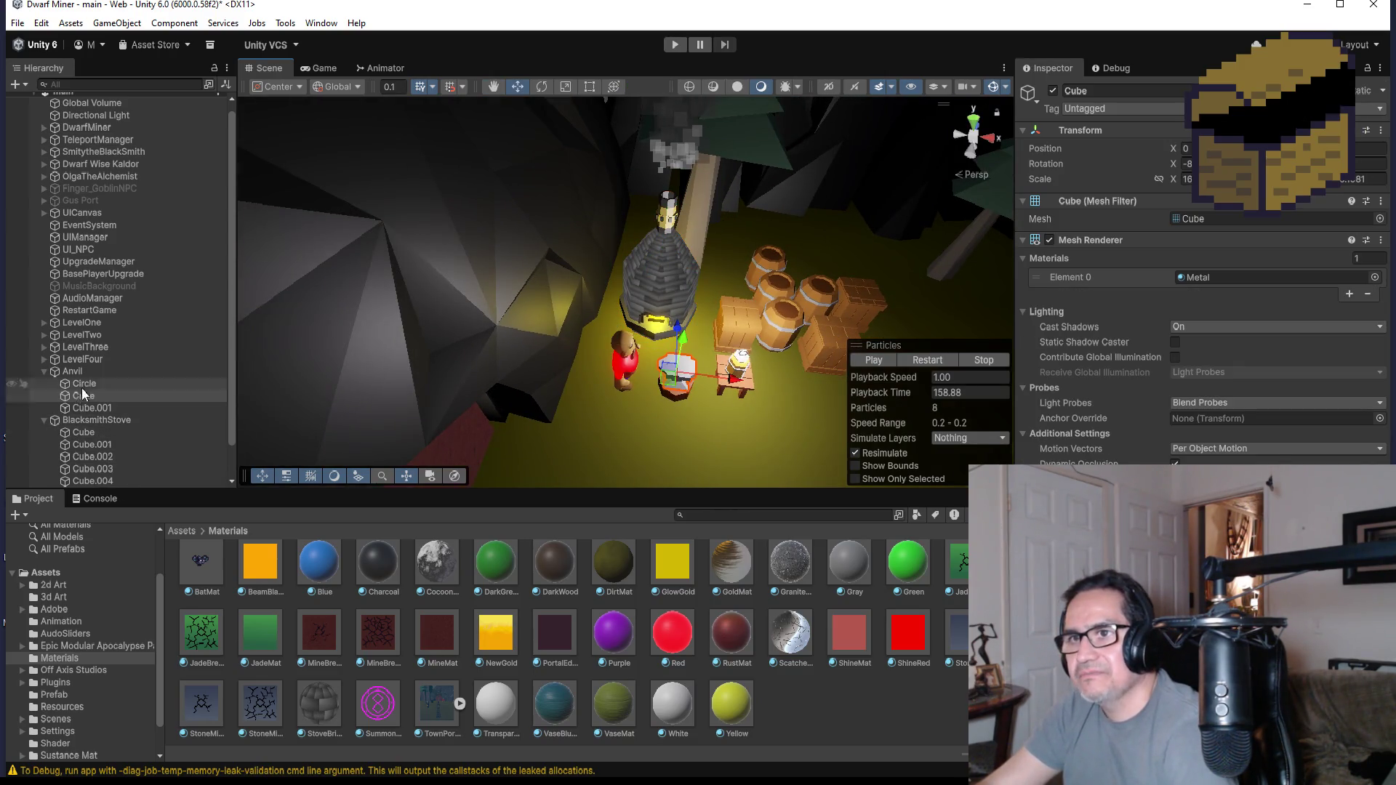
- Look through the anvil's Circle, Cube and Cube.001 parts and settle on the metal Cube, framed in view
click(84, 377)
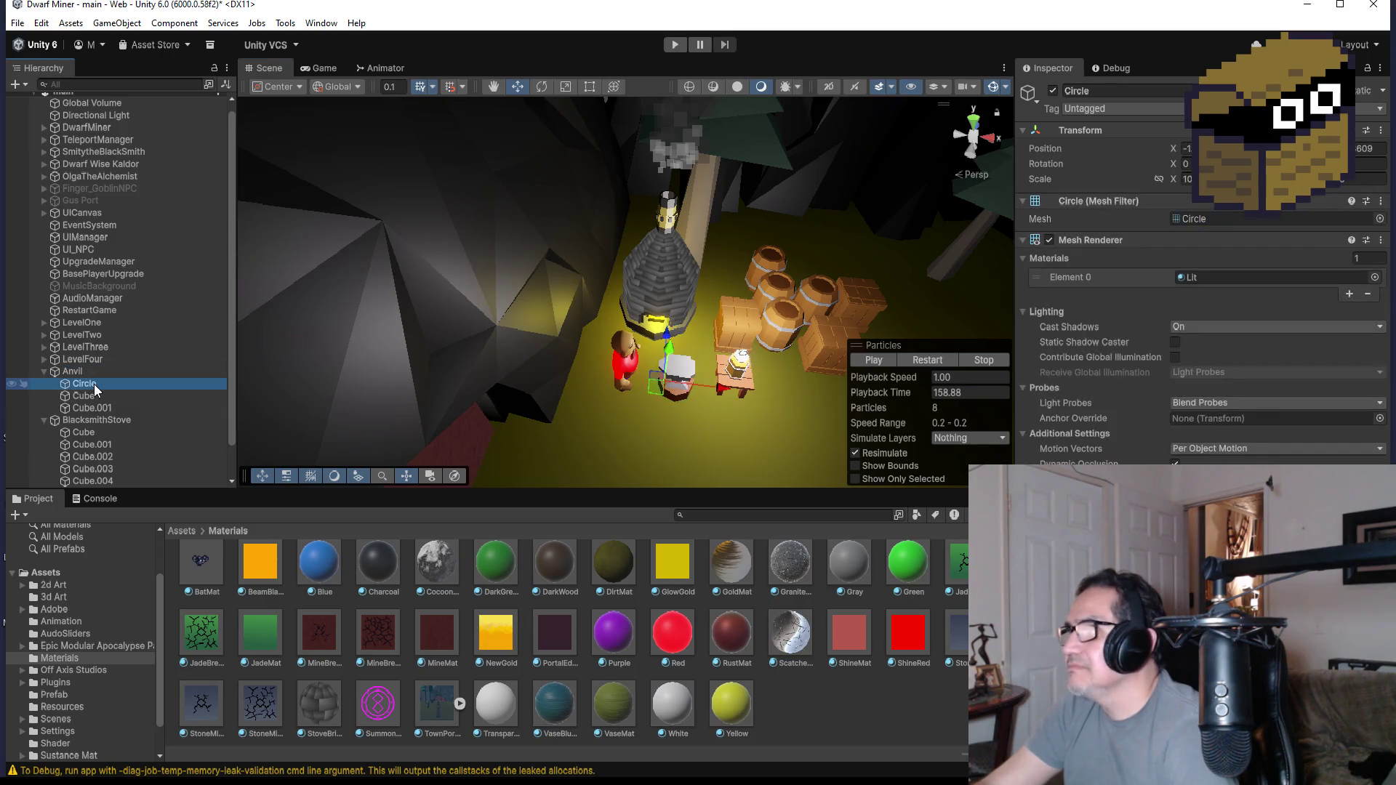
click(93, 397)
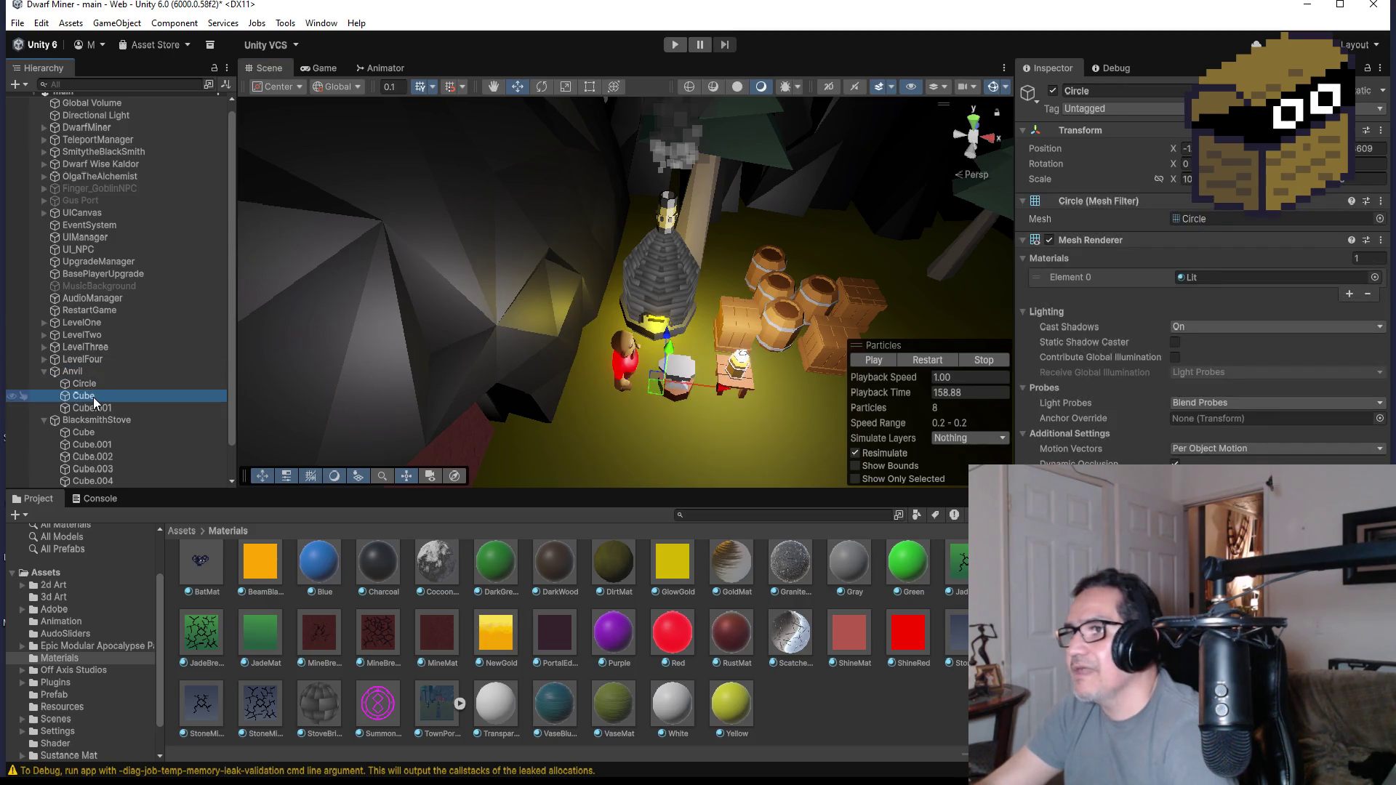
click(97, 407)
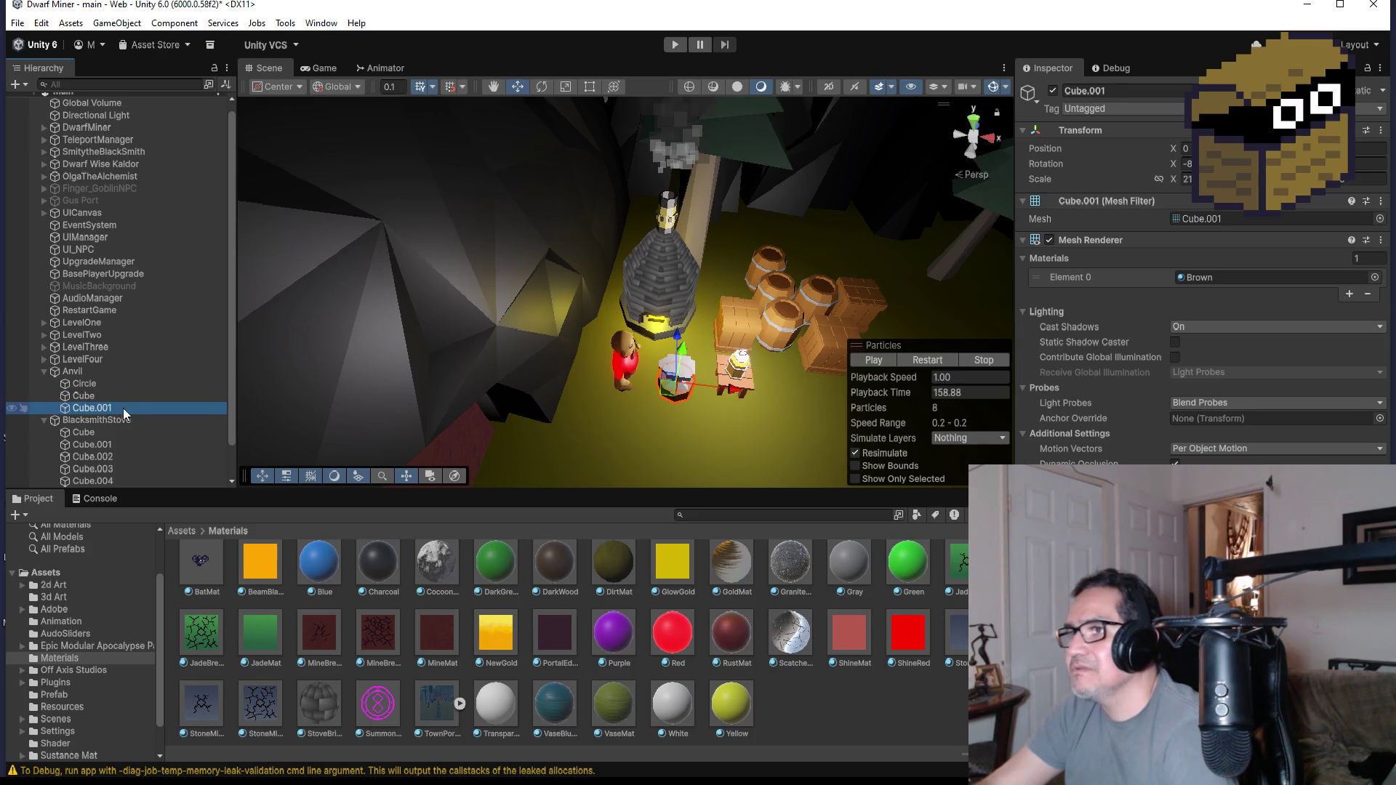
scroll(803, 379, up, 2)
key(f)
mouse_move(776, 298)
alt+mouse_down()
mouse_move(745, 262)
mouse_move(764, 274)
alt+mouse_up()
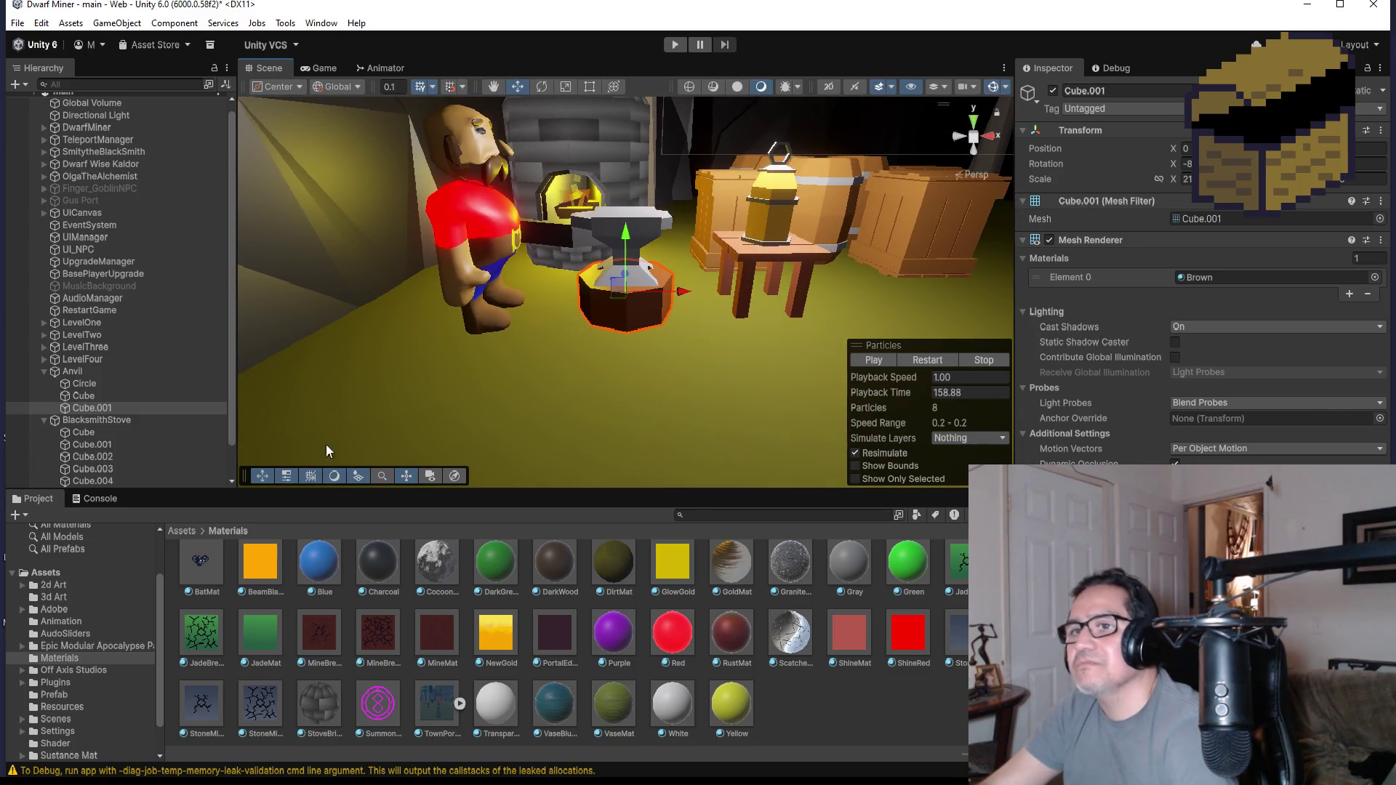
click(86, 384)
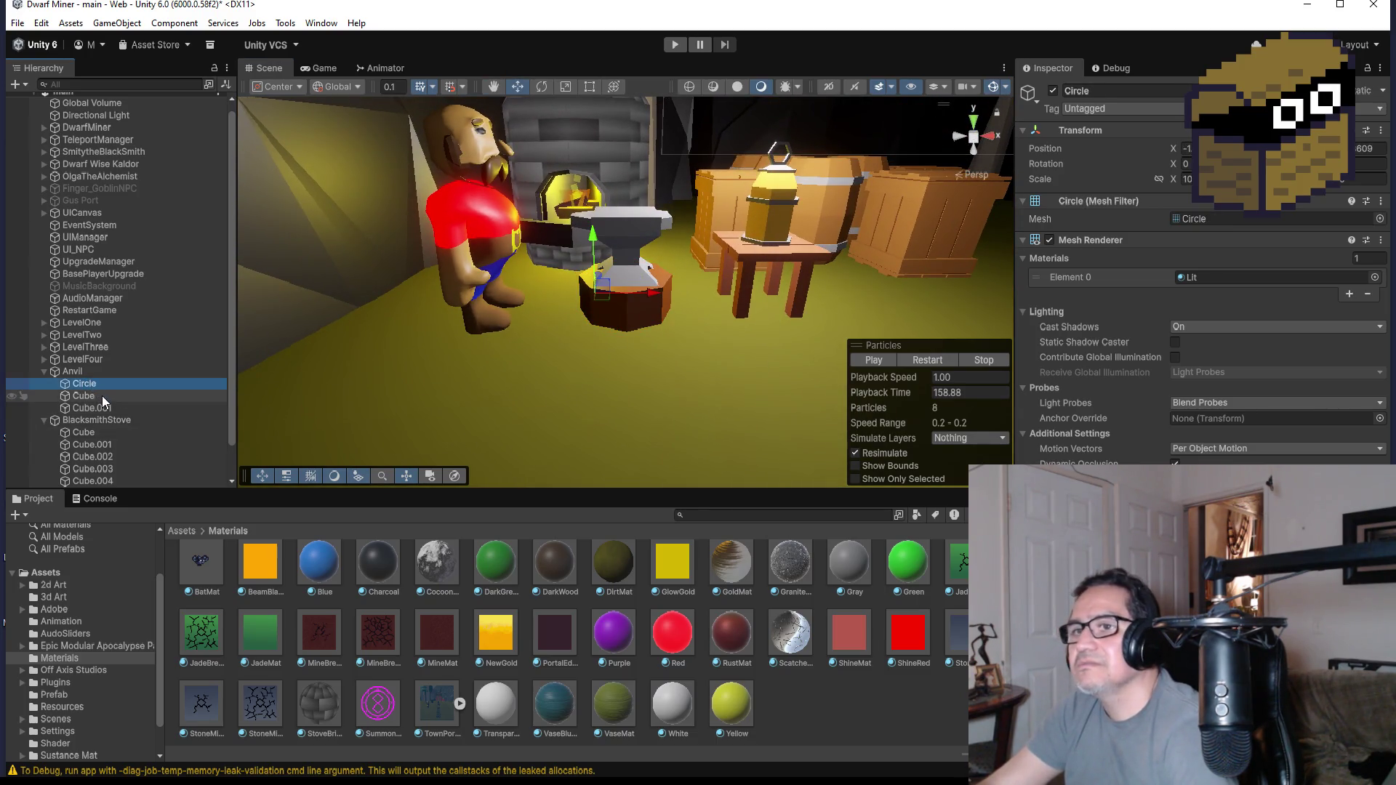
click(101, 398)
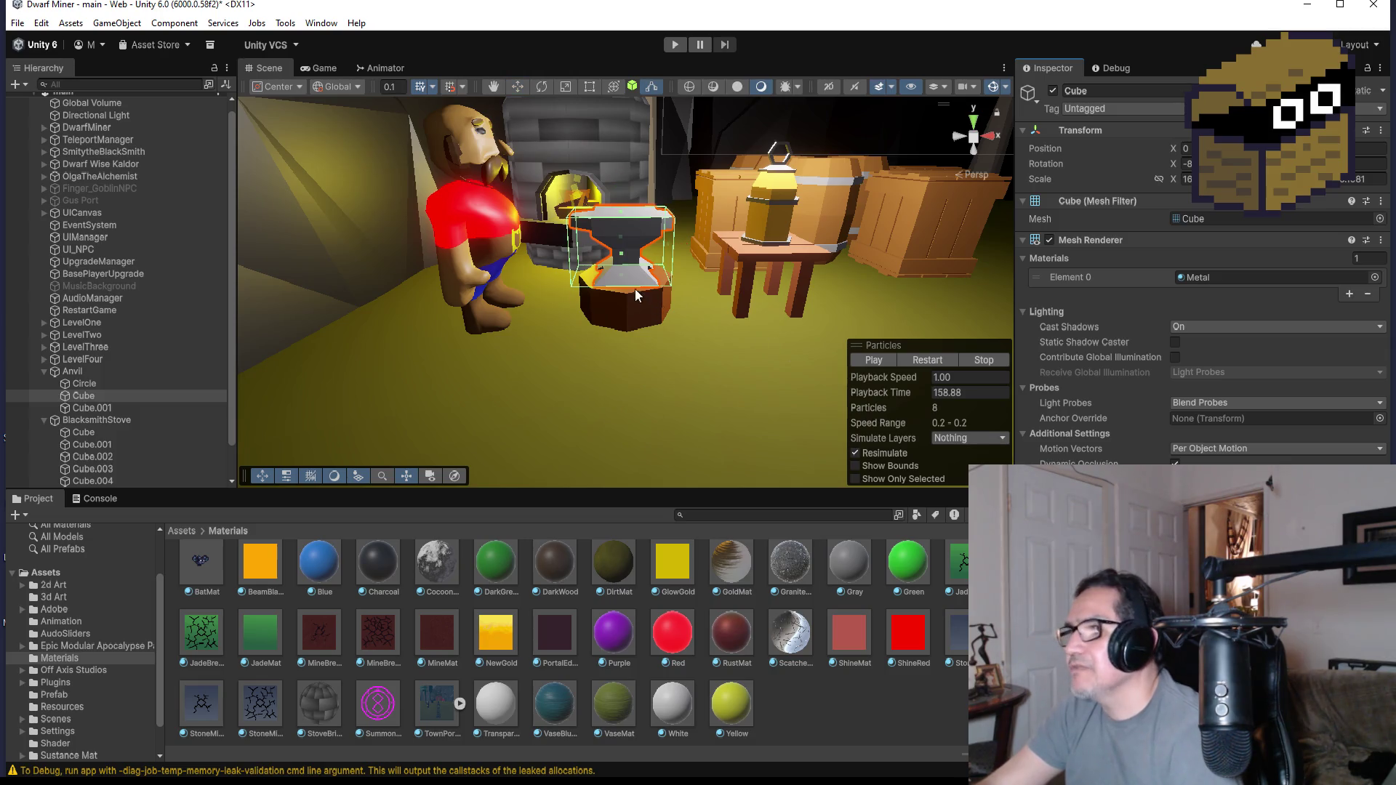
- Scale the anvil's metal top taller along Y and start another test run
mouse_move(624, 277)
mouse_down()
mouse_move(614, 285)
mouse_move(634, 310)
mouse_up()
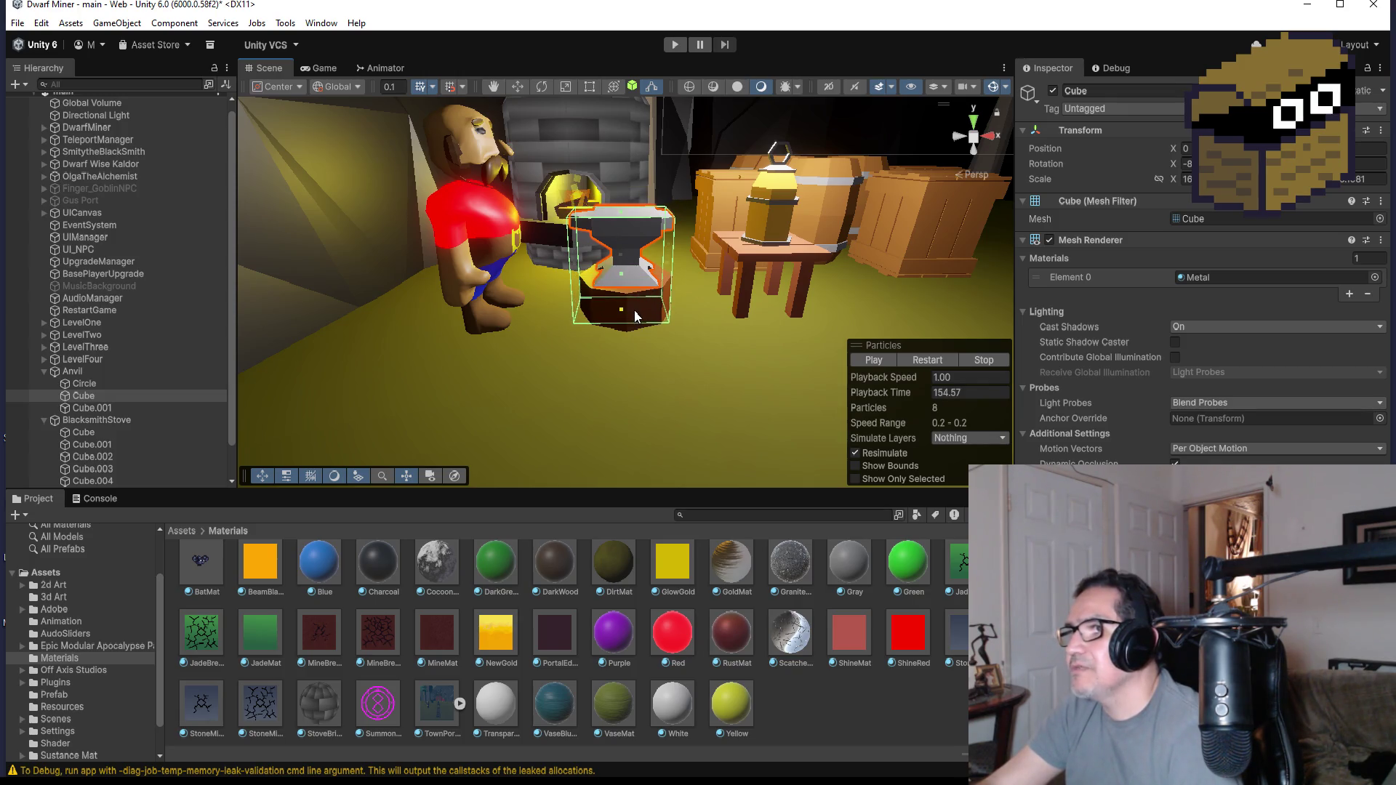
alt+drag(730, 328, 712, 326)
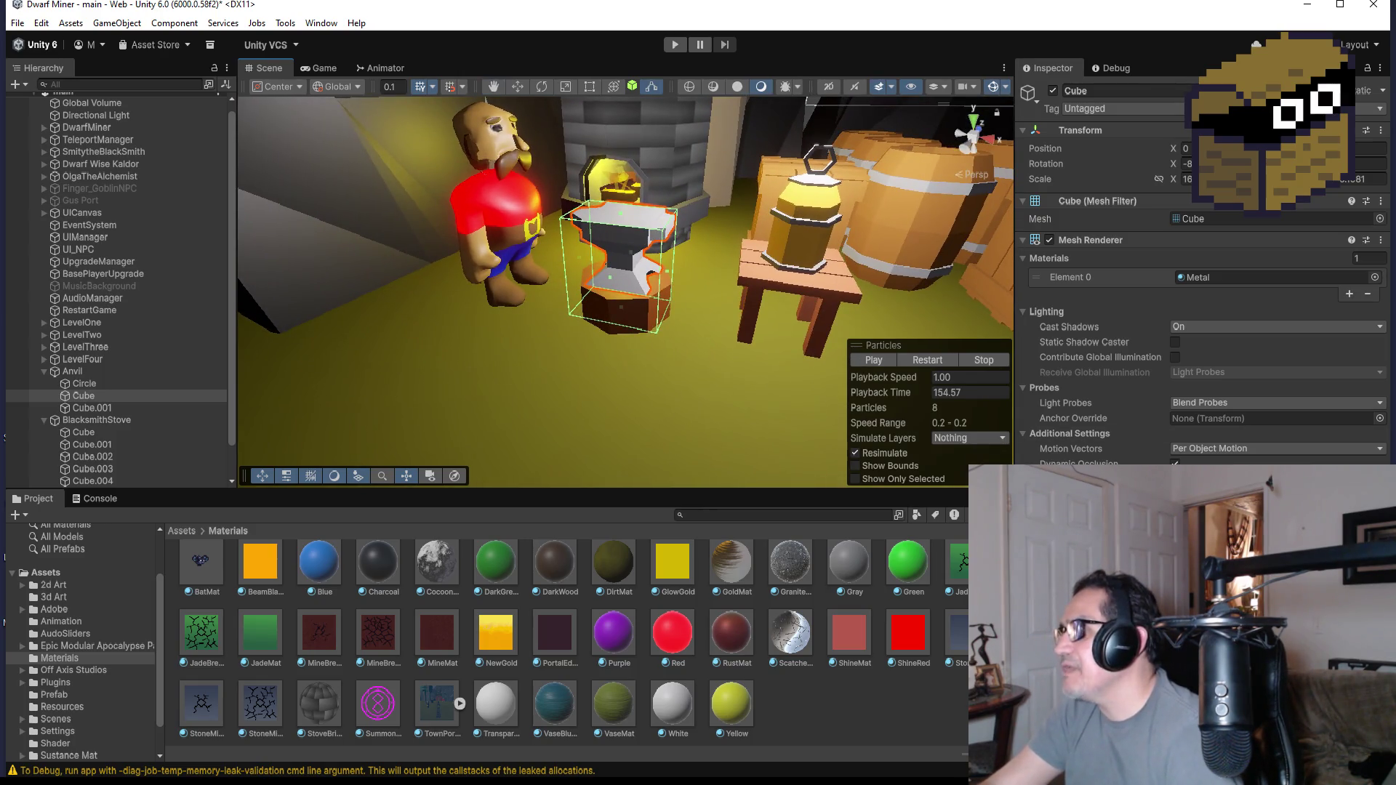
click(677, 45)
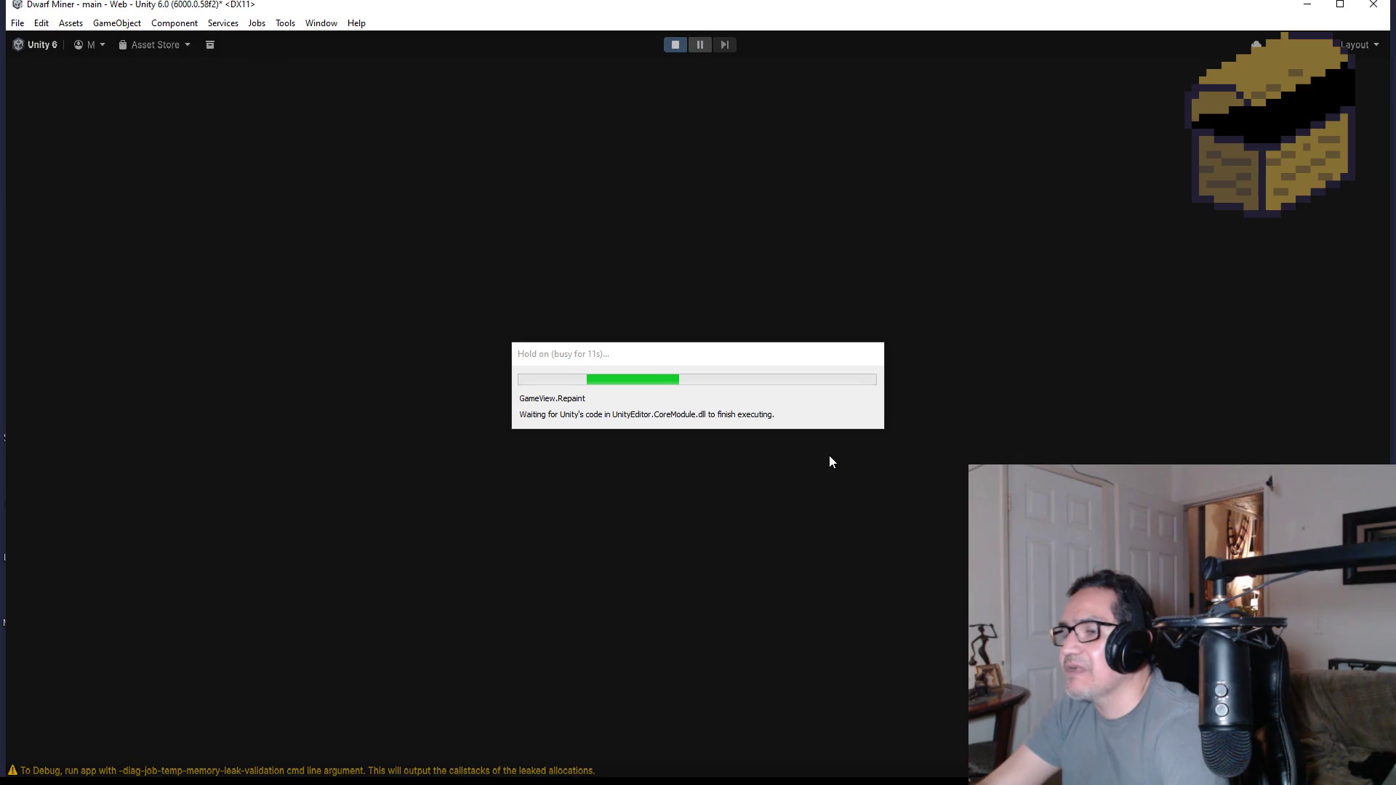
- Dismiss settings, switch to the gun and fire it, then walk back and forth between forge and dwarf
key(Escape)
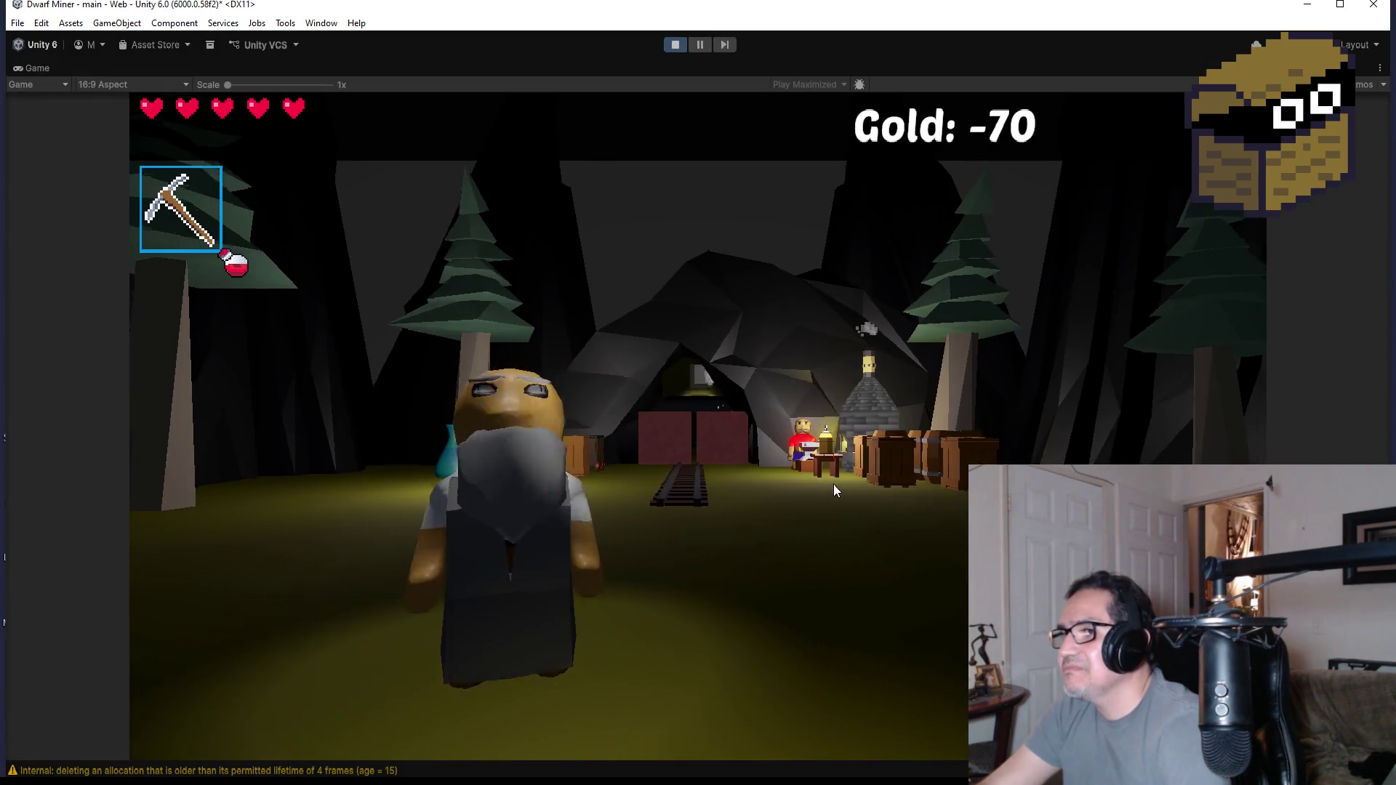
key(2)
key(w)
click(860, 489)
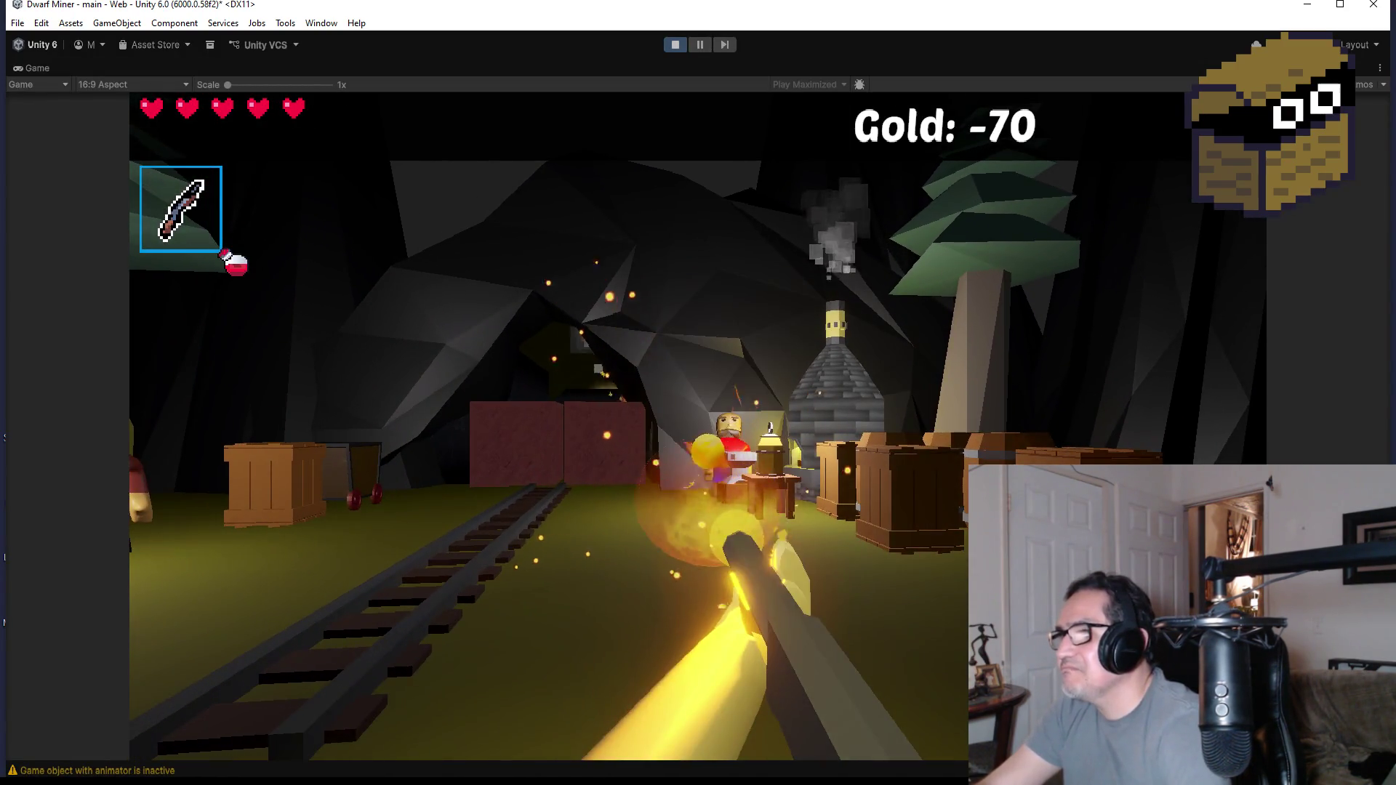
key(w)
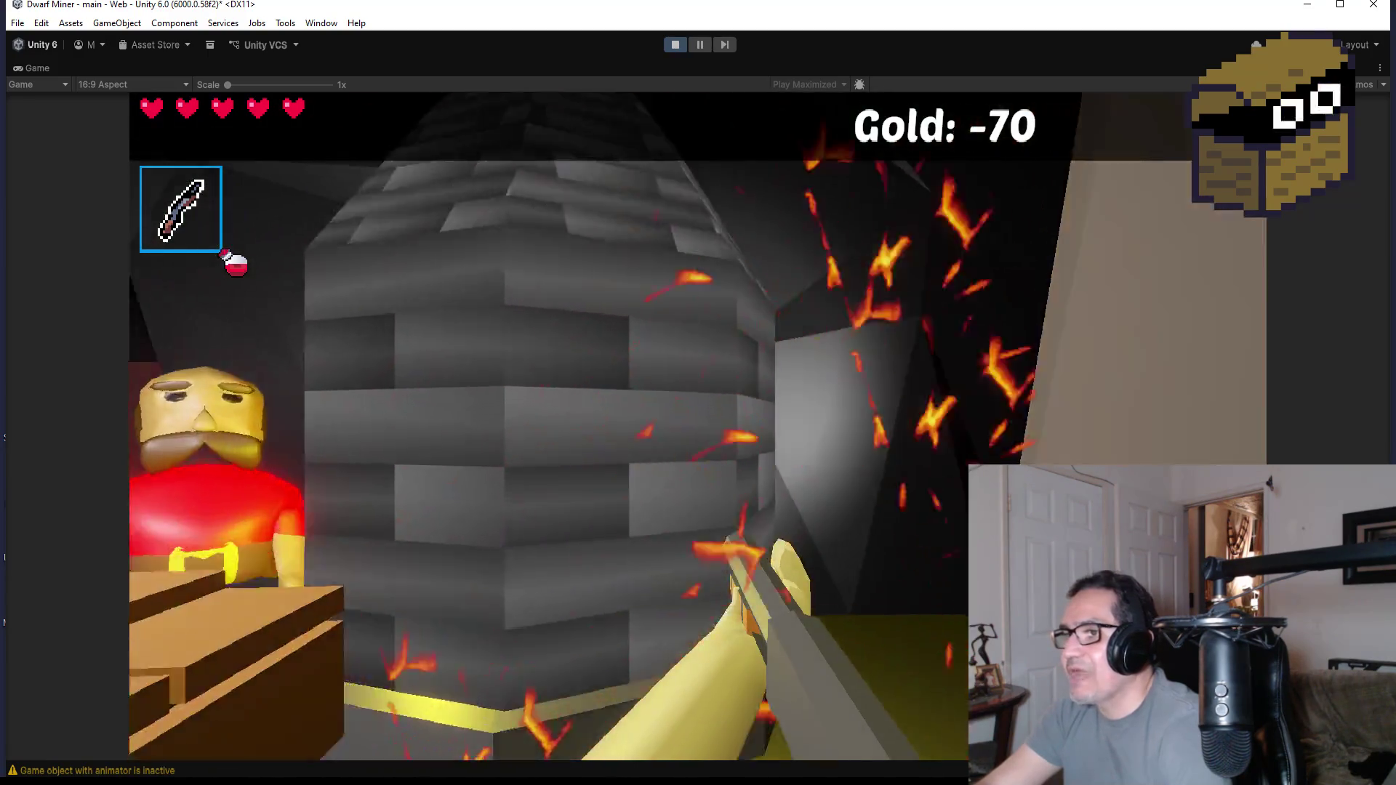
key(s)
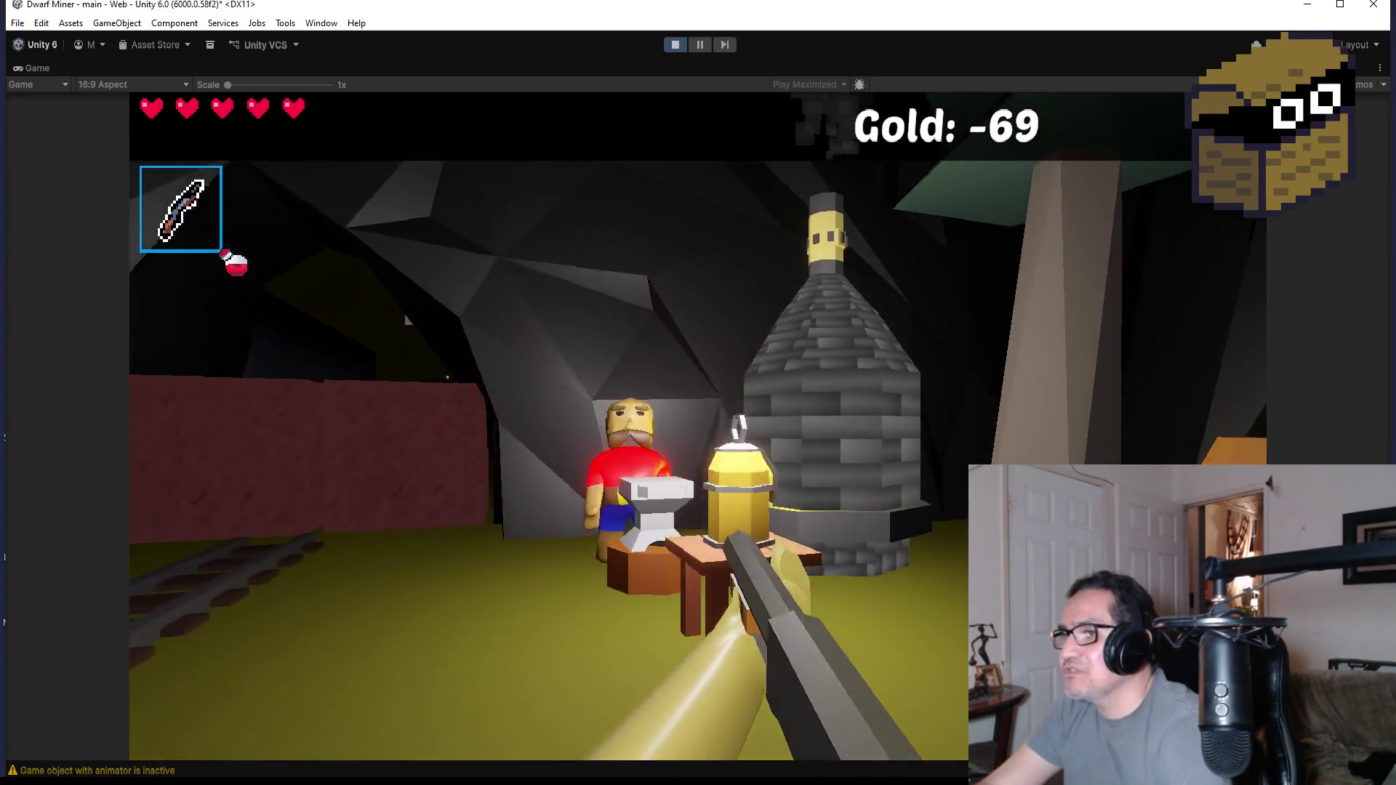
key(w)
key(w)
key(s)
key(w)
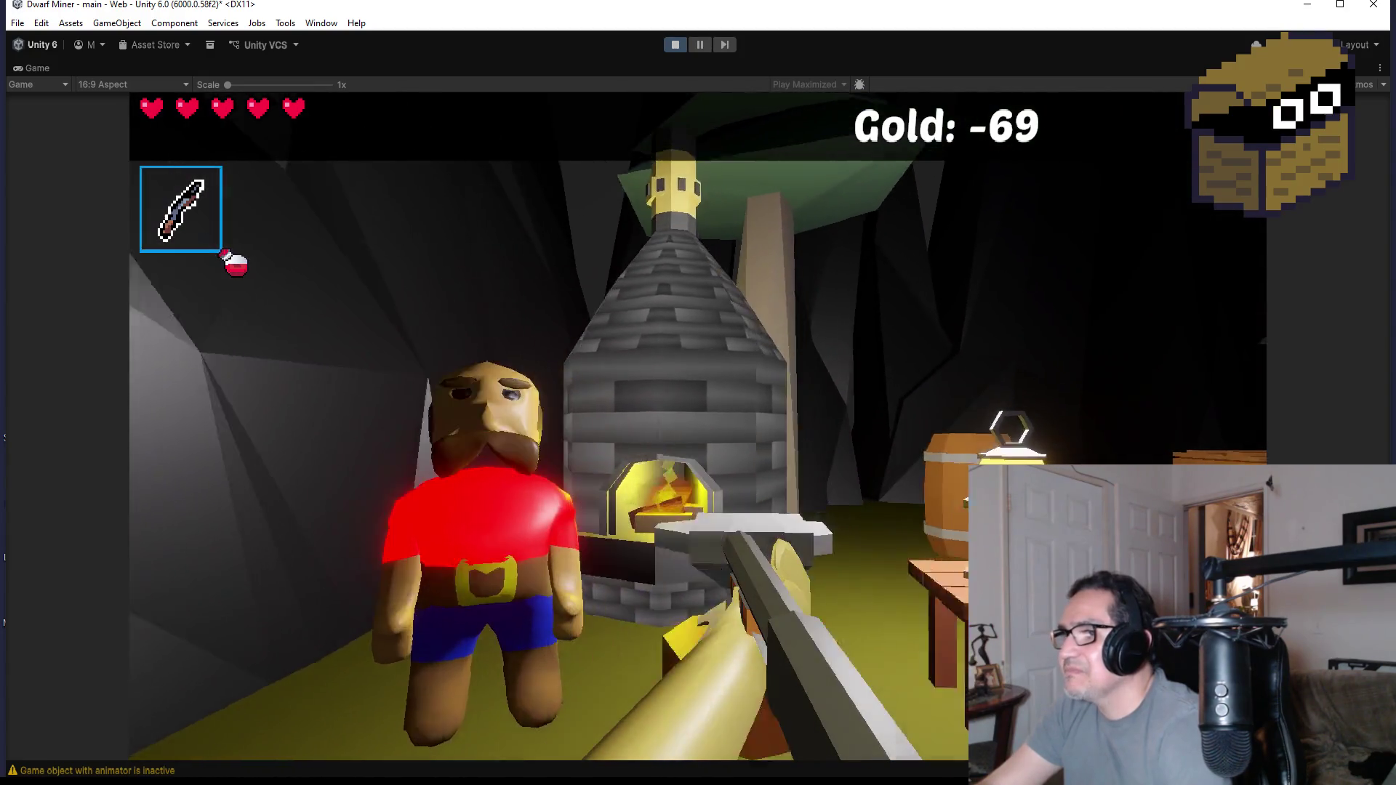
key(s)
key(w)
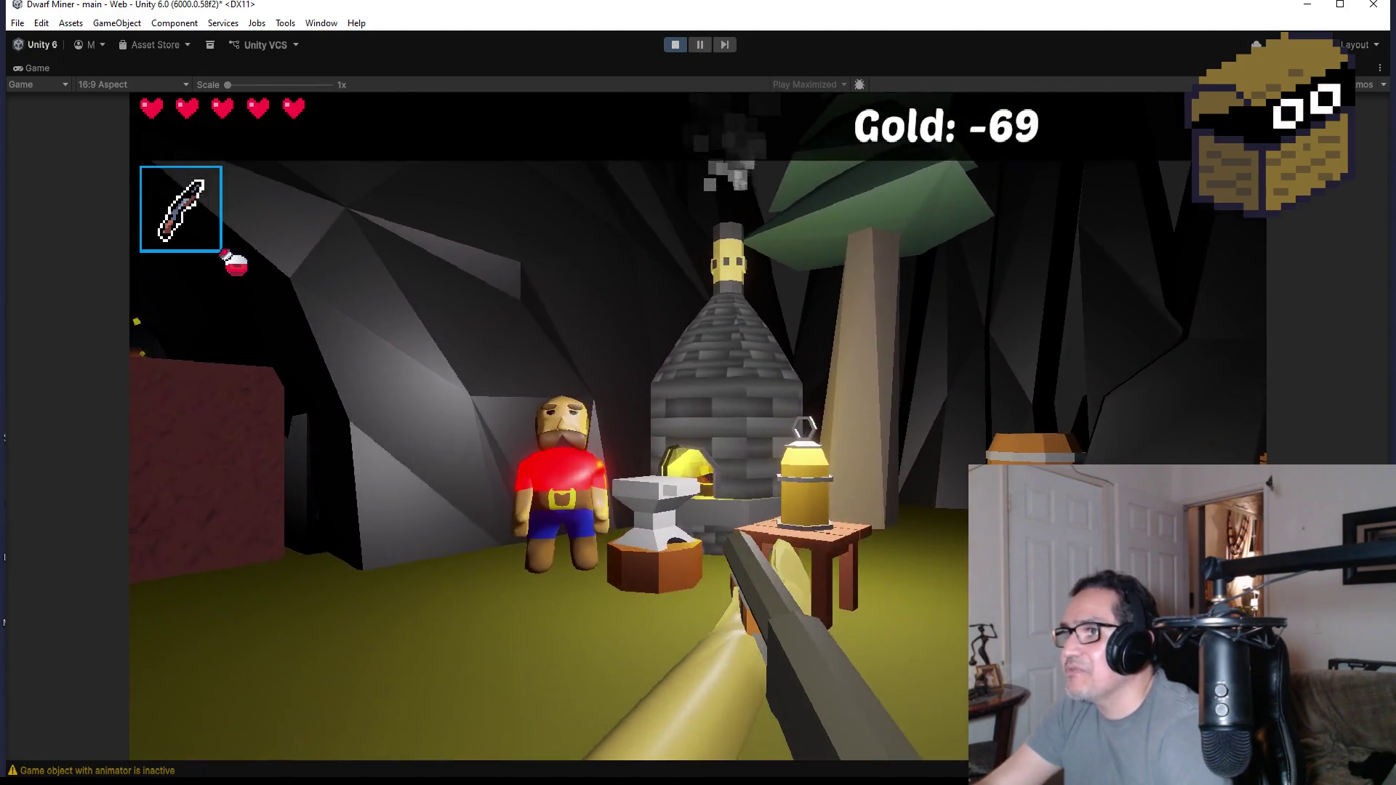
key(w)
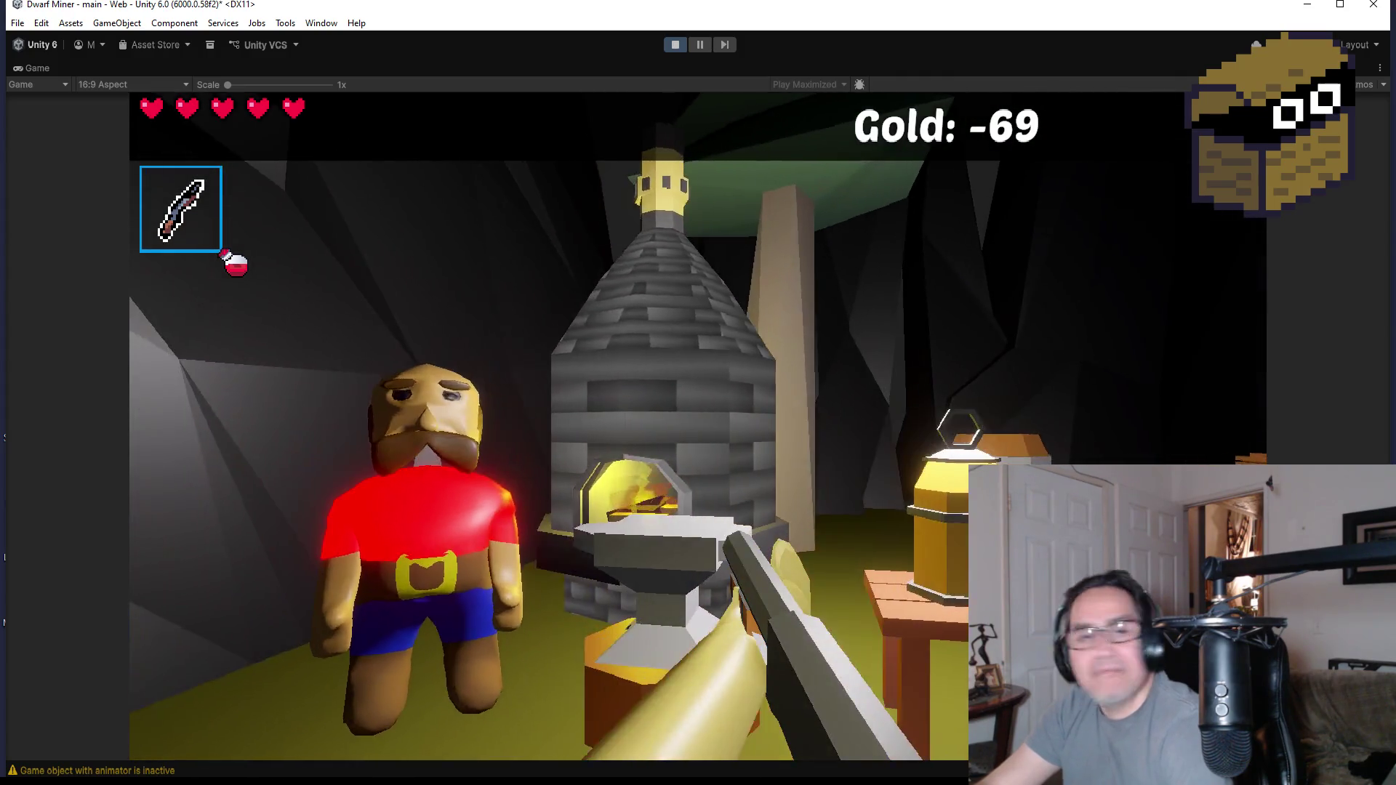
key(w)
key(s)
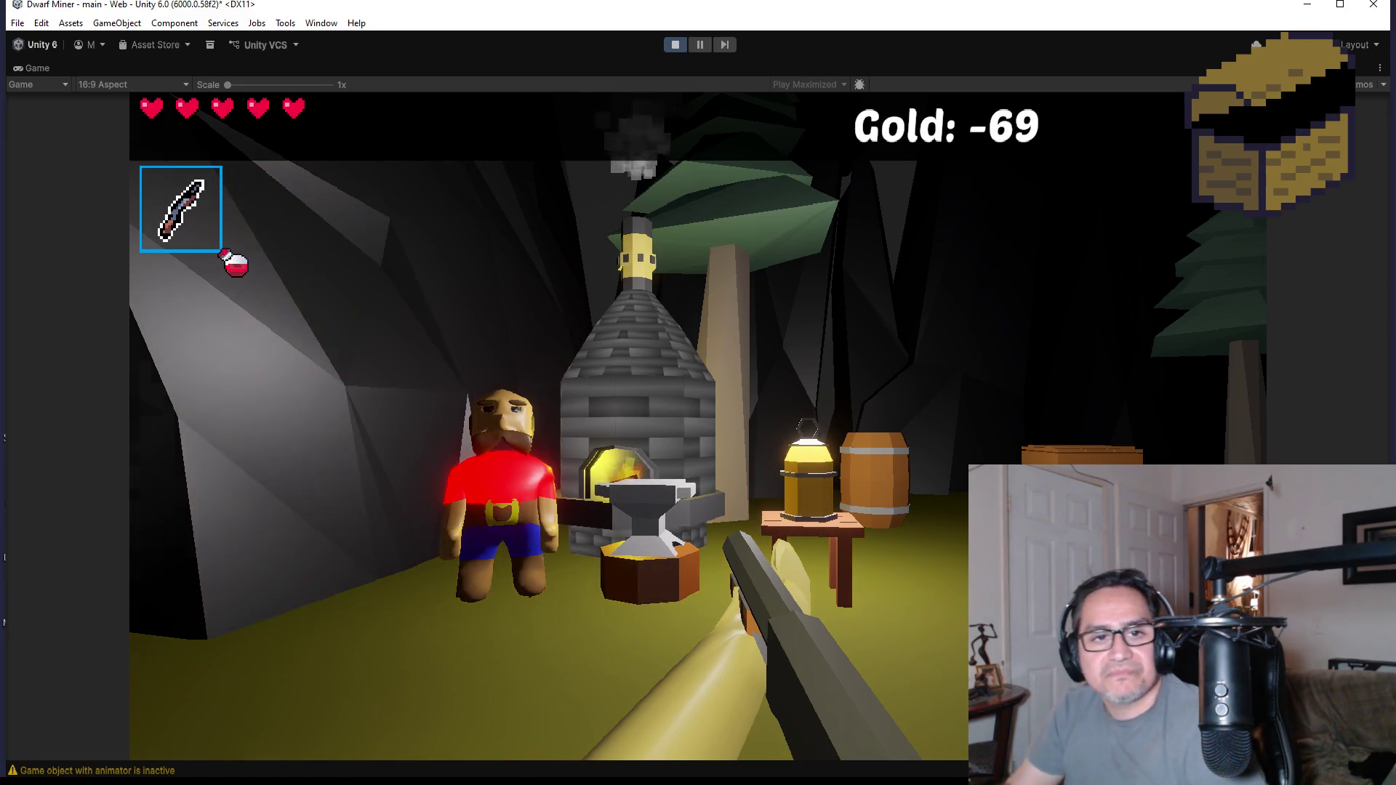
- Pace around the forge and cave, bring up the in-game Settings with Esc, and stop playing
key(s)
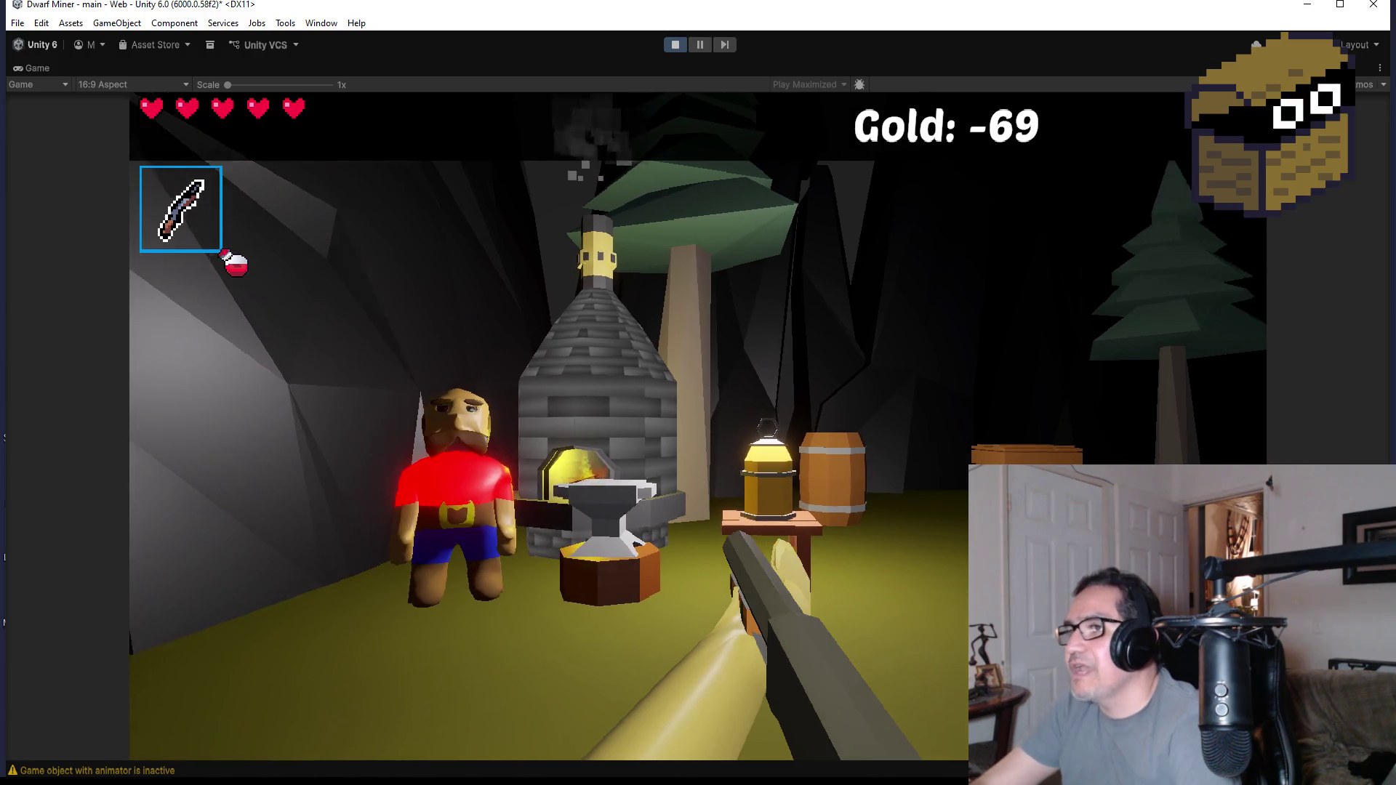
key(w)
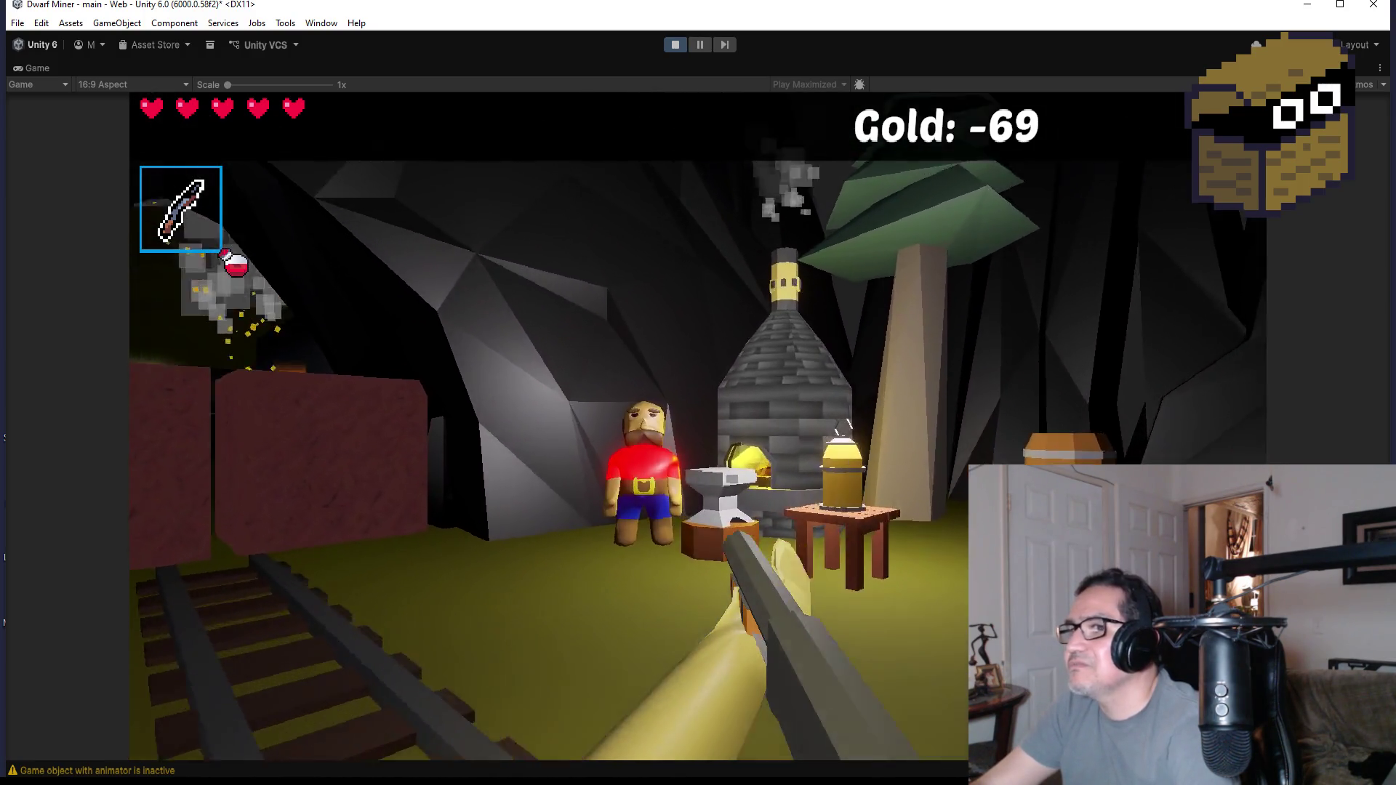
key(s)
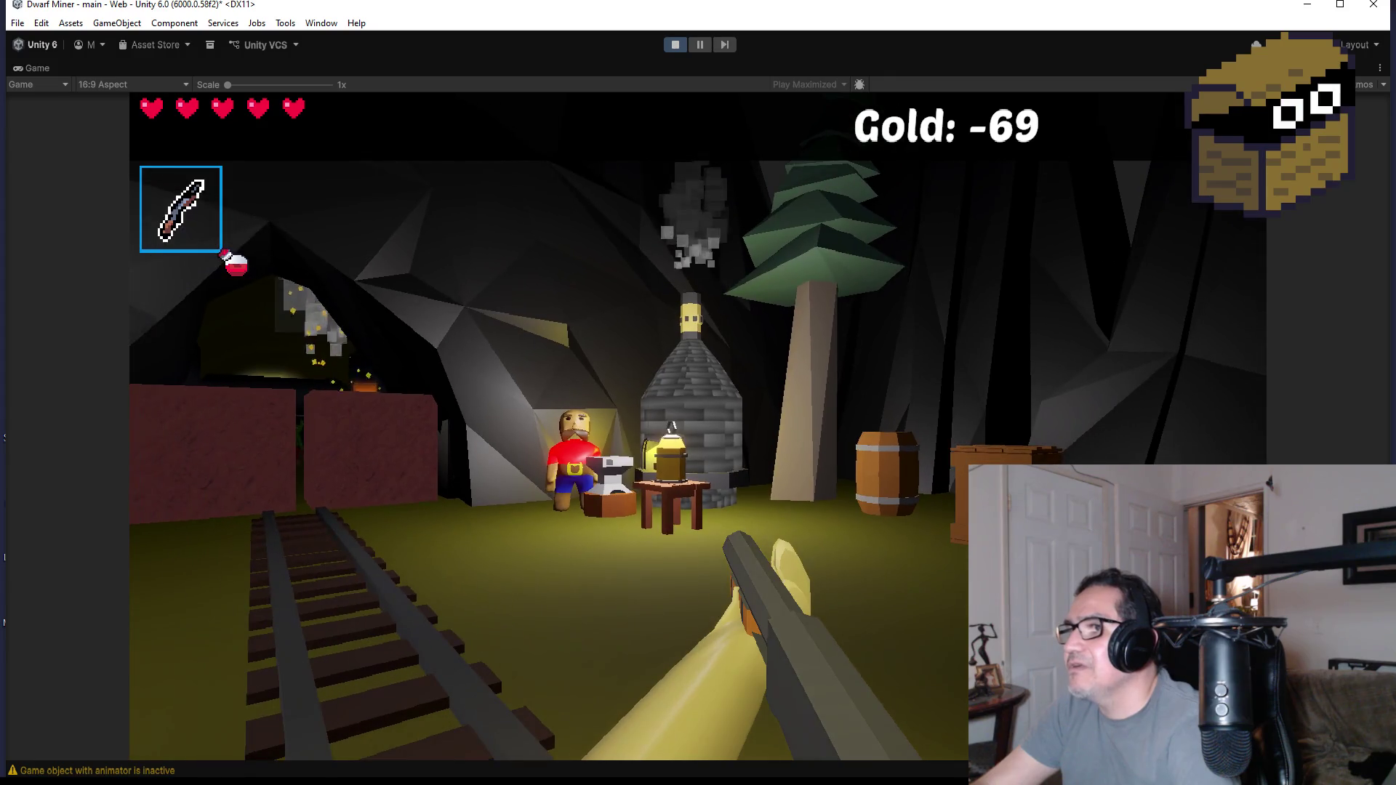
key(w)
key(w)
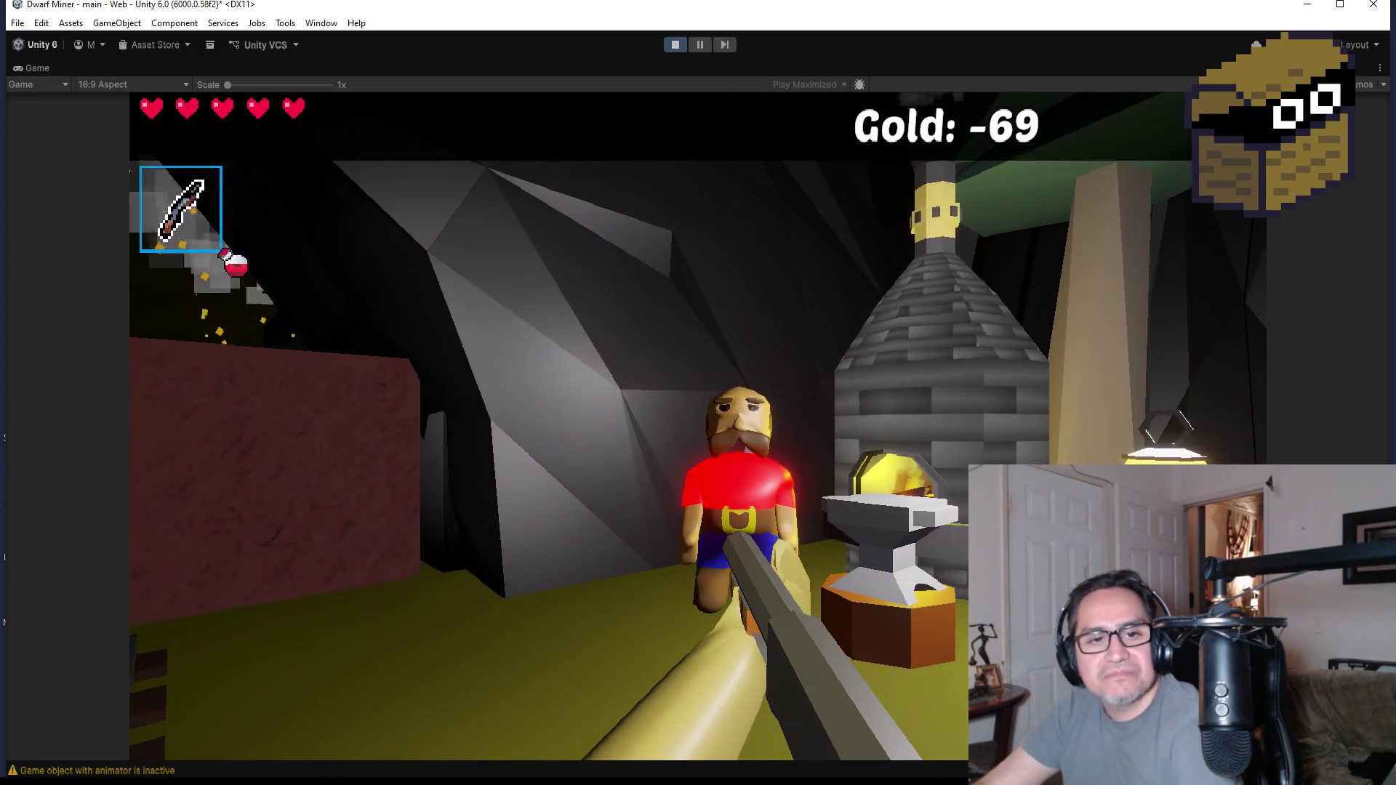
key(s)
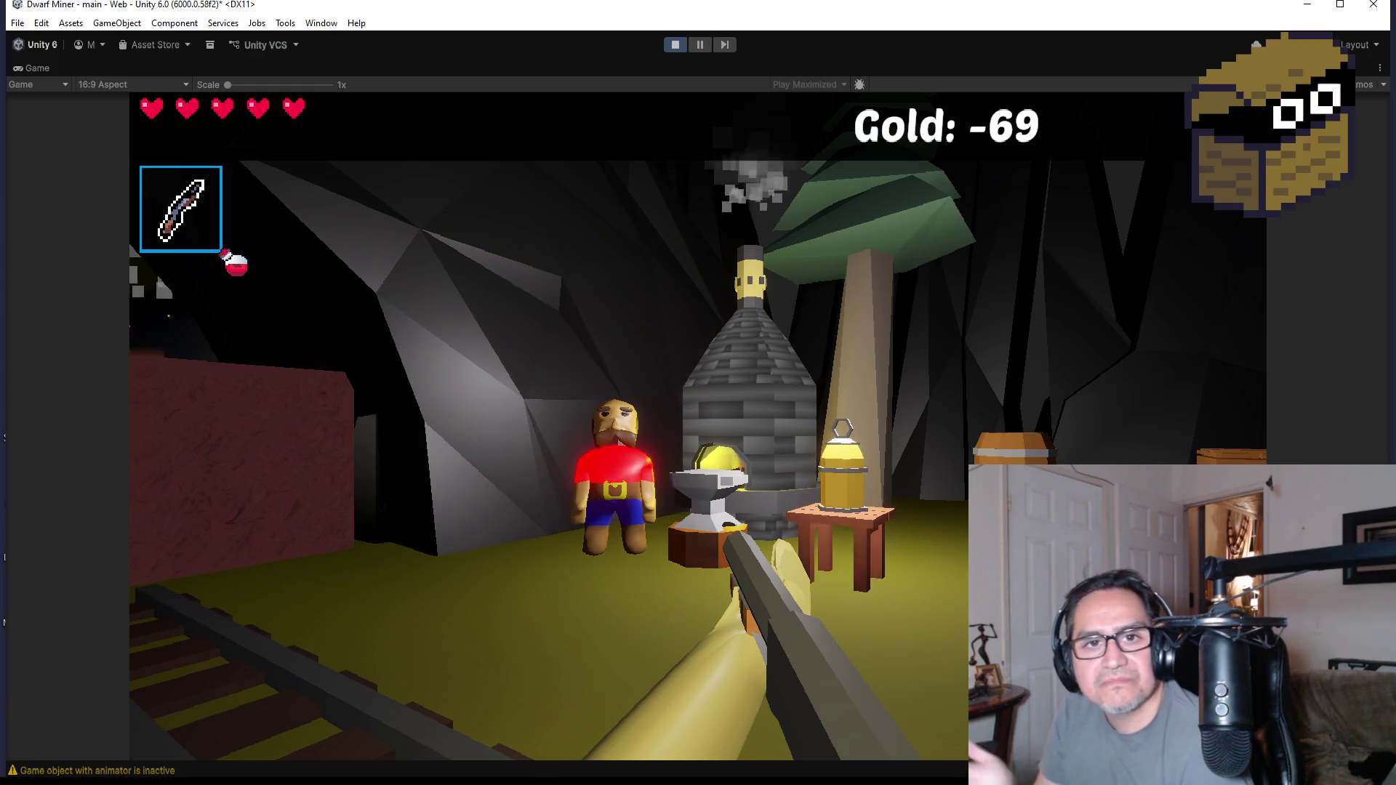
key(d)
key(Escape)
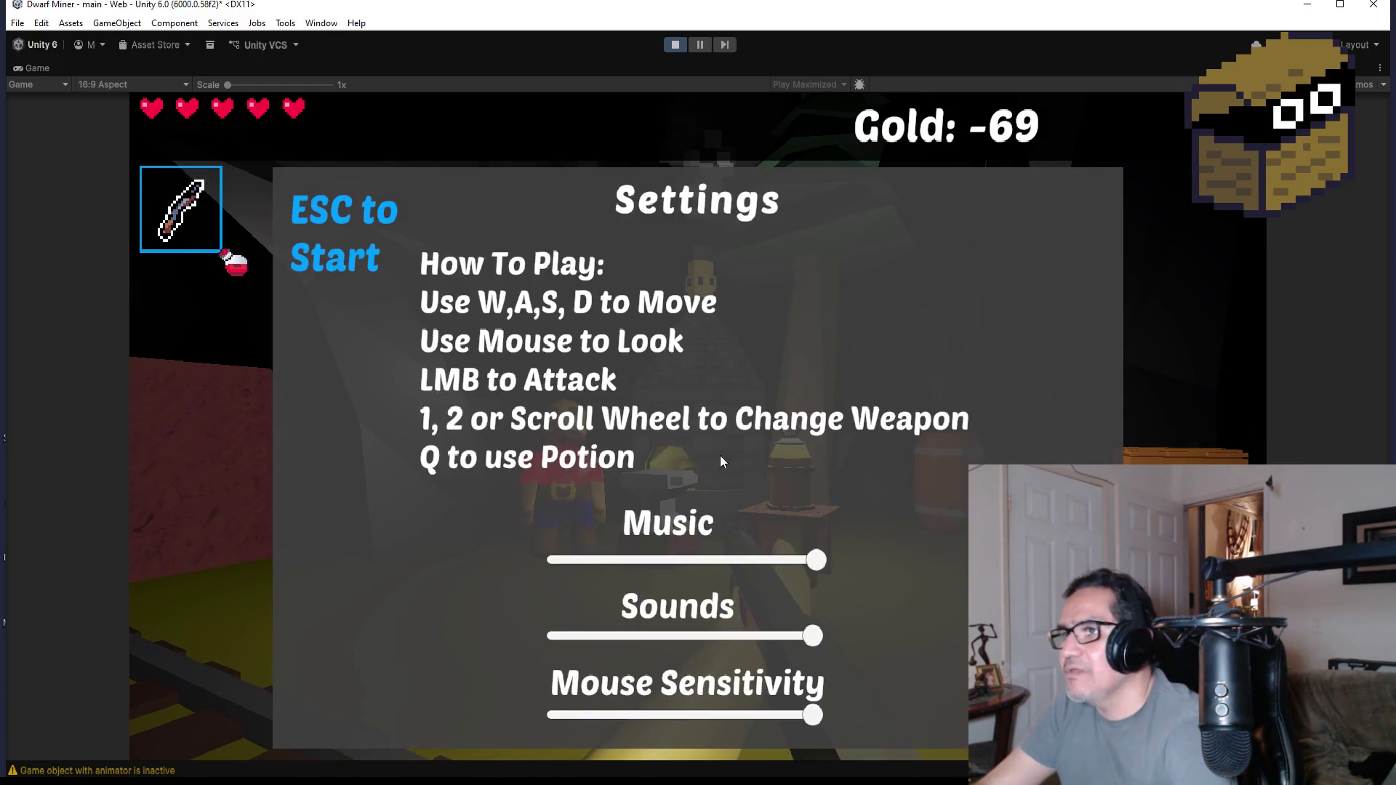
click(673, 44)
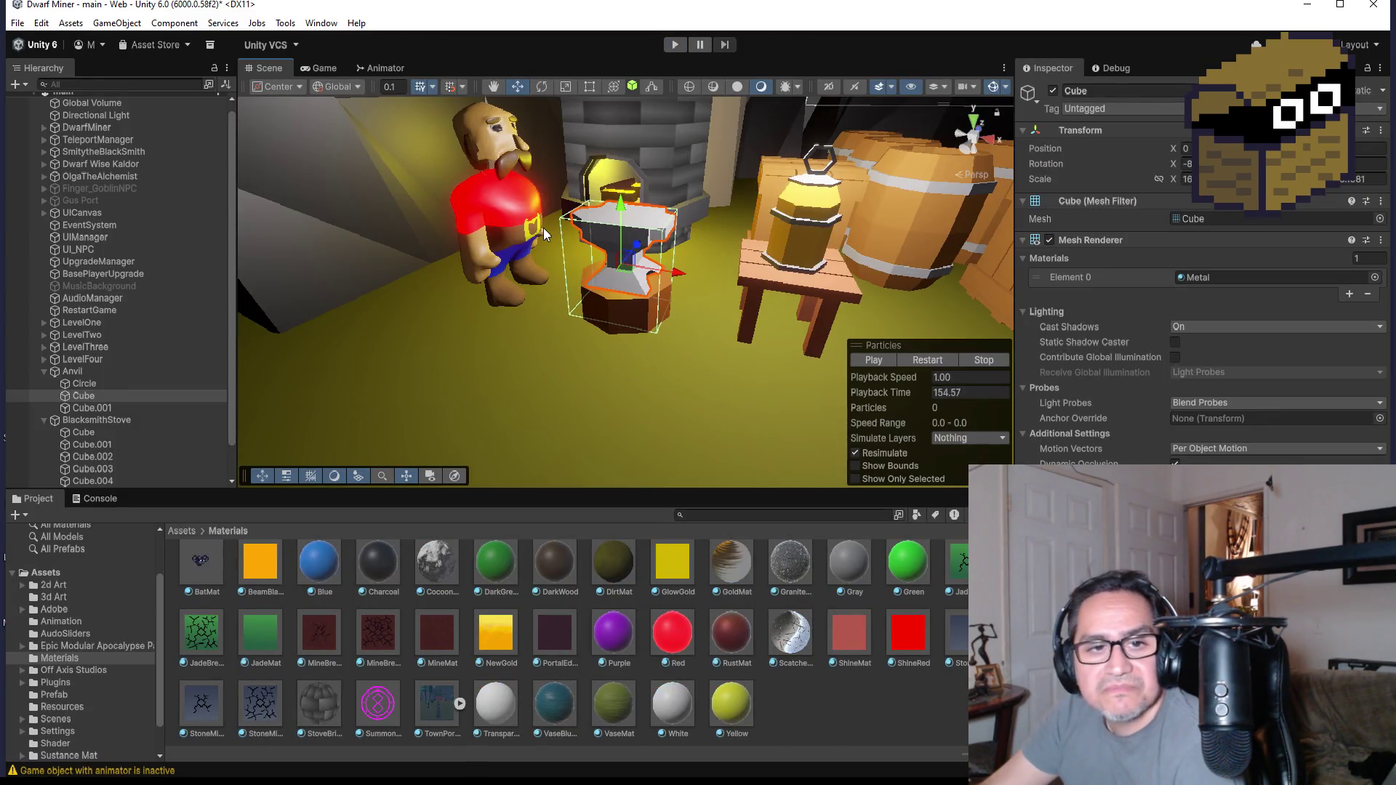
- Select Smoke_PS, frame the smoke effect in the Scene view and orbit around it
click(17, 22)
key(Escape)
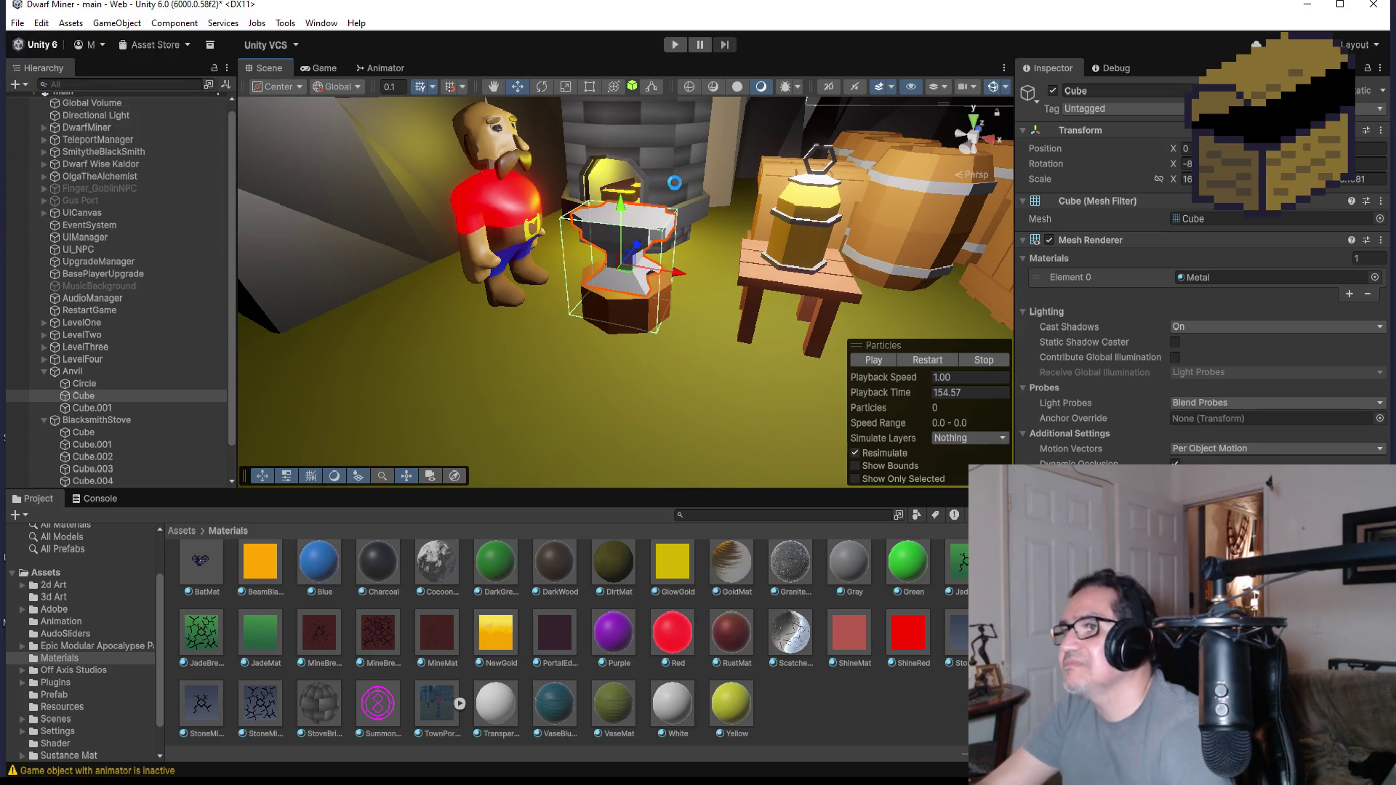
scroll(99, 450, down, 2)
click(110, 456)
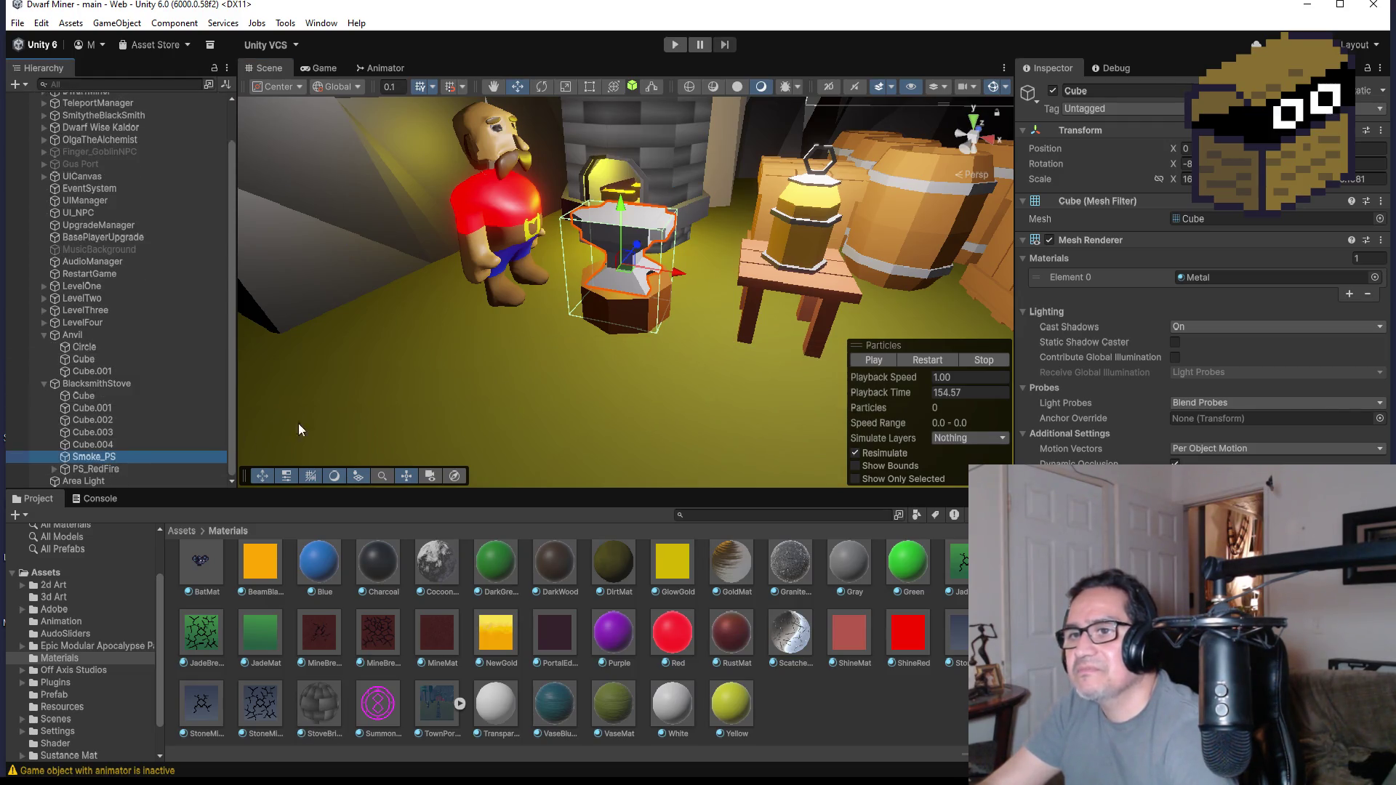
scroll(648, 176, down, 3)
scroll(649, 177, down, 3)
scroll(654, 106, down, 3)
scroll(628, 140, down, 2)
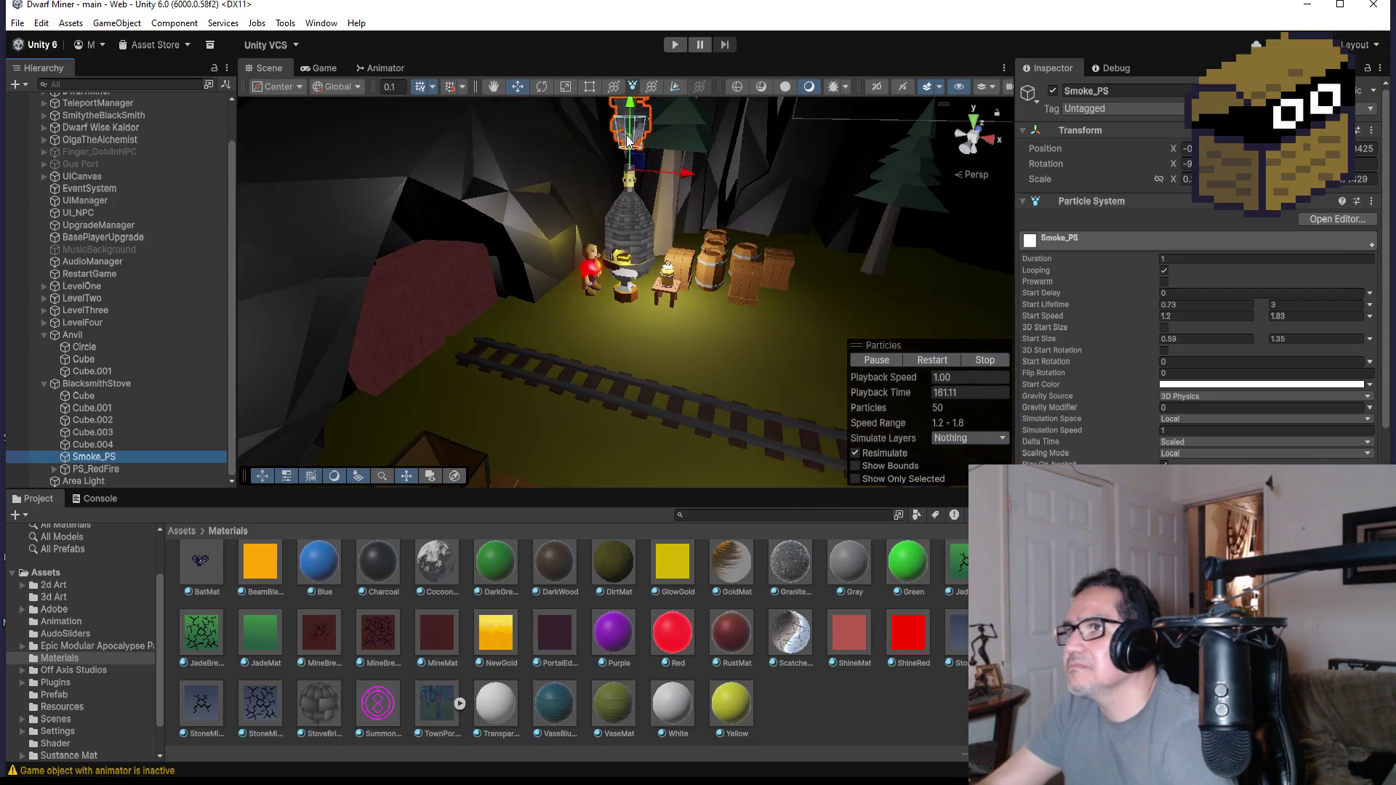
scroll(630, 117, down, 2)
click(629, 127)
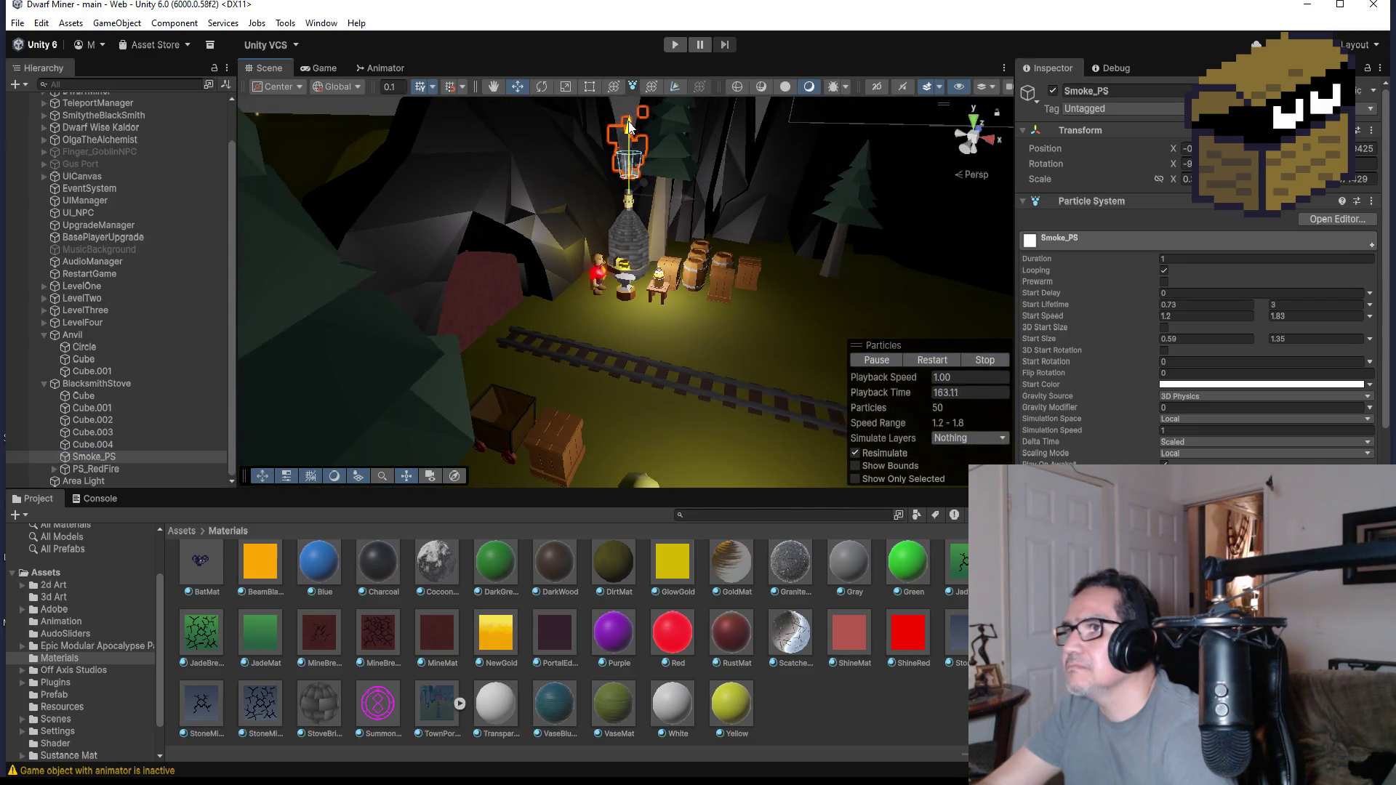
key(f)
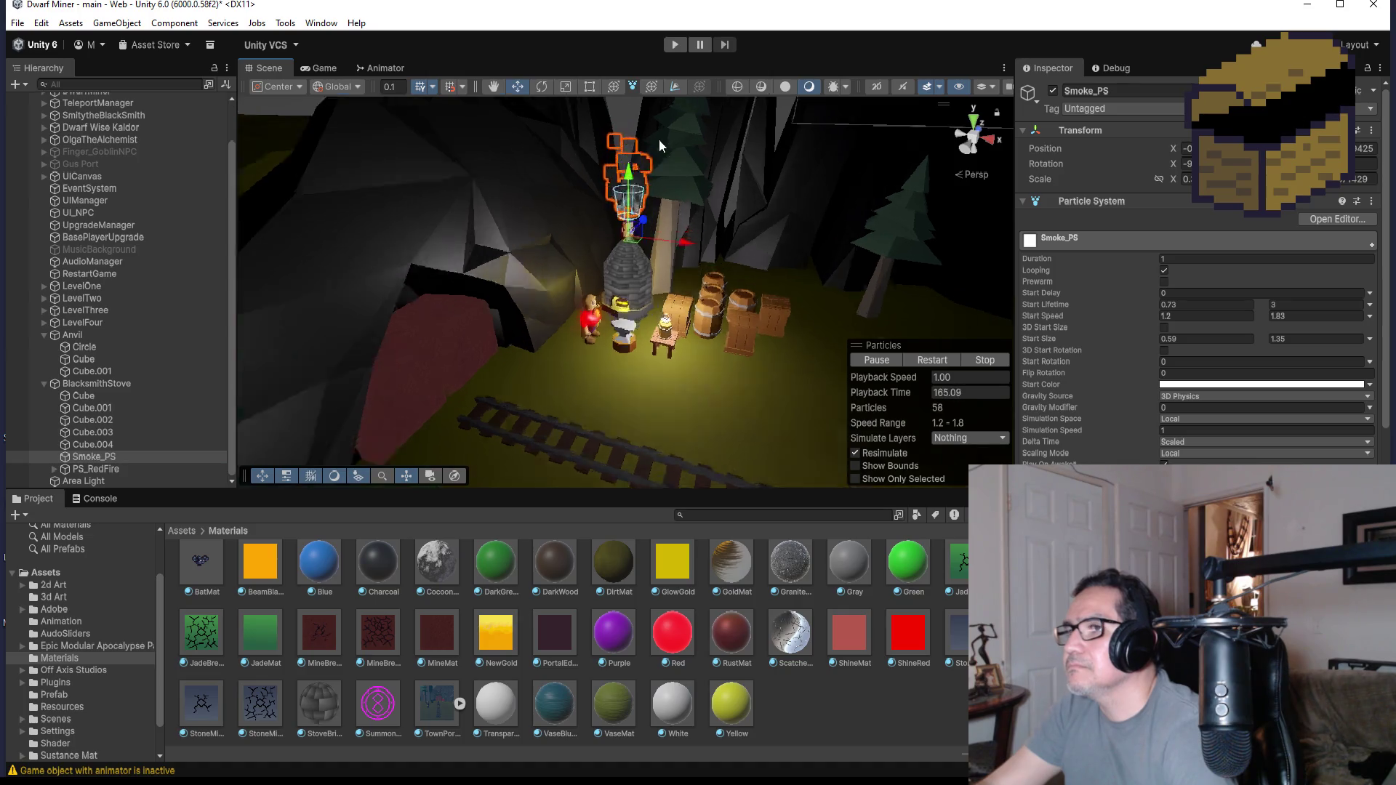
mouse_move(733, 437)
alt+mouse_down()
mouse_move(744, 326)
mouse_move(720, 333)
alt+mouse_up()
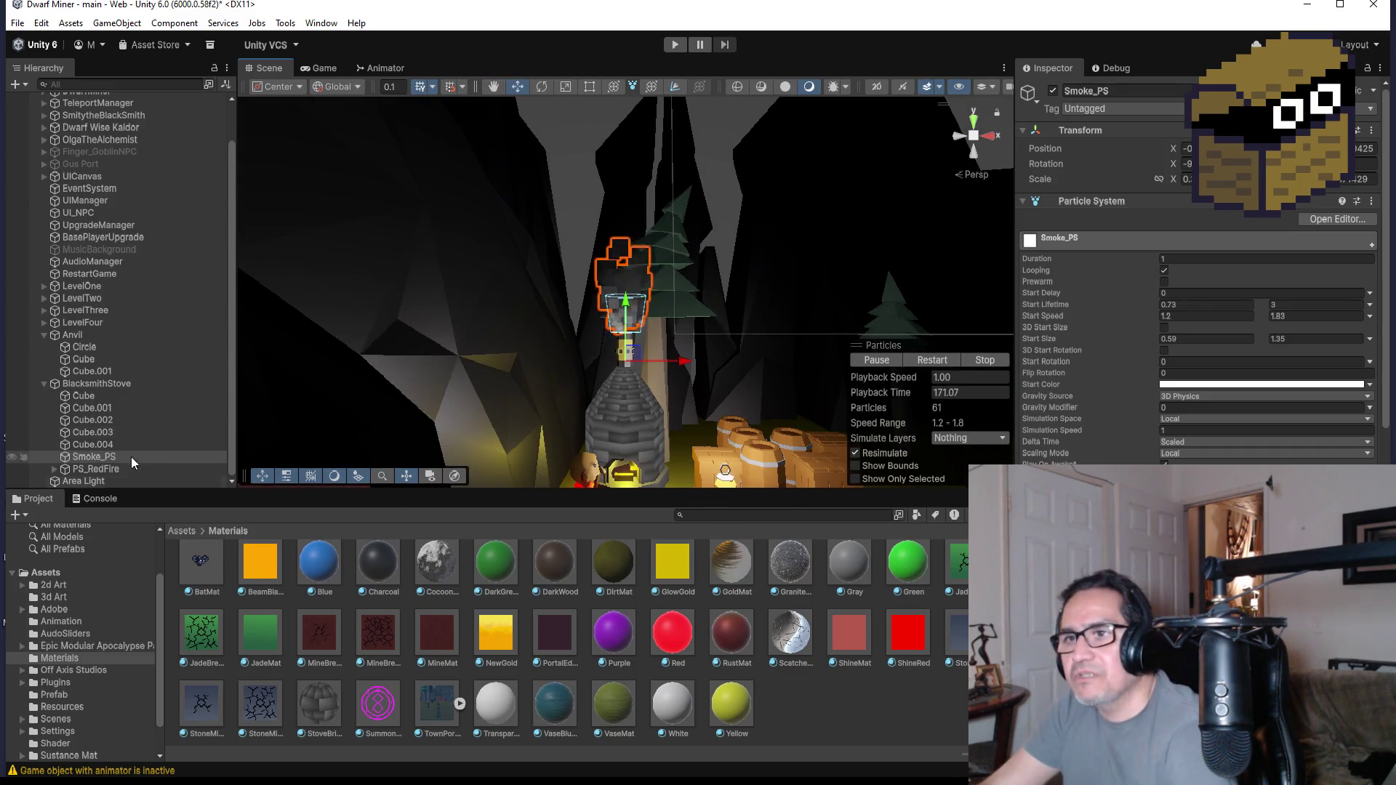
- Collapse the Anvil and BlacksmithStove groups, quit Material Maker, and switch to the blacksmith oven image search
click(43, 335)
click(47, 380)
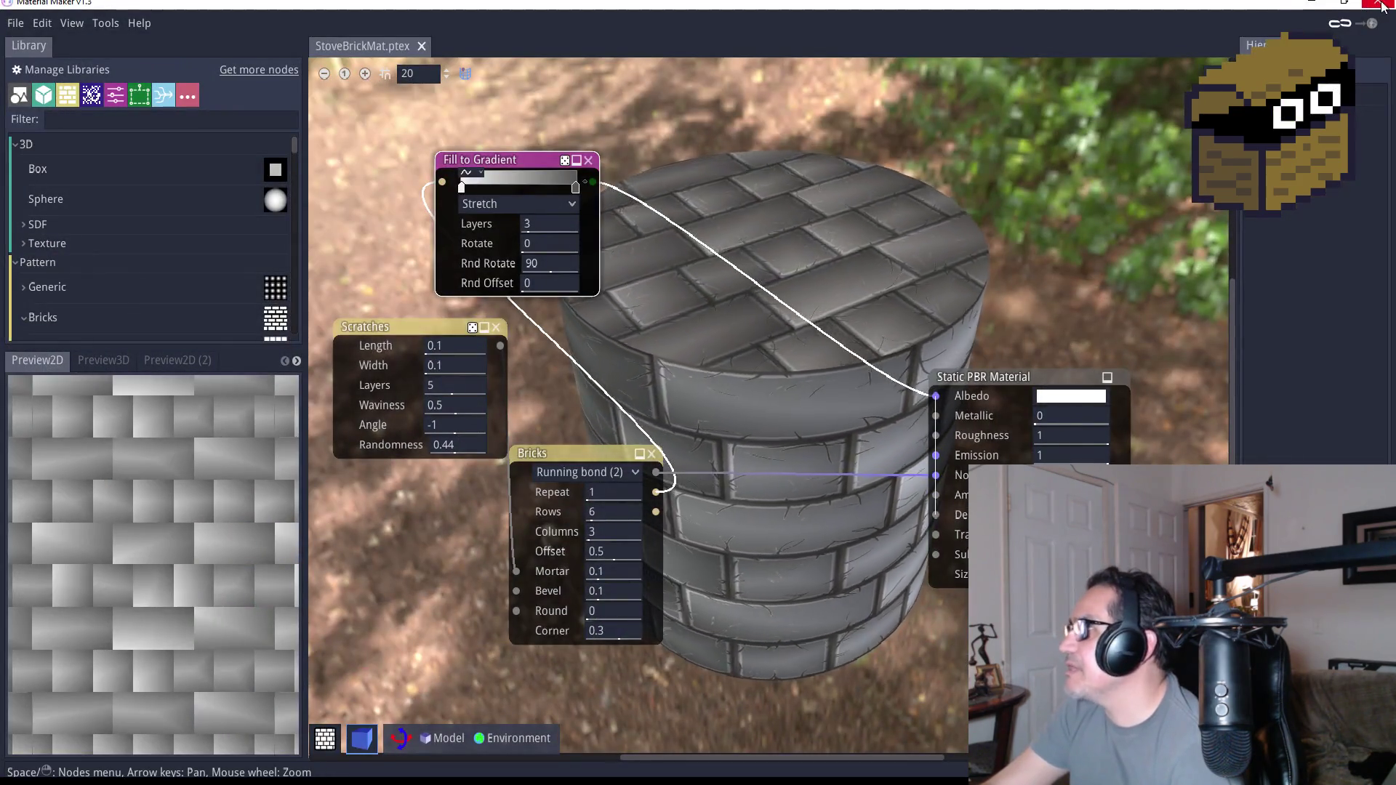
click(663, 410)
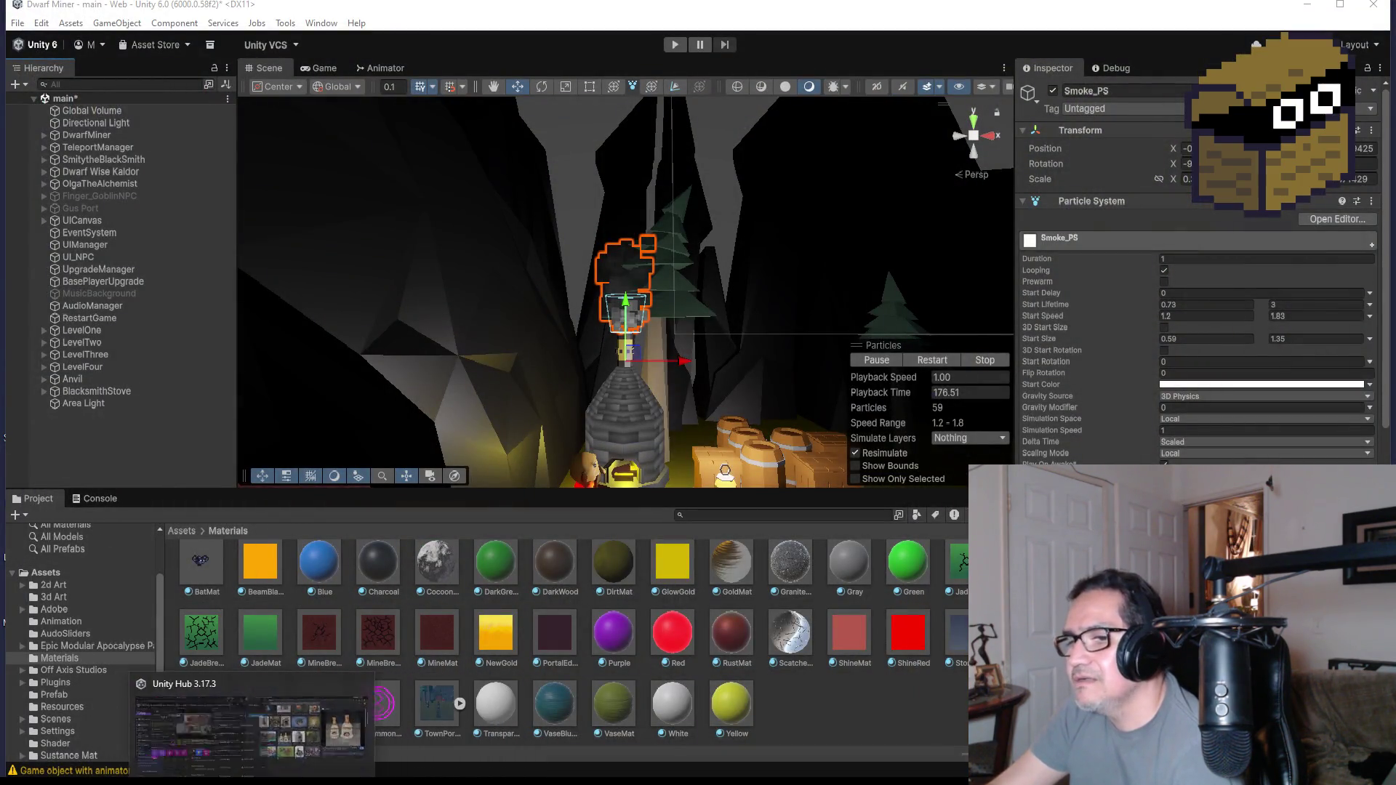
click(312, 726)
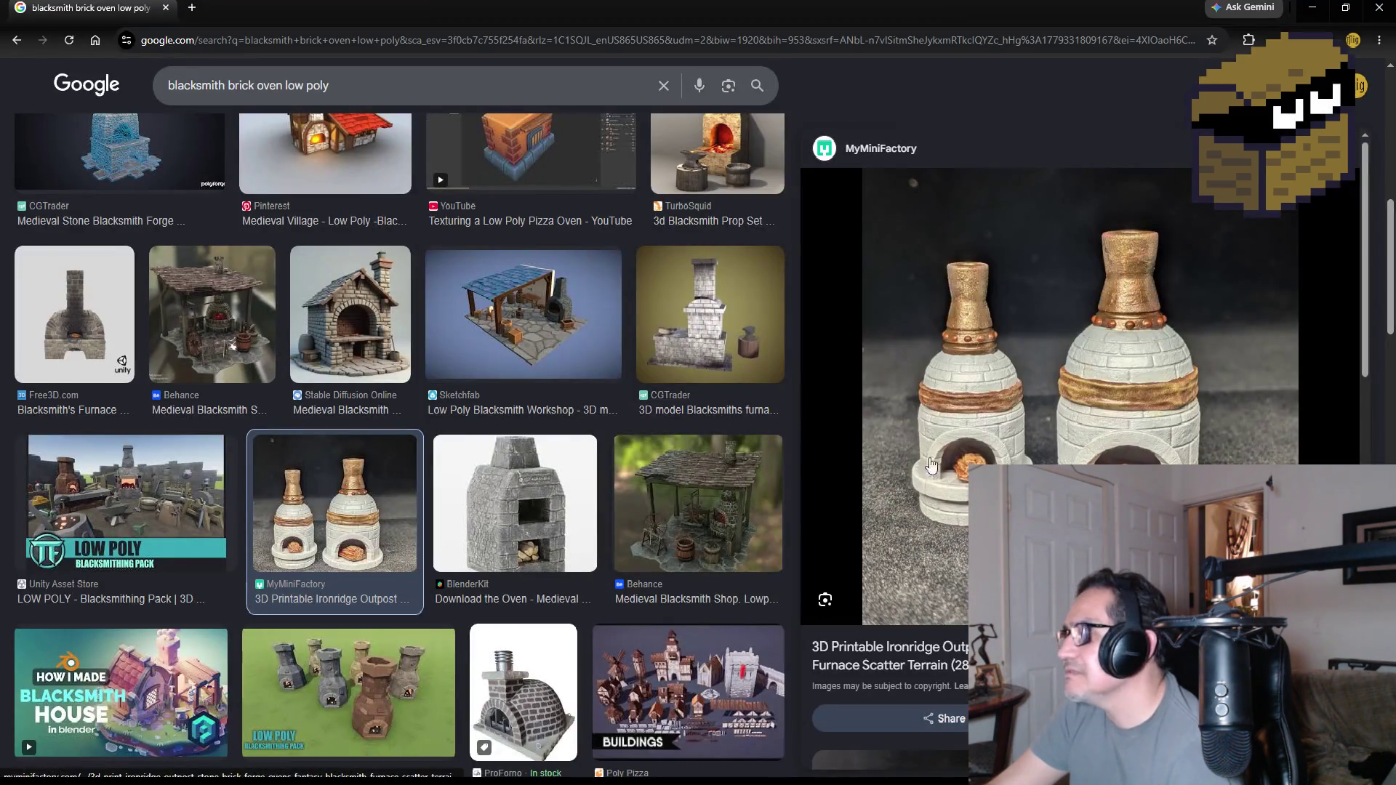
- Preview the Sketchfab workshop, low poly forge pack and Poly Pizza Blacksmith image results
click(539, 318)
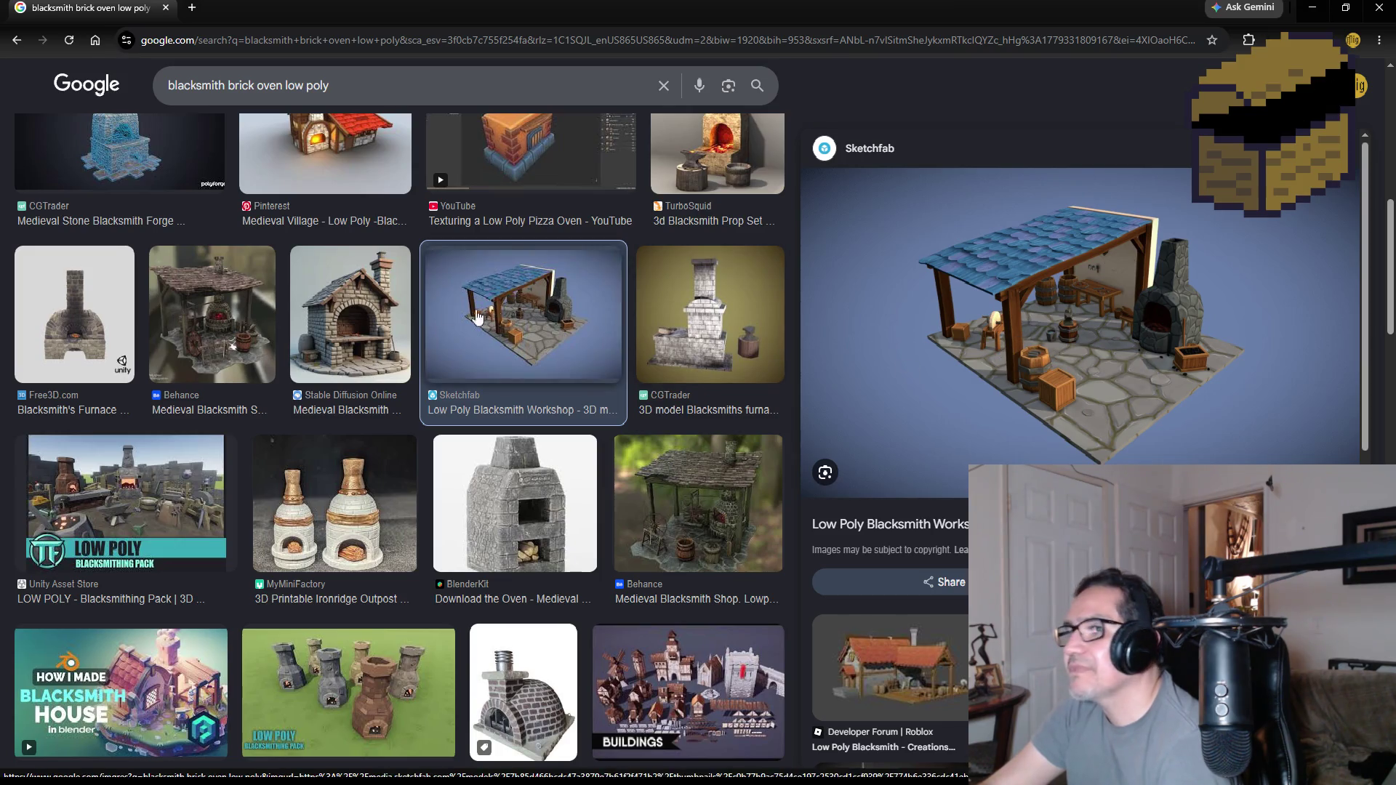
scroll(482, 394, up, 3)
scroll(598, 425, up, 2)
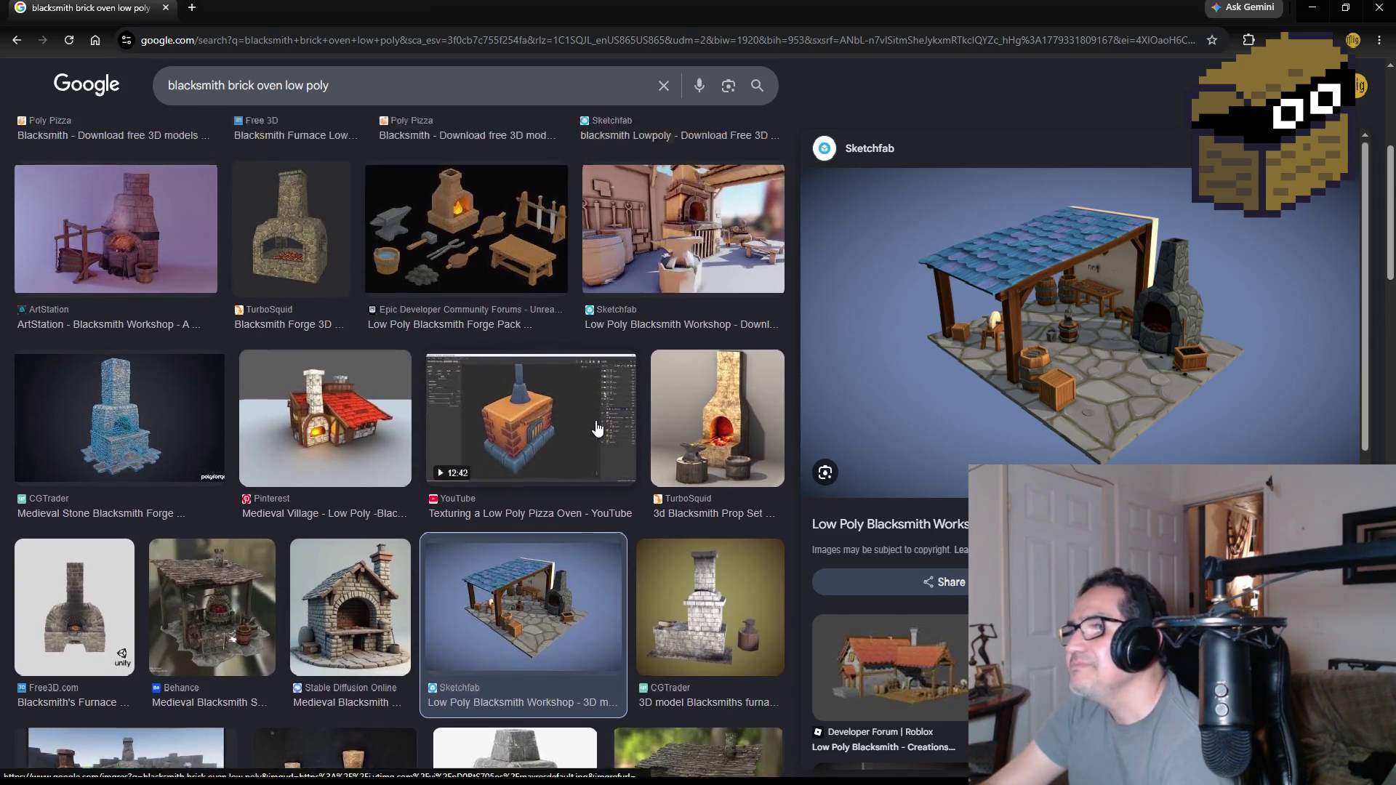
click(455, 304)
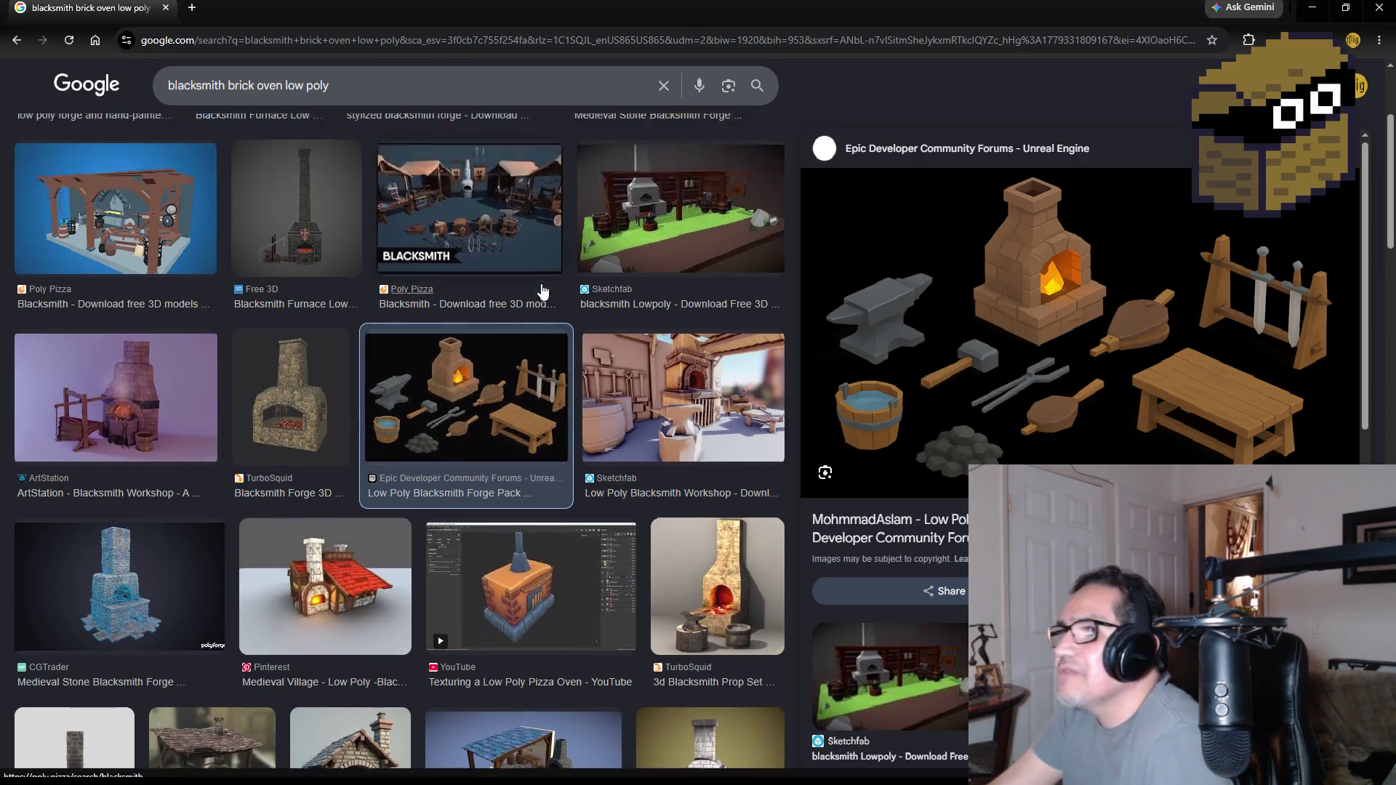
scroll(690, 319, up, 2)
click(466, 346)
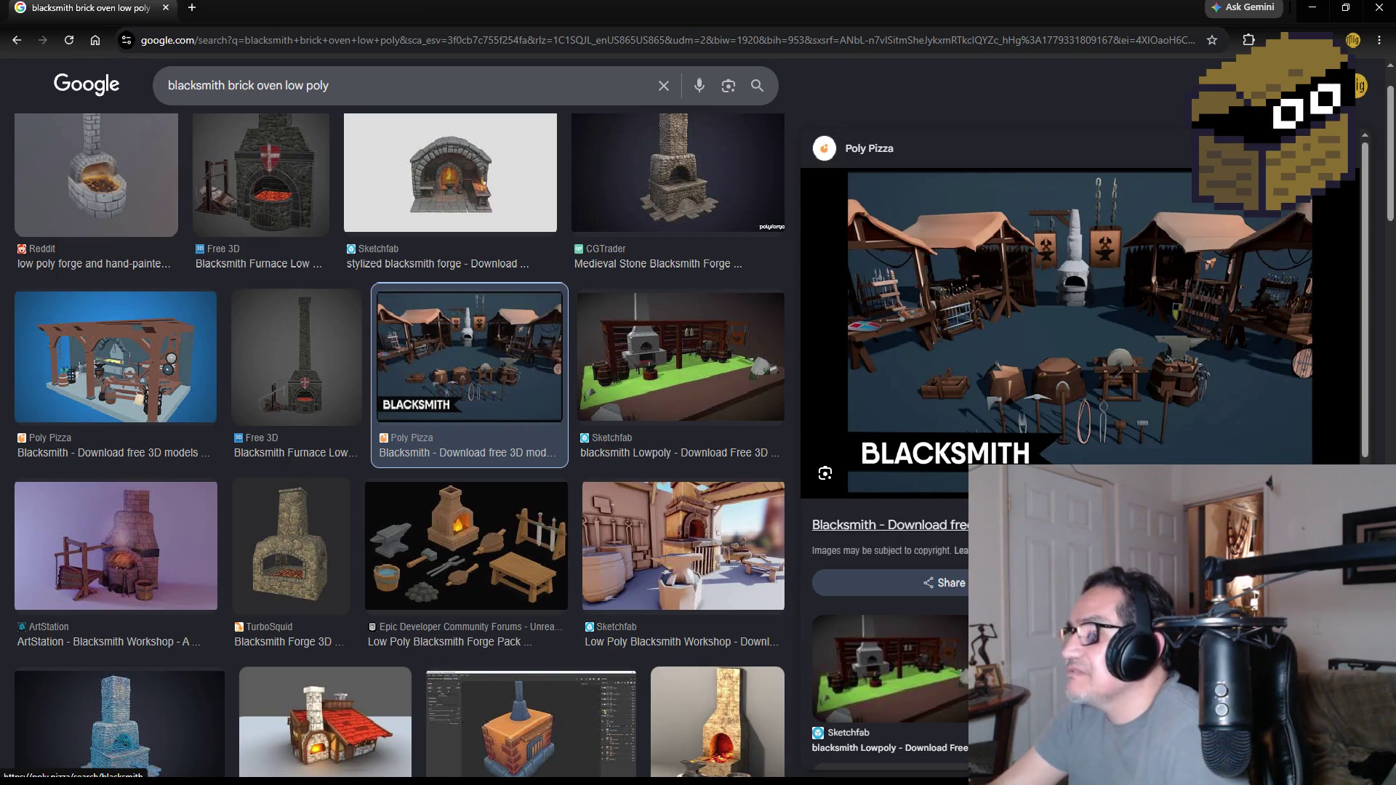
- Open the Poly Pizza blacksmith page and the Blacksmith_Kitbashing Asset Store page in new tabs
click(1080, 316)
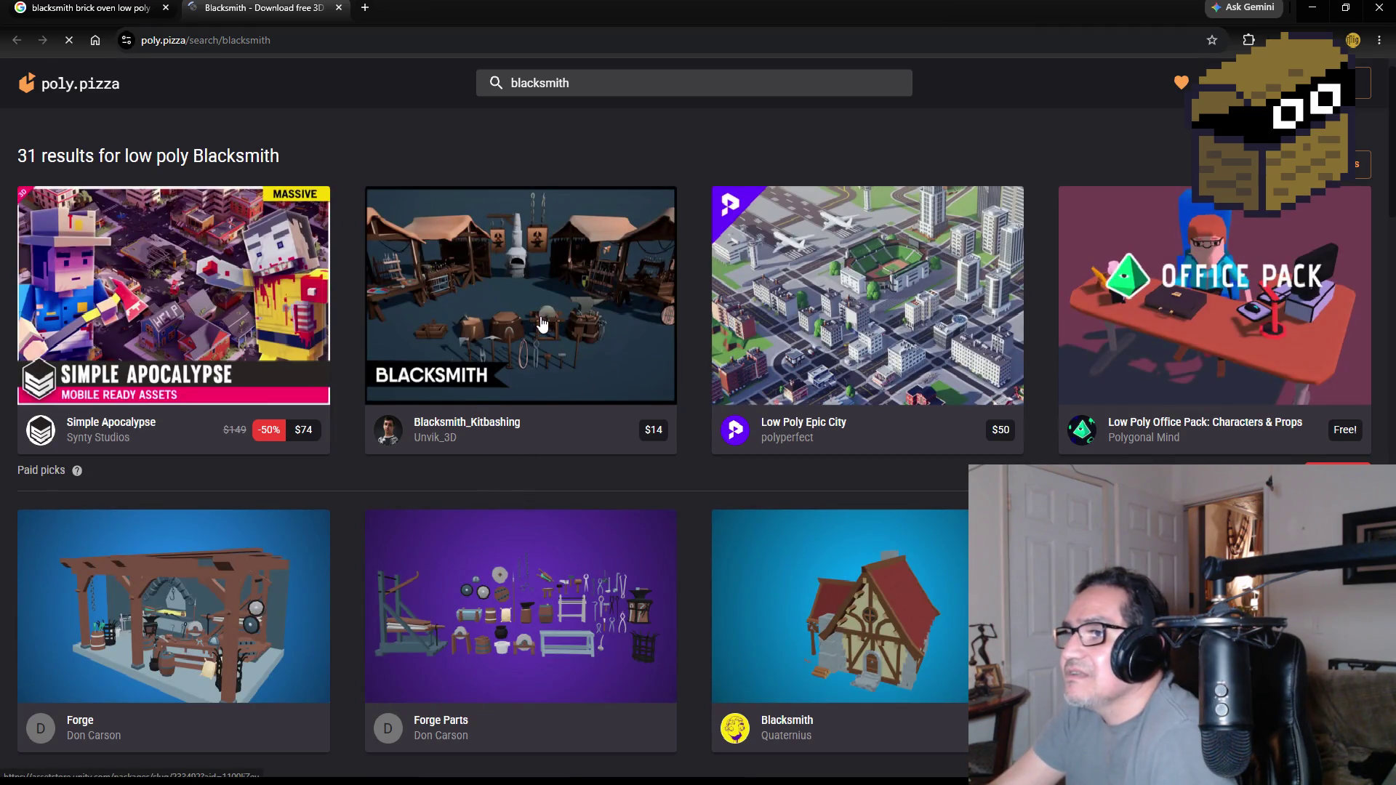
click(538, 324)
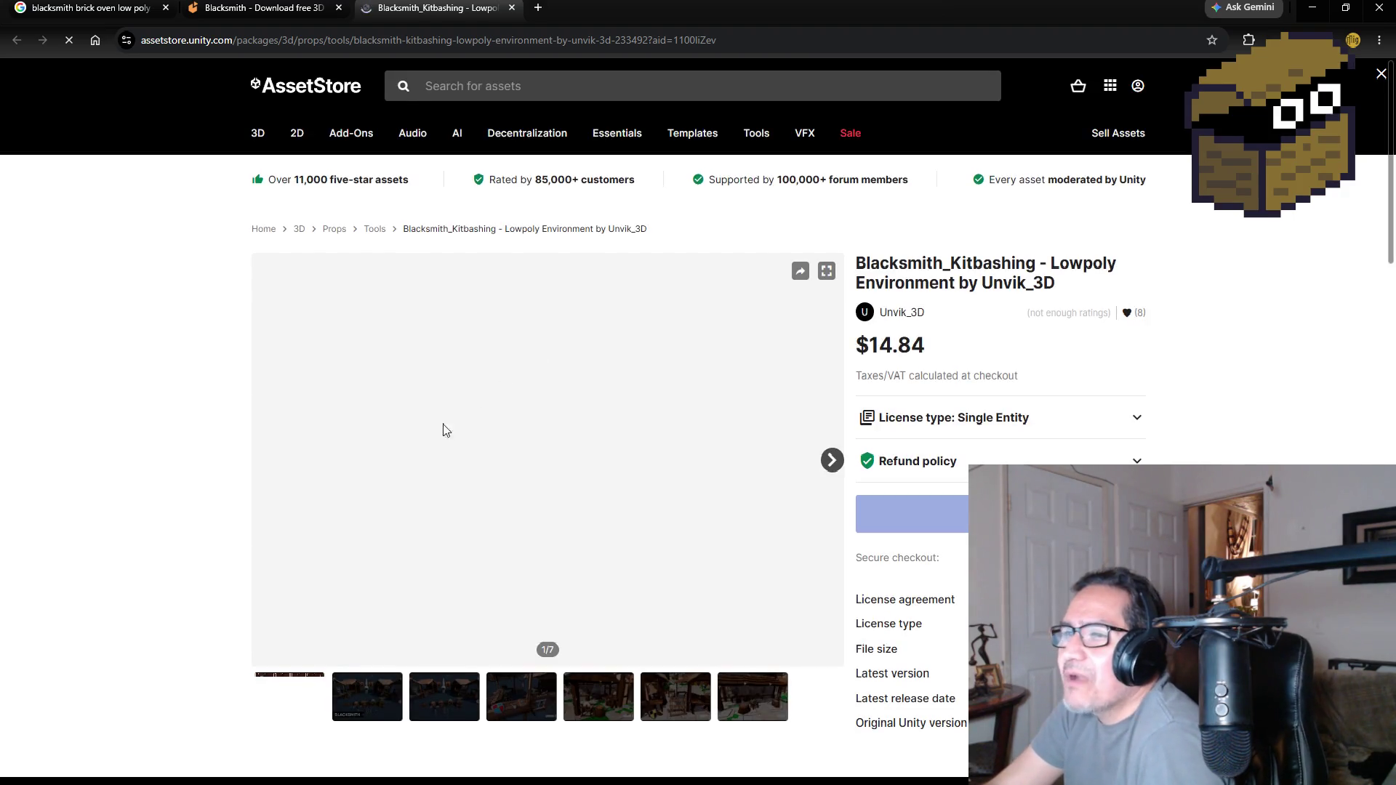
scroll(197, 471, down, 1)
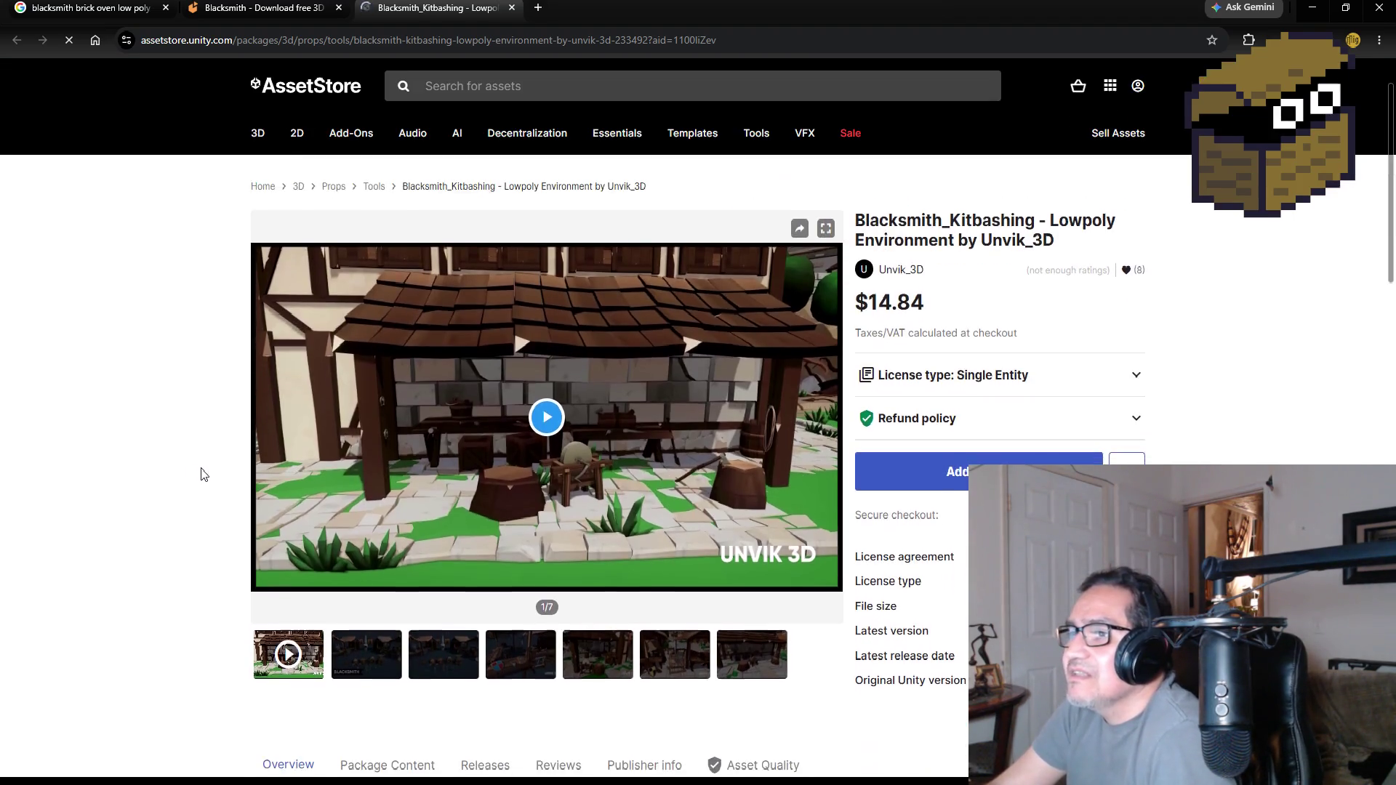
- Flip forward through all the Blacksmith_Kitbashing gallery previews and back to the BLACKSMITH title image
click(385, 617)
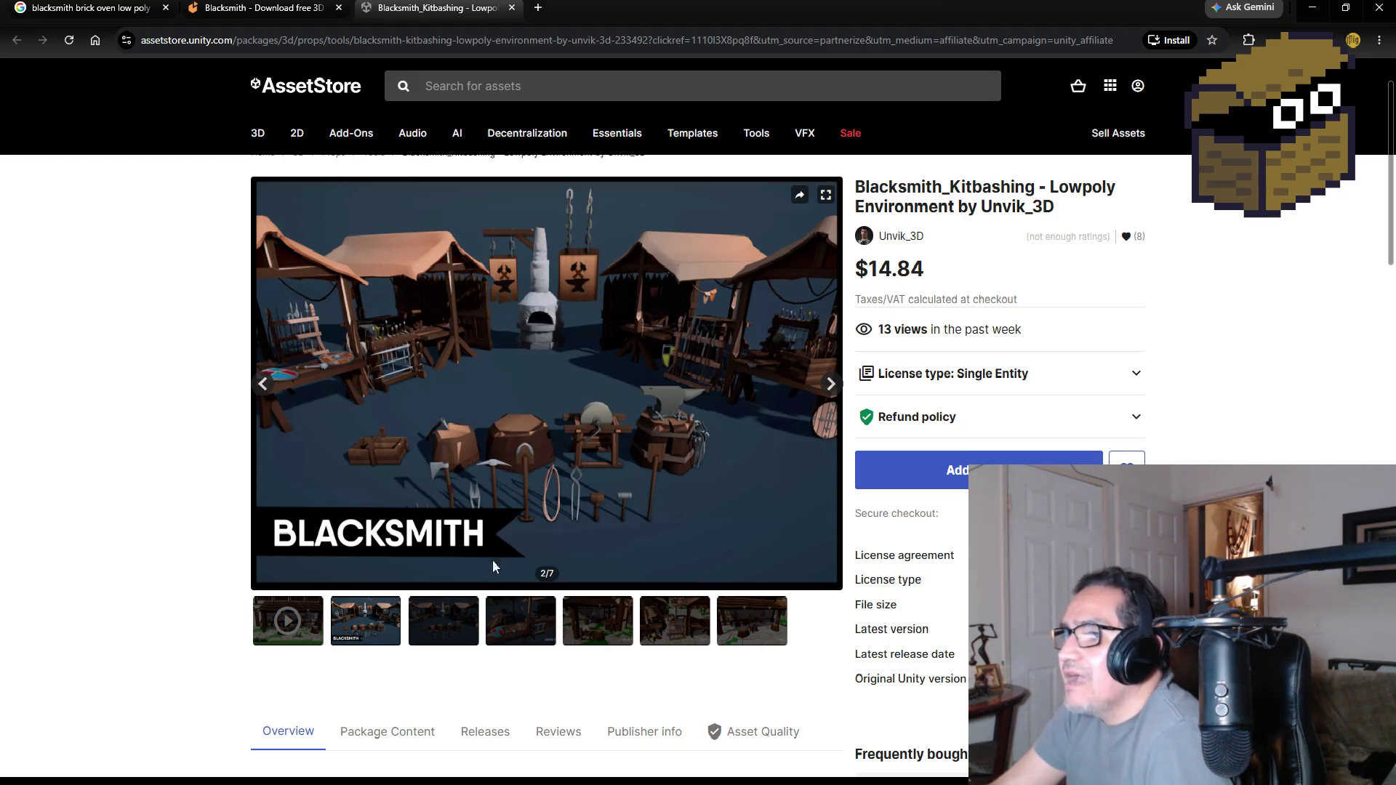
click(459, 625)
click(527, 624)
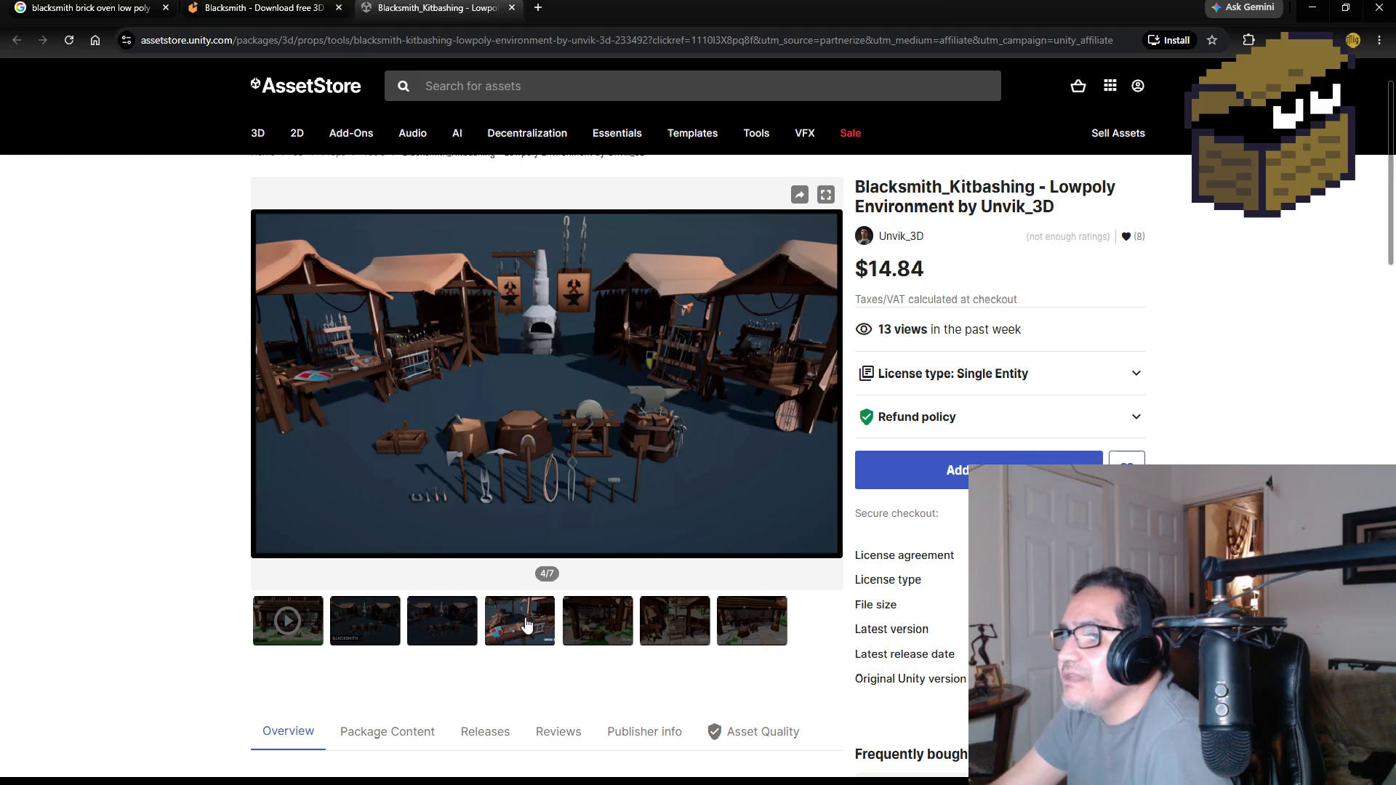
click(603, 624)
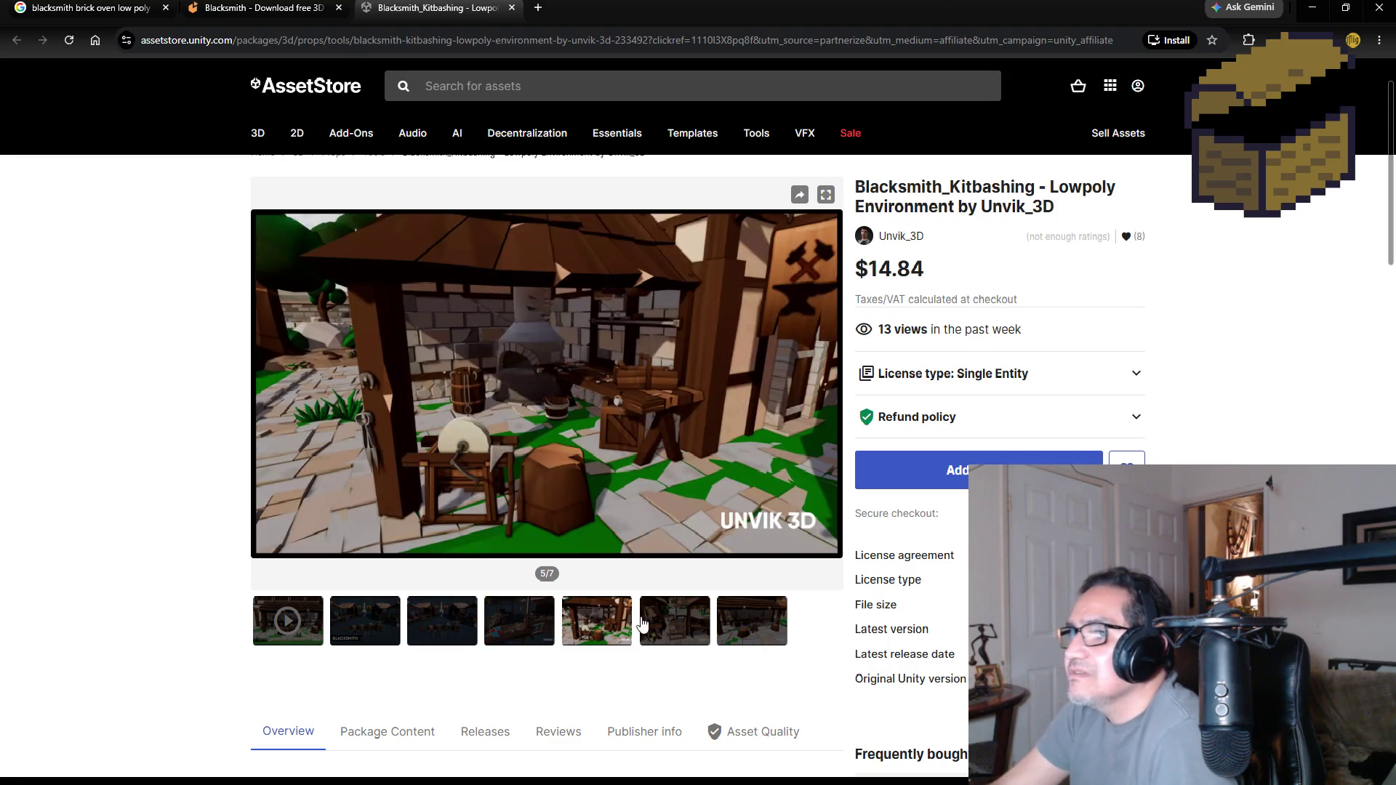
click(669, 624)
click(742, 627)
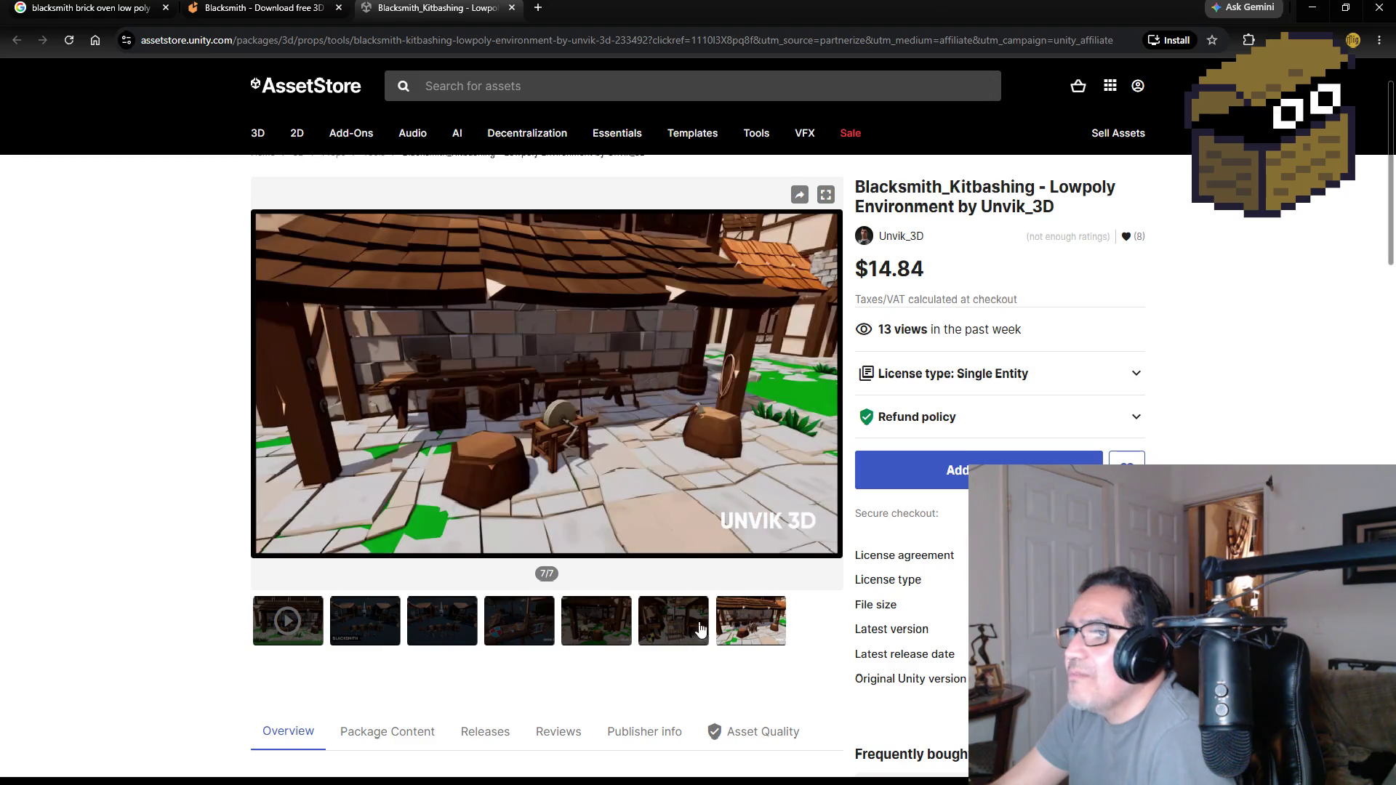
click(688, 632)
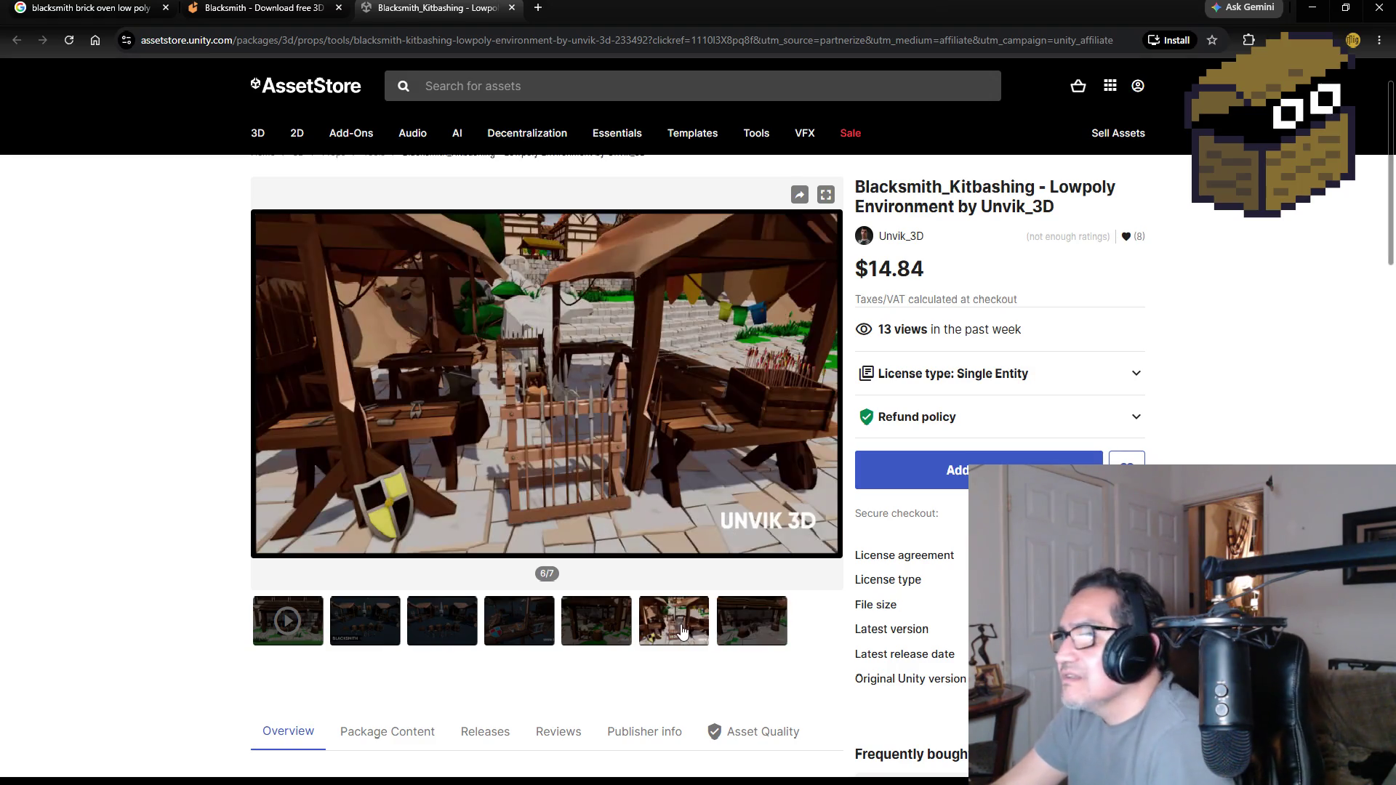
click(617, 628)
click(513, 618)
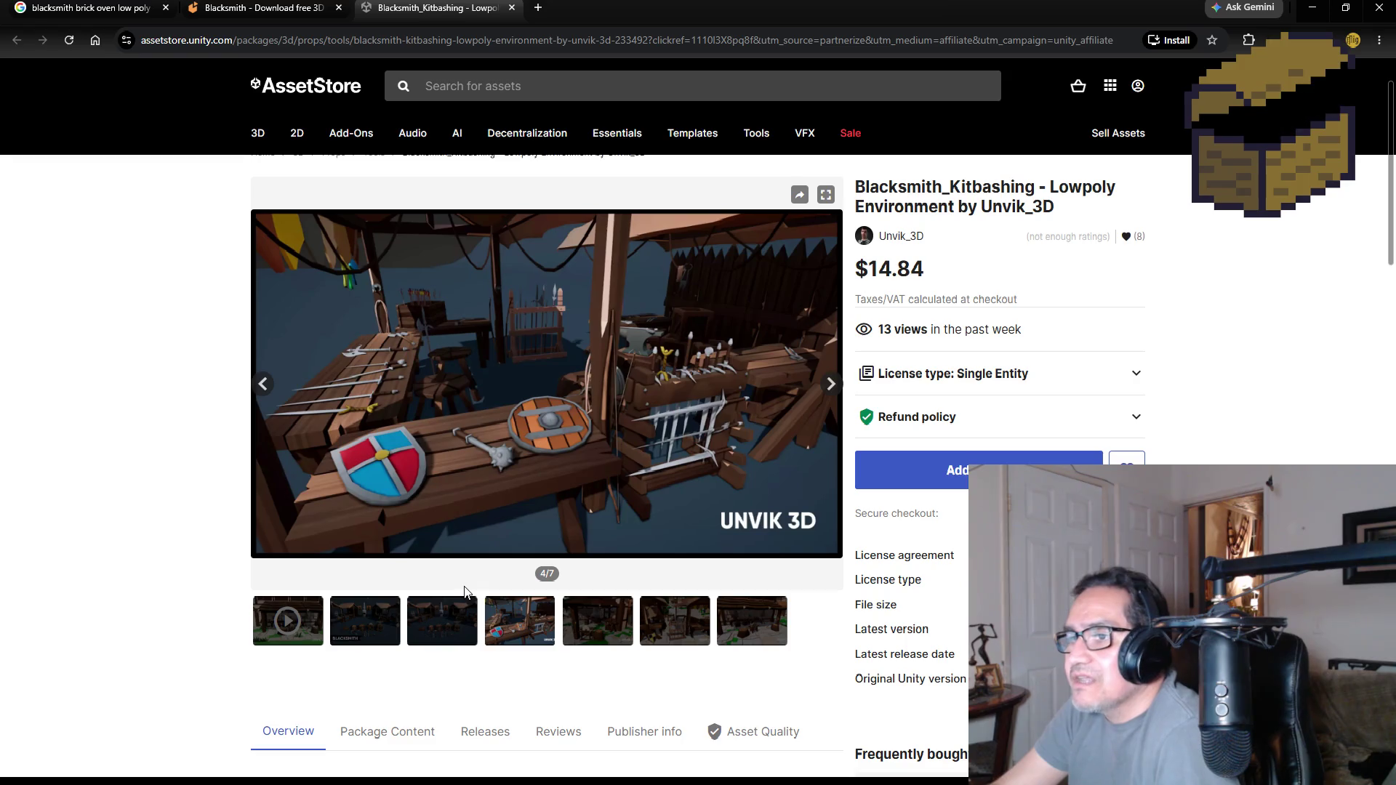
click(450, 625)
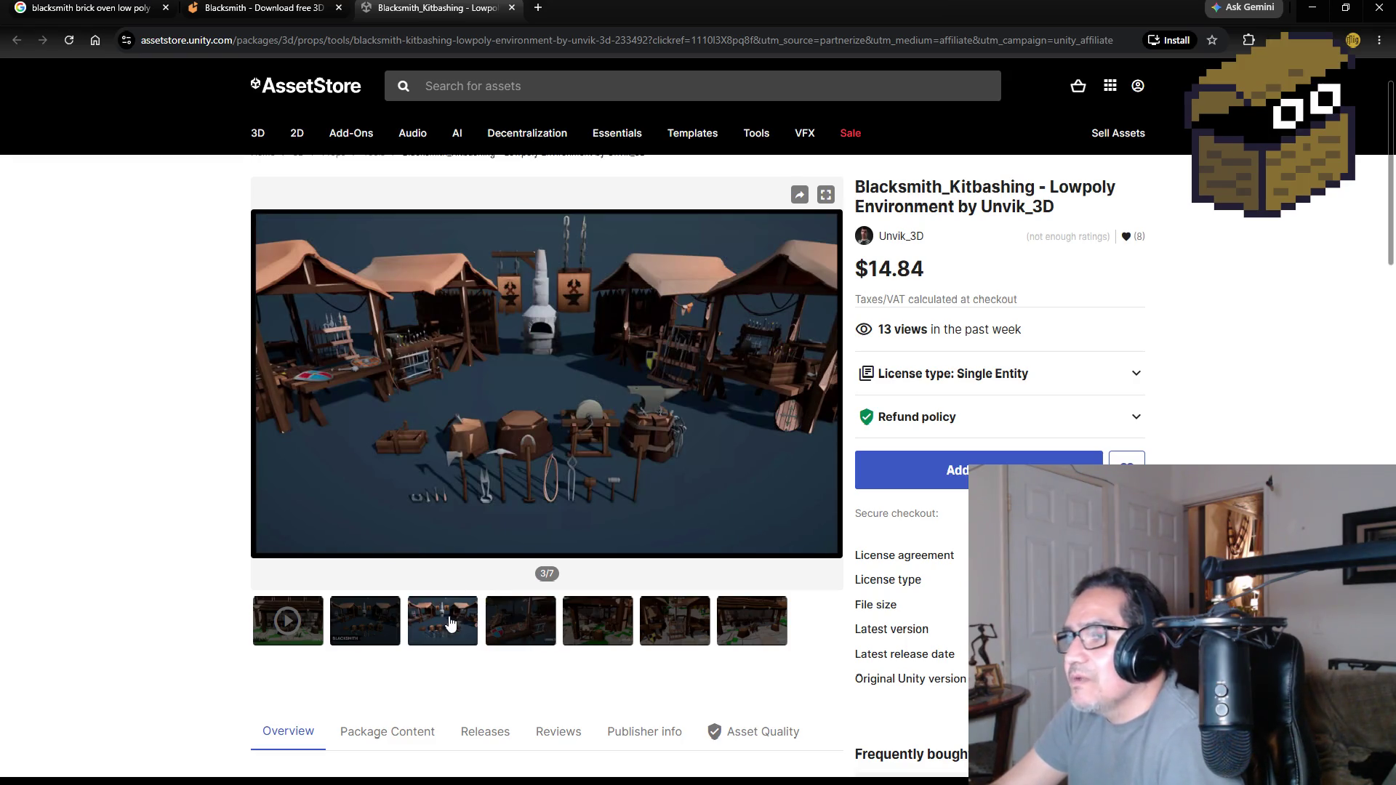
click(373, 614)
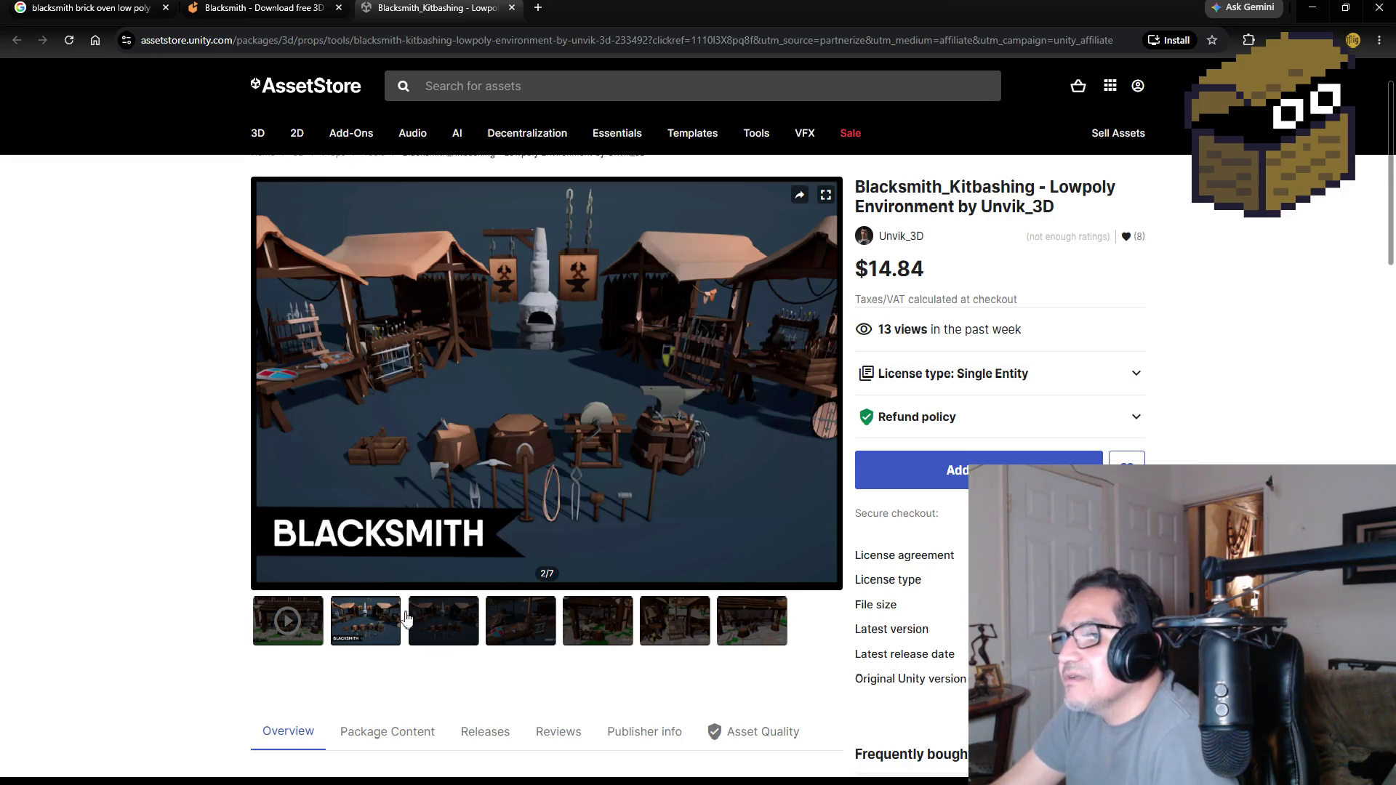
- Review the later preview images again, close the asset page and minimise the browser
click(456, 620)
click(545, 623)
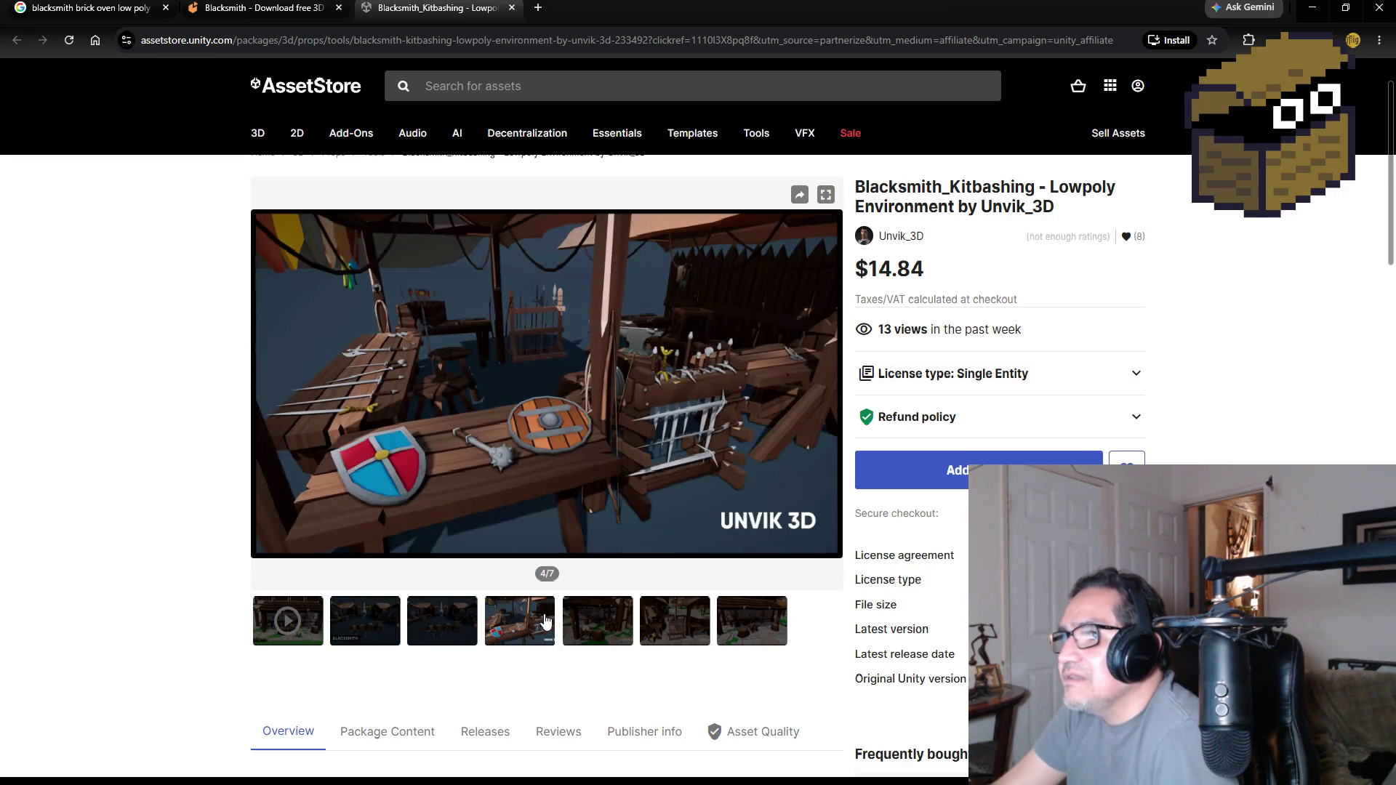
click(629, 615)
click(700, 617)
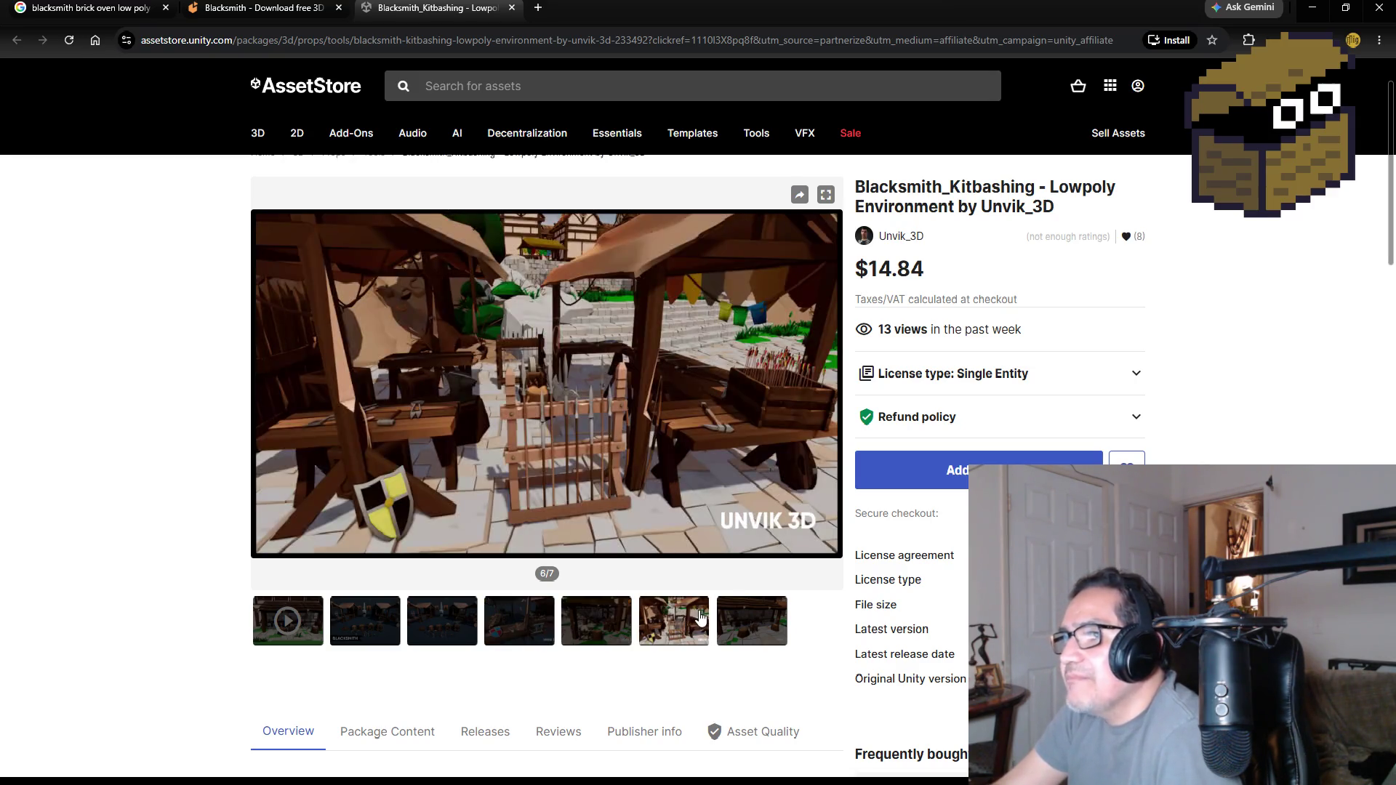
click(744, 621)
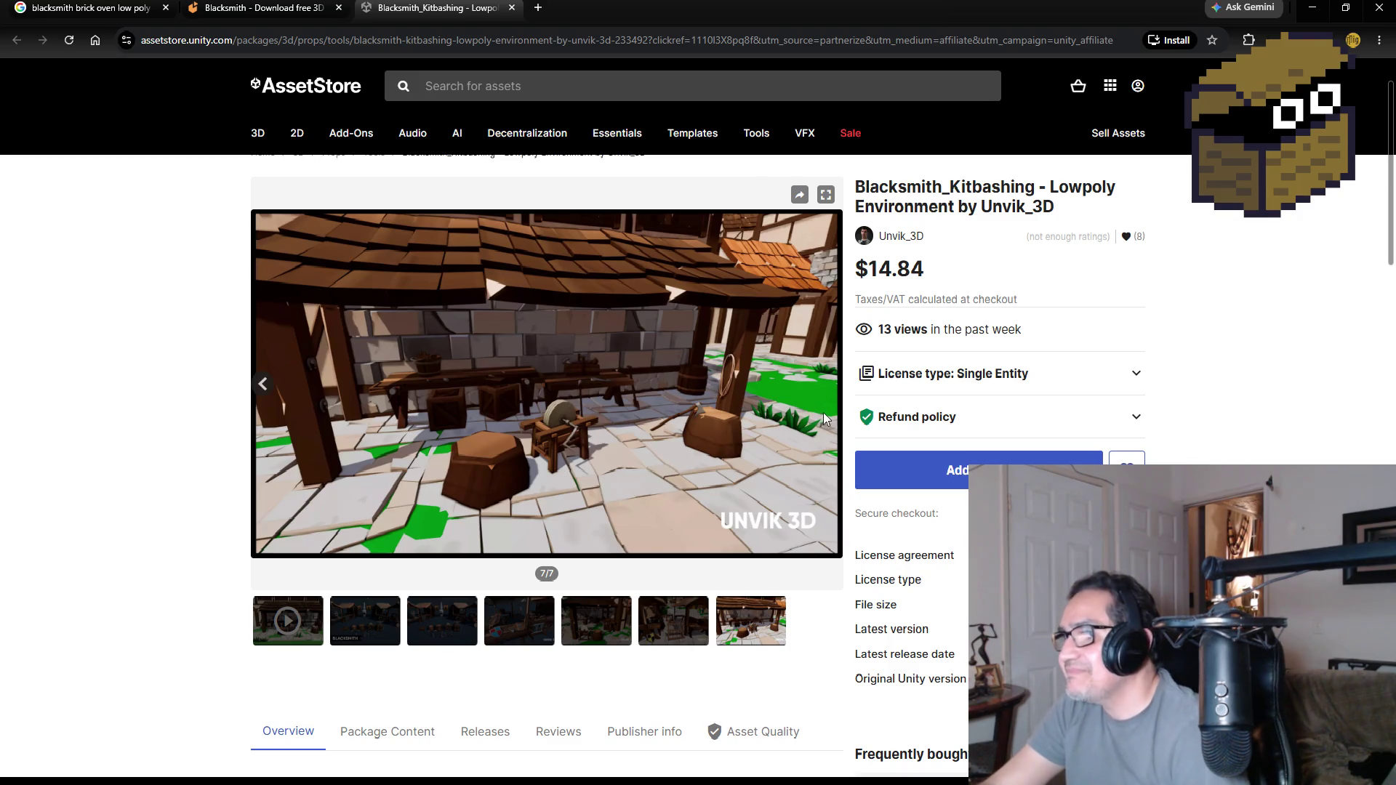
click(511, 7)
click(1310, 8)
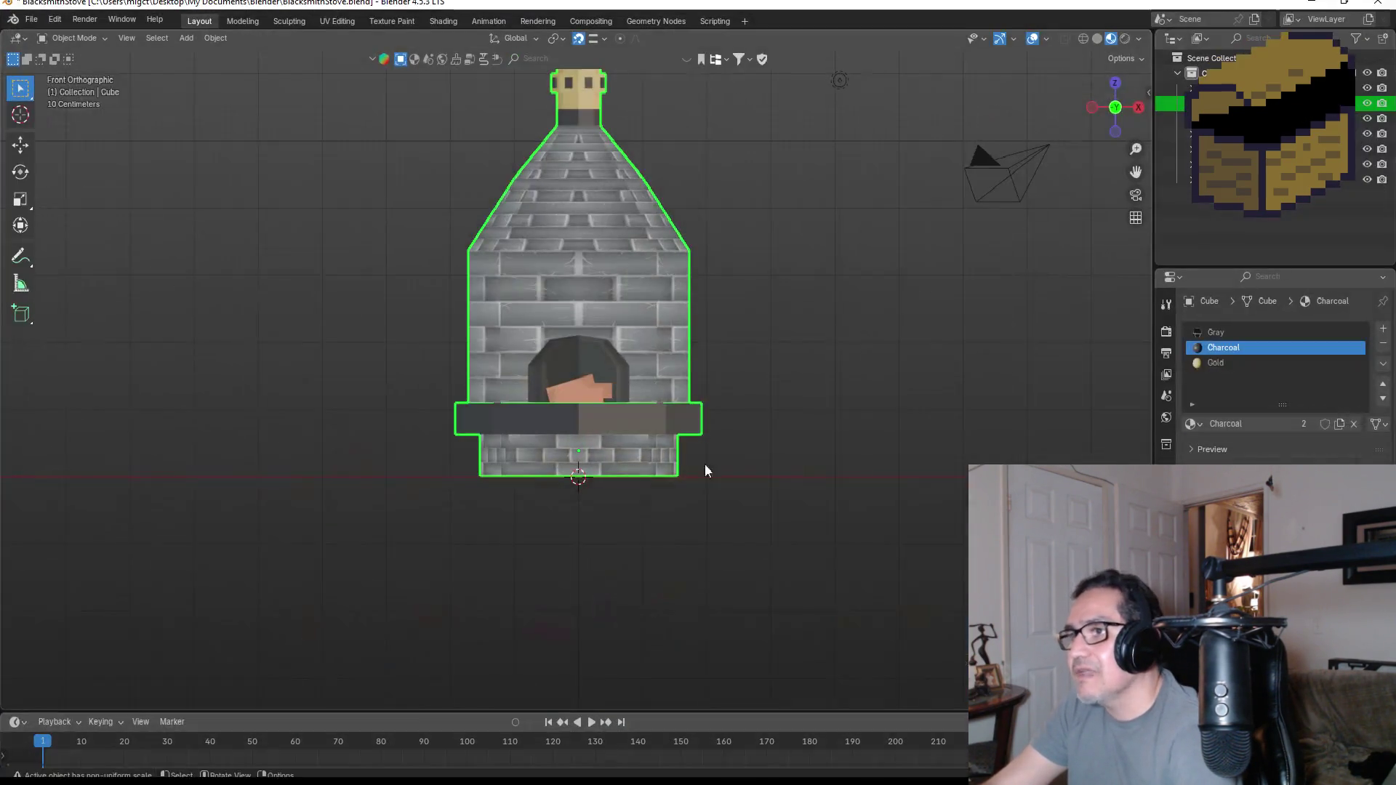
scroll(700, 272, up, 1)
scroll(827, 292, up, 1)
scroll(831, 245, down, 3)
- Glance at the stove in Blender, return to Unity and start playing the Dwarf Miner scene
mouse_move(830, 244)
shift+middle_down()
mouse_move(735, 306)
mouse_move(665, 397)
mouse_move(855, 302)
shift+middle_up()
click(1305, 4)
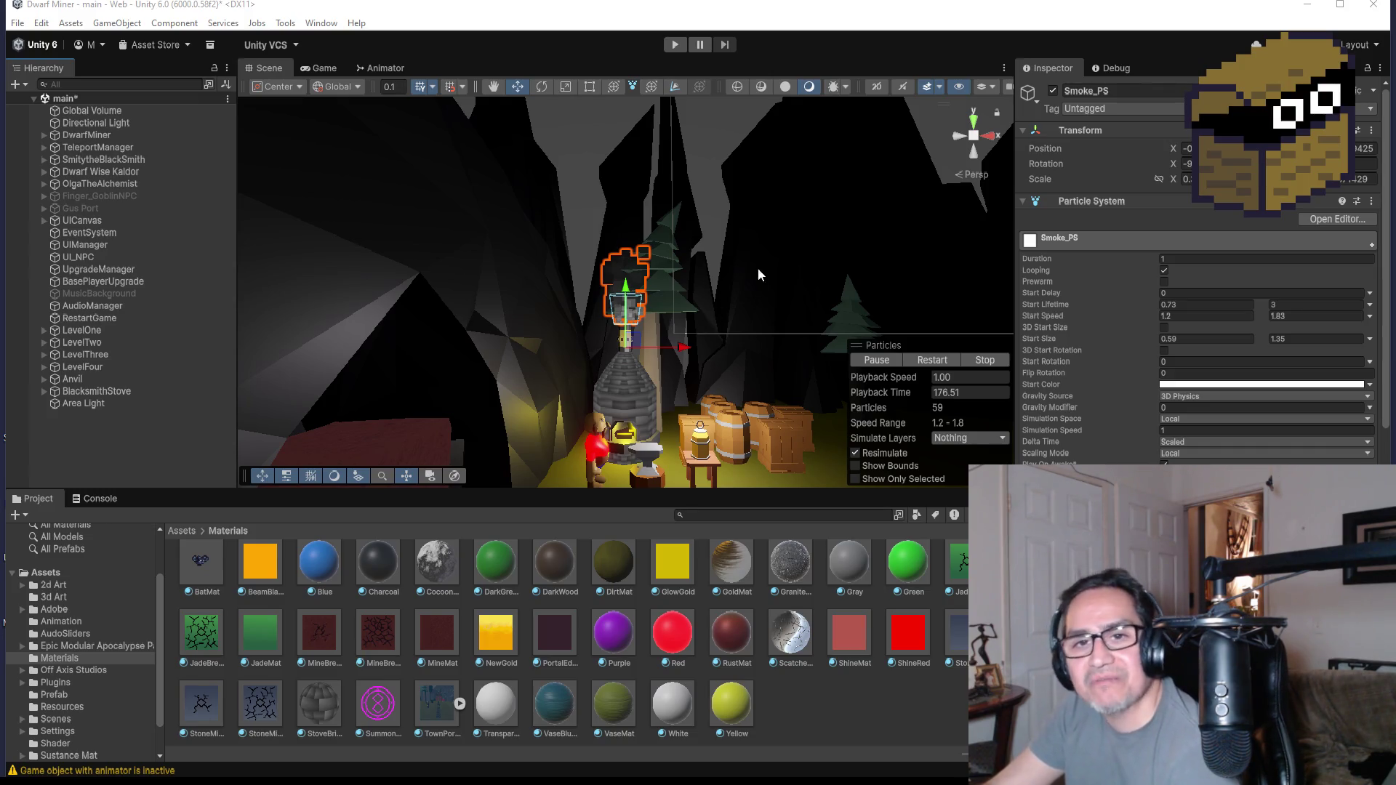
click(676, 44)
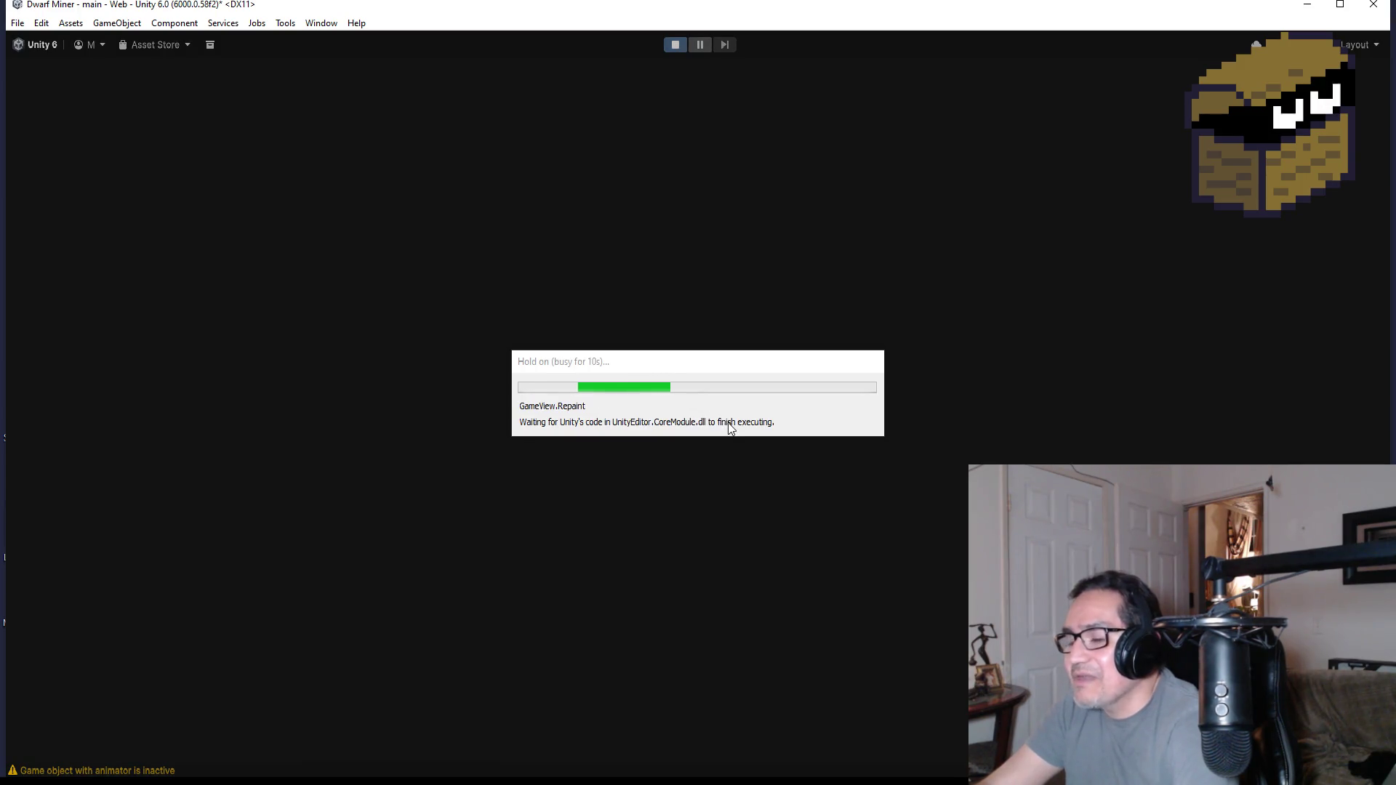
- Begin play with the rifle equipped and walk around the dwarf blacksmith, table and crates
key(Escape)
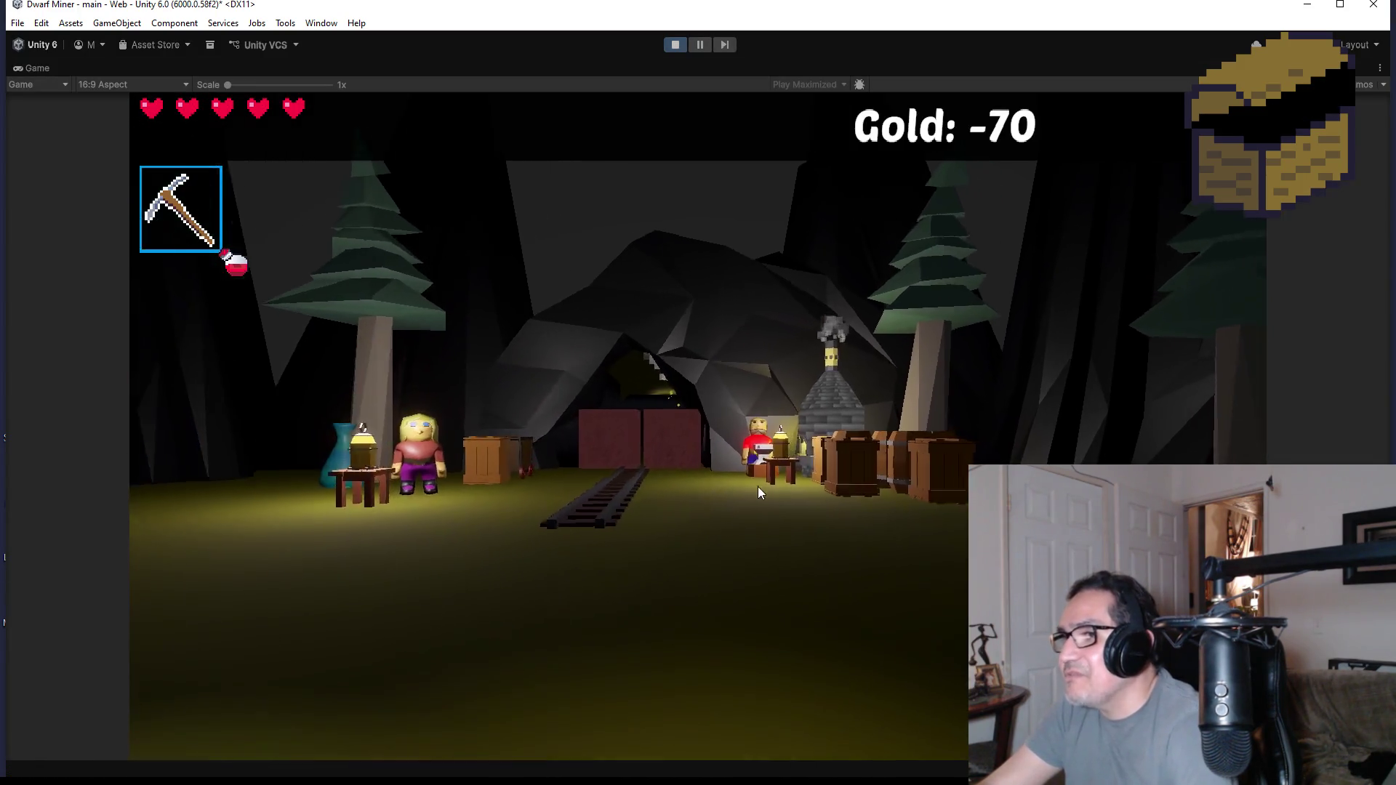
key(2)
key(w)
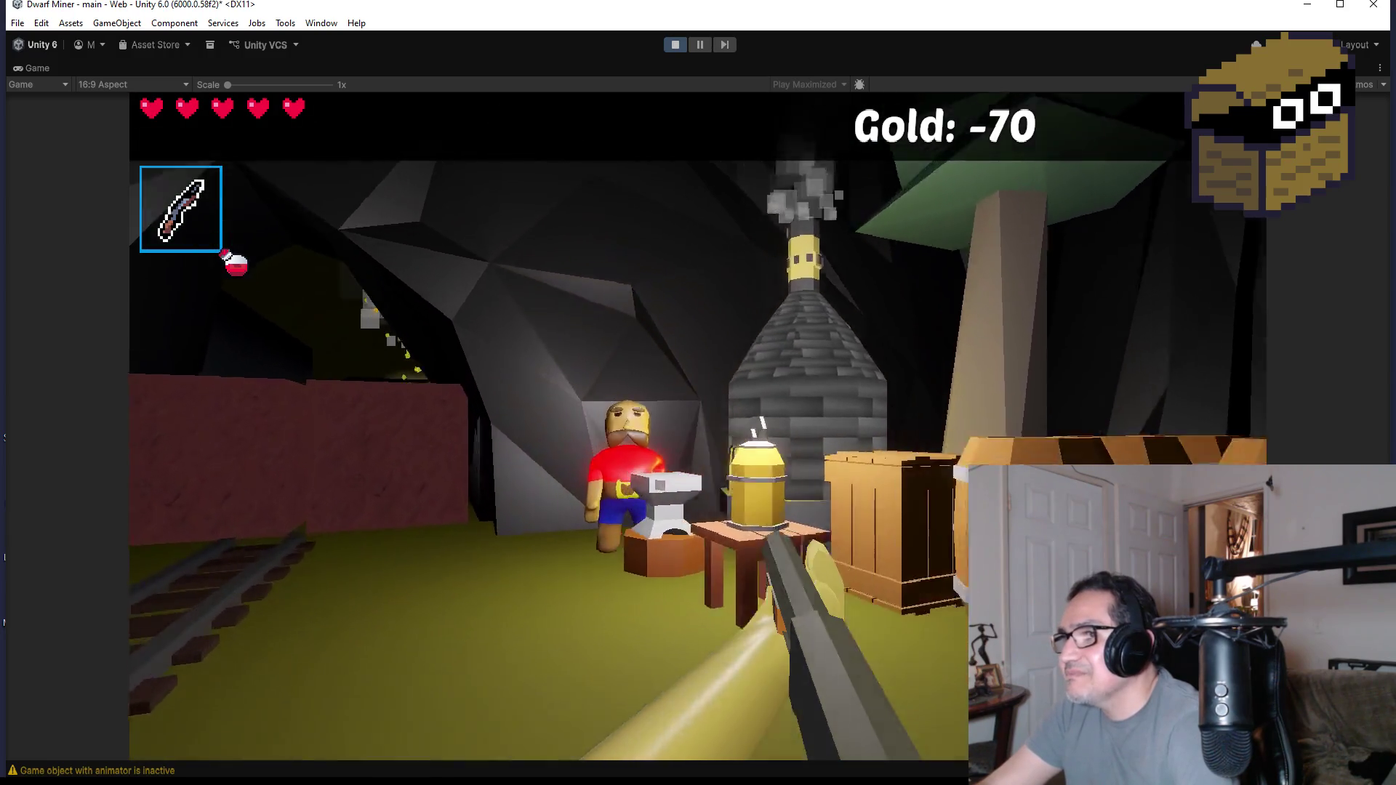
key(d)
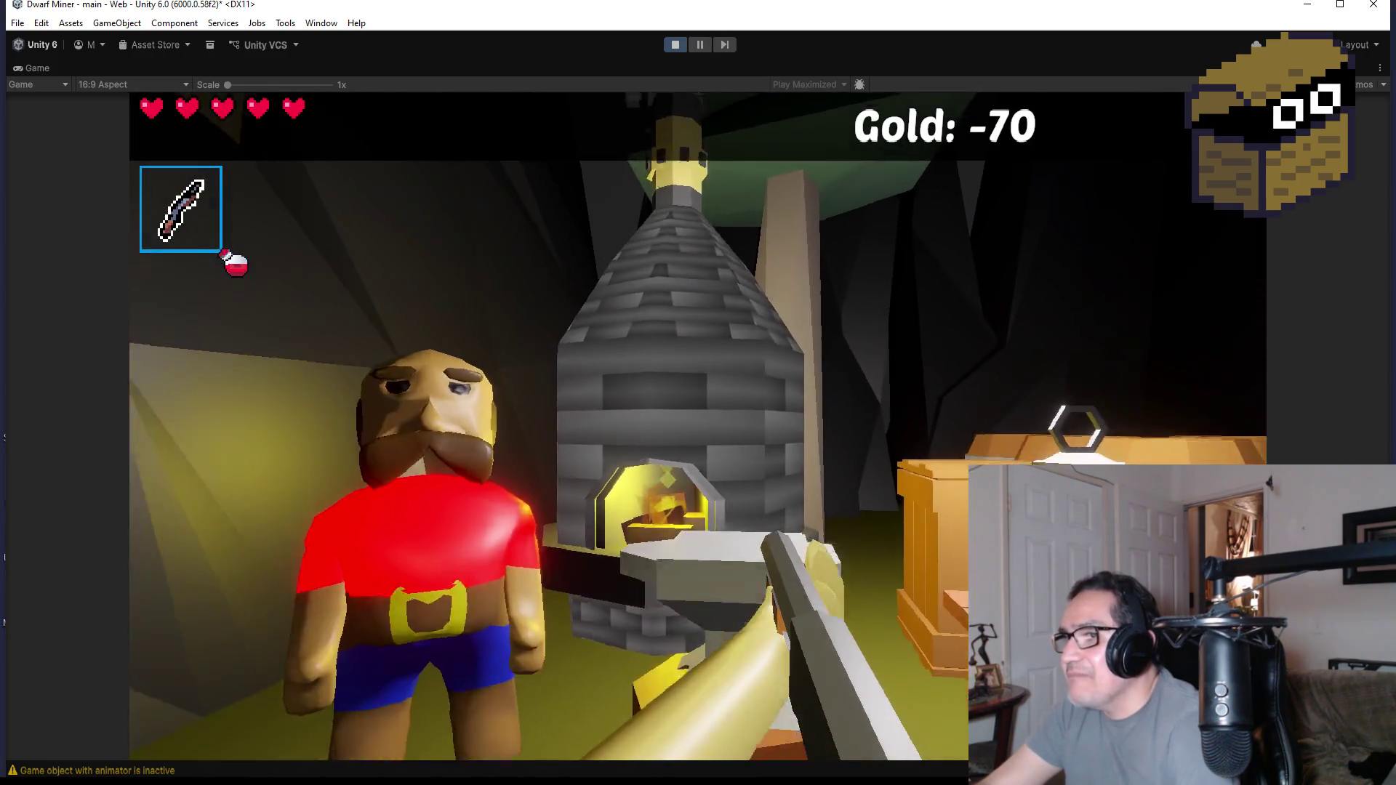
key(a)
key(w)
key(s)
key(s)
key(d)
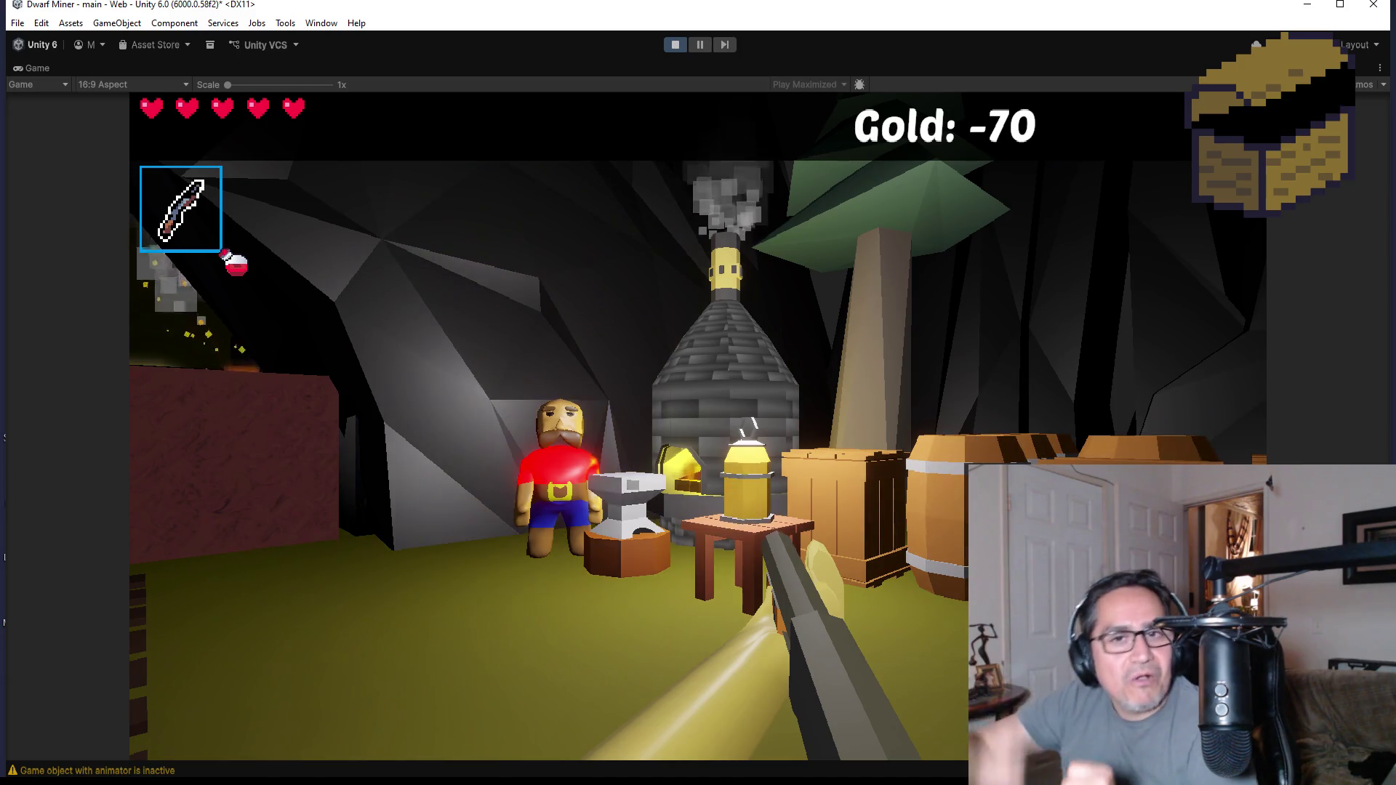
- Walk back and forth around the smoking forge, pause to Settings and stop the playtest
key(w)
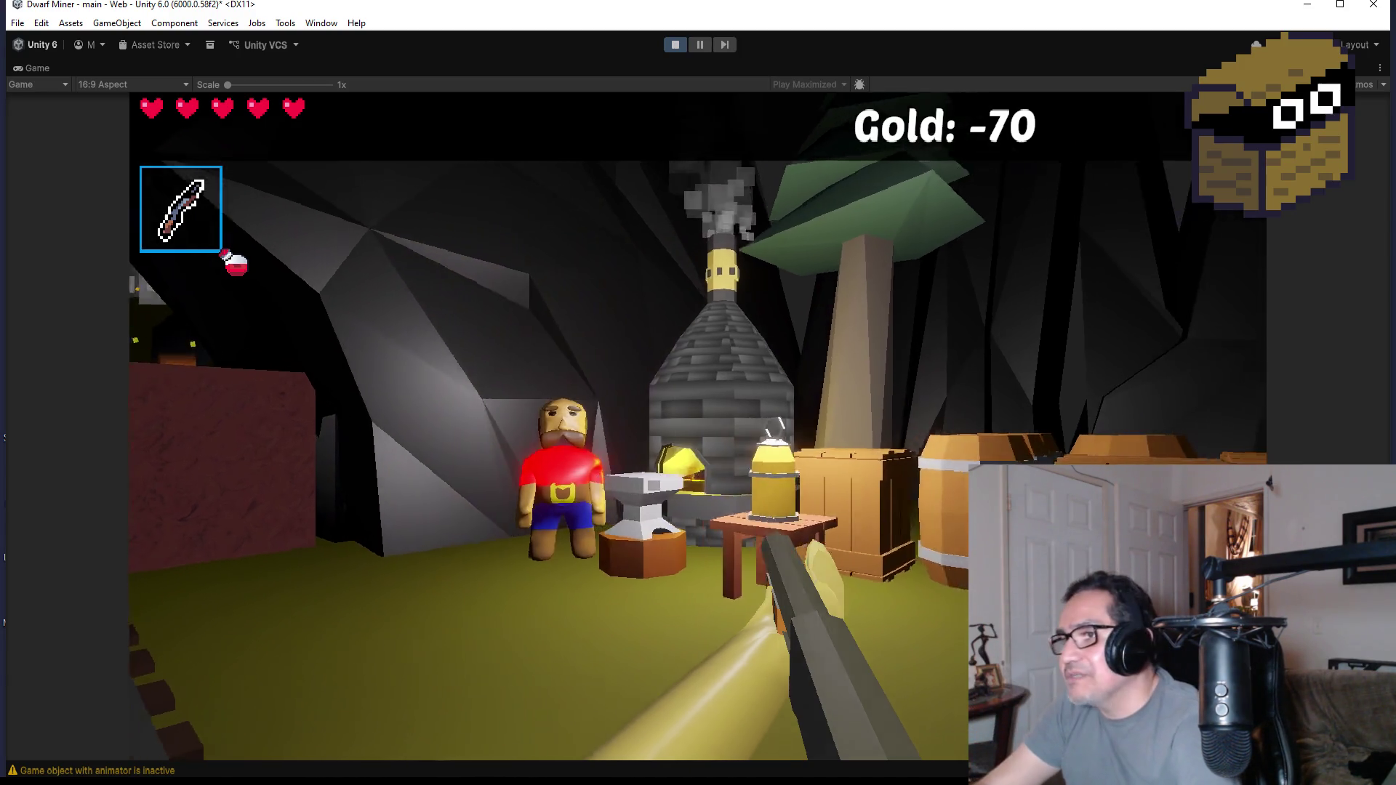
key(s)
key(w)
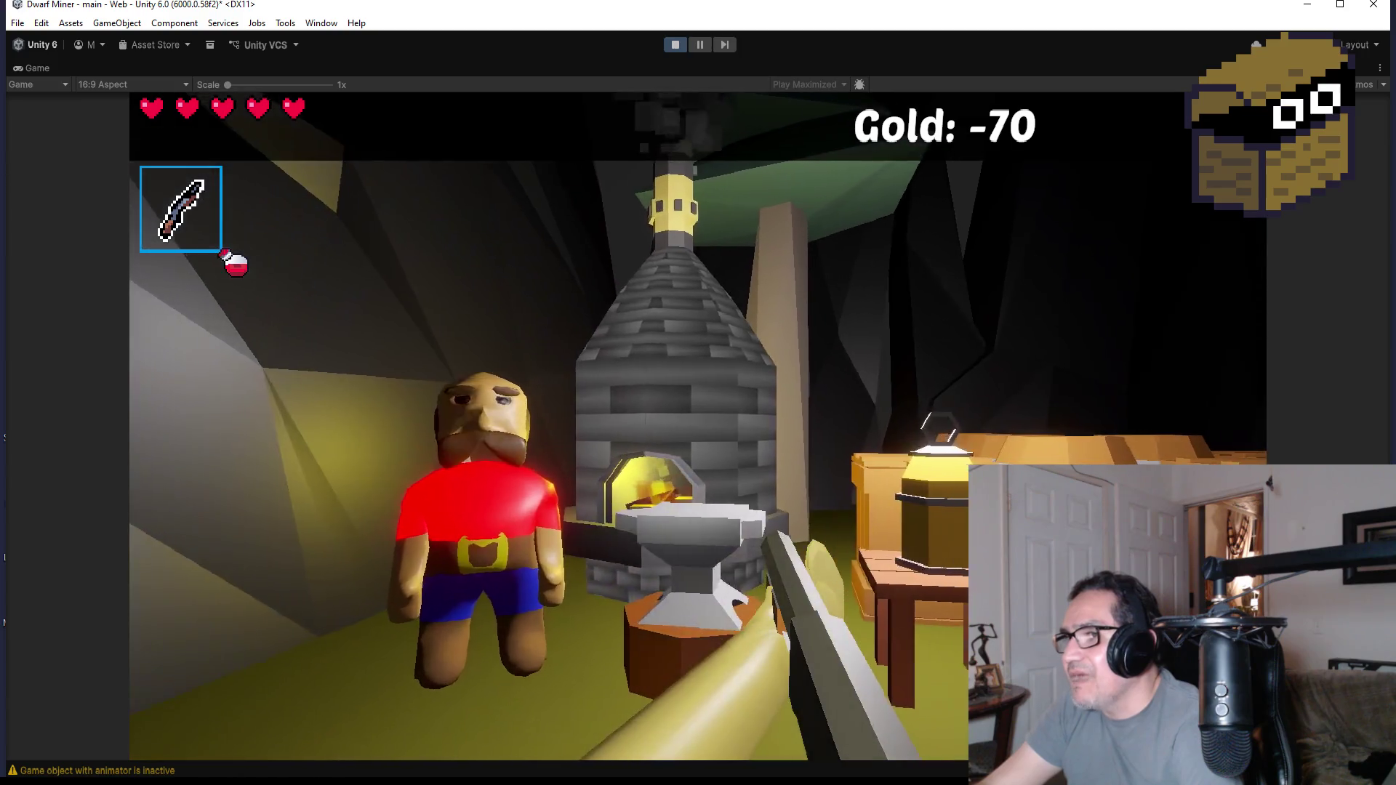
key(s)
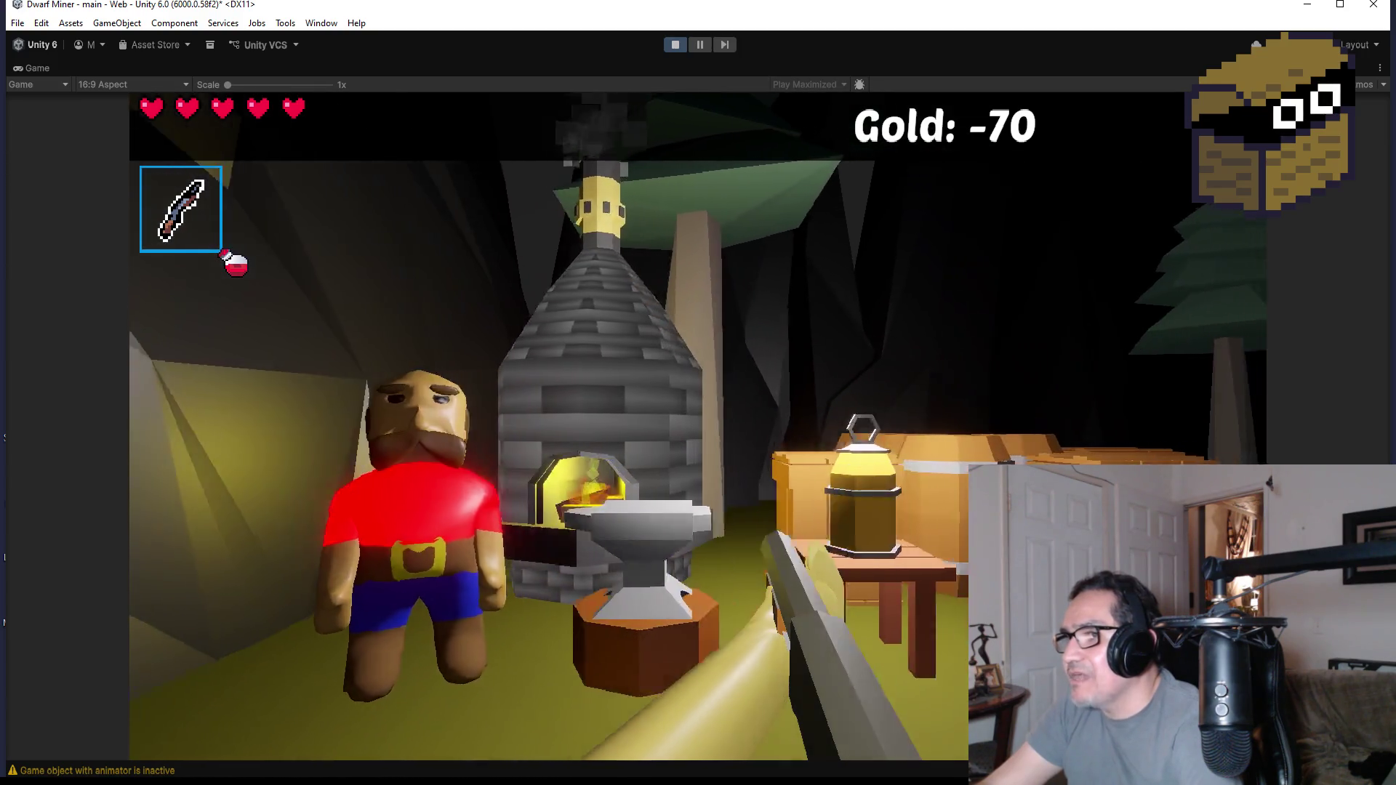
key(w)
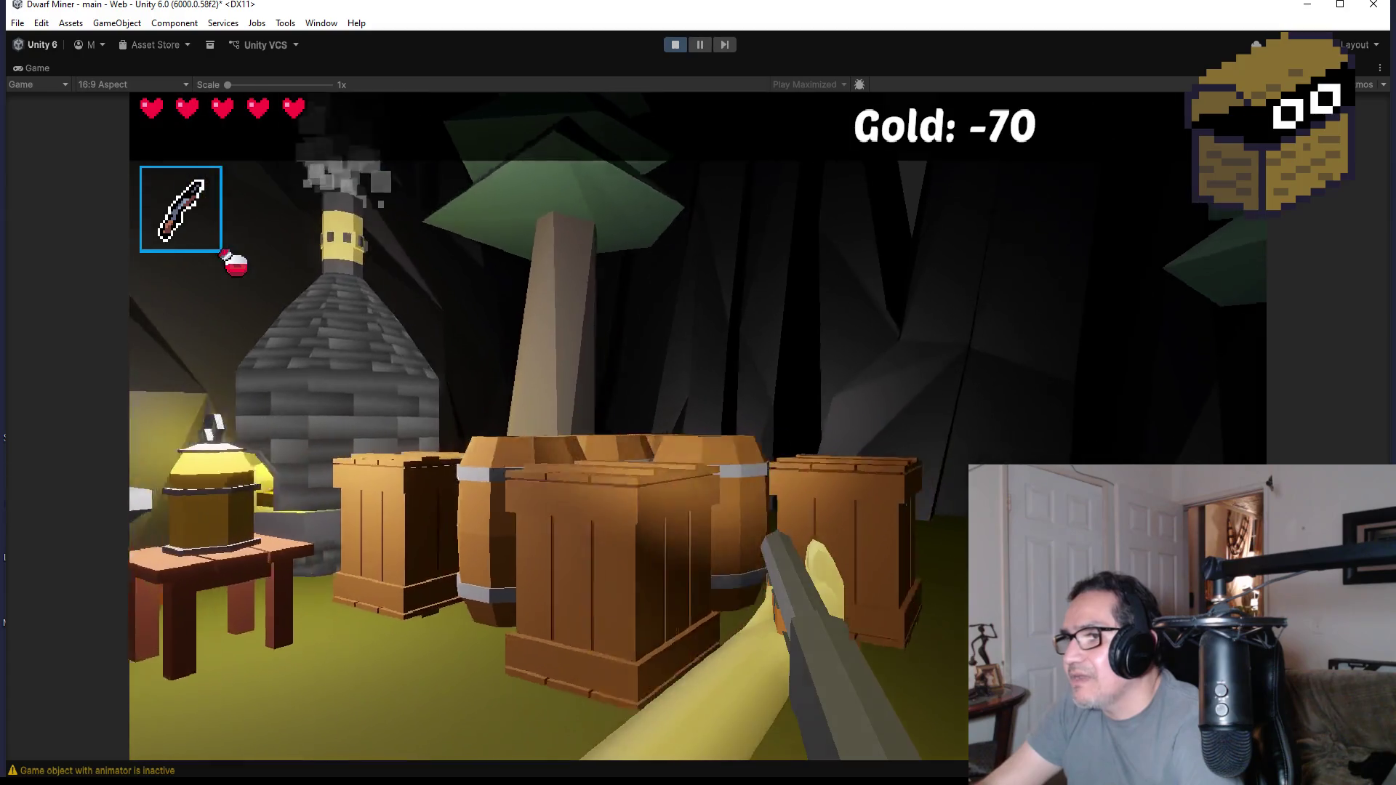
key(s)
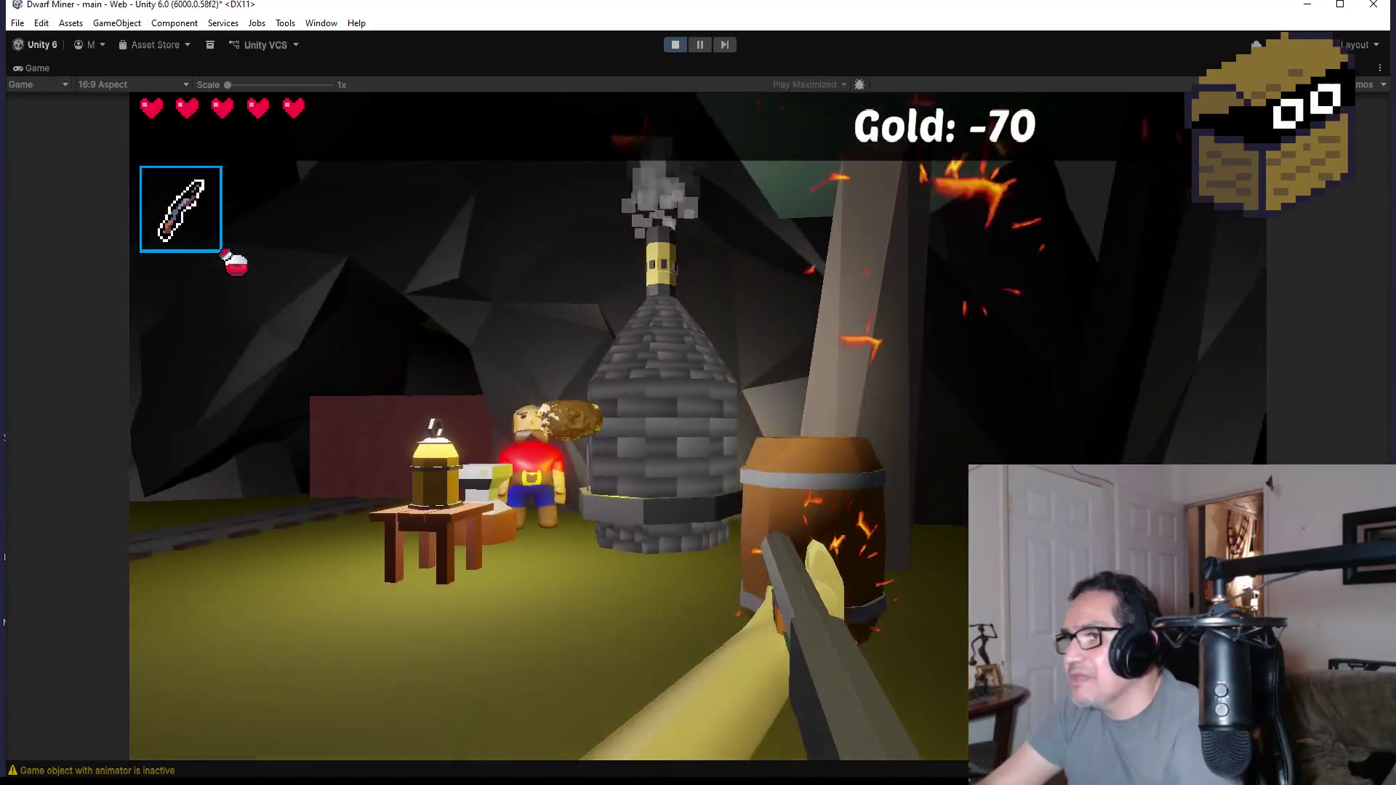
key(s)
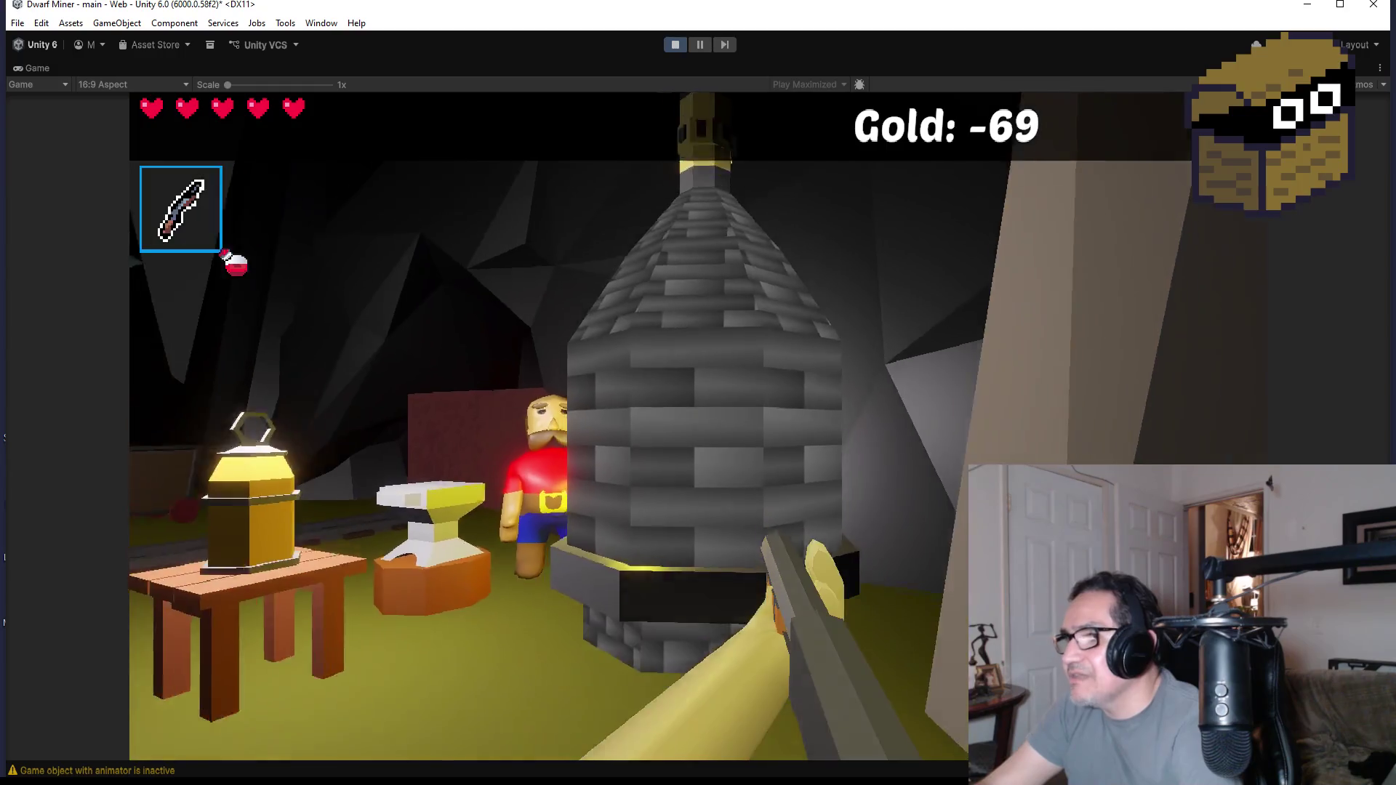
key(s)
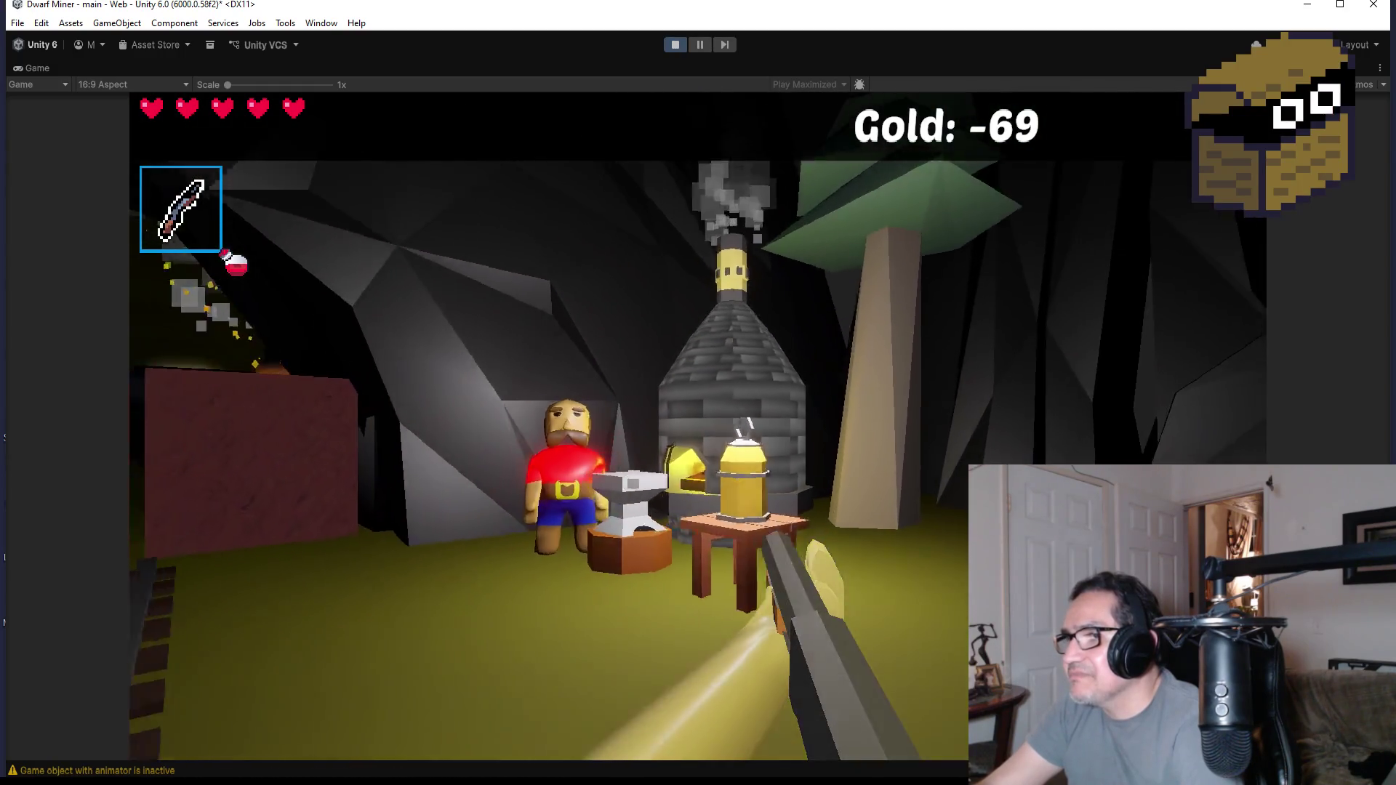
key(Escape)
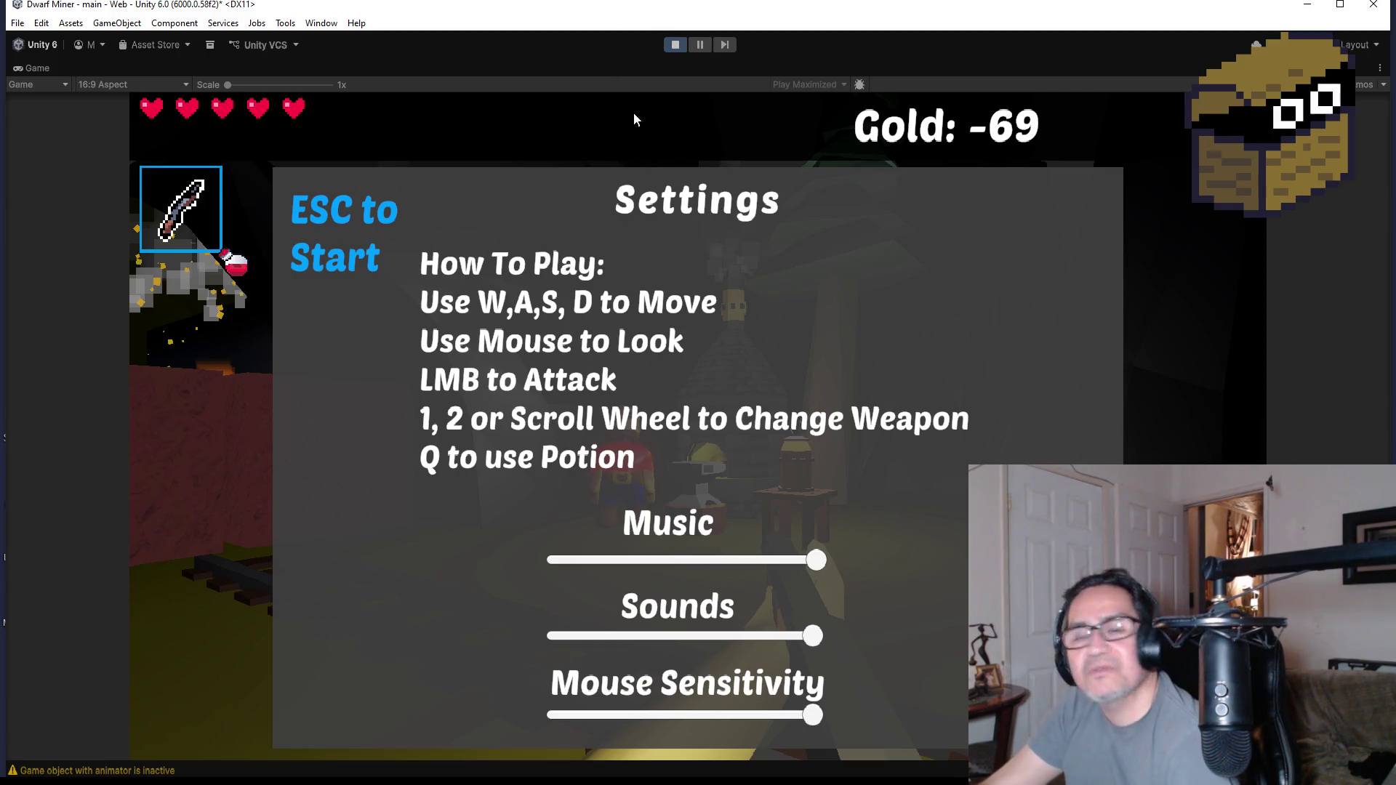
click(669, 47)
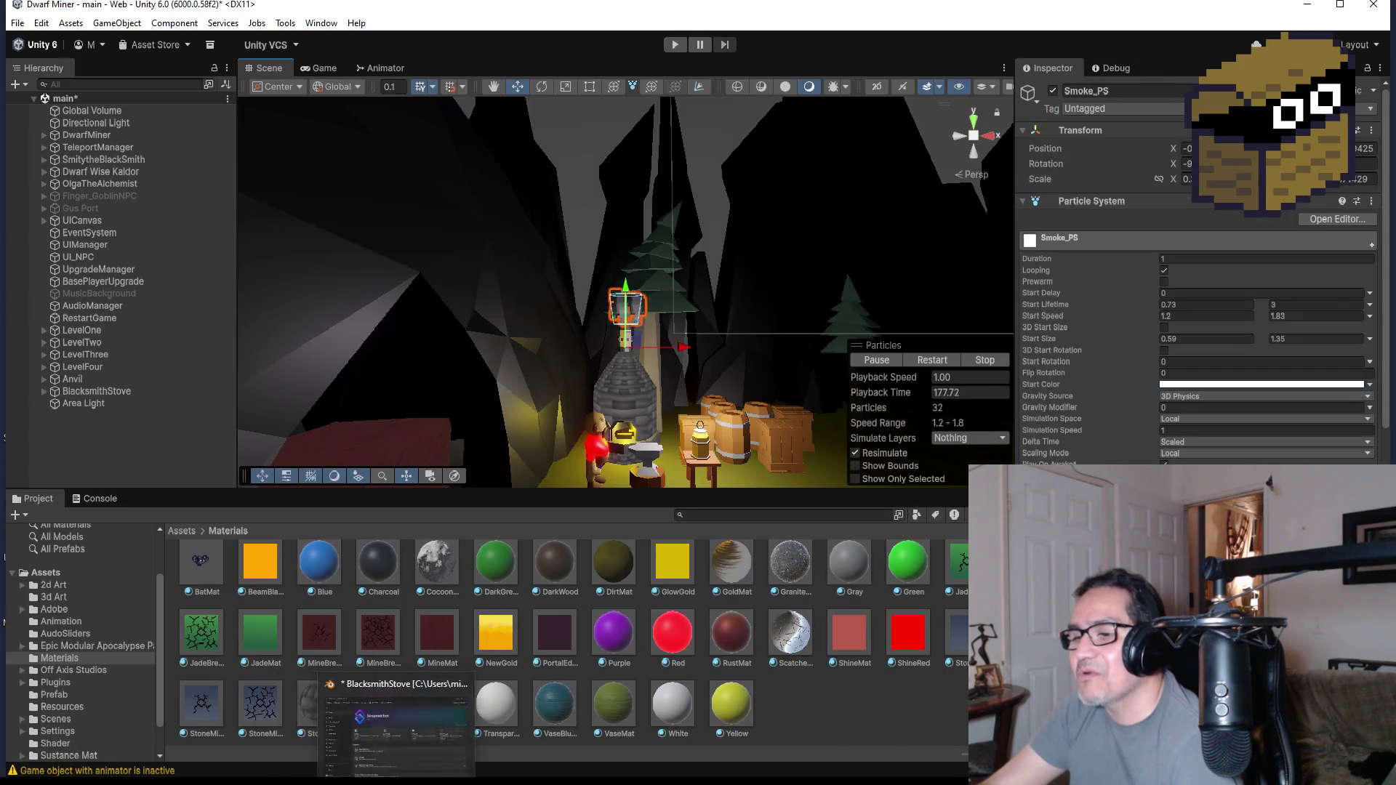
- View the stove from the front and save BlacksmithStove.blend via the open-file save prompt, cancelling the open
click(398, 721)
scroll(616, 142, down, 2)
scroll(705, 229, up, 2)
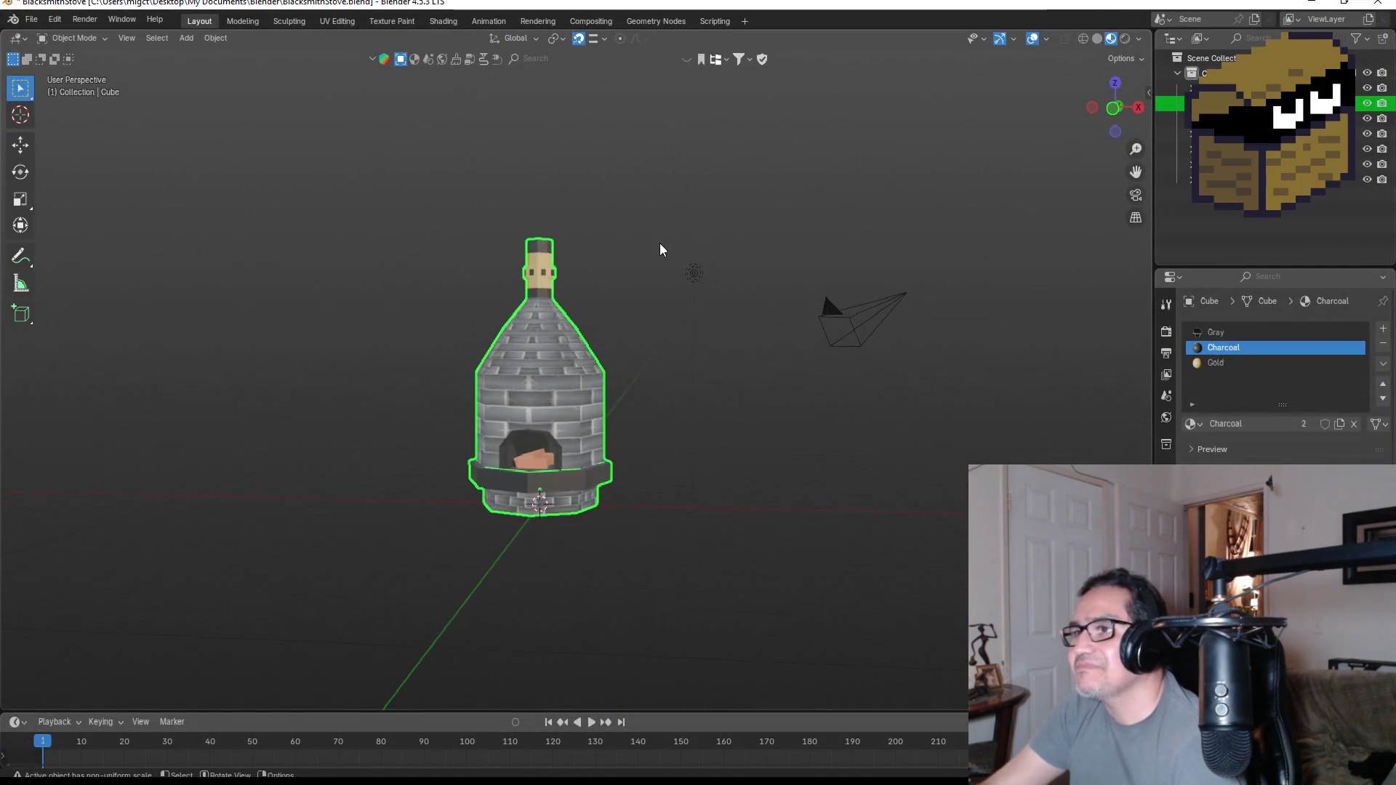
scroll(688, 312, up, 2)
key(KP_1)
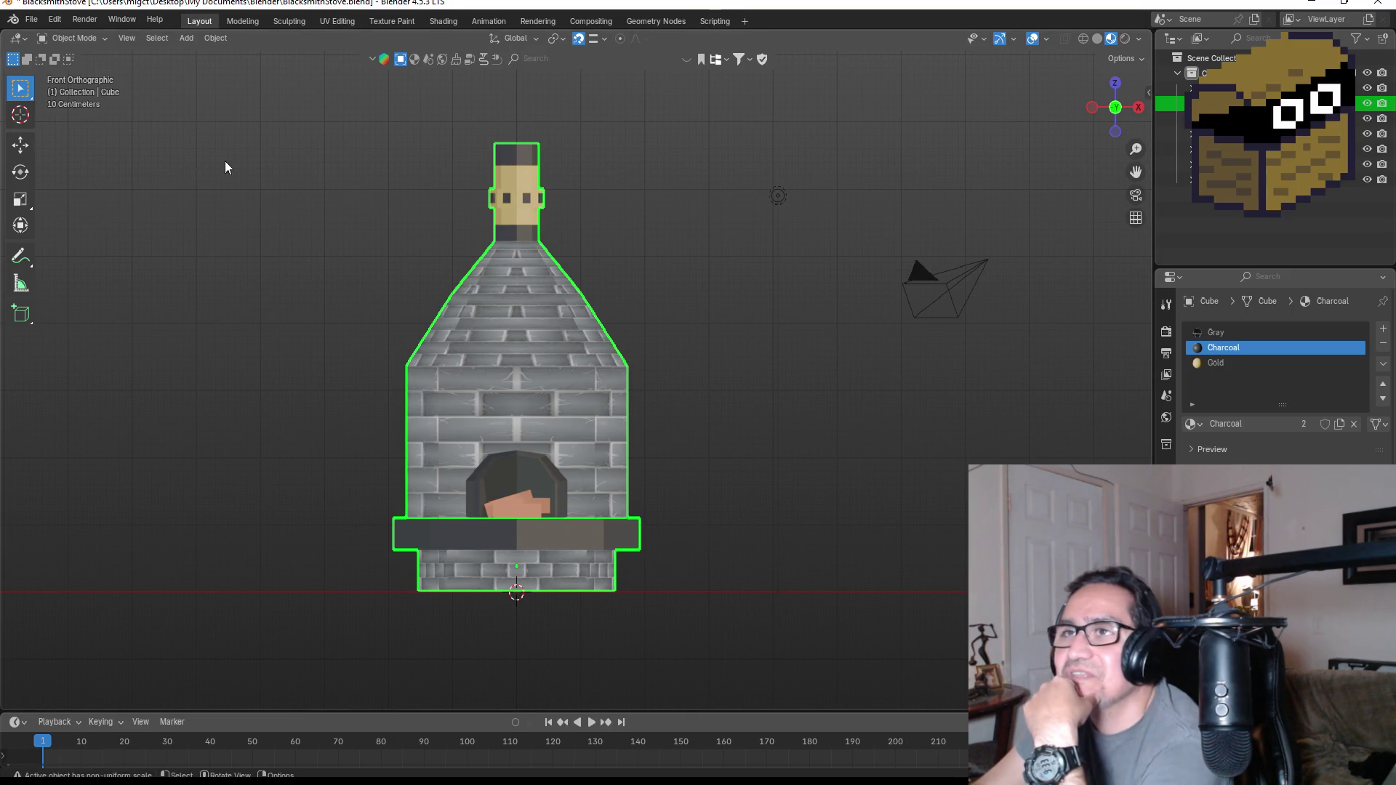
click(32, 19)
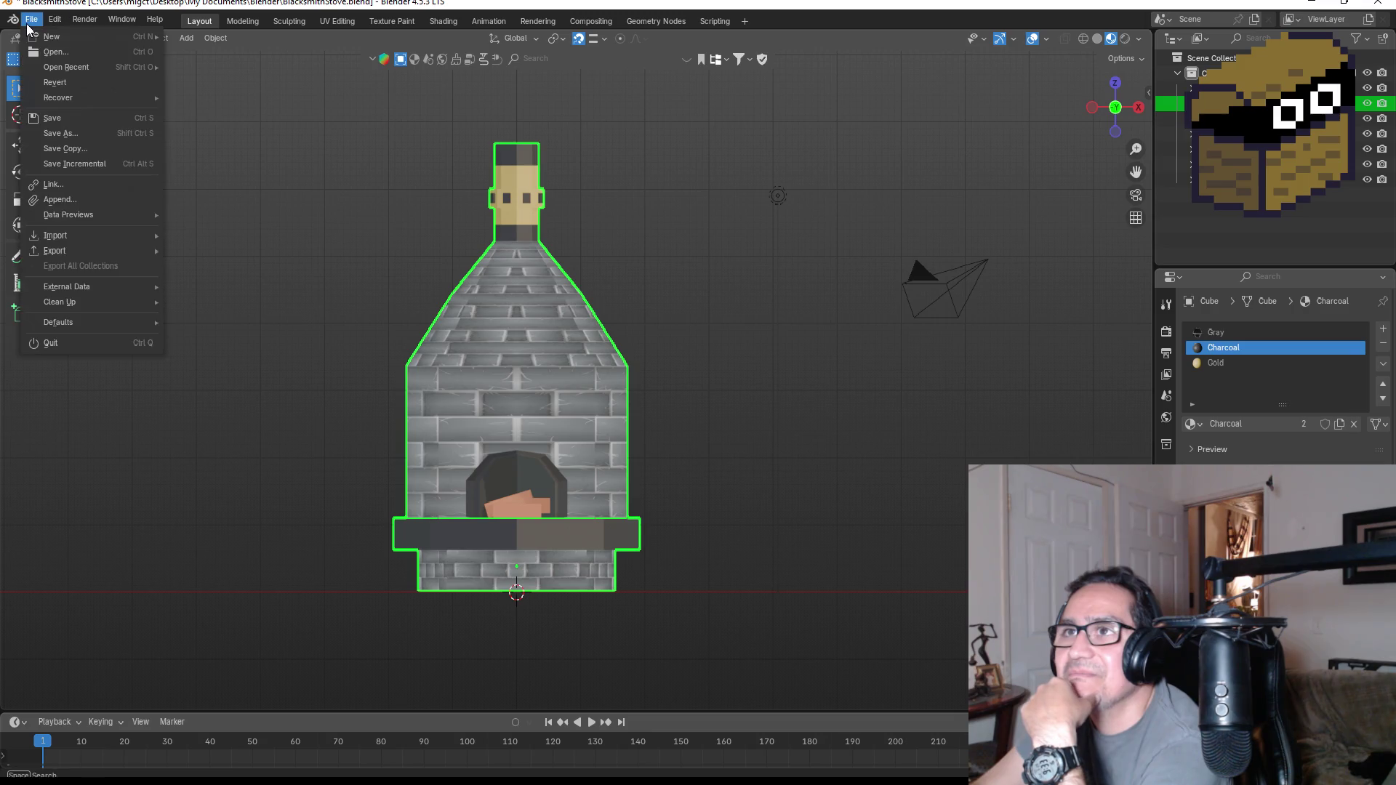
click(73, 51)
click(646, 425)
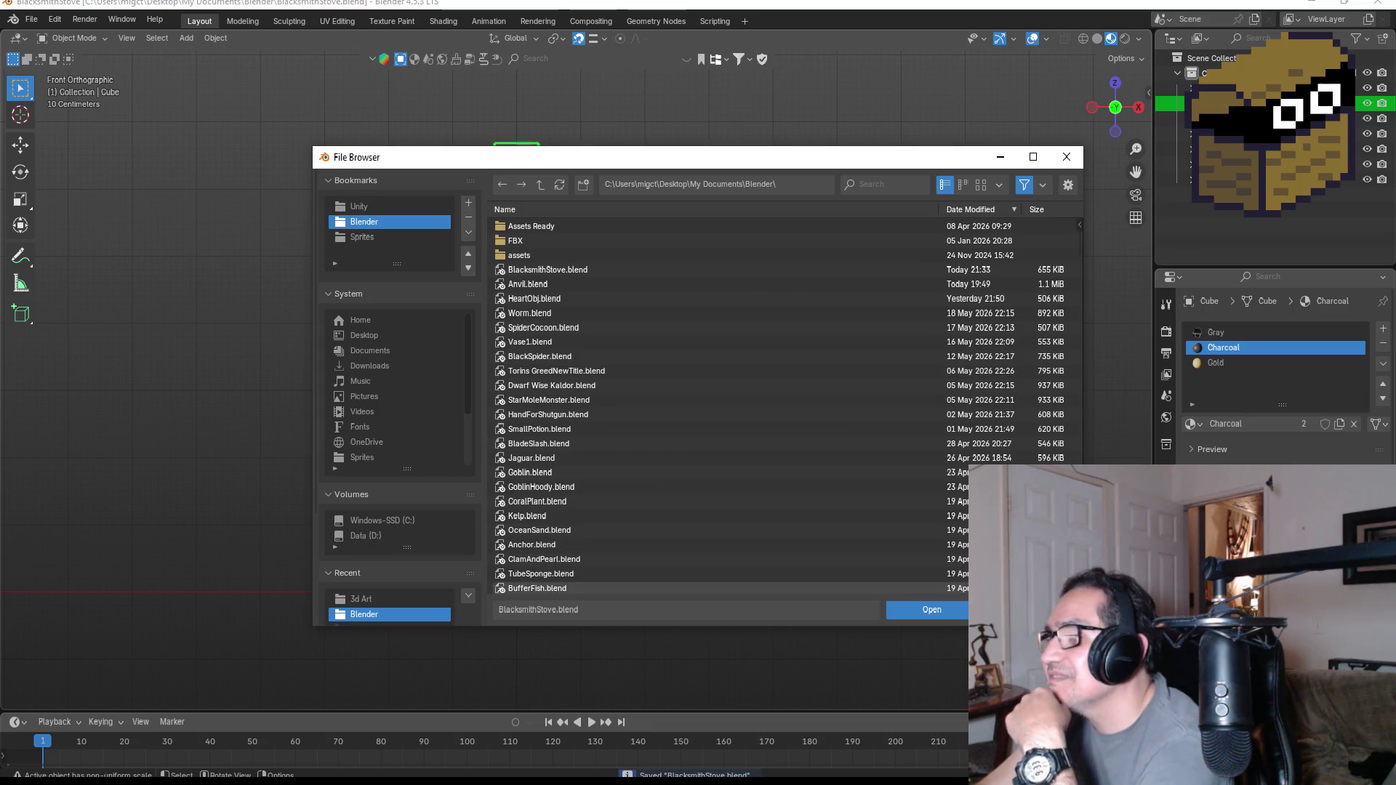
click(1010, 610)
- Start a new General scene from Blender's File menu
click(33, 25)
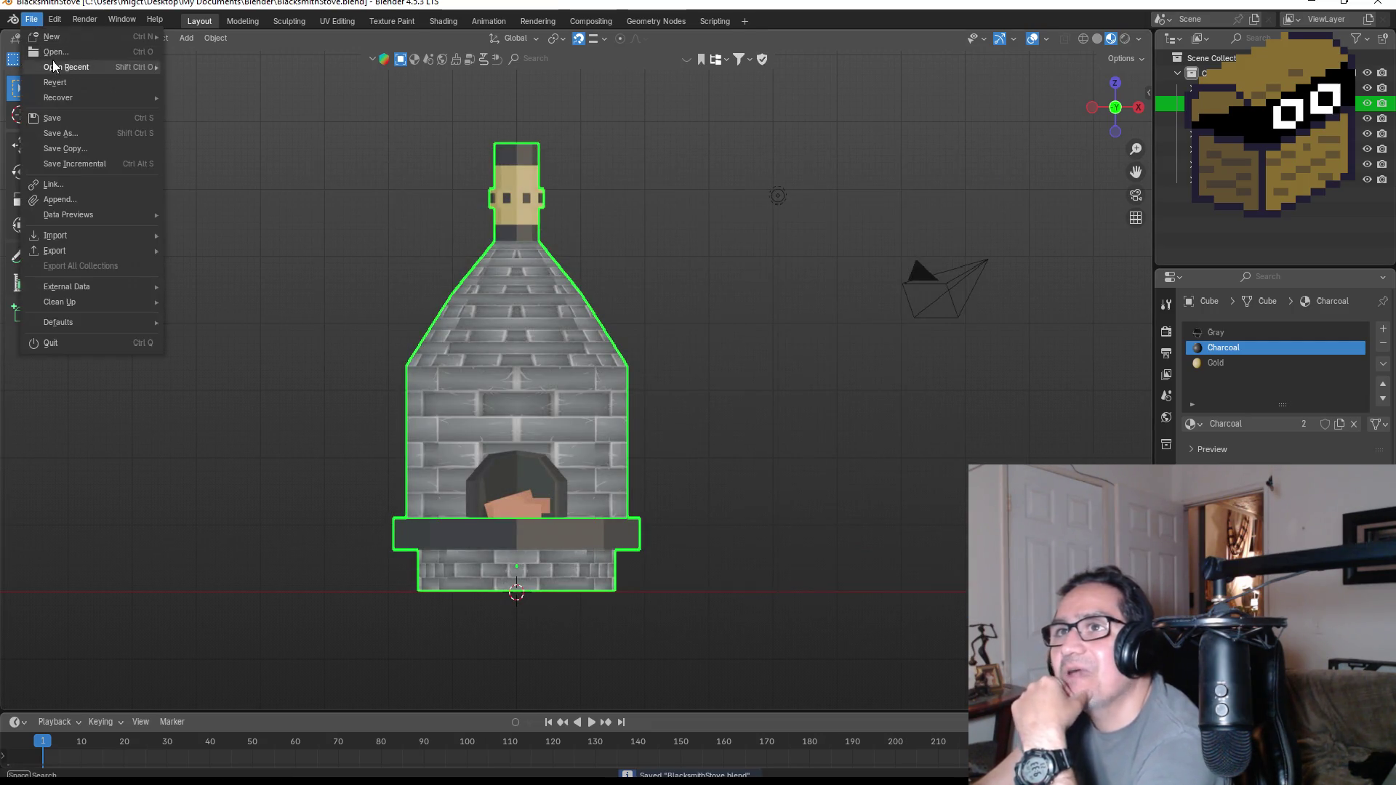
click(31, 22)
mouse_move(54, 36)
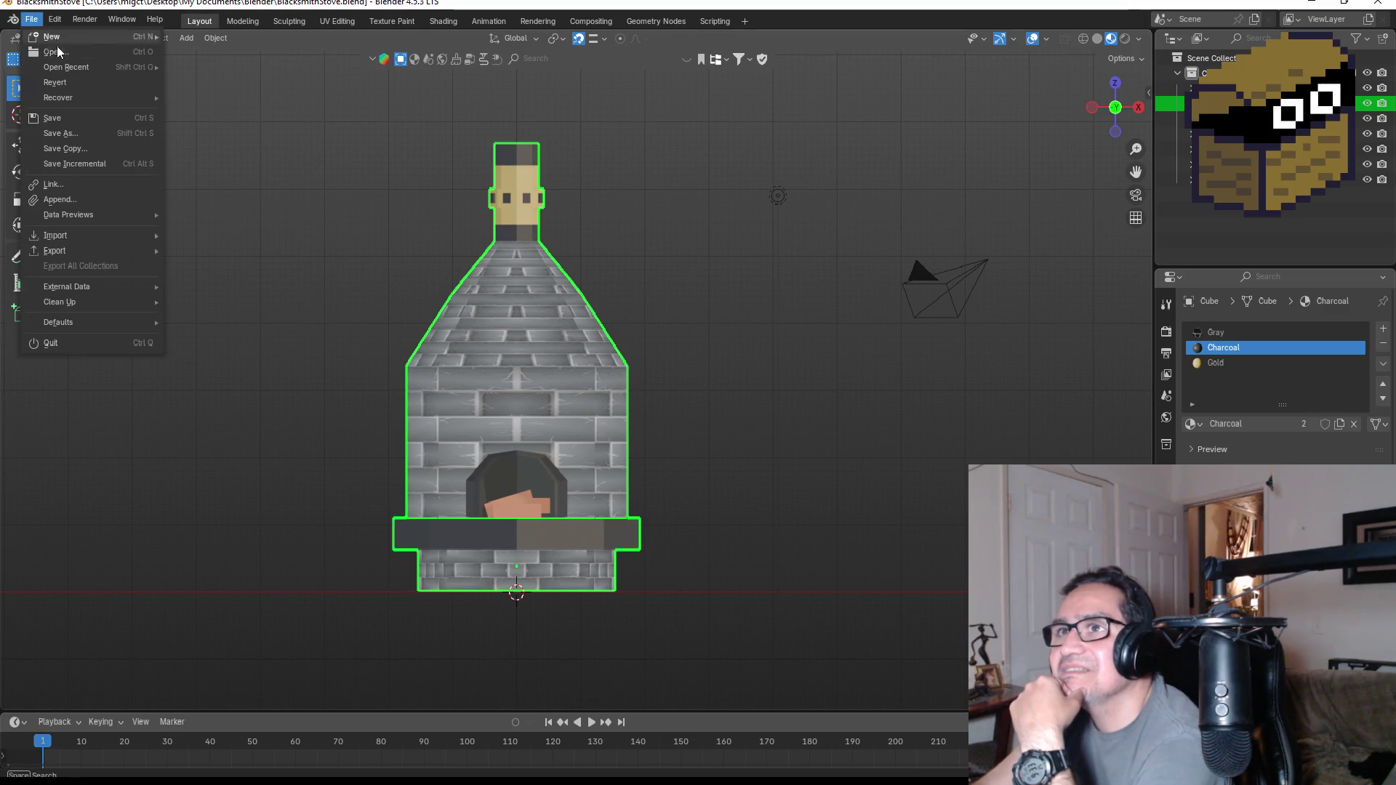
click(209, 40)
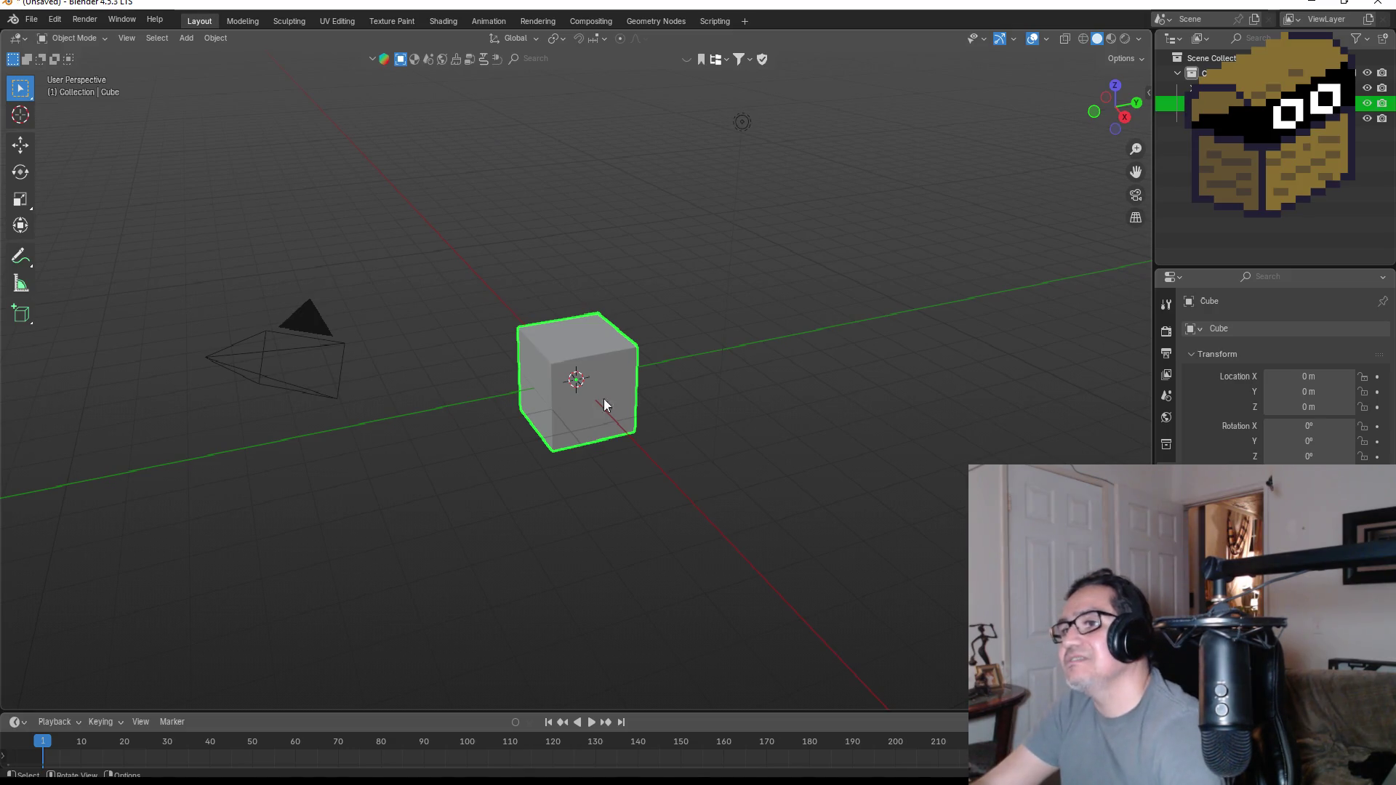
- In front view, move the default cube up along Z to about 1.06 m
key(KP_1)
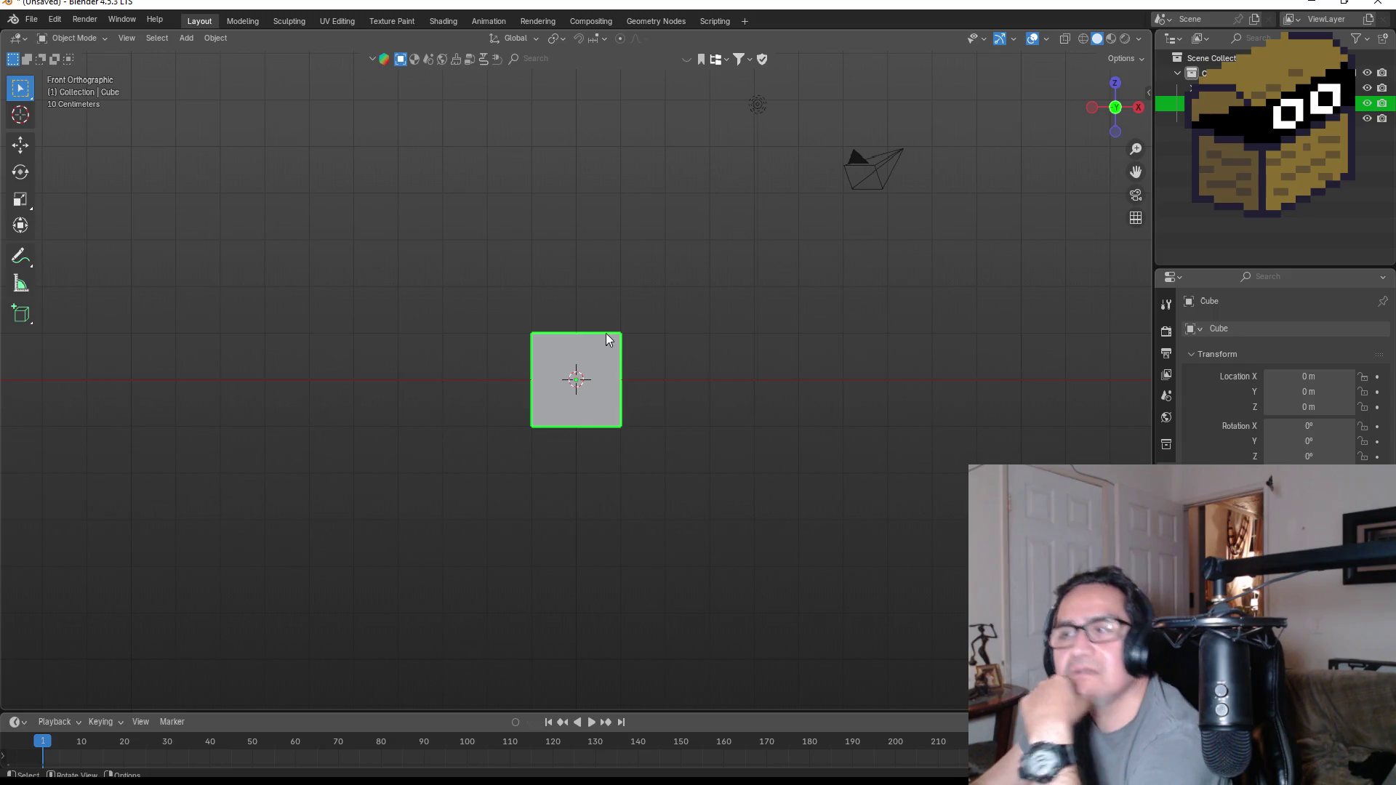
scroll(606, 333, up, 2)
key(g)
key(z)
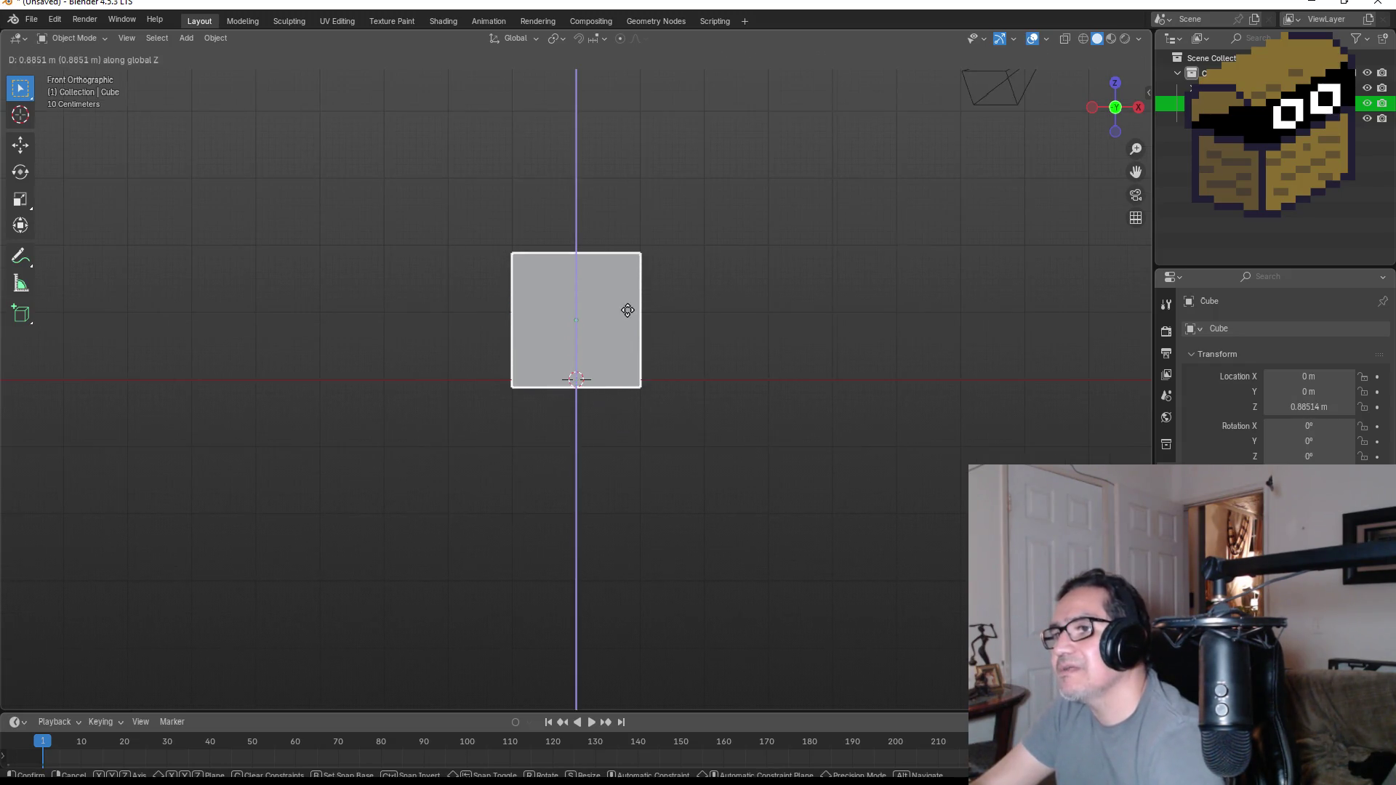
click(645, 355)
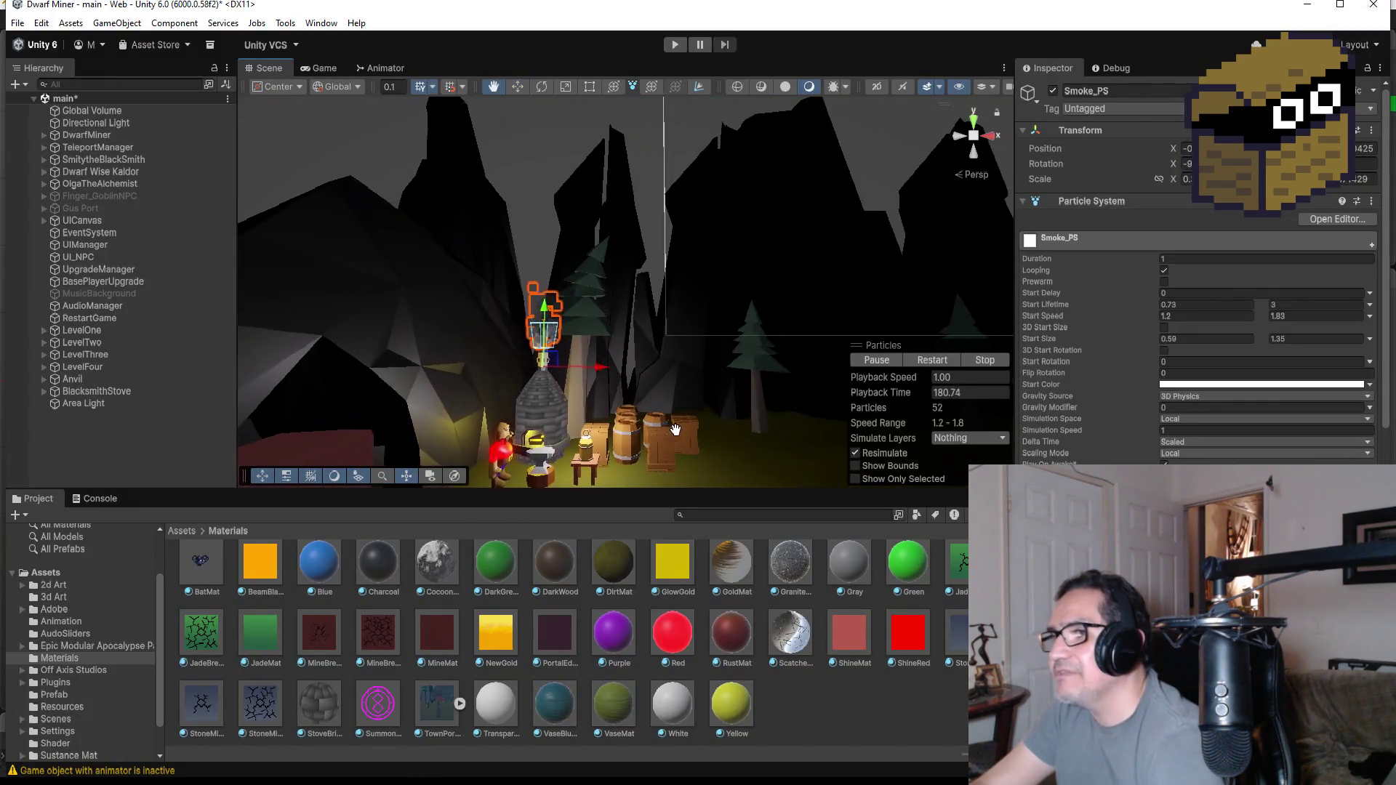
- Pan across the Unity cave scene with its smoke effect
middle_drag(759, 405, 670, 400)
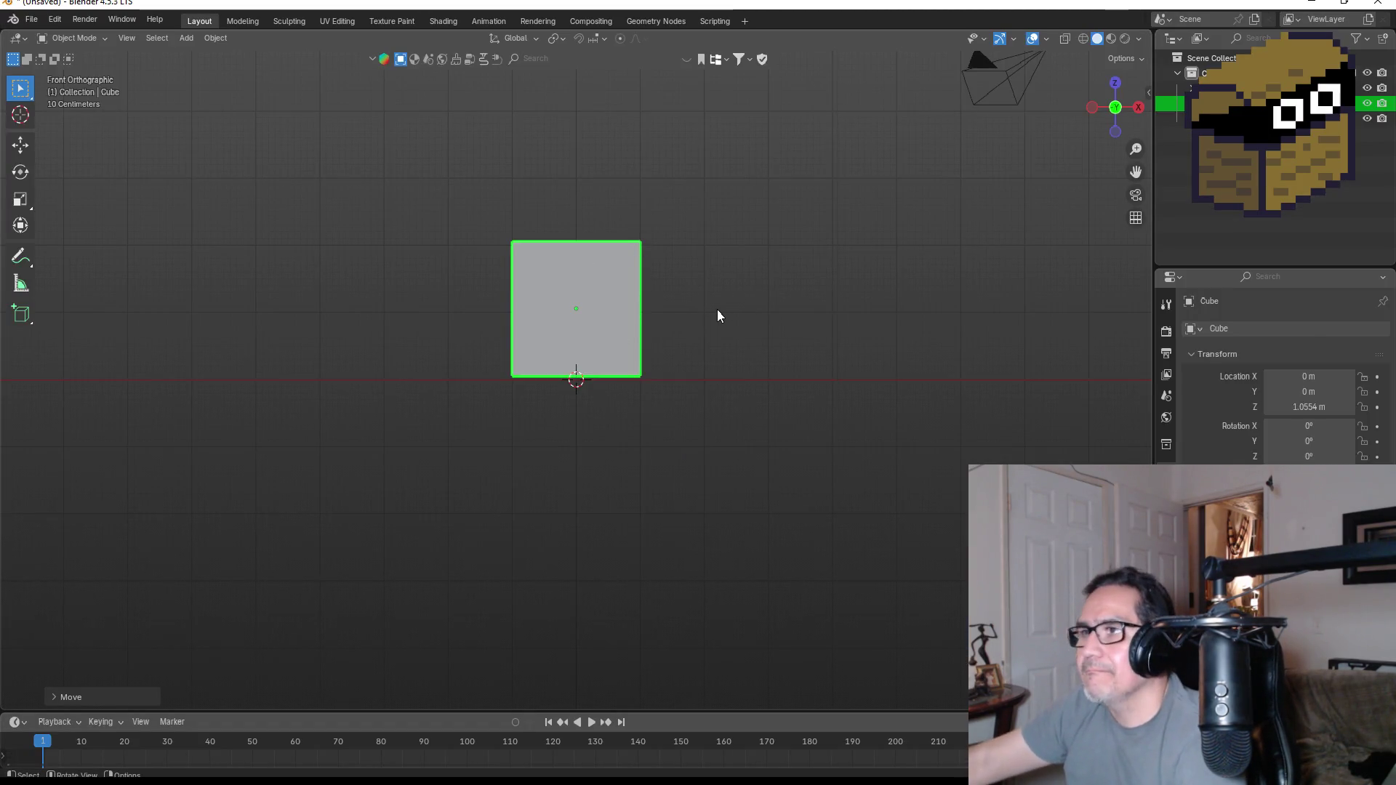
- Delete the raised cube and add a fresh mesh cube at the scene origin
key(Delete)
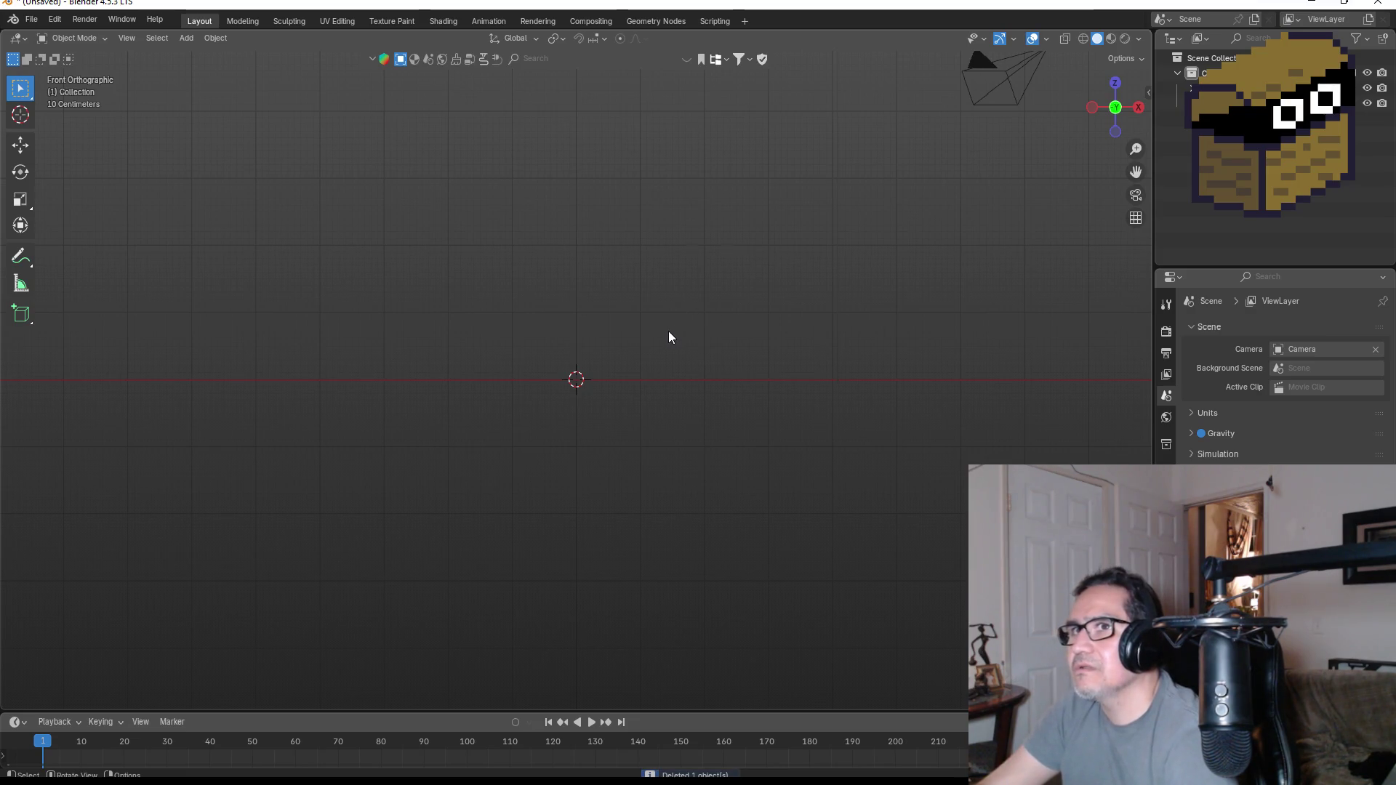
key(shift+a)
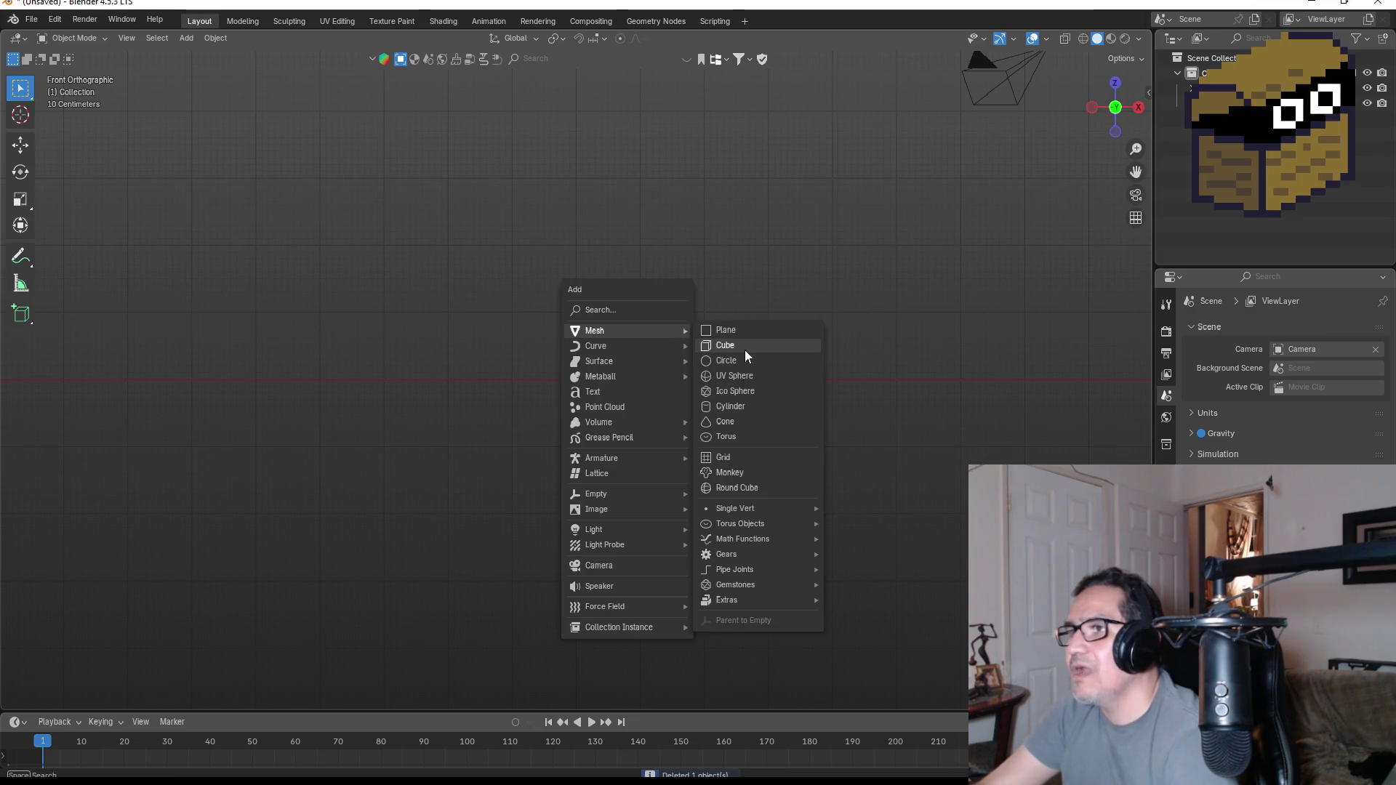
click(744, 351)
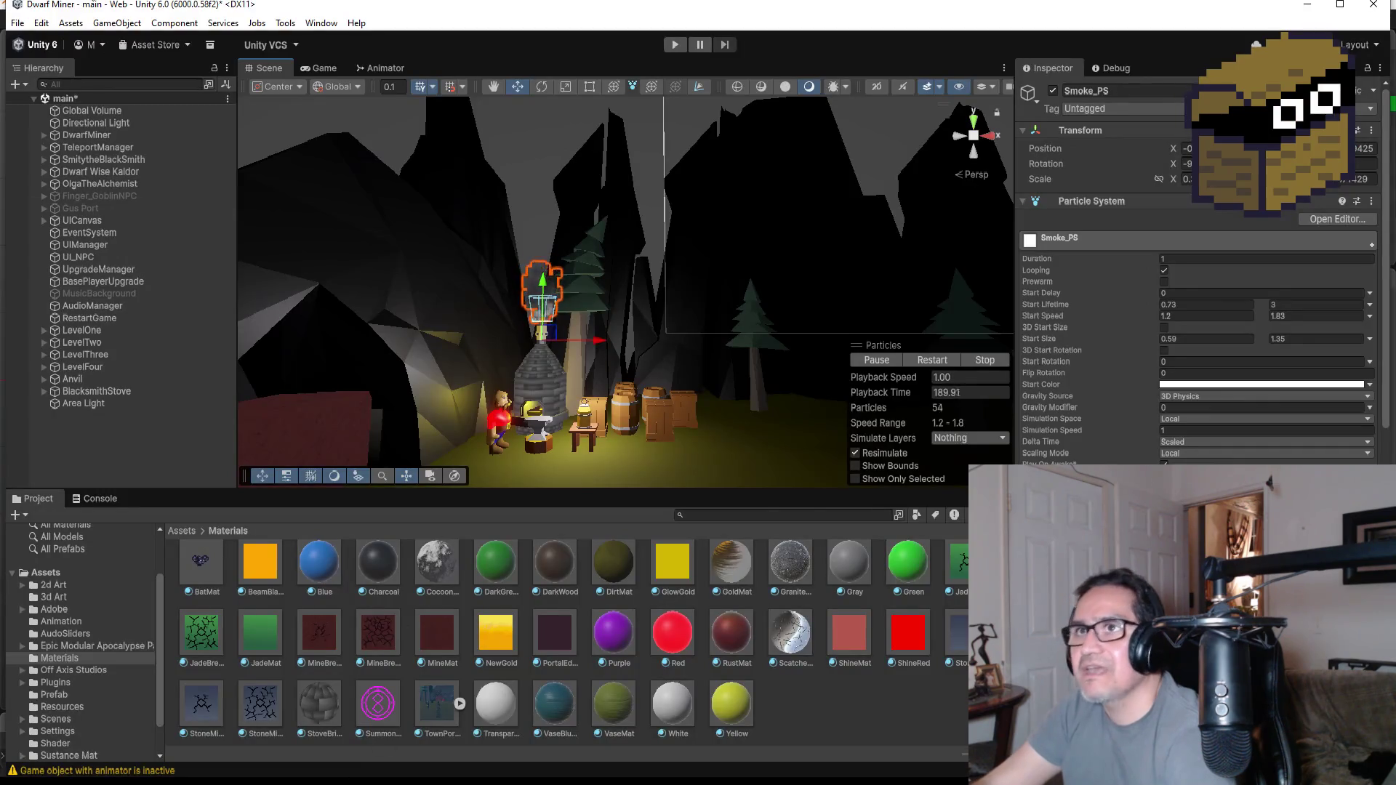
- Save the Unity main scene and maximise the editor window
click(17, 24)
click(40, 96)
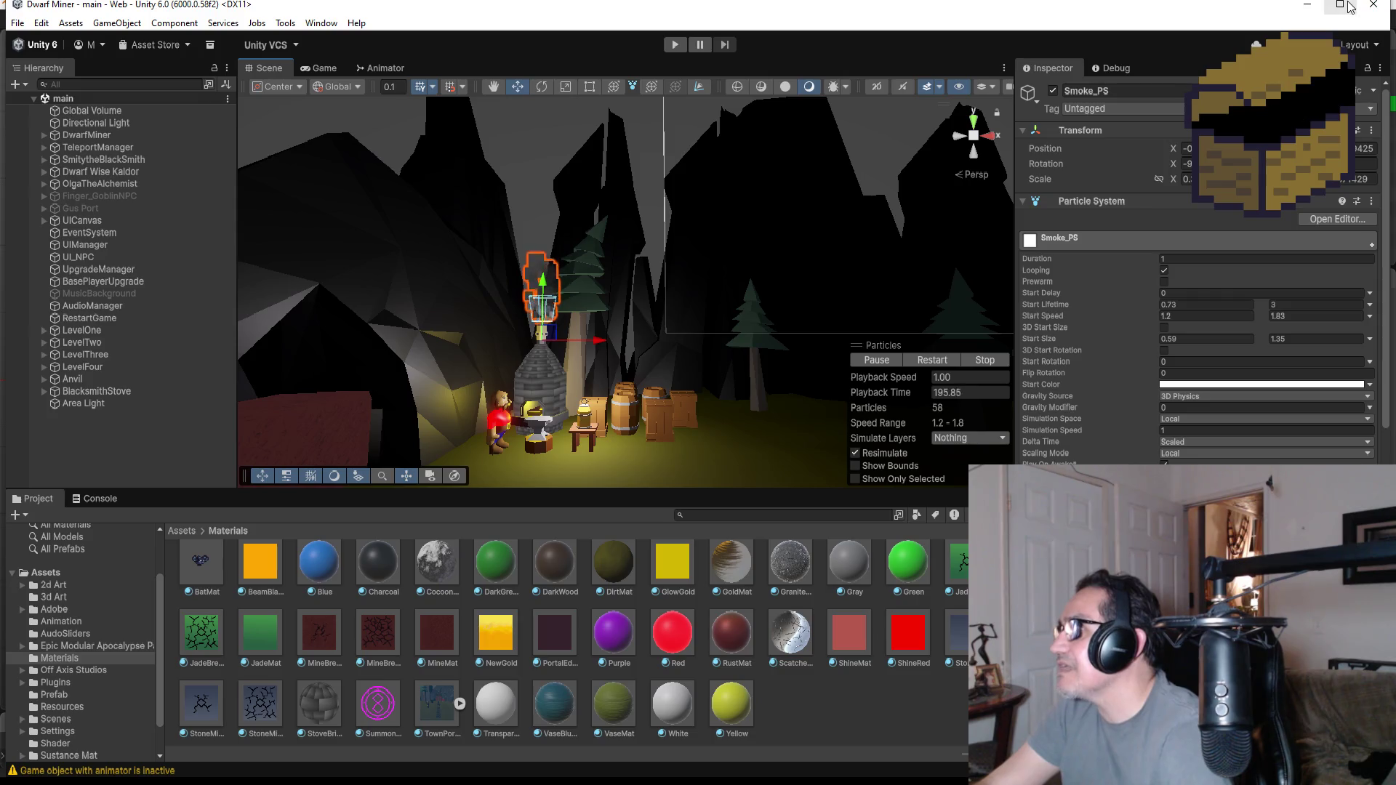
double_click(1323, 4)
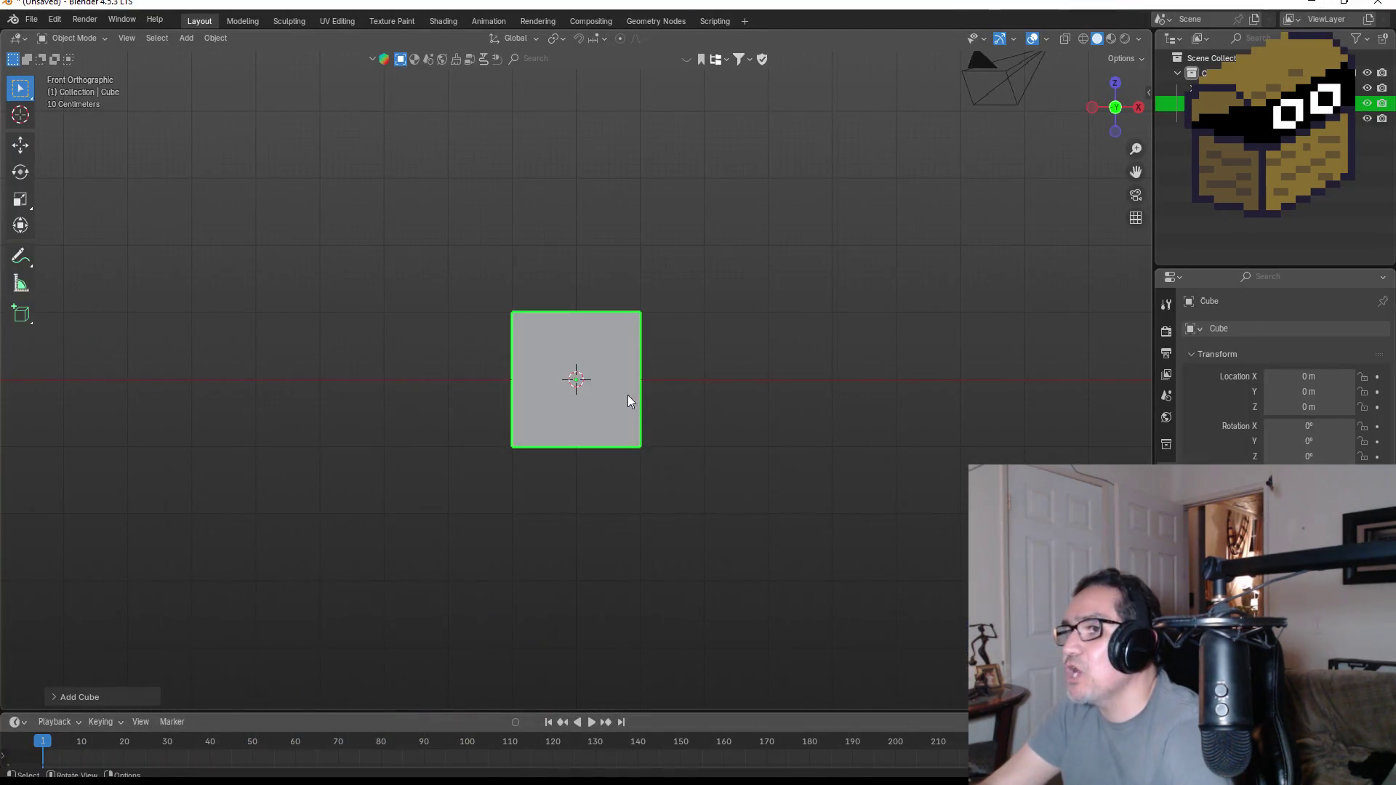
scroll(715, 378, up, 2)
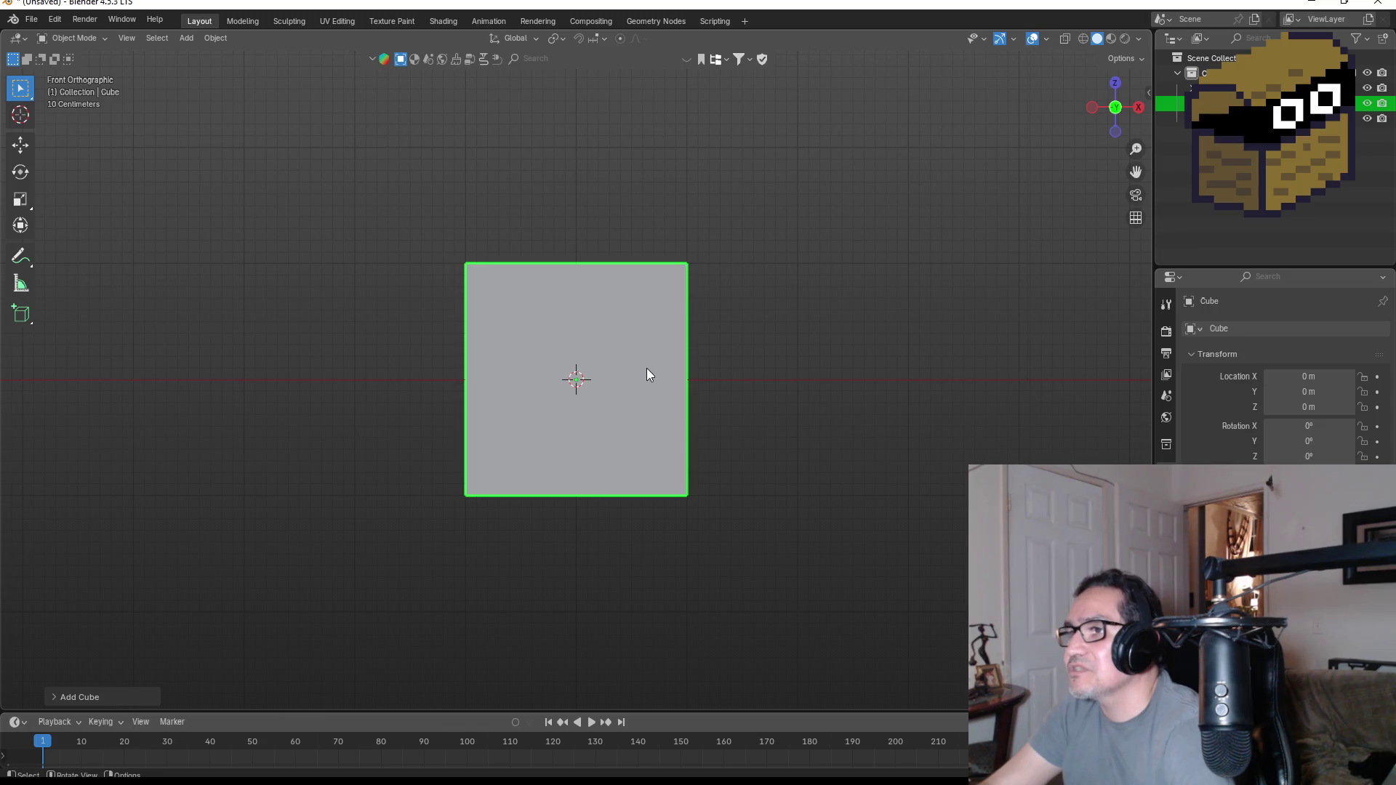
- In Edit Mode, add centred vertical, horizontal and top loop cuts dividing the cube into quarters
key(Tab)
mouse_move(706, 387)
middle_down()
mouse_move(714, 322)
mouse_move(728, 338)
middle_up()
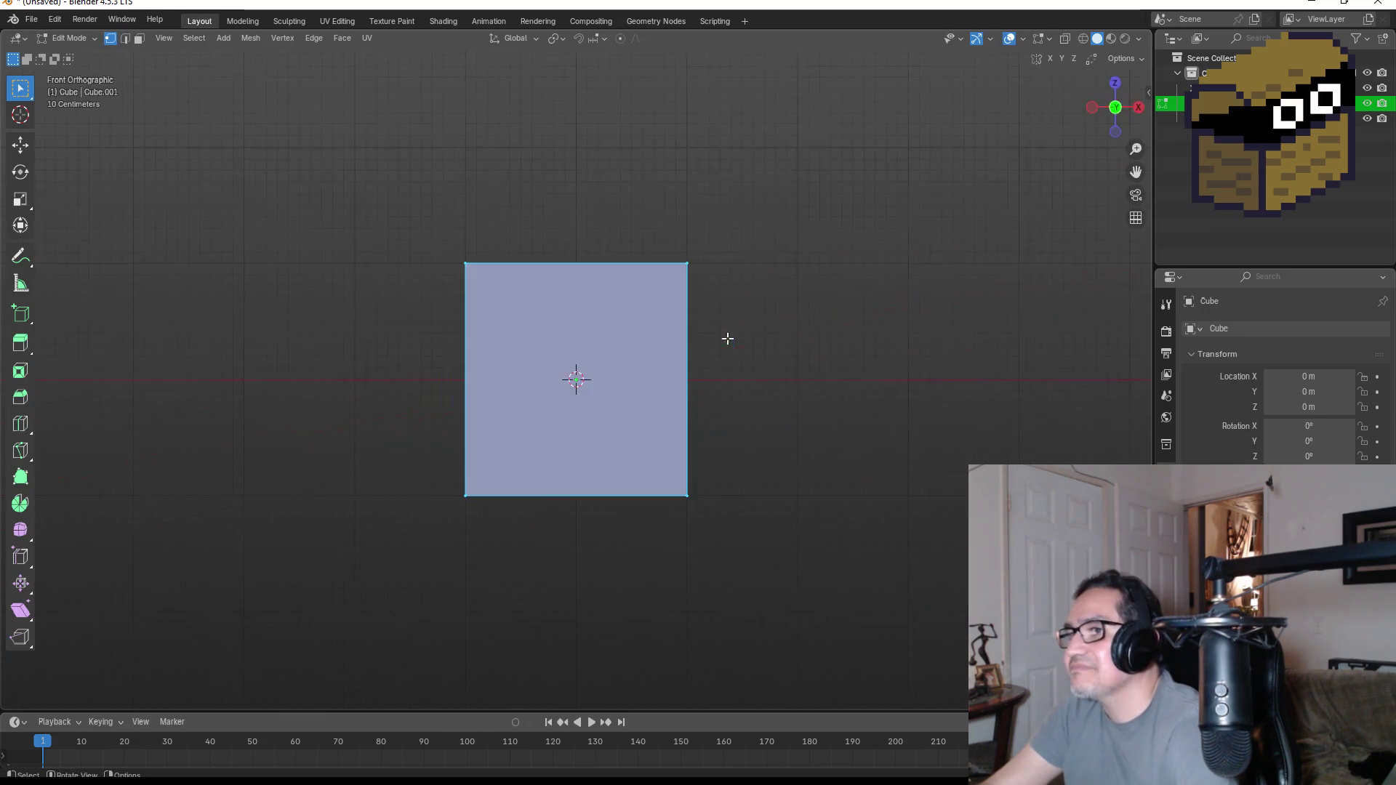
key(ctrl+r)
click(594, 267)
right_click(637, 310)
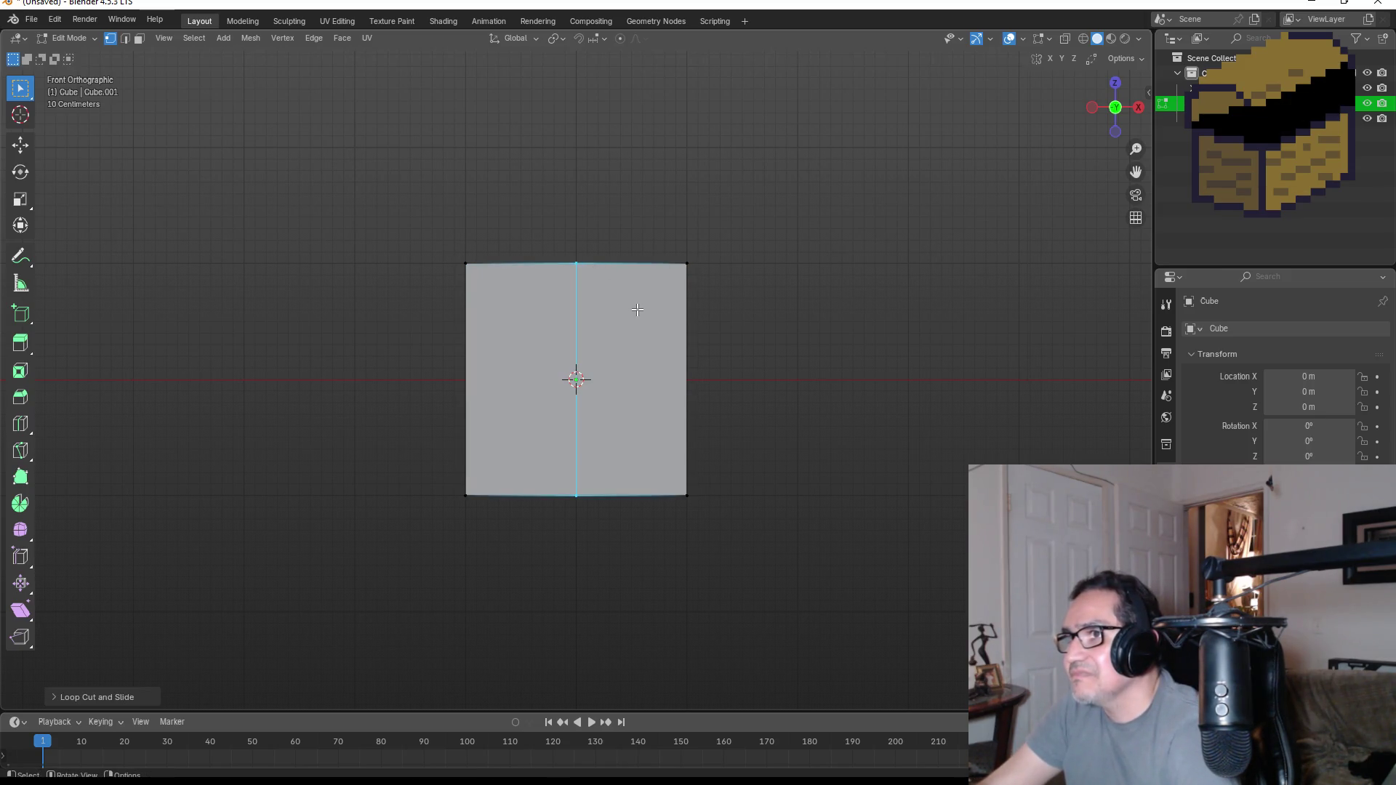
key(ctrl+r)
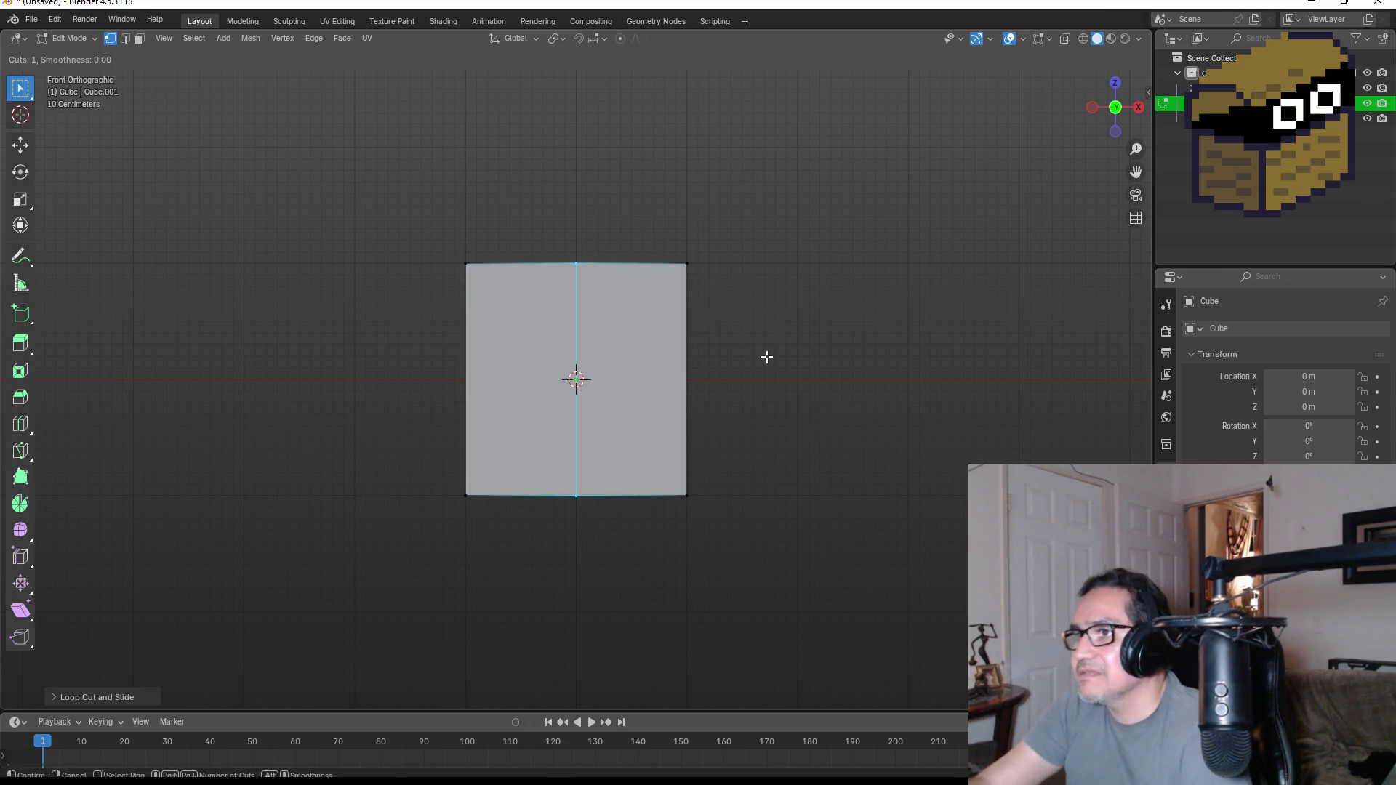
click(670, 364)
right_click(677, 364)
mouse_move(774, 383)
middle_down()
mouse_move(767, 483)
mouse_move(768, 462)
middle_up()
key(ctrl+r)
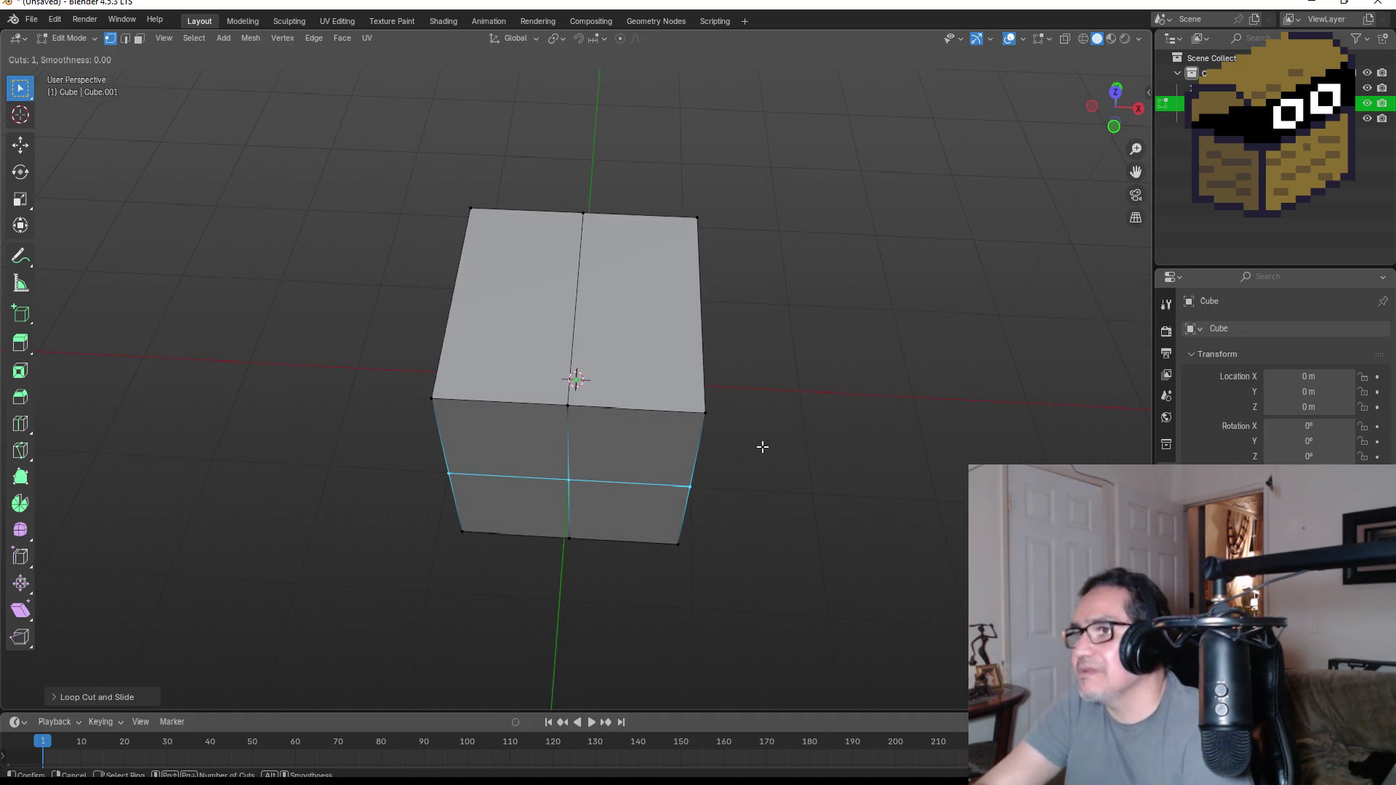
click(706, 306)
right_click(706, 305)
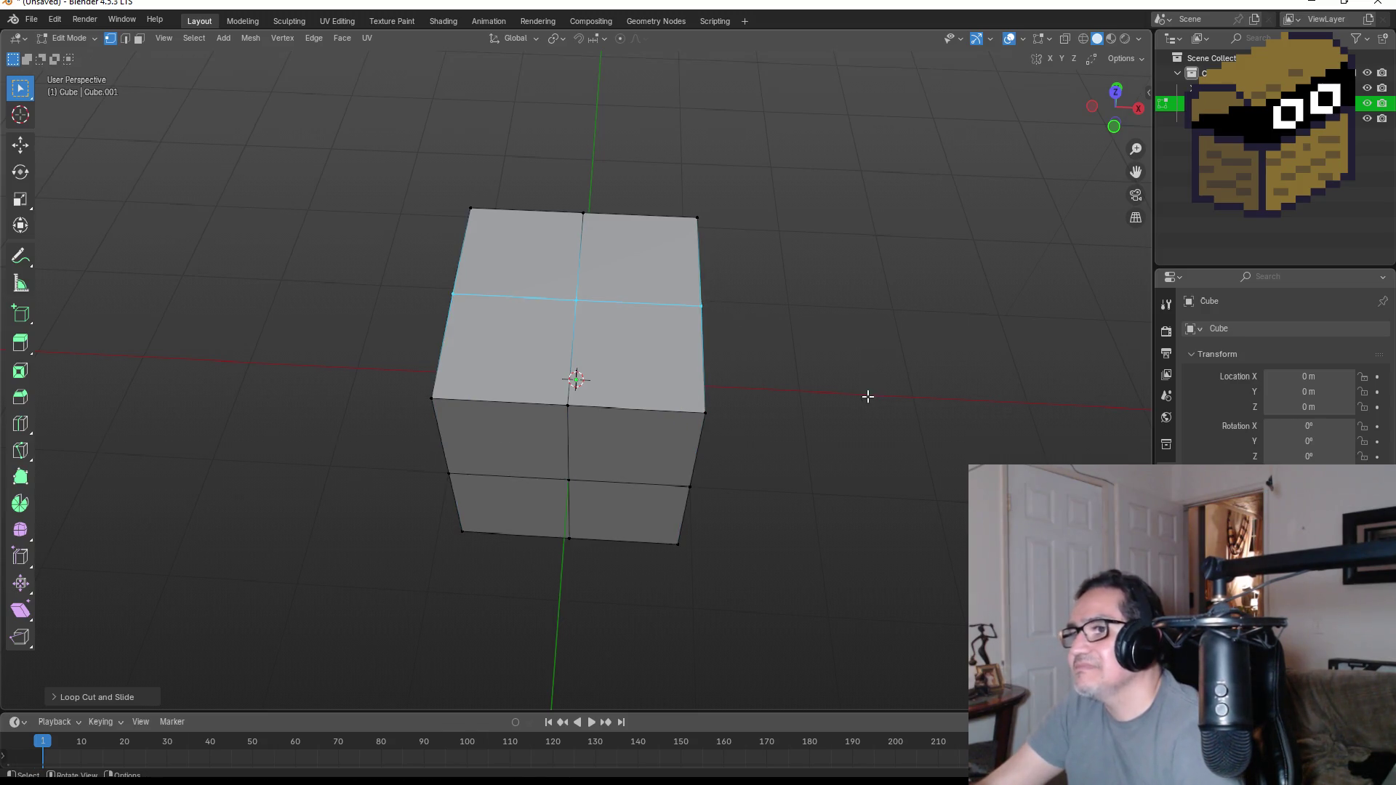
- In front view toggle X-ray shading, box-select all the cube's faces, then change shading again
key(KP_1)
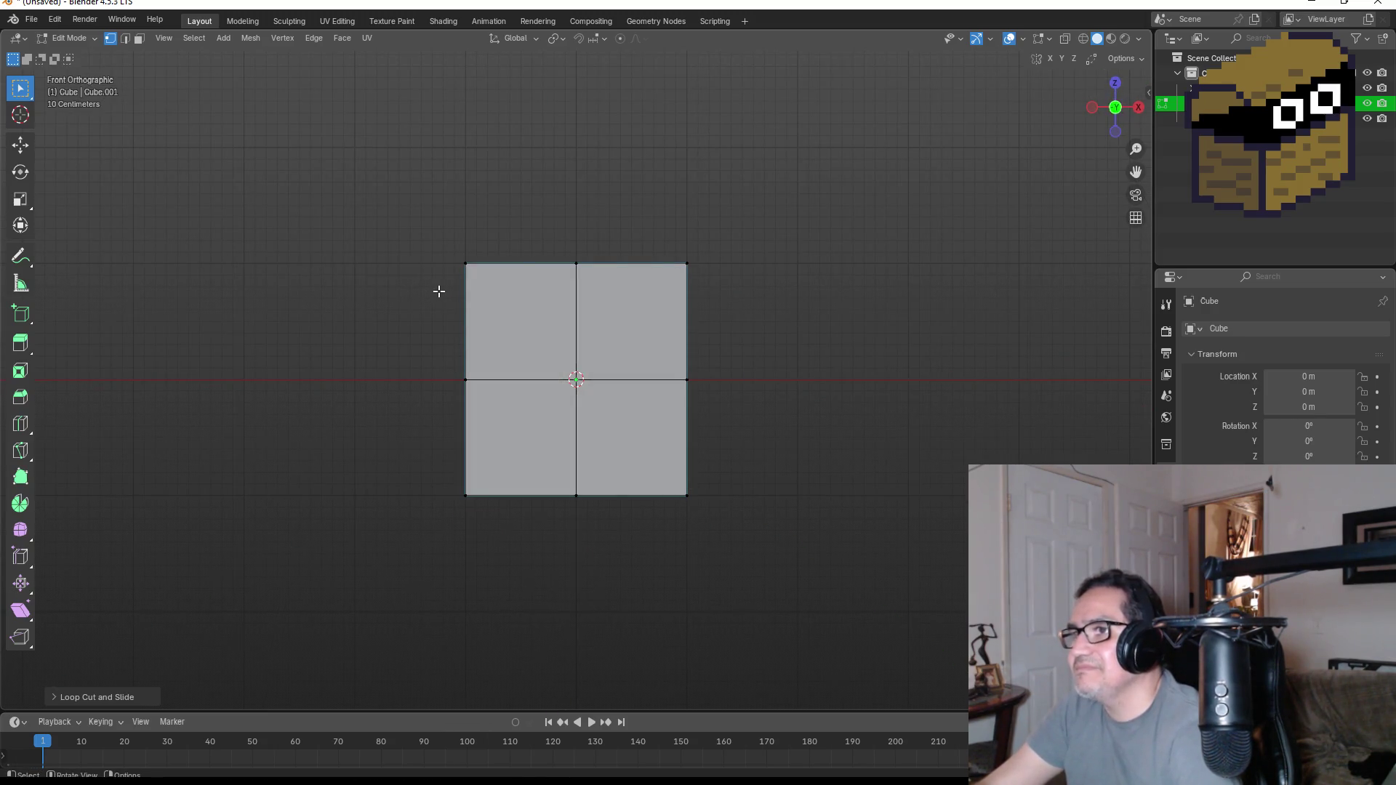
key(z)
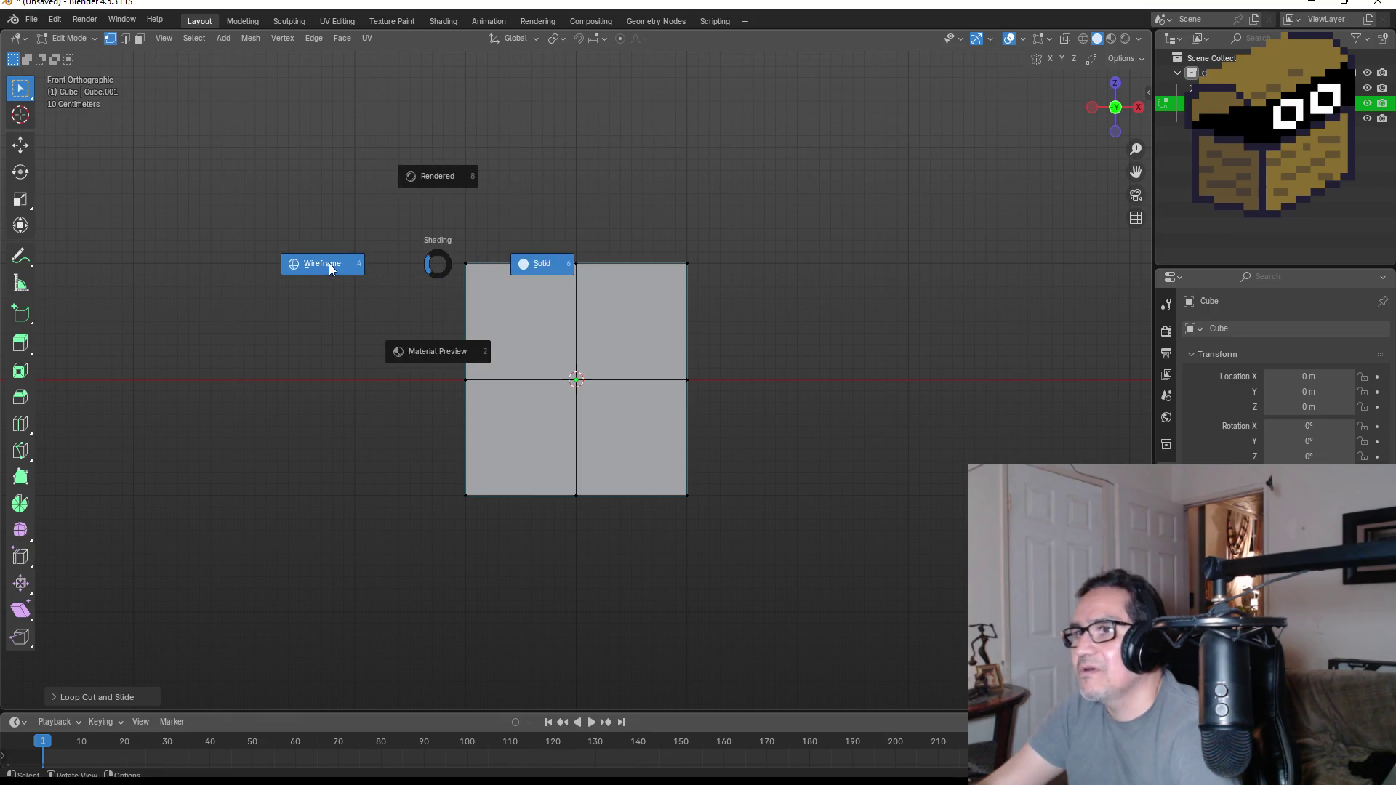
click(333, 268)
mouse_move(317, 212)
mouse_down()
mouse_move(756, 459)
mouse_move(904, 570)
mouse_up()
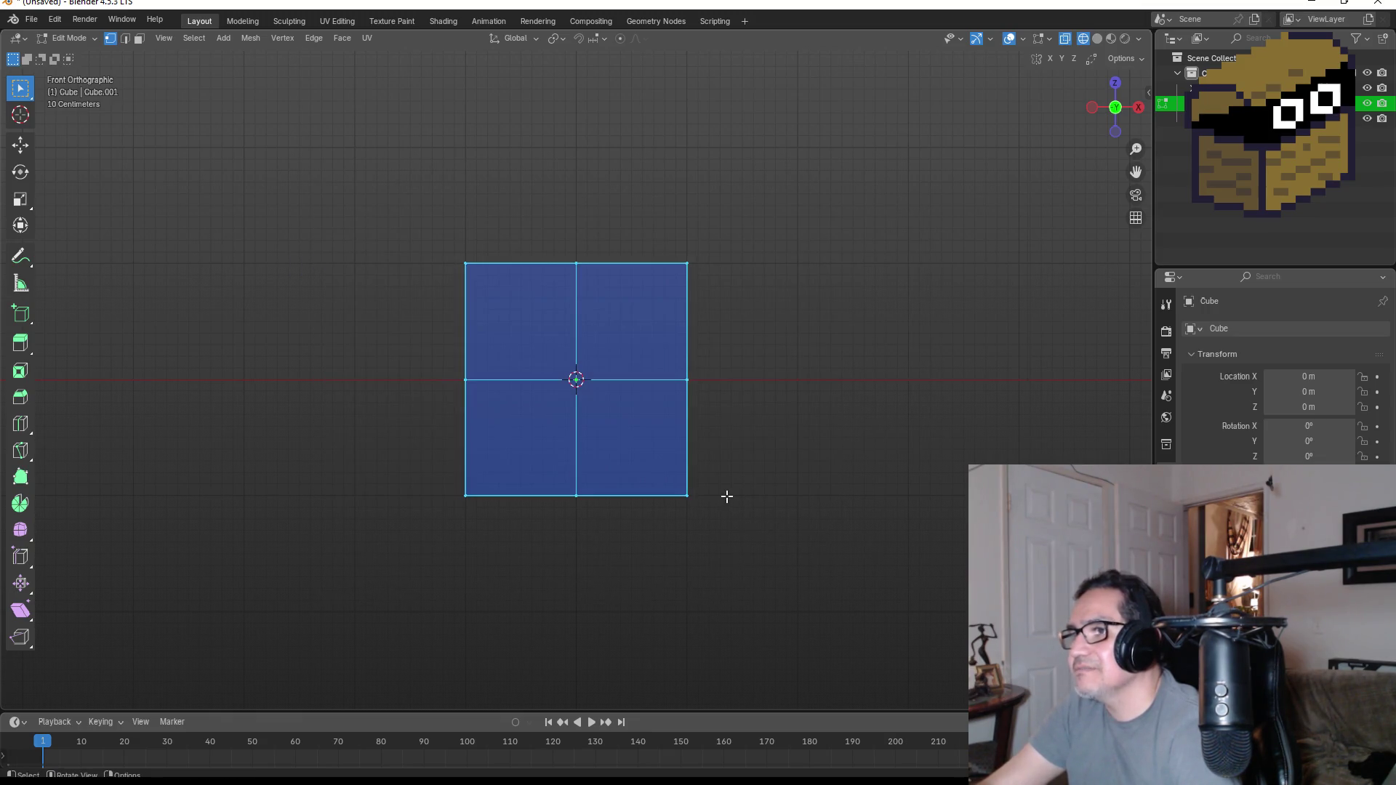
key(z)
click(544, 298)
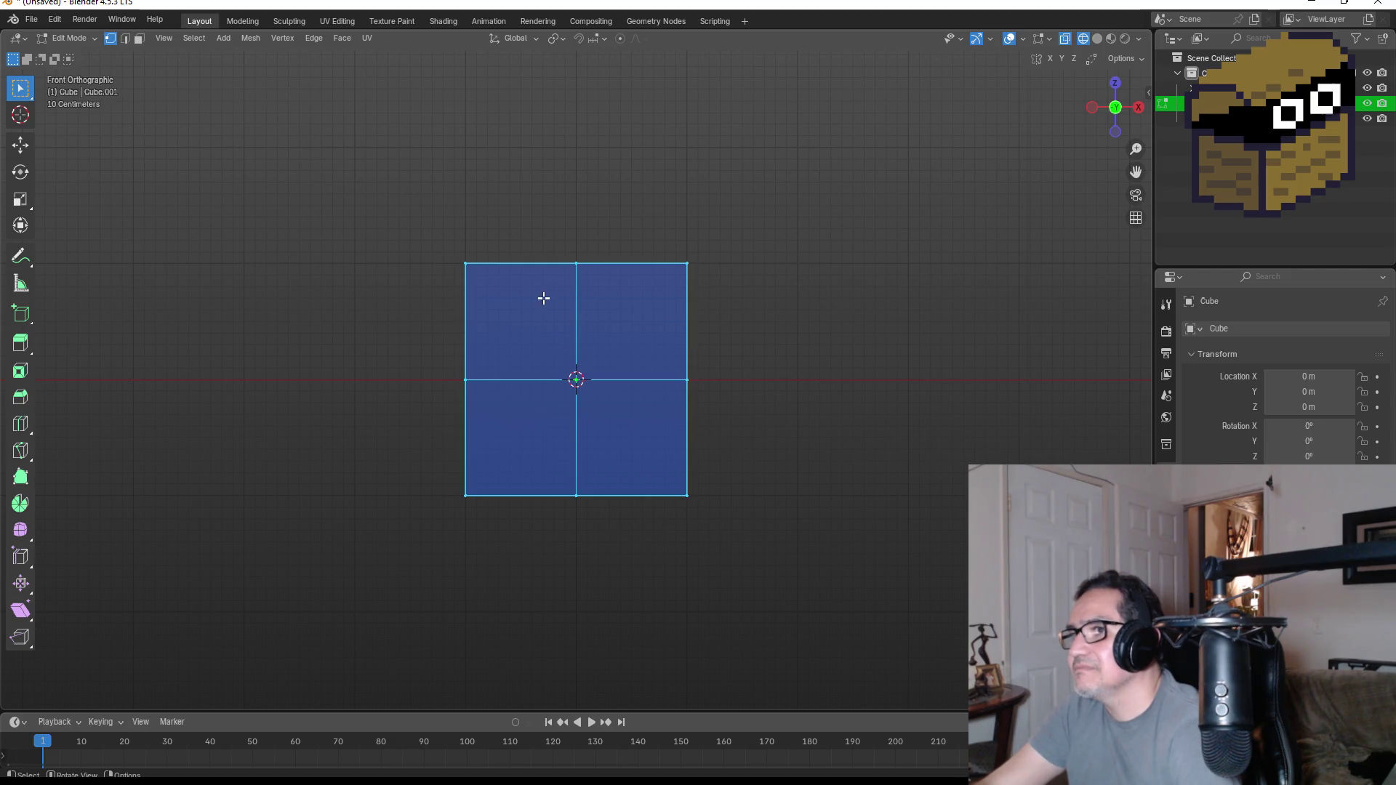
- Apply LoopTools Circle to the selected front vertices and check the result from the front
right_click(544, 298)
mouse_move(477, 275)
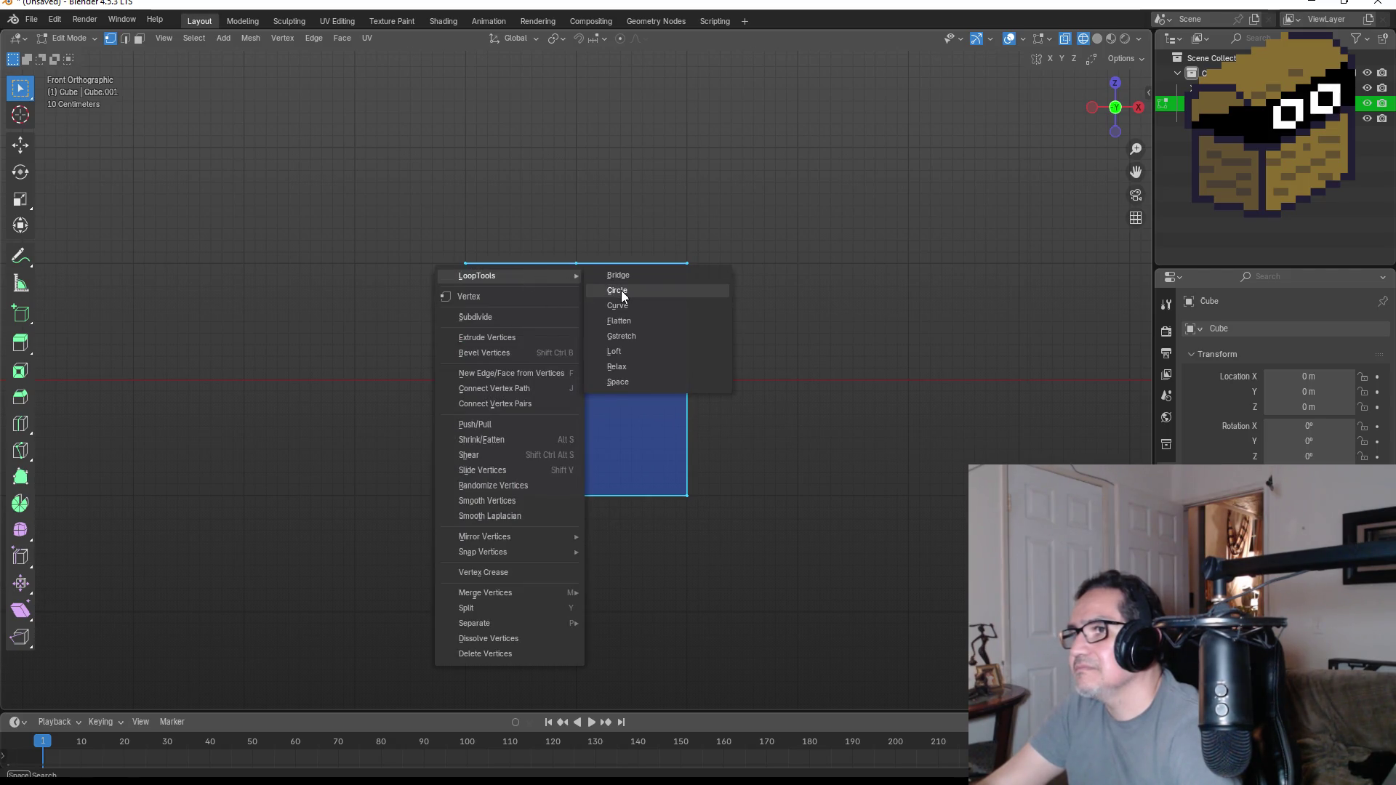
click(622, 291)
middle_drag(390, 206, 767, 273)
key(KP_1)
right_click(547, 261)
click(346, 250)
- Select the cube's front loop and round it into an octagon with LoopTools Circle
middle_drag(472, 284, 732, 296)
drag(655, 213, 778, 561)
key(a)
middle_drag(869, 415, 655, 389)
key(KP_1)
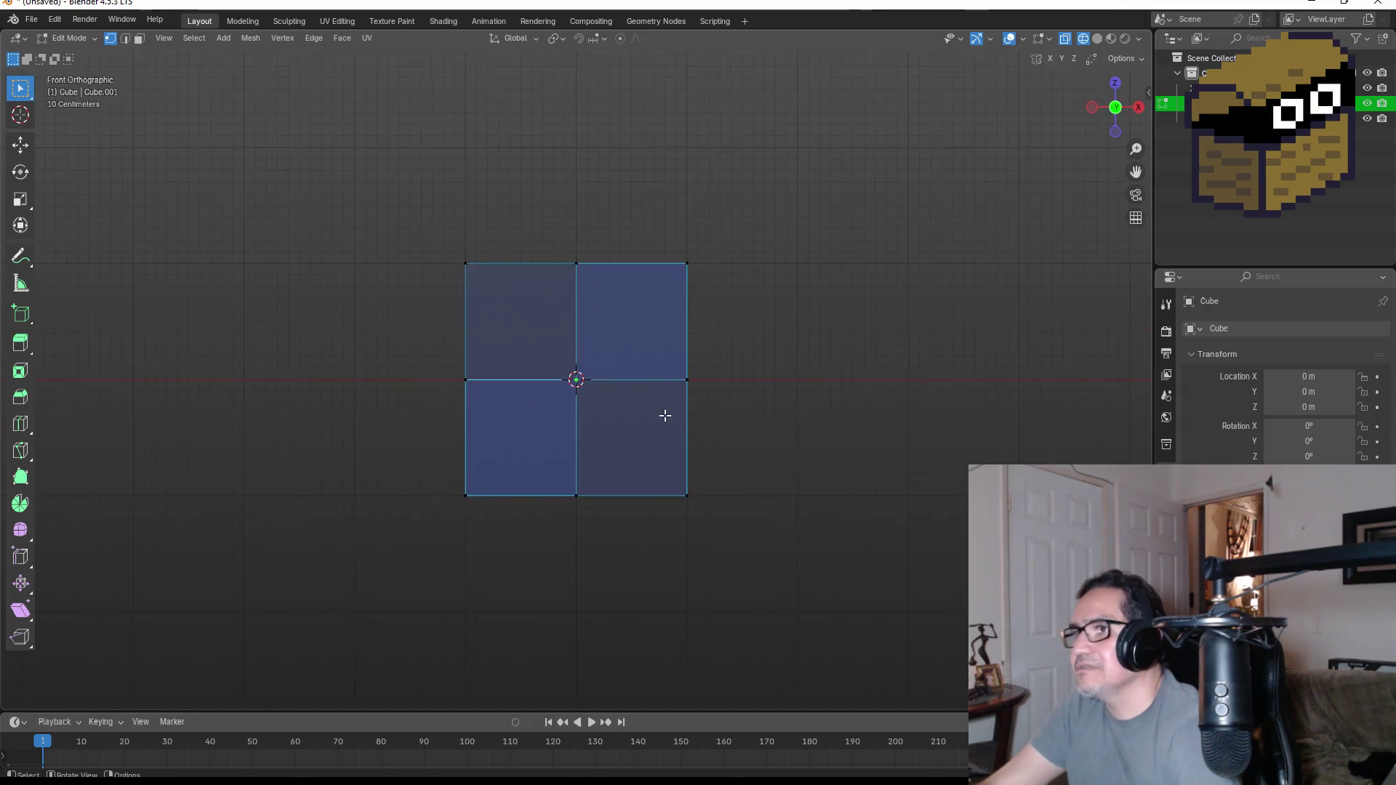
right_click(623, 350)
click(723, 368)
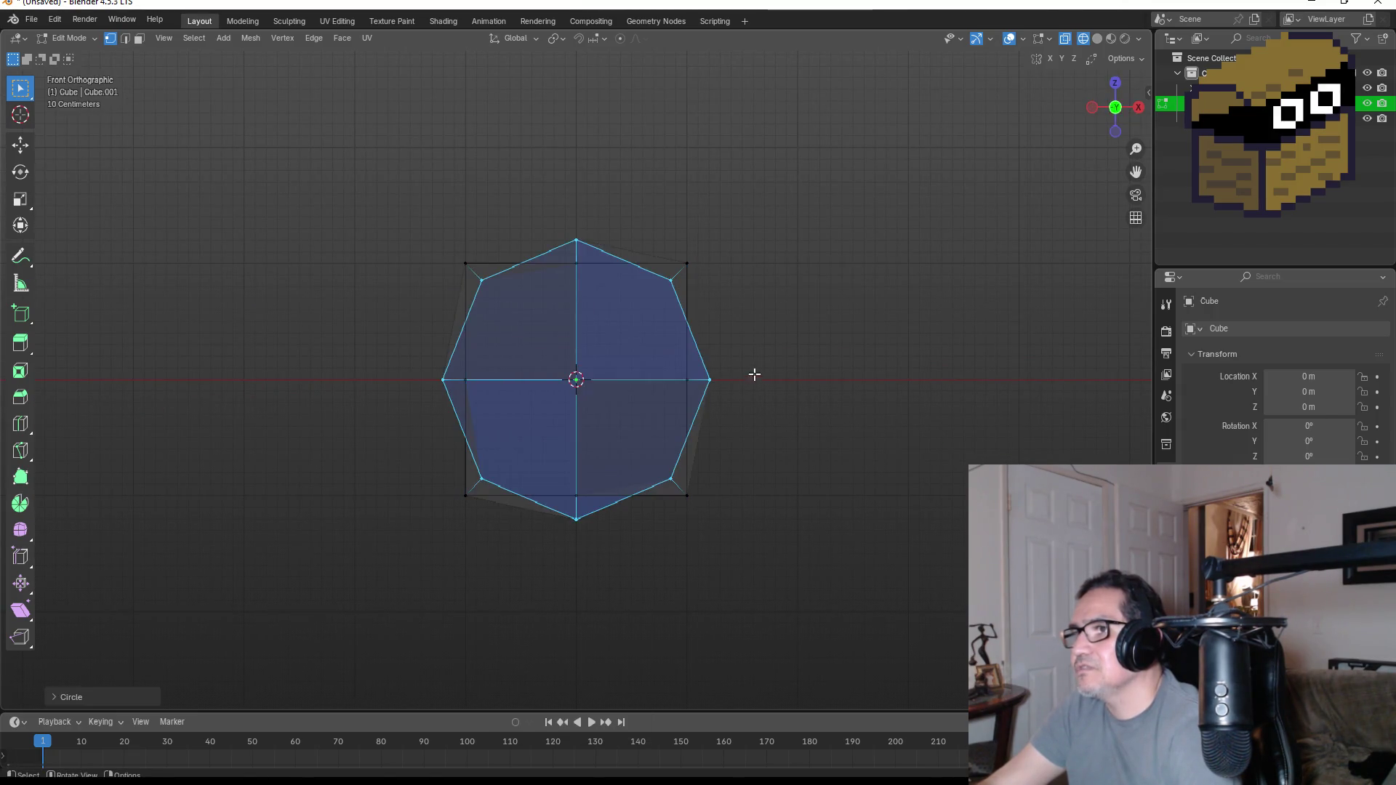
middle_drag(754, 374, 914, 389)
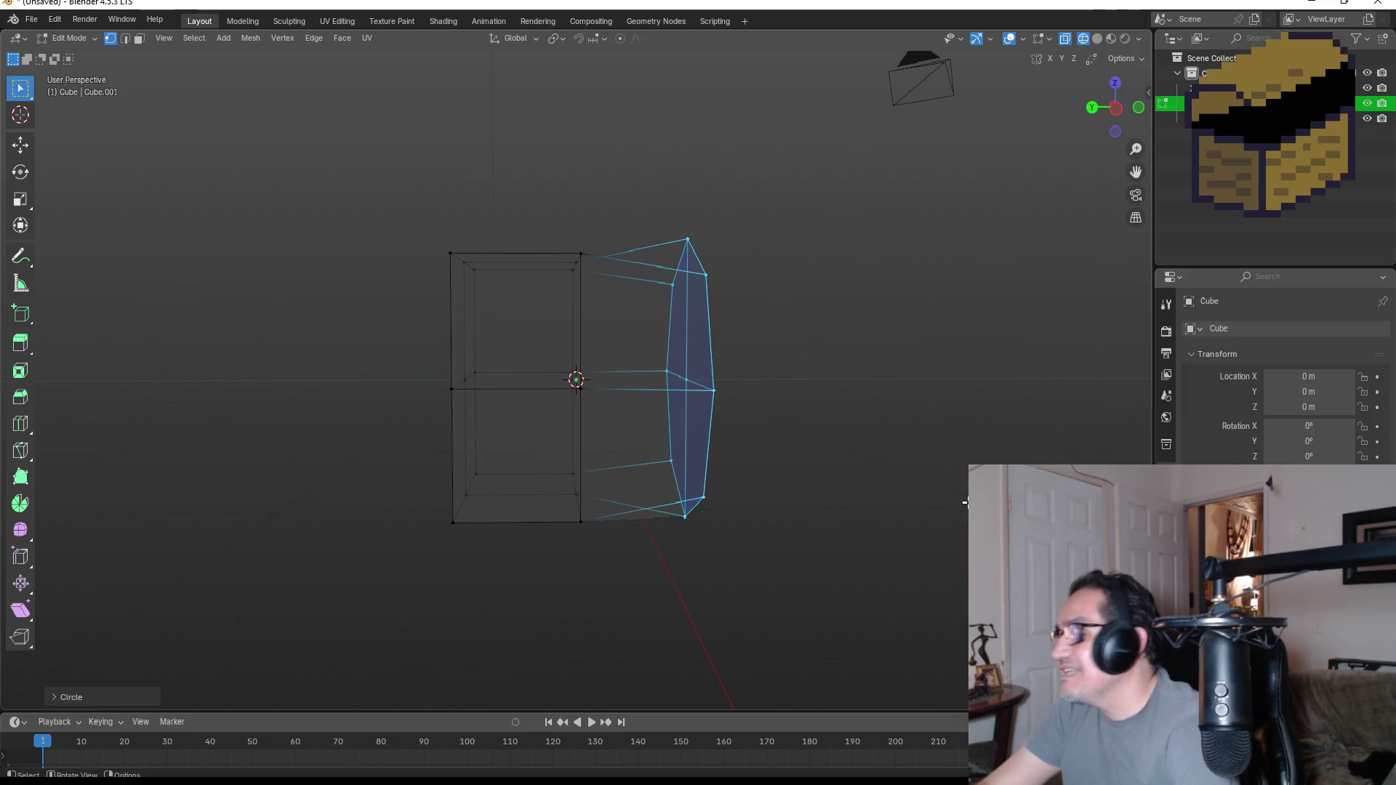
- Round the back loop and then the middle loop into octagons with LoopTools Circle
mouse_move(672, 359)
middle_down()
mouse_move(910, 381)
mouse_move(576, 384)
middle_up()
middle_drag(513, 304, 669, 290)
mouse_move(652, 208)
mouse_down()
mouse_move(749, 561)
mouse_move(816, 566)
mouse_up()
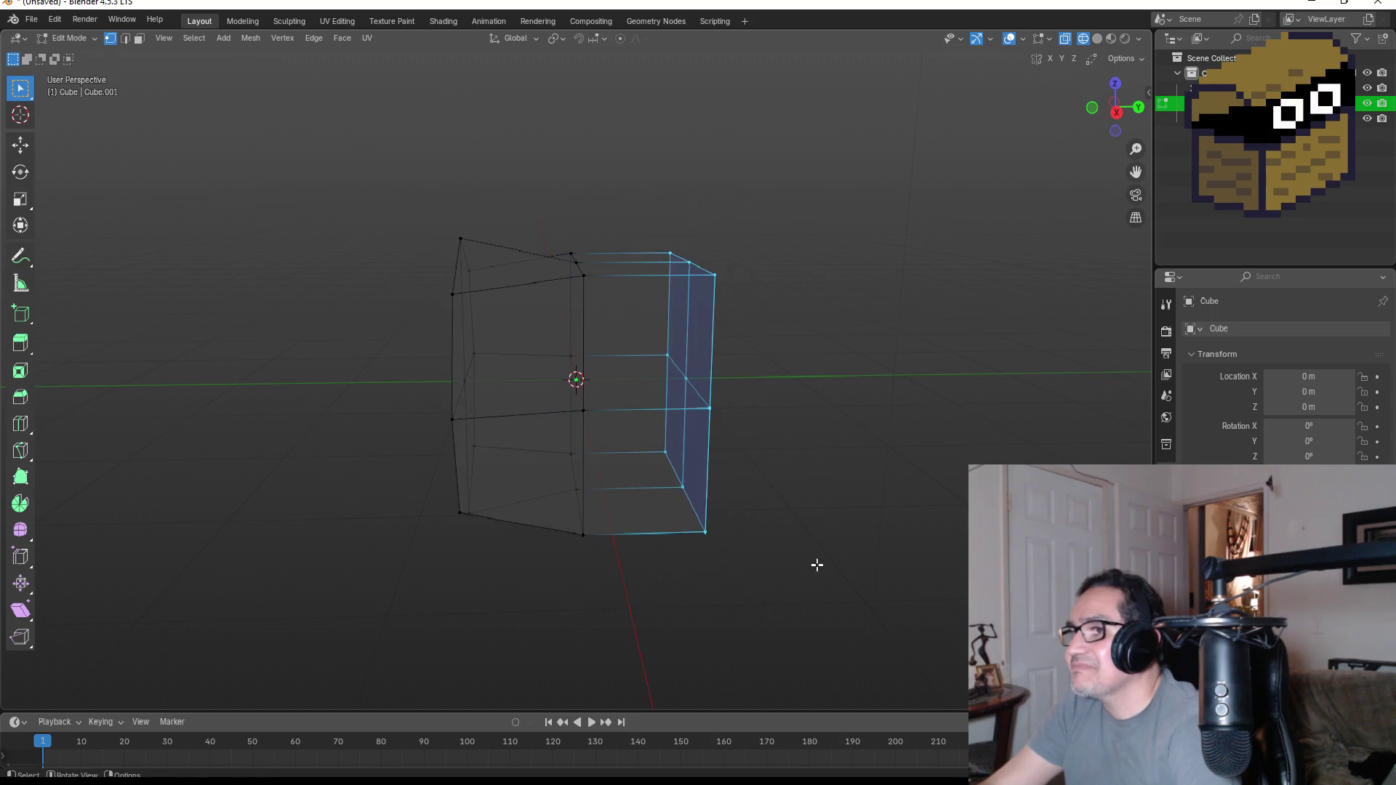
right_click(692, 262)
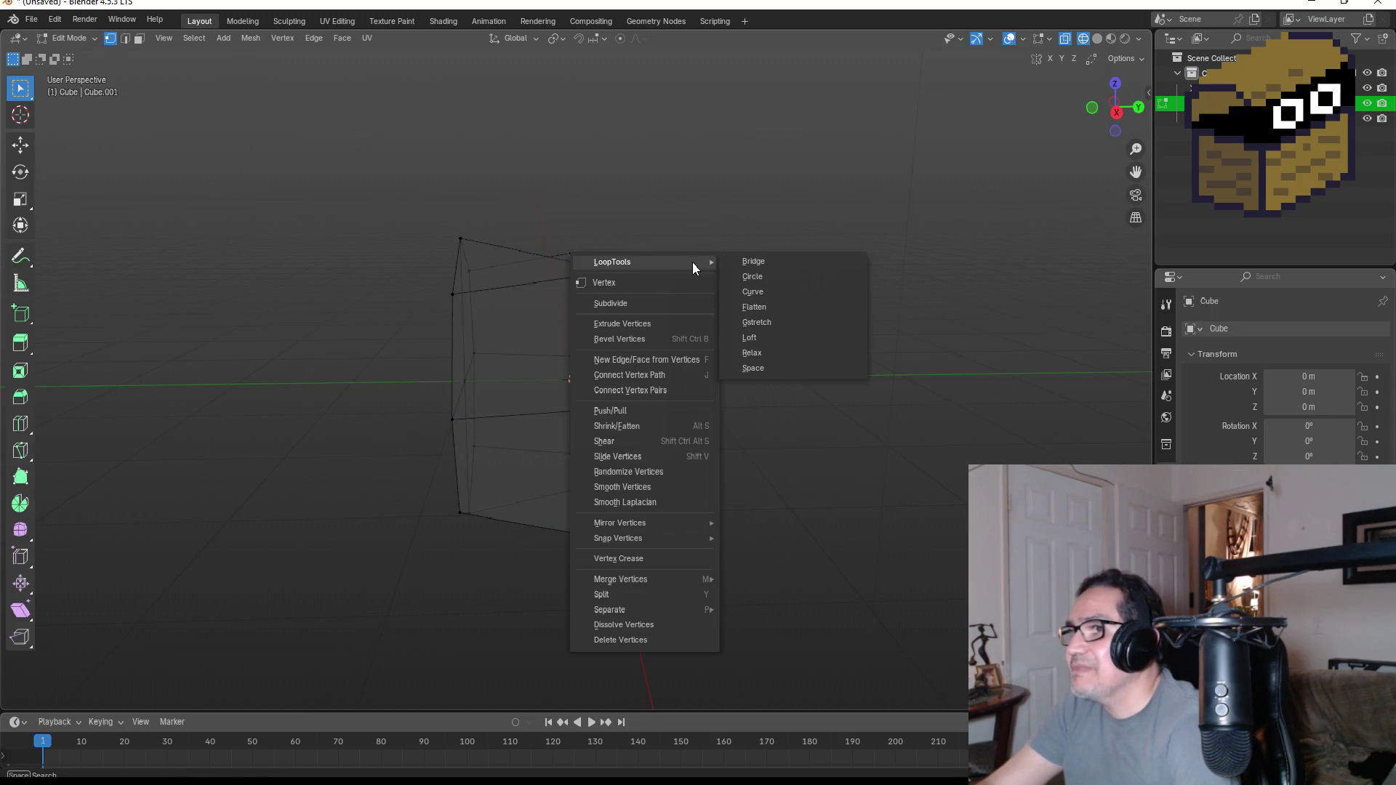
click(768, 283)
mouse_move(834, 312)
middle_down()
mouse_move(788, 353)
mouse_move(829, 328)
middle_up()
drag(550, 204, 620, 595)
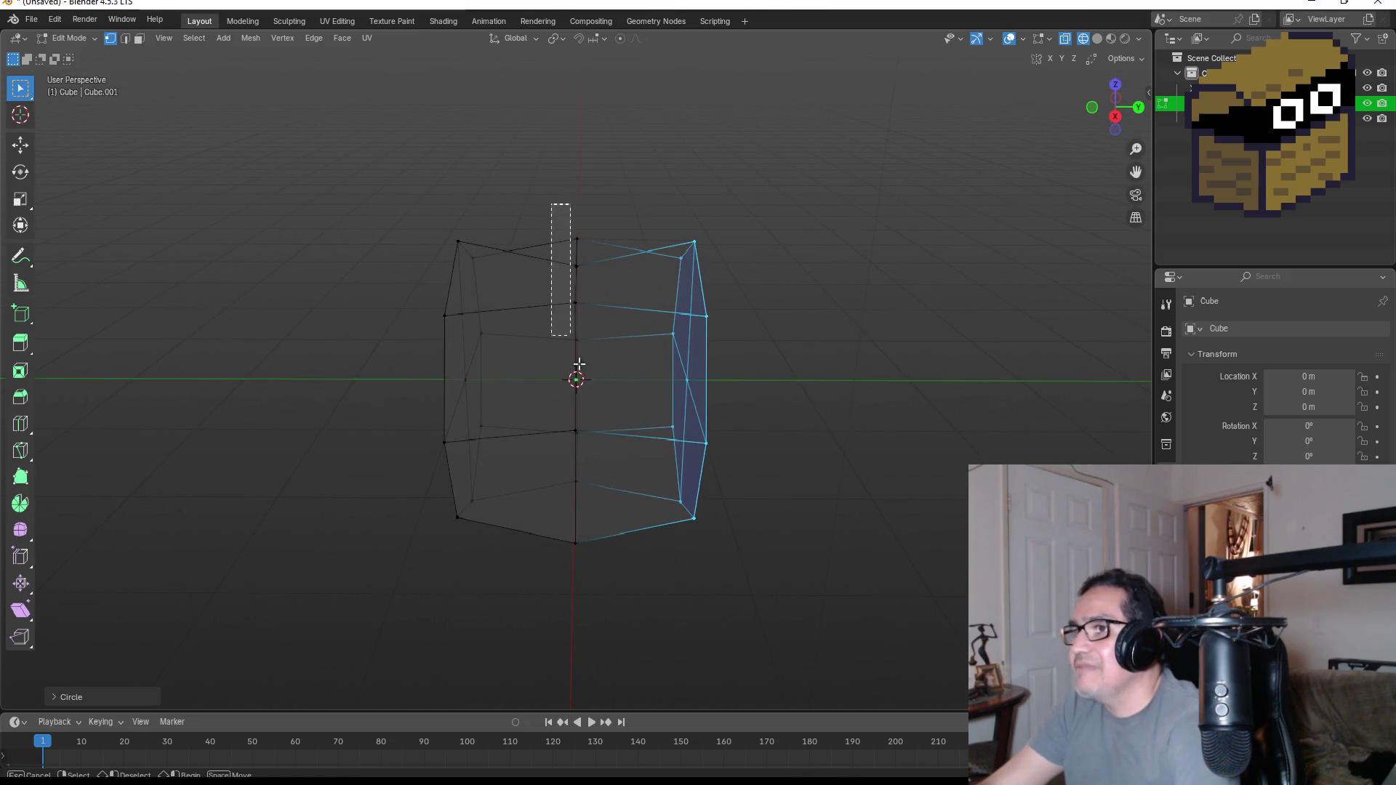
right_click(576, 365)
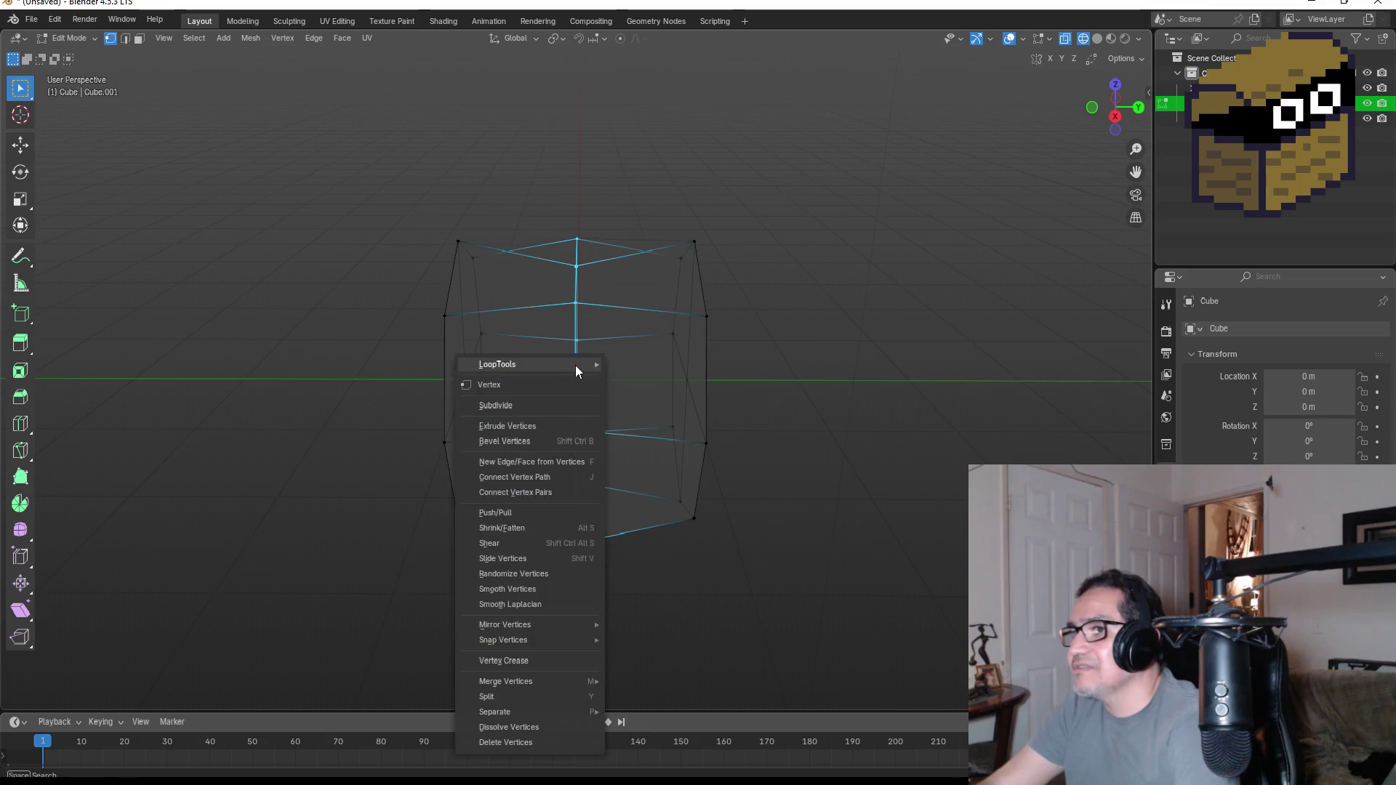
click(654, 384)
alt+middle_drag(661, 384, 890, 387)
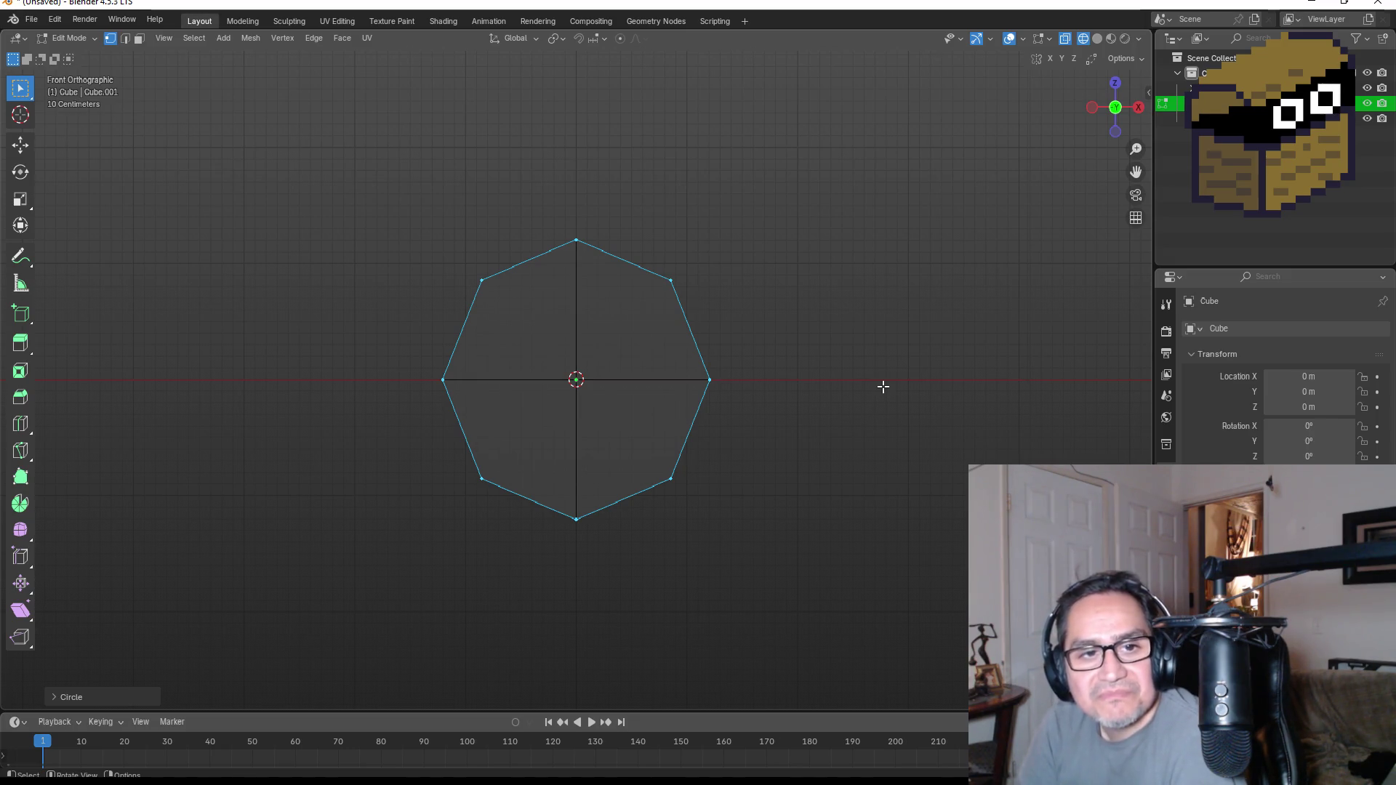
- In Object Mode, scale the octagonal prism along Y into a thin disc
mouse_move(884, 359)
middle_down()
mouse_move(727, 381)
mouse_move(816, 378)
mouse_move(784, 375)
middle_up()
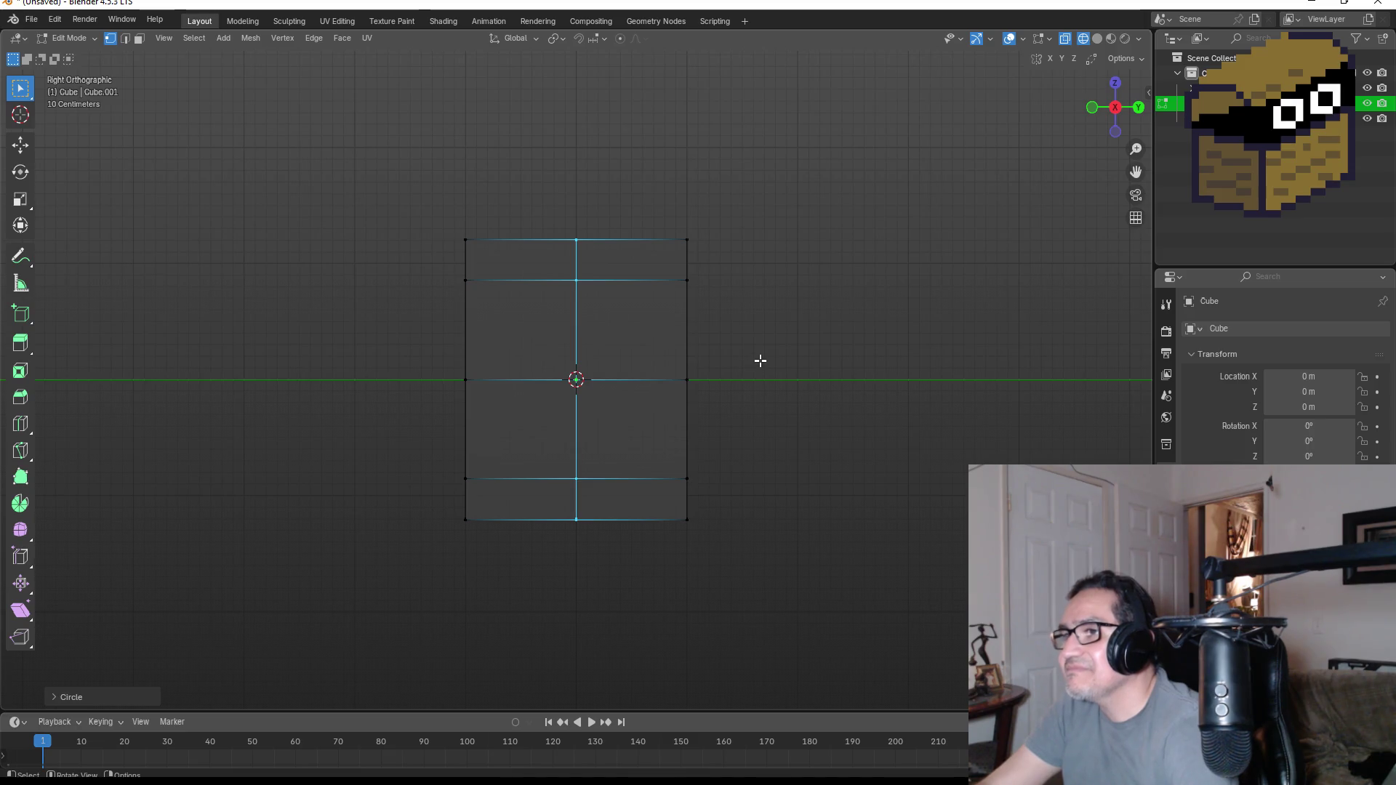
key(Tab)
key(s)
key(x)
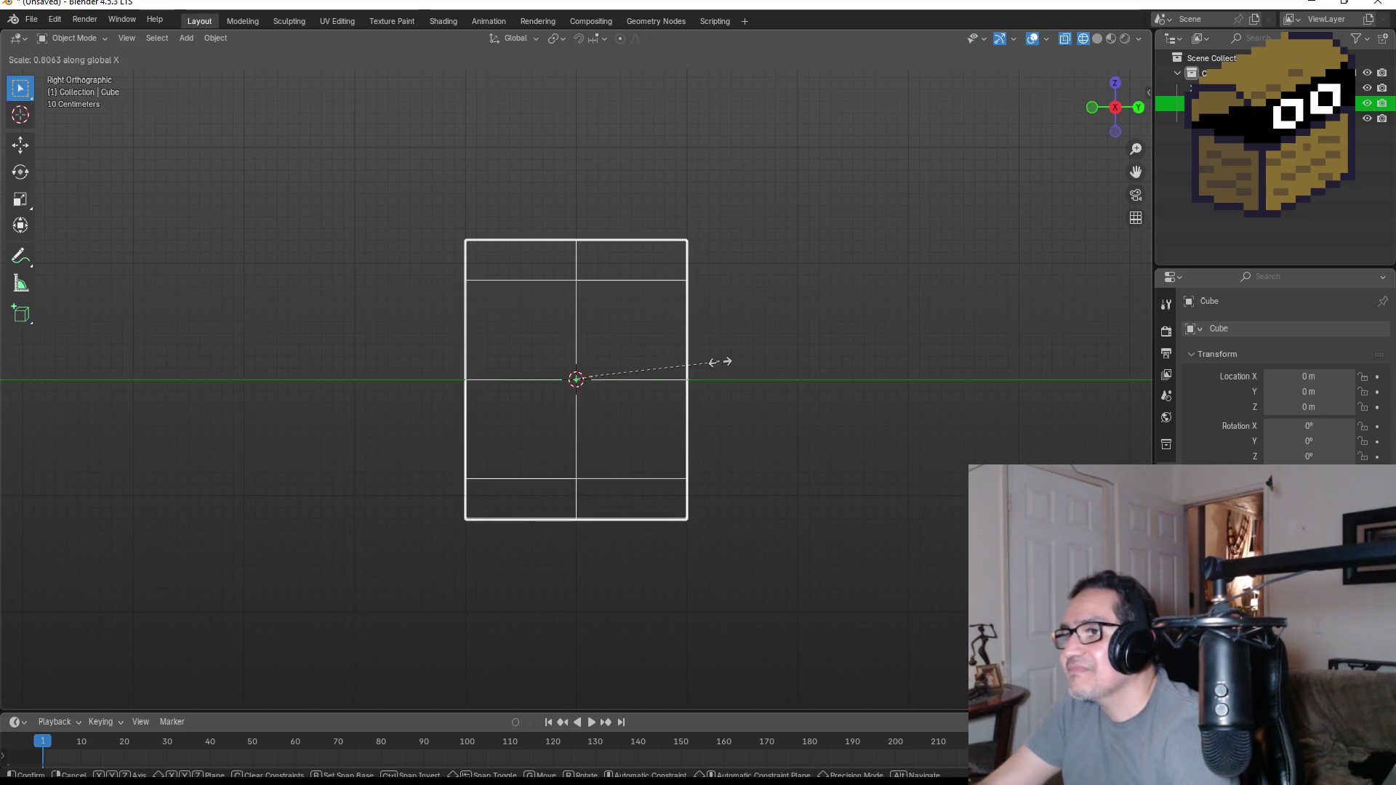
key(y)
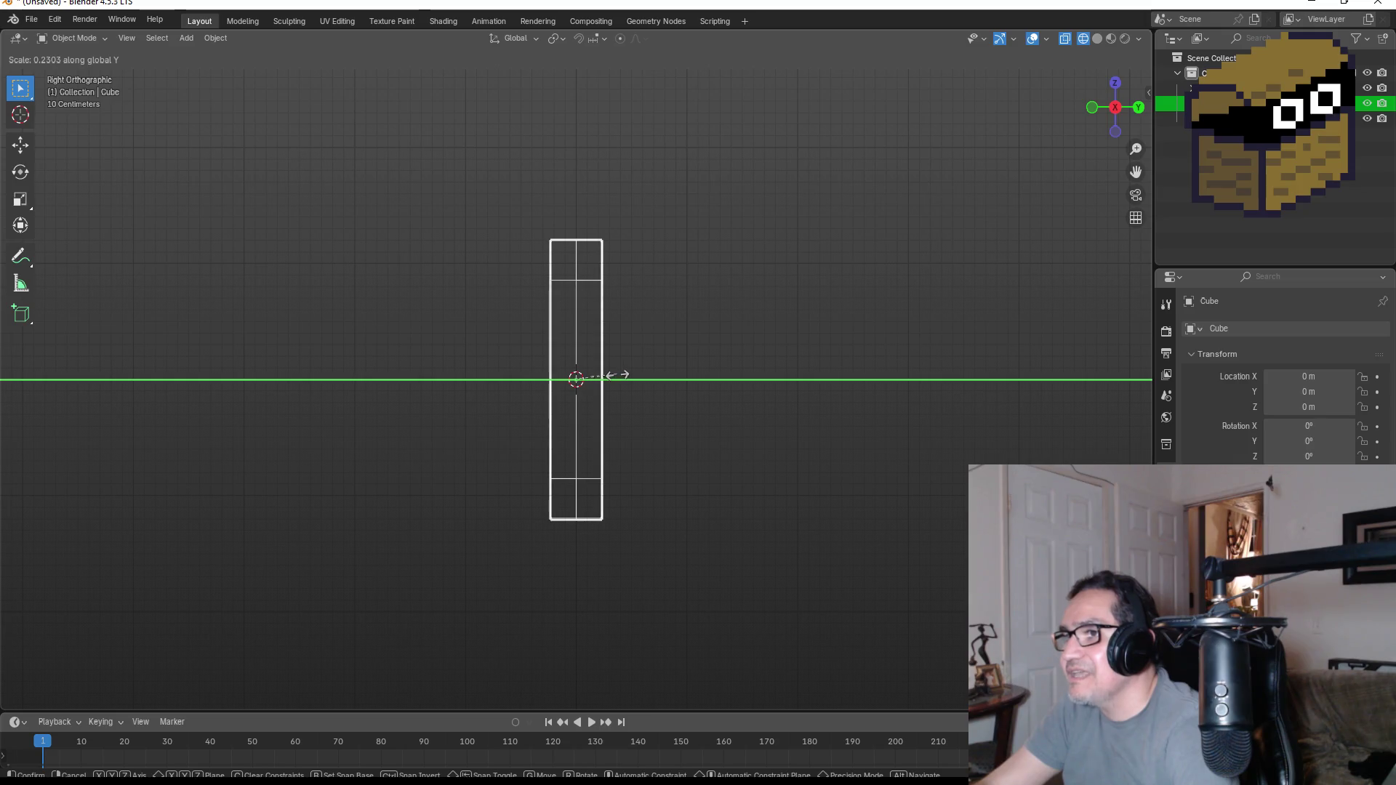
click(620, 376)
key(KP_1)
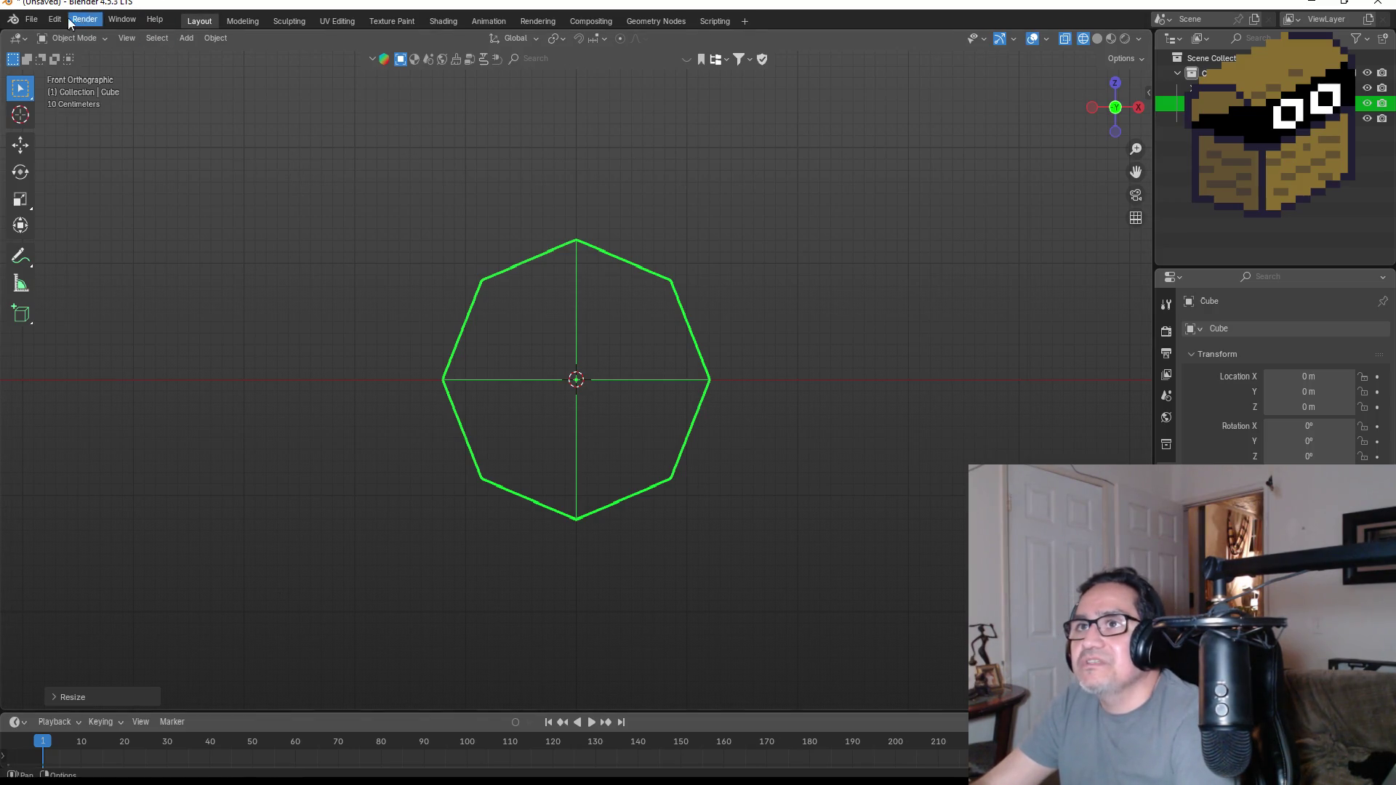
- Save the project as GrindWheel.blend, then switch to the Unity editor
click(29, 19)
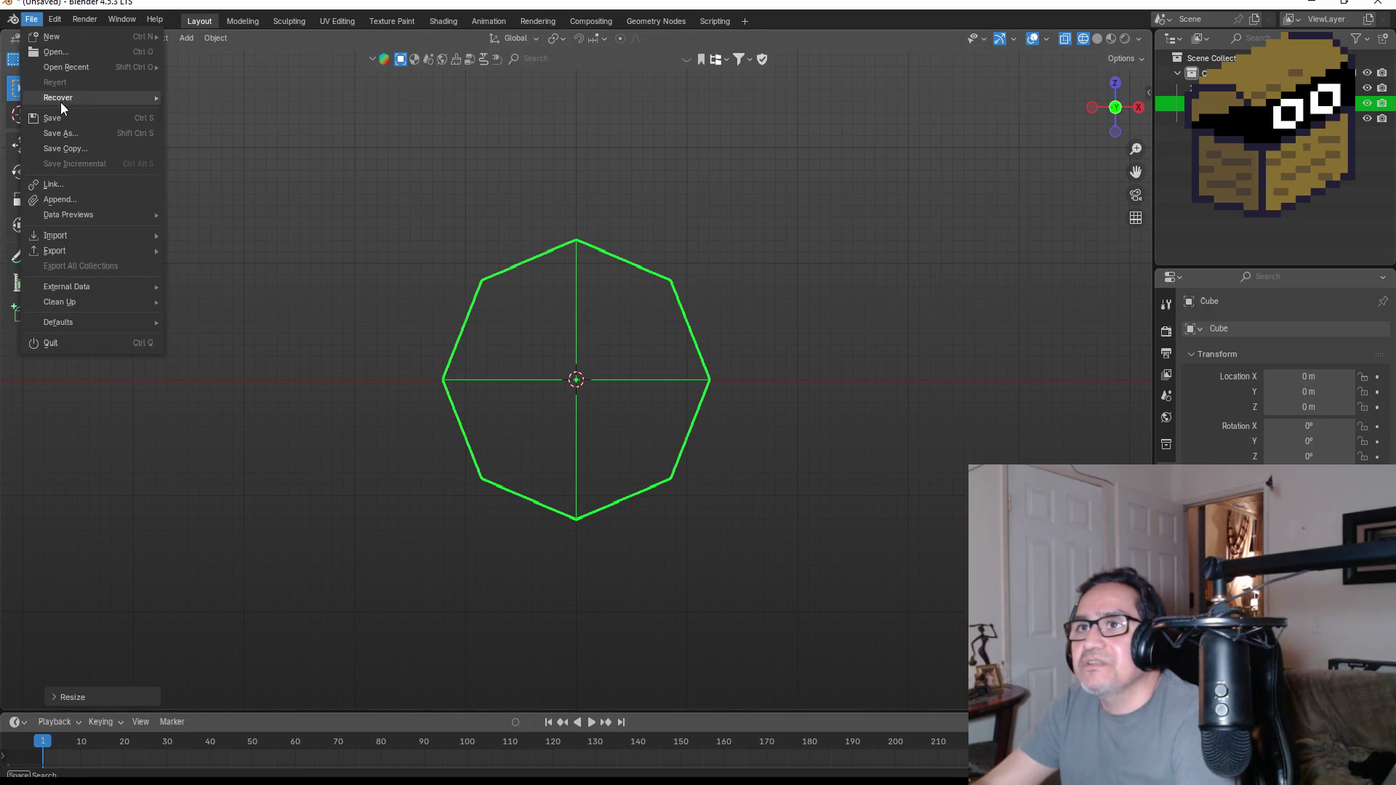
click(62, 134)
click(577, 610)
text(Grin)
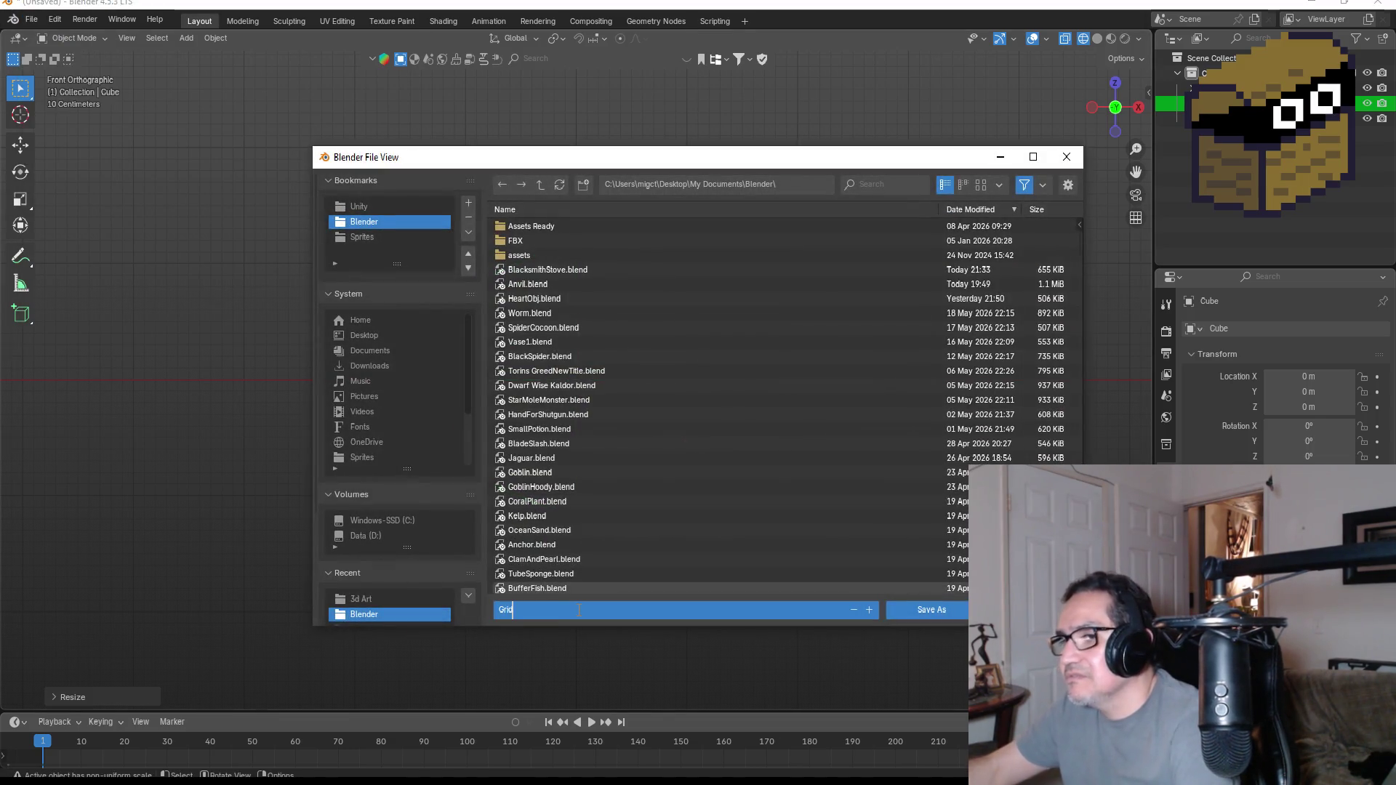
text(d)
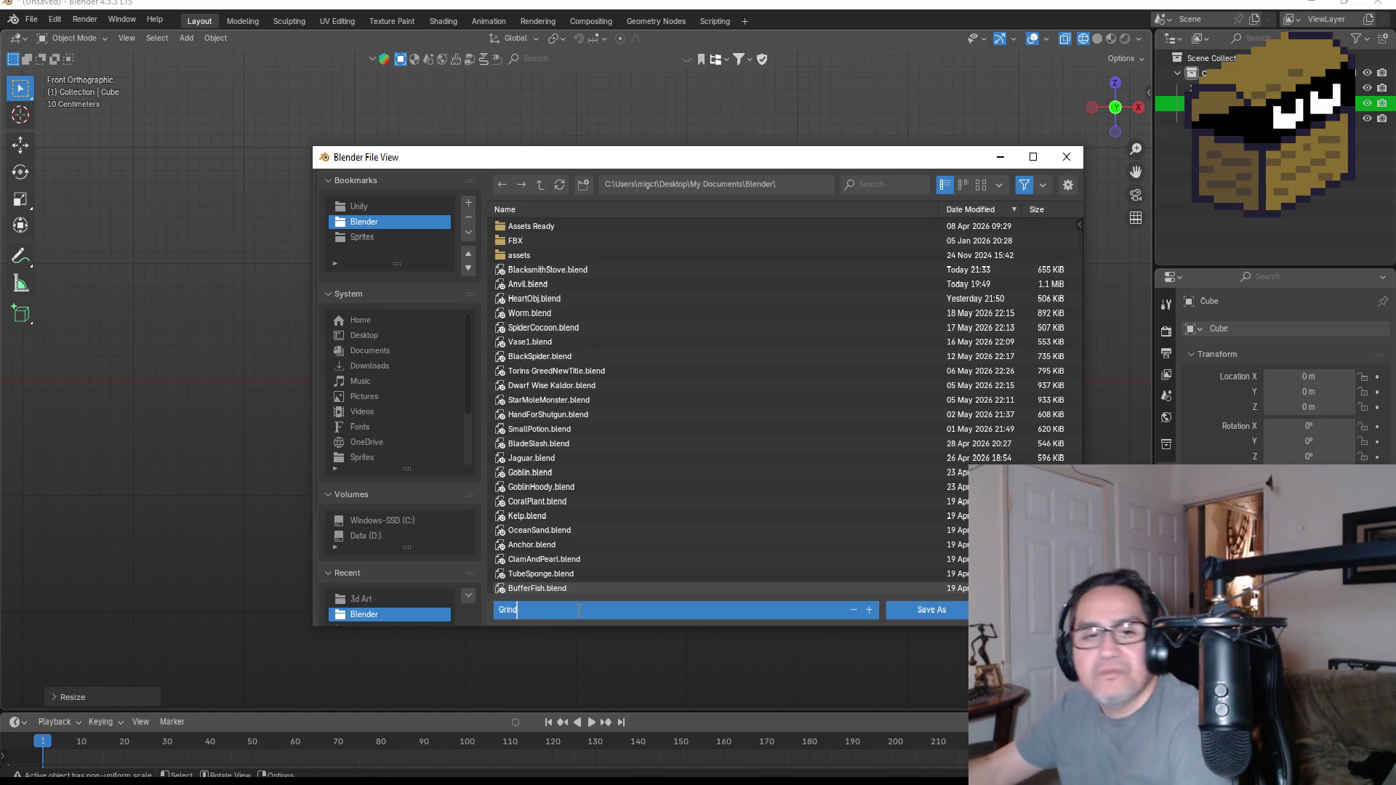
text(Whee)
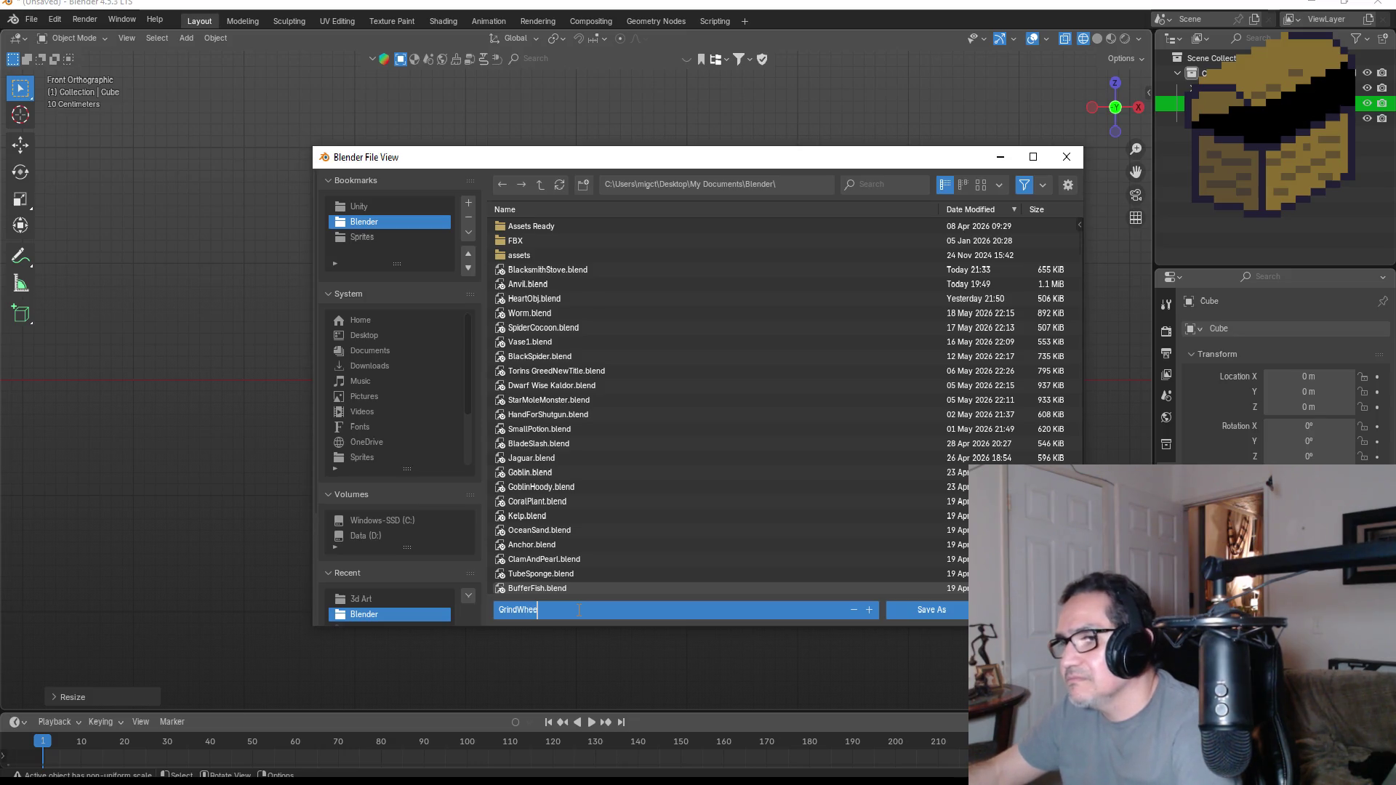
key(Return)
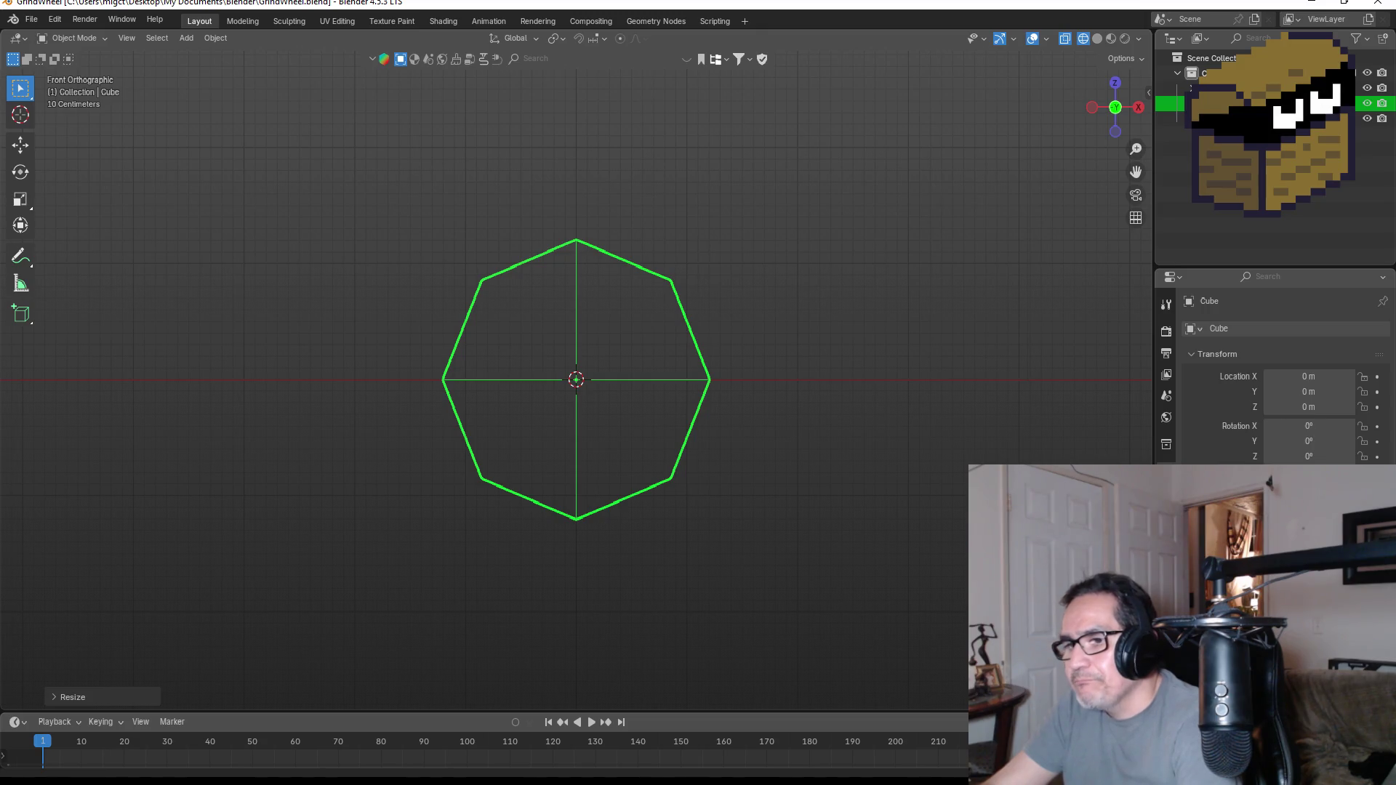
key(alt+Tab)
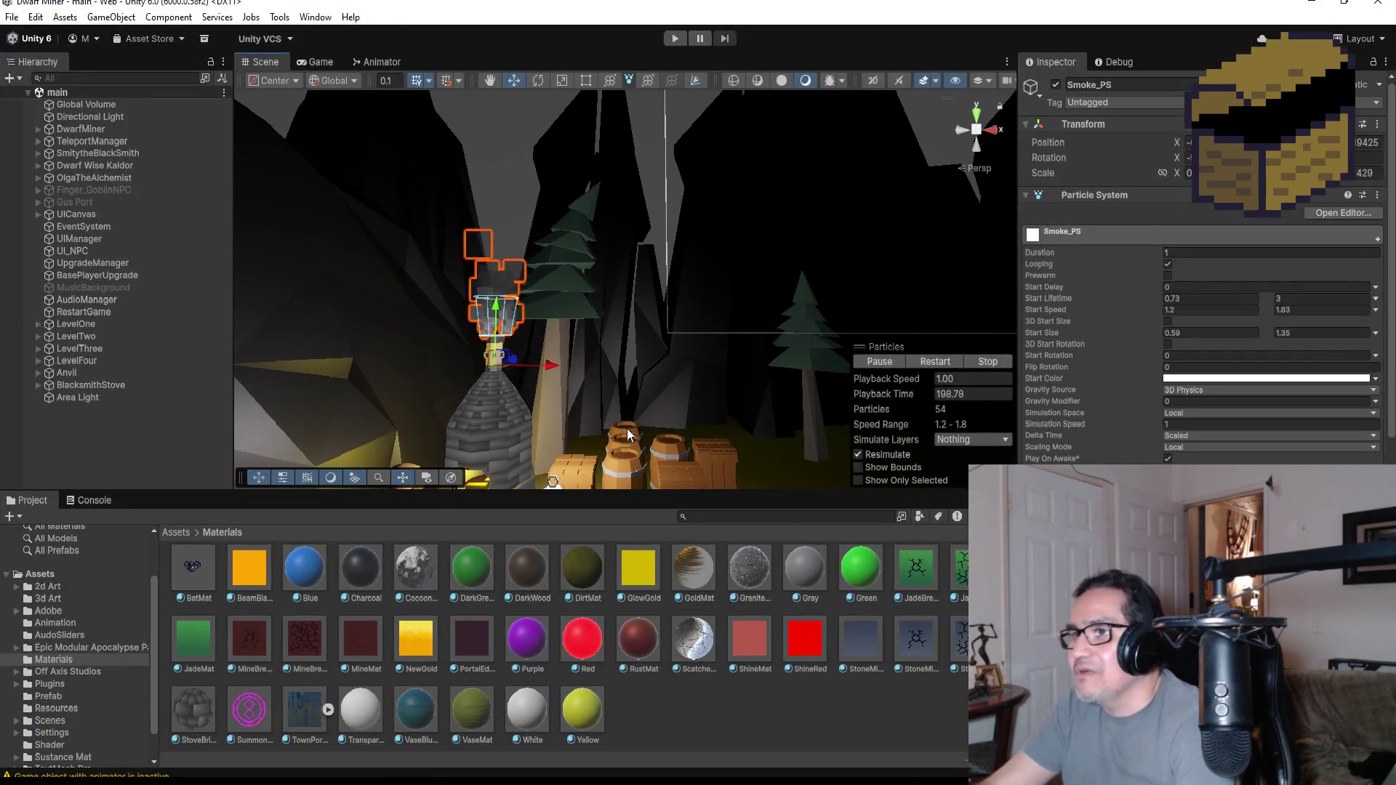
scroll(627, 427, down, 2)
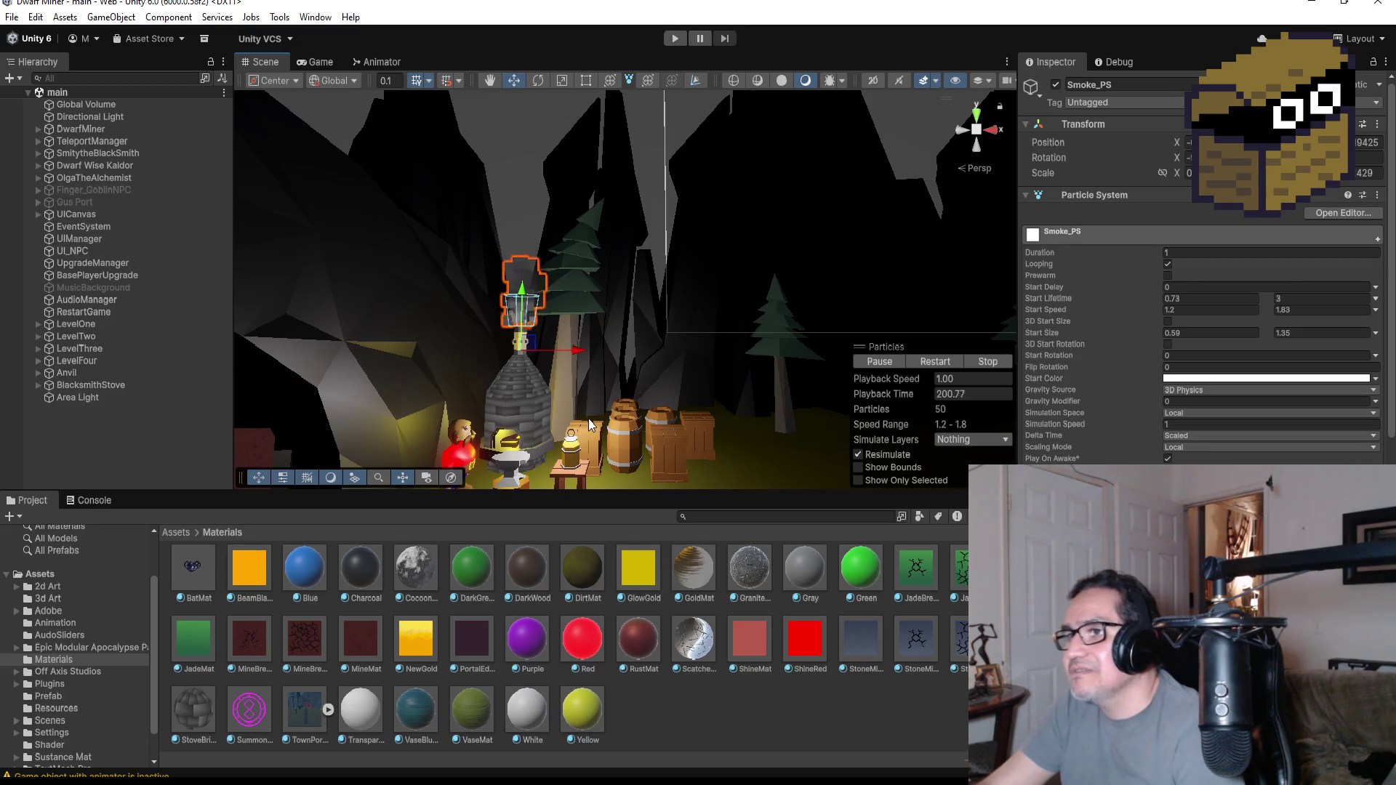
scroll(612, 404, up, 3)
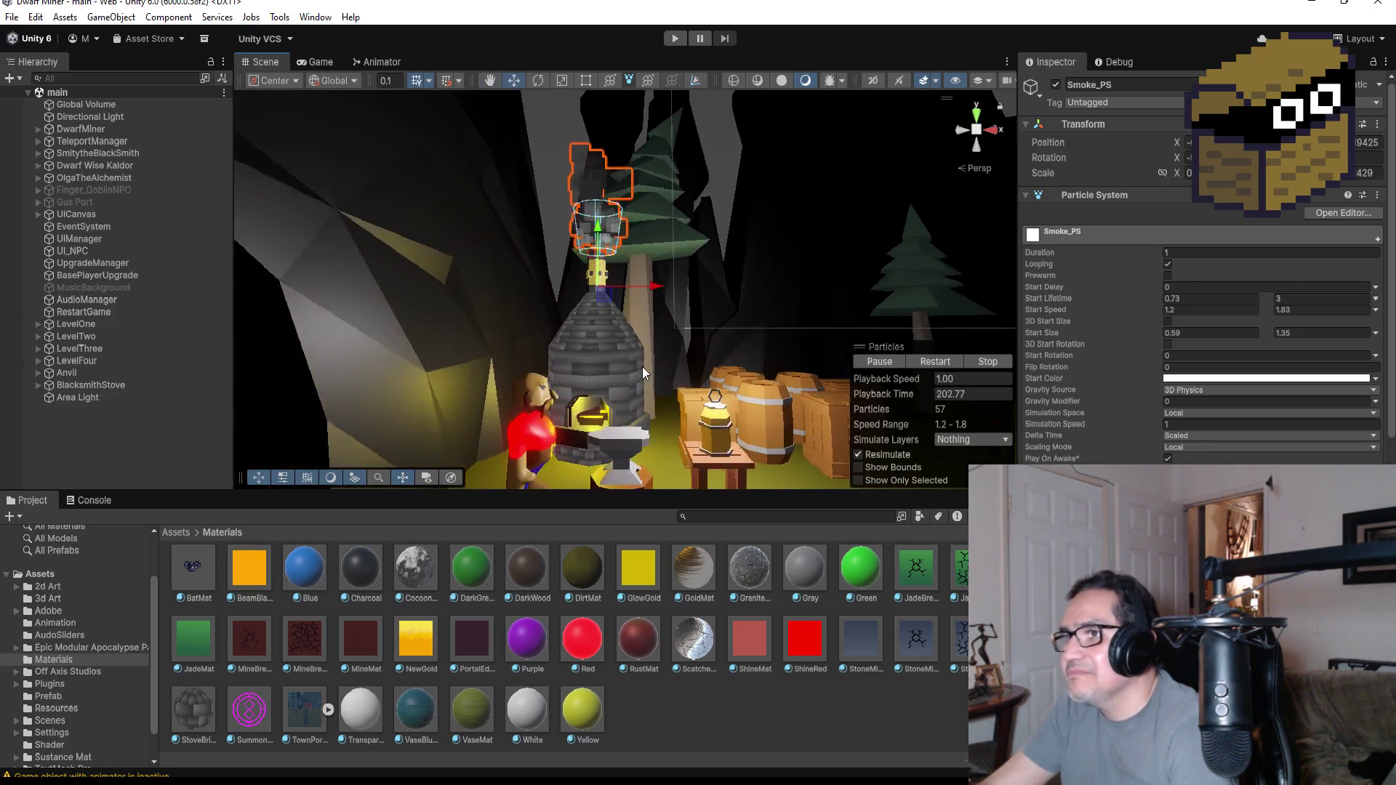
alt+drag(643, 367, 611, 360)
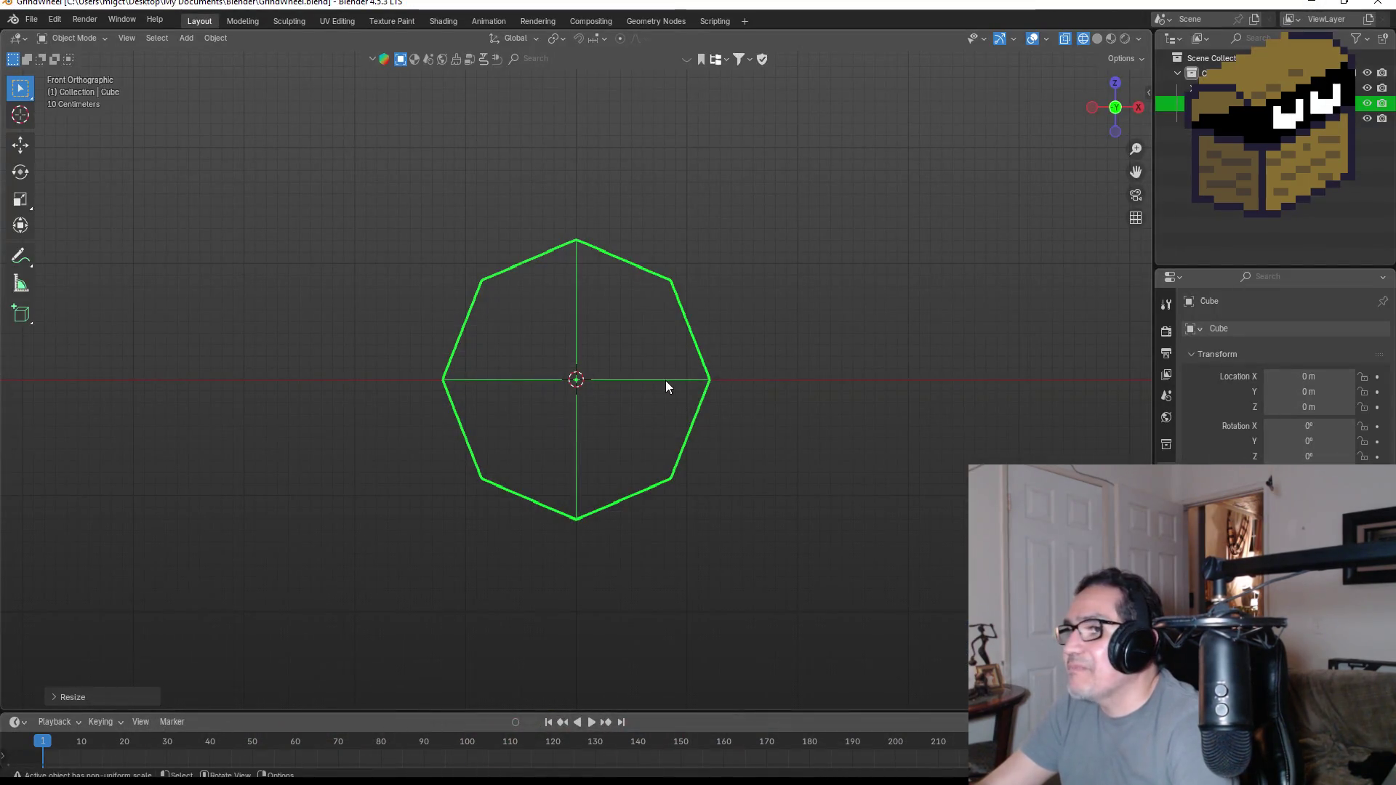
- Back in Blender, switch the octagon wheel to Solid shading
key(s)
click(744, 375)
mouse_move(868, 334)
middle_down()
mouse_move(699, 343)
mouse_move(811, 353)
middle_up()
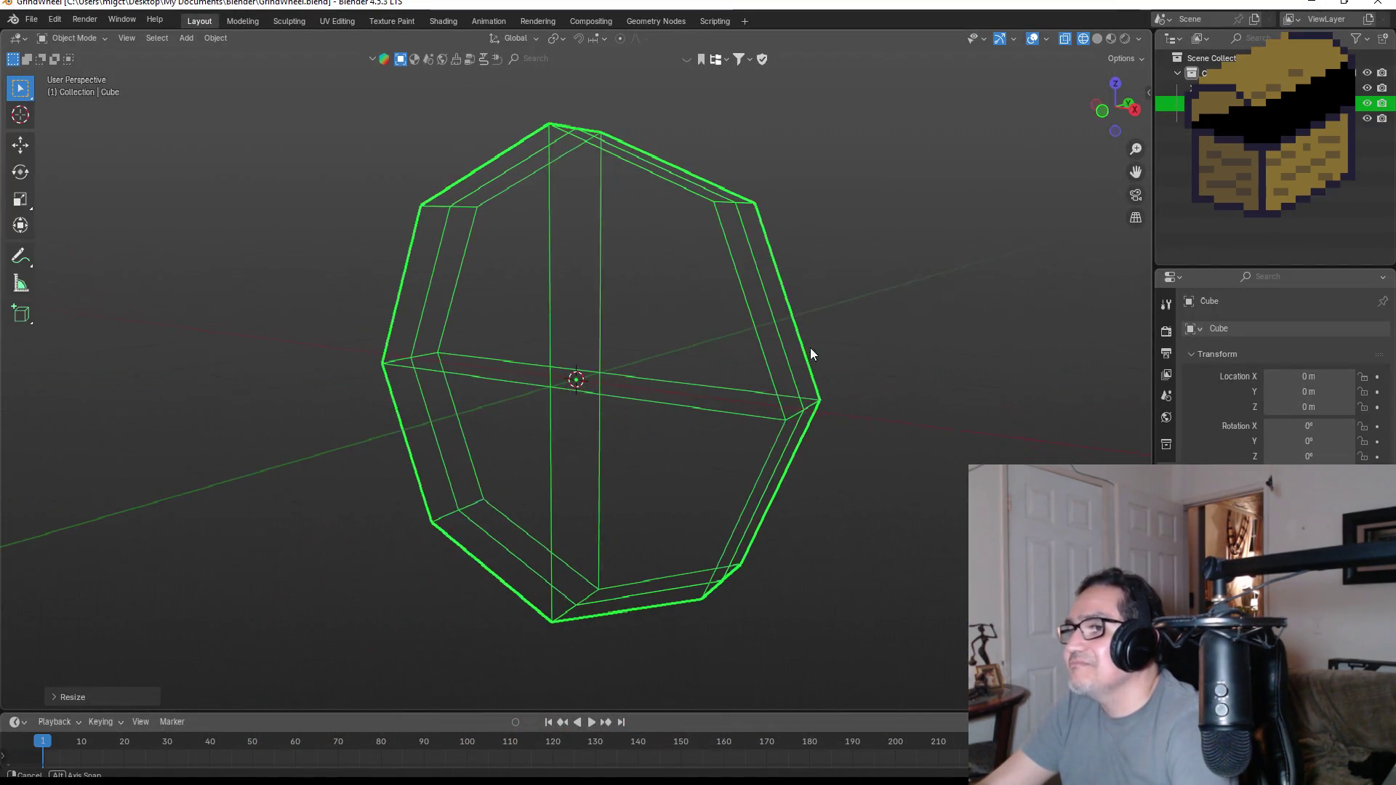
key(KP_1)
key(z)
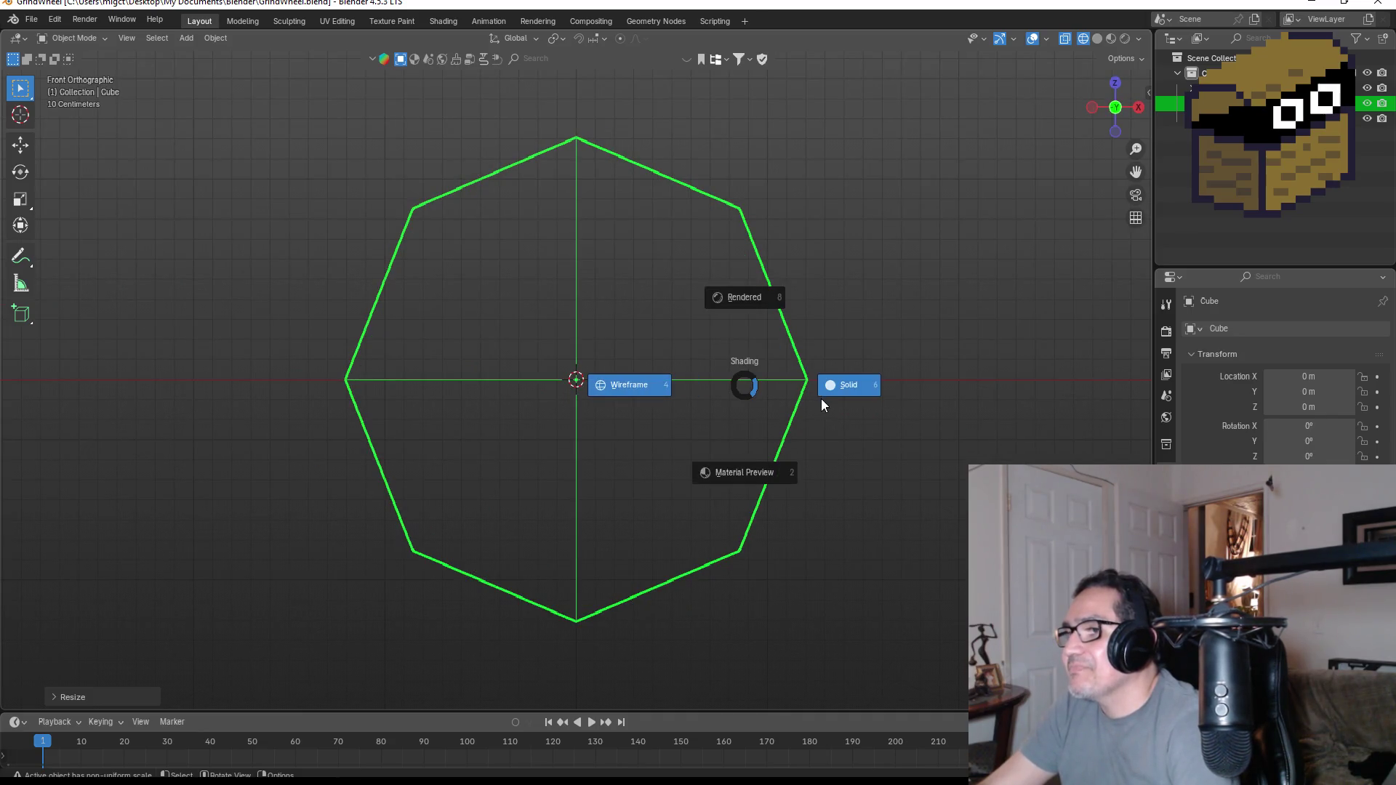
click(838, 394)
- From the side view, scale the wheel along Y to about 0.68 of its depth
mouse_move(661, 371)
middle_down()
mouse_move(800, 416)
mouse_move(709, 498)
mouse_move(616, 505)
mouse_move(653, 461)
mouse_move(813, 407)
middle_up()
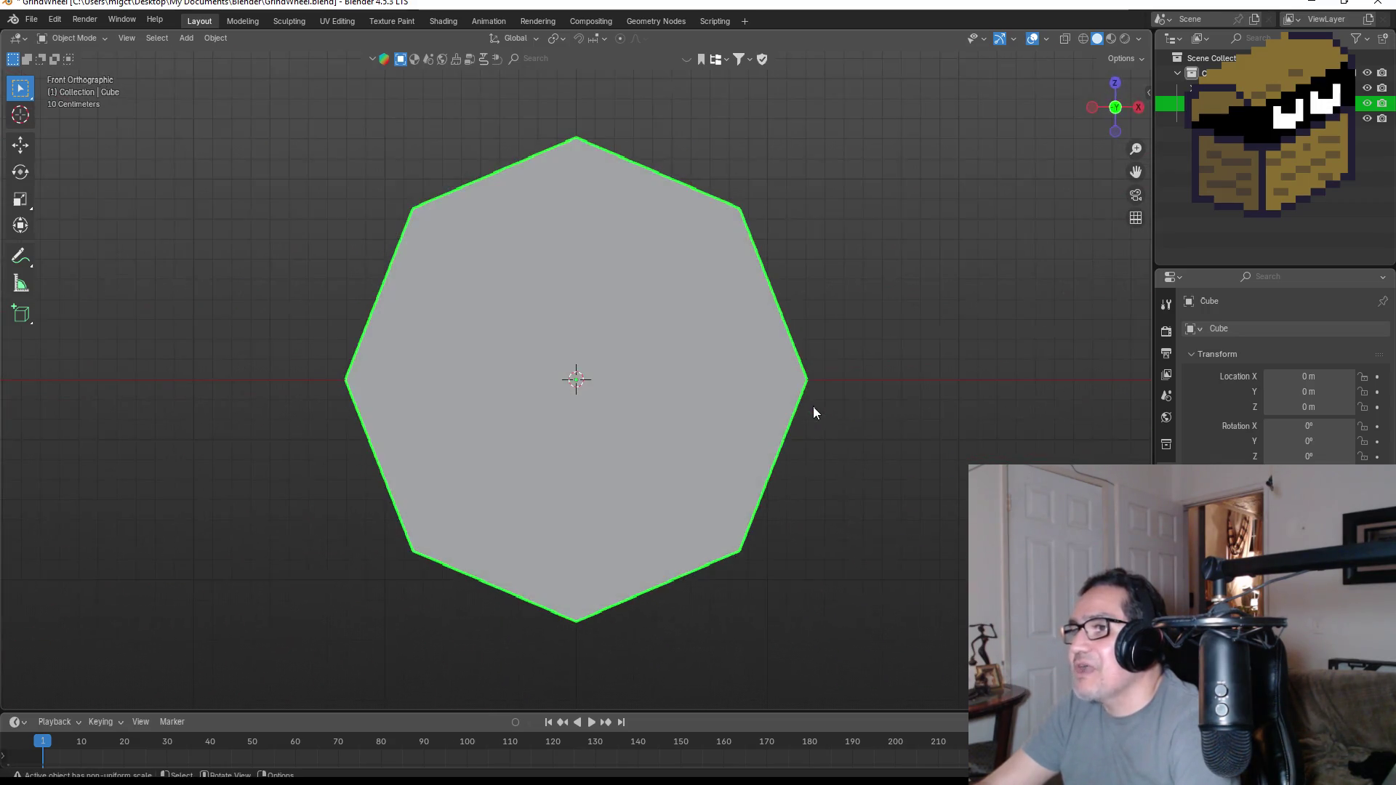
alt+middle_drag(871, 365, 658, 411)
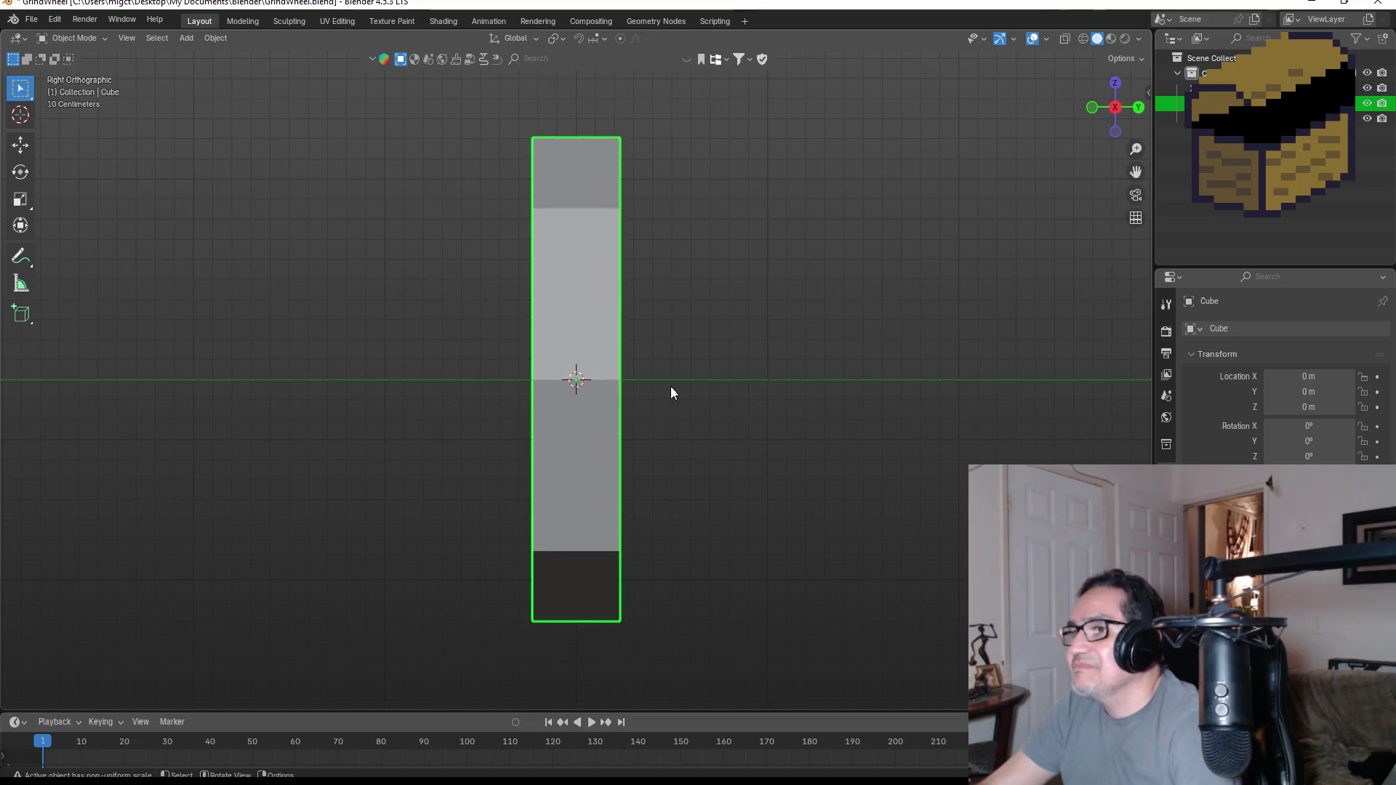
key(s)
key(y)
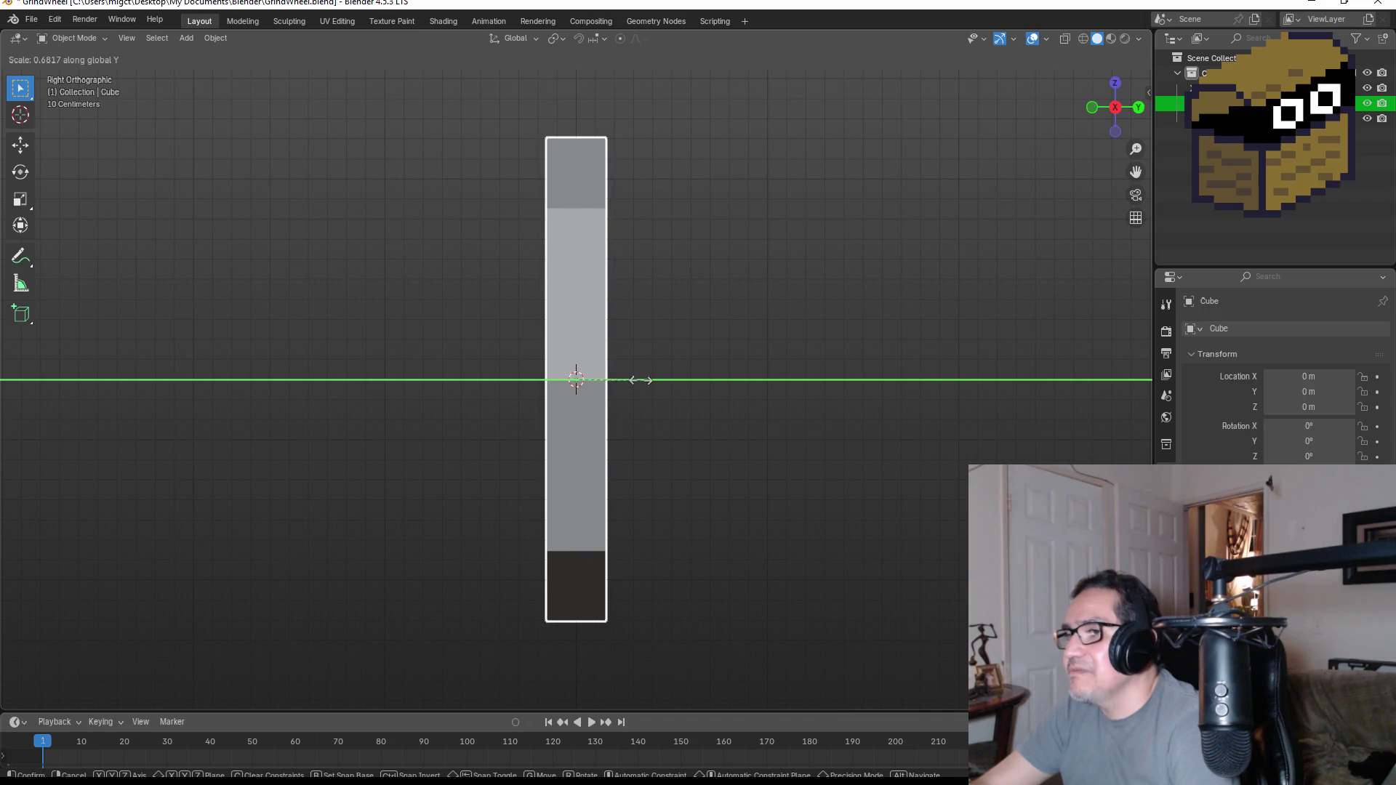
click(641, 380)
key(KP_1)
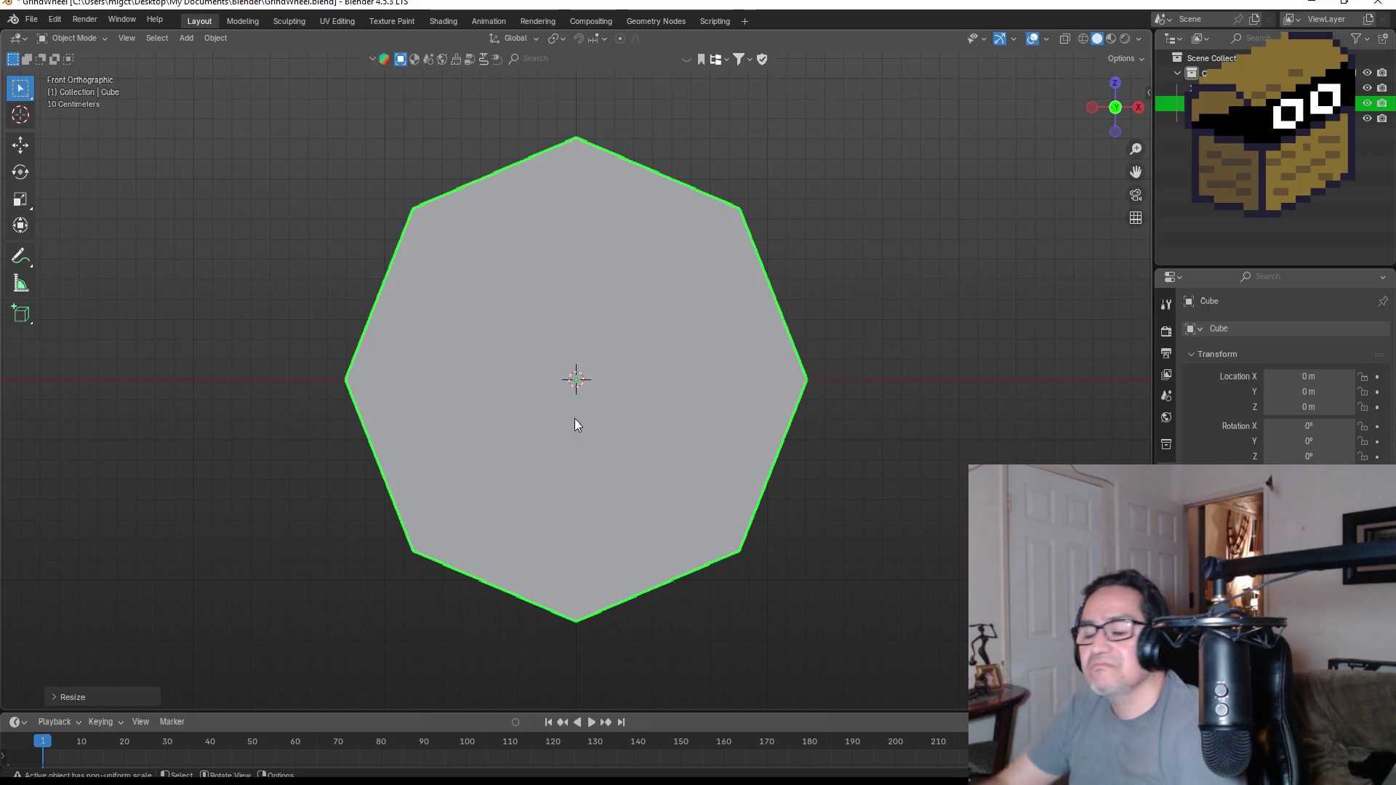
- In Edit Mode with edge select, pick the wheel's front face loop and line up face-on
key(Tab)
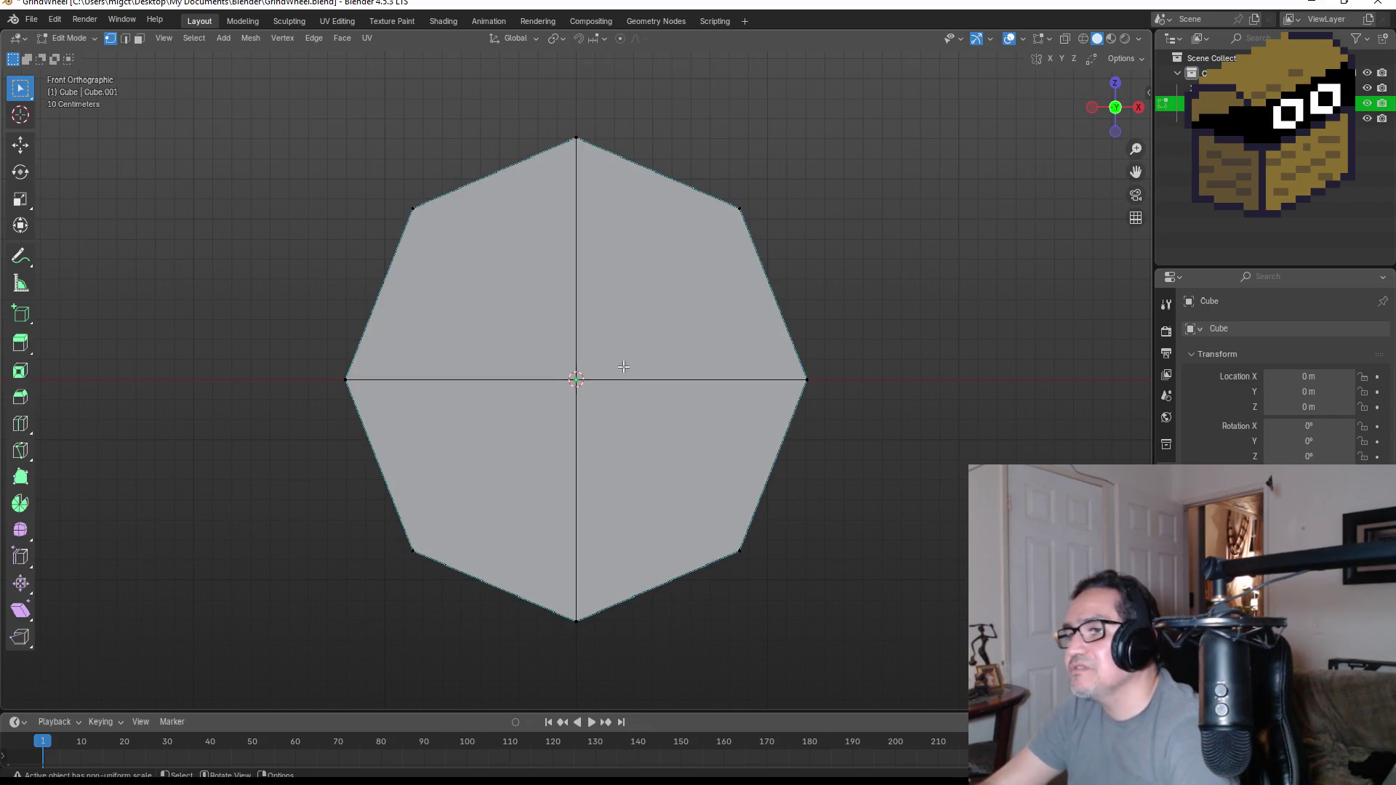
click(125, 38)
click(486, 170)
middle_drag(487, 172, 535, 207)
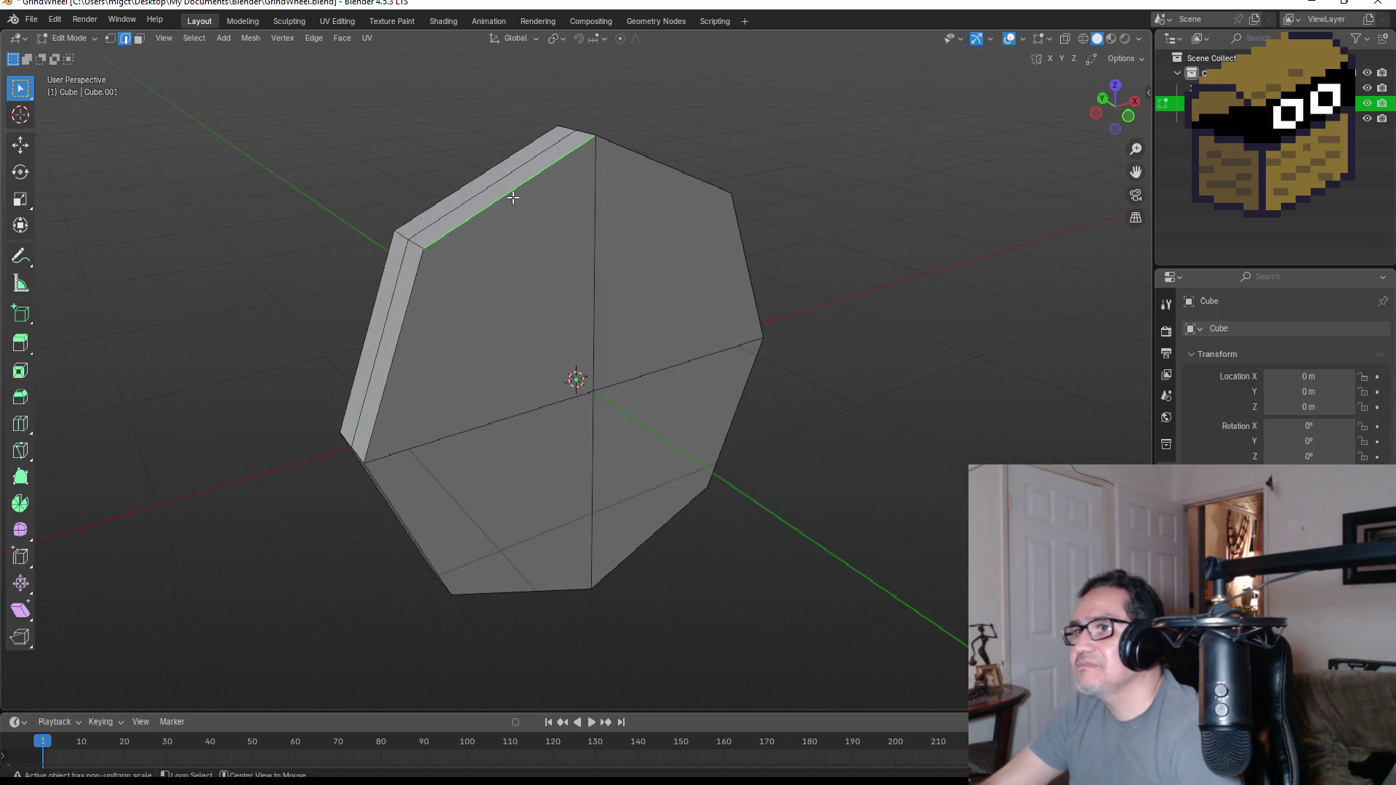
mouse_move(608, 212)
middle_down()
mouse_move(361, 316)
mouse_move(505, 236)
middle_up()
shift+click(434, 417)
middle_drag(517, 473, 455, 481)
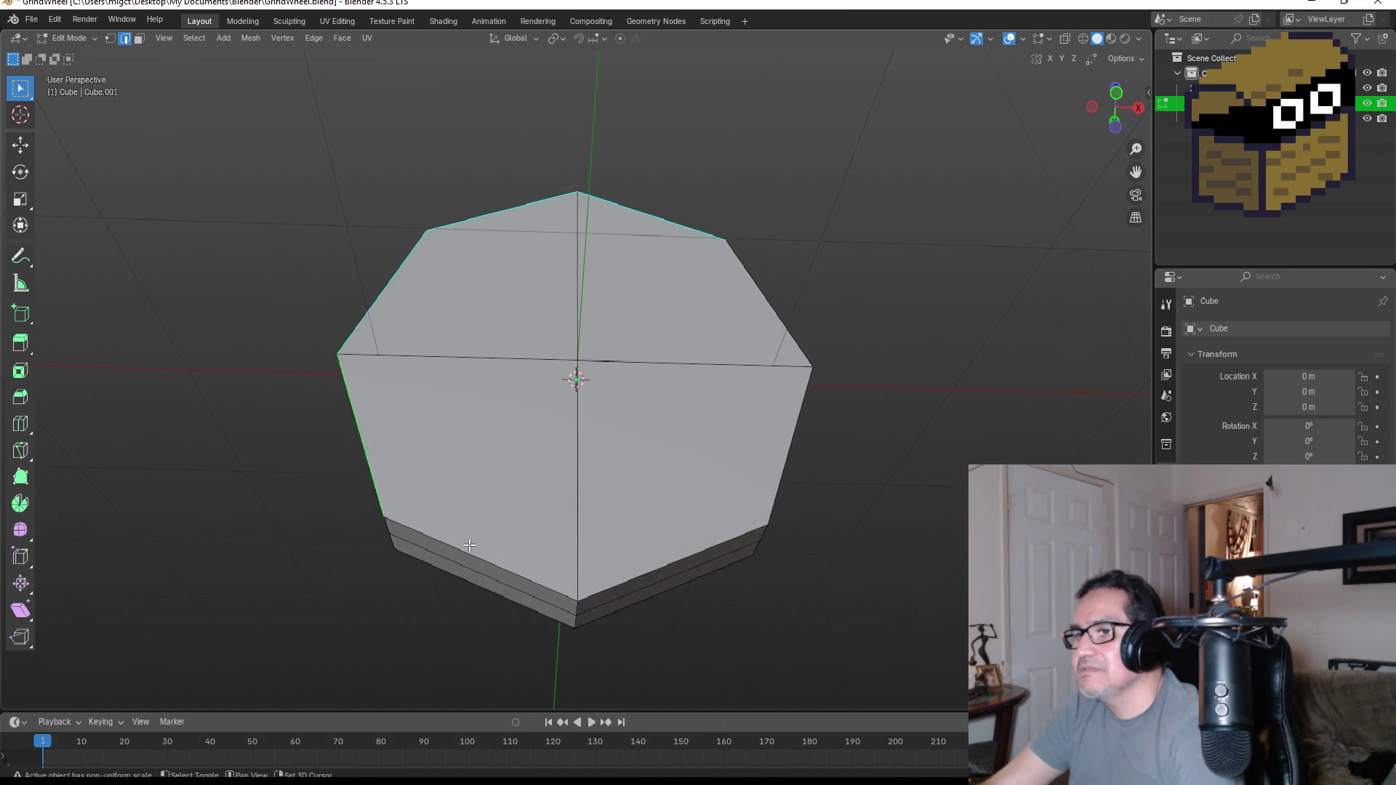
middle_drag(611, 541, 539, 537)
middle_drag(651, 526, 723, 444)
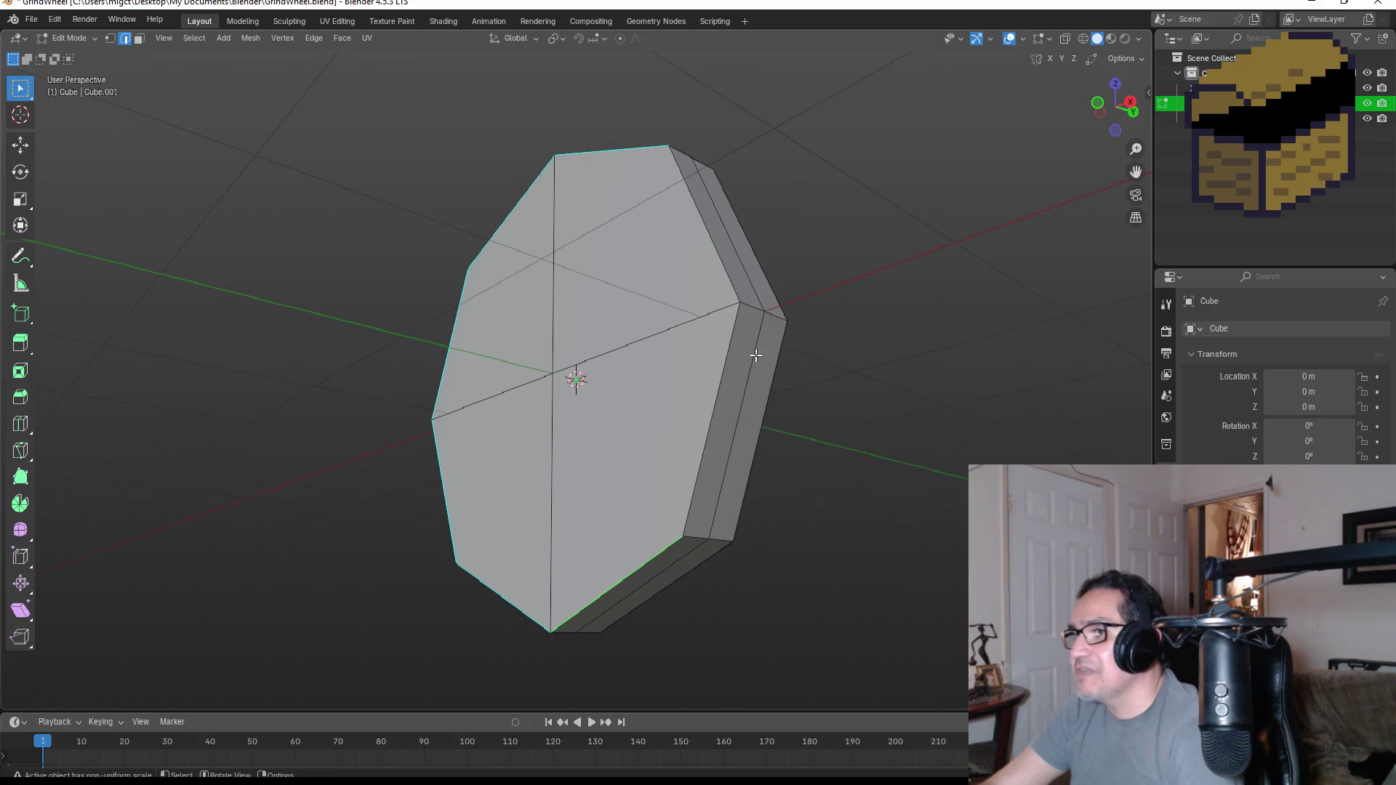
middle_drag(737, 334, 760, 291)
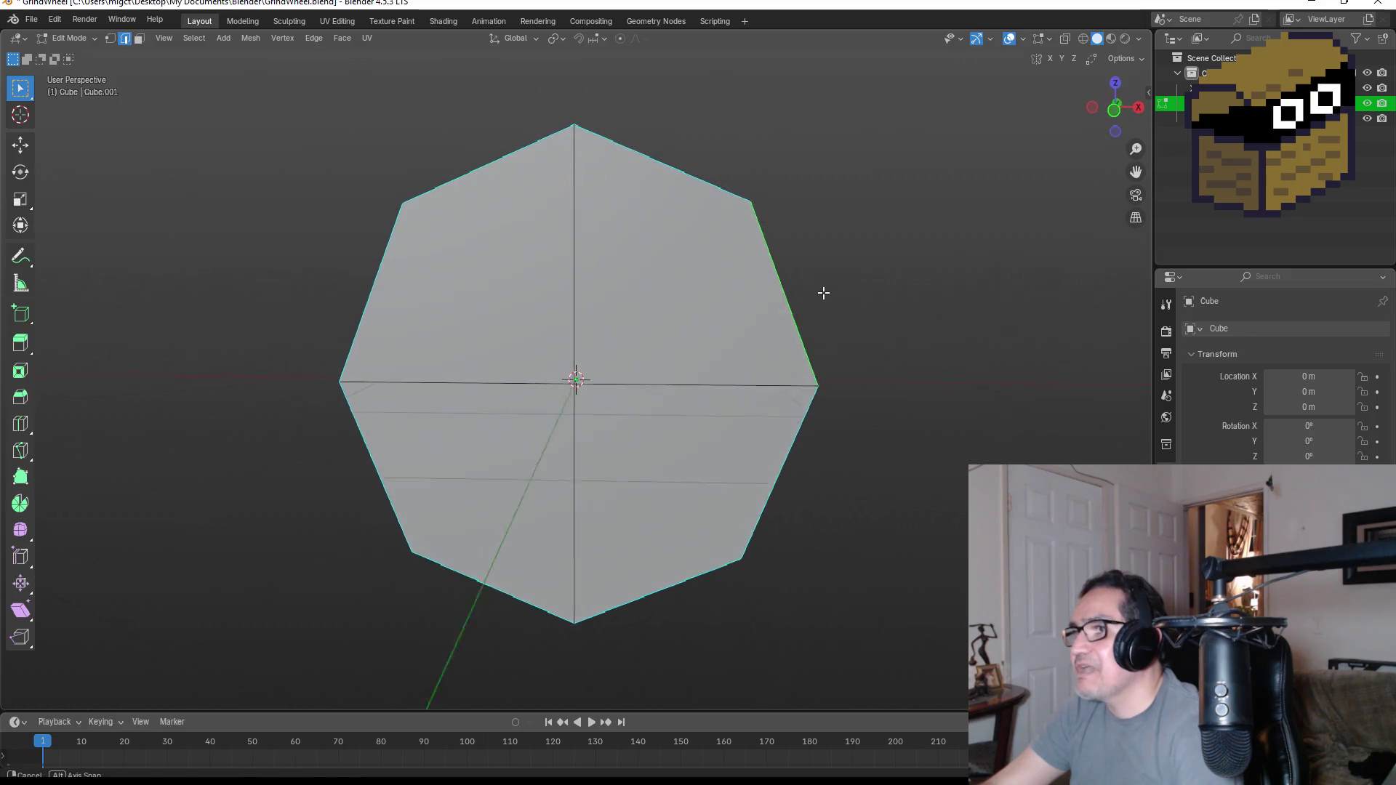
alt+middle_drag(759, 292, 722, 307)
- Extrude the front face and scale it to about 0.22 into a small inner octagon hub
key(e)
key(s)
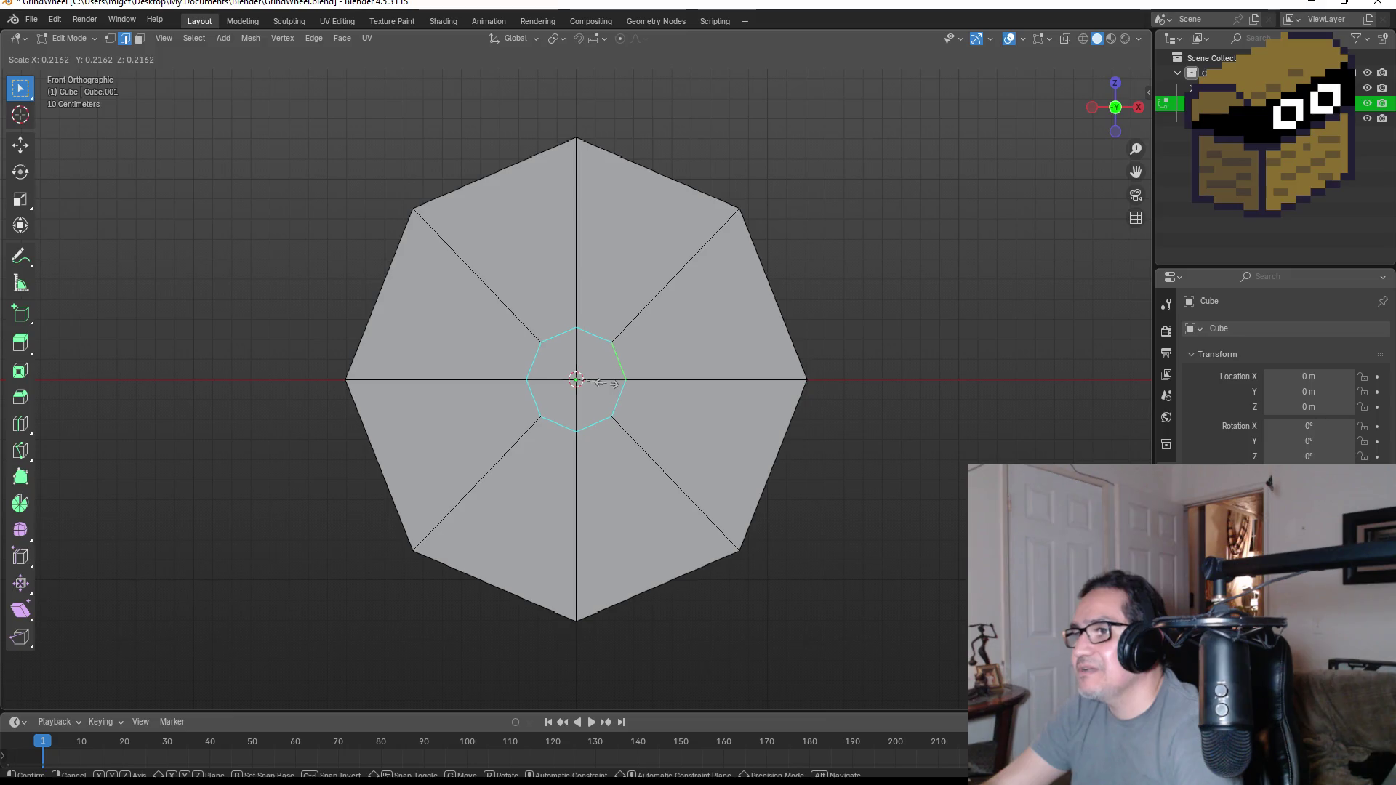
click(603, 383)
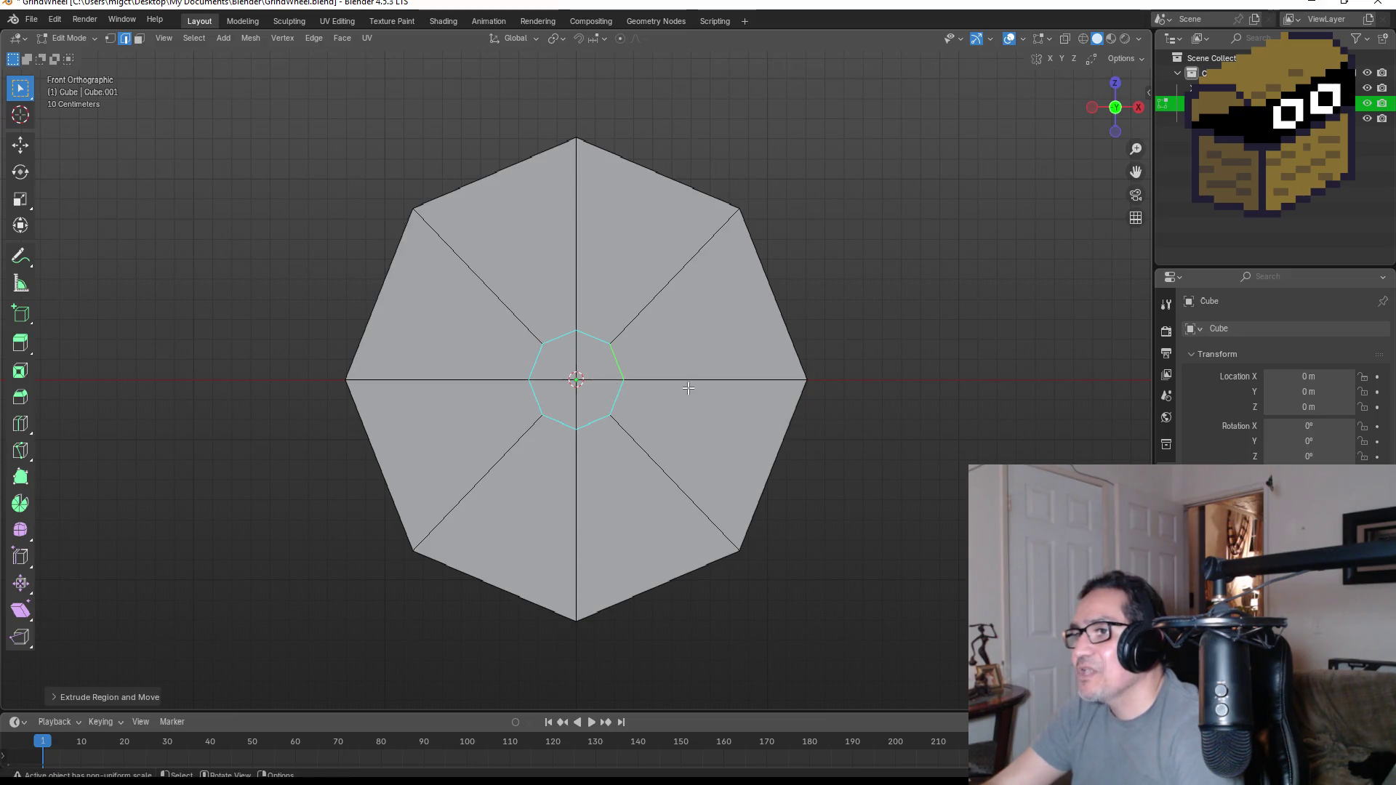
mouse_move(604, 383)
middle_down()
mouse_move(494, 363)
mouse_move(724, 372)
middle_up()
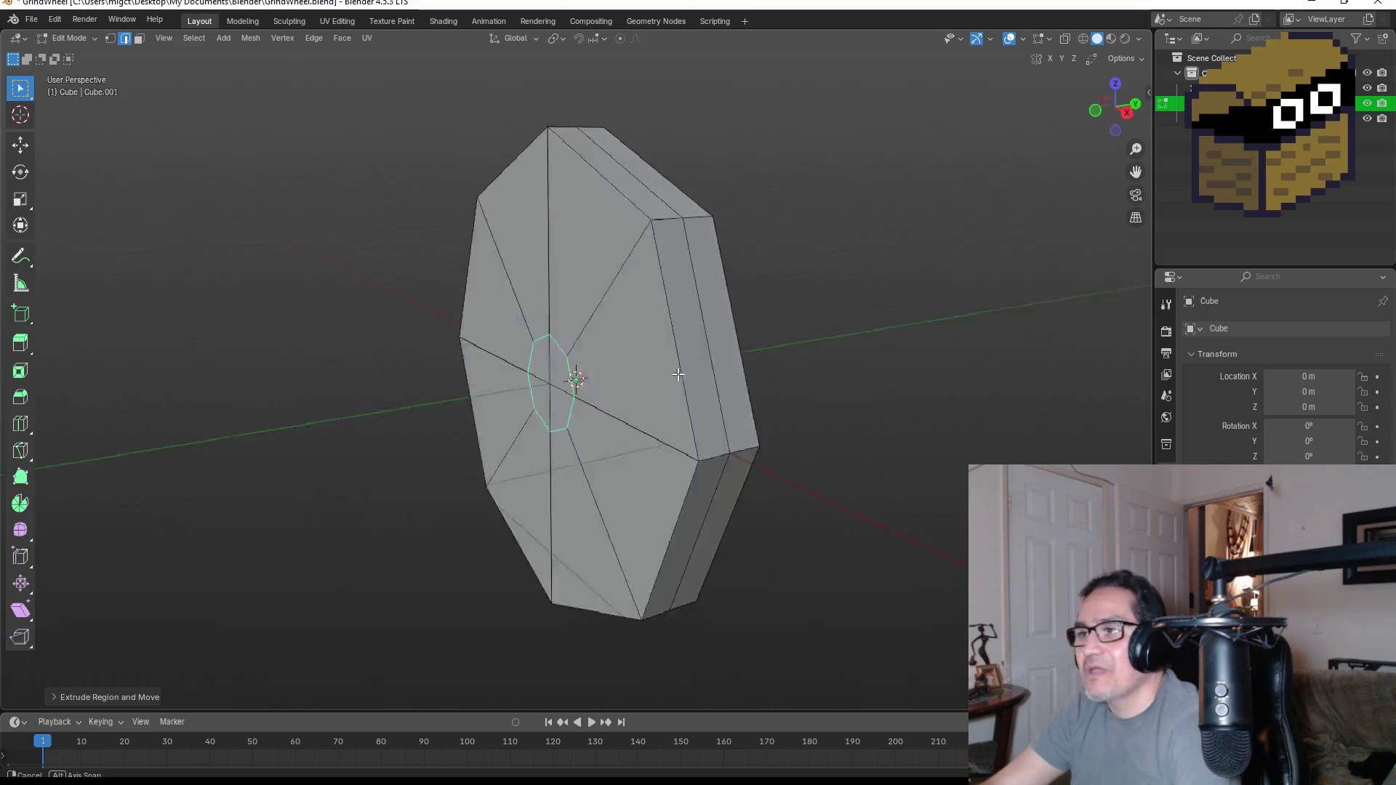
key(KP_1)
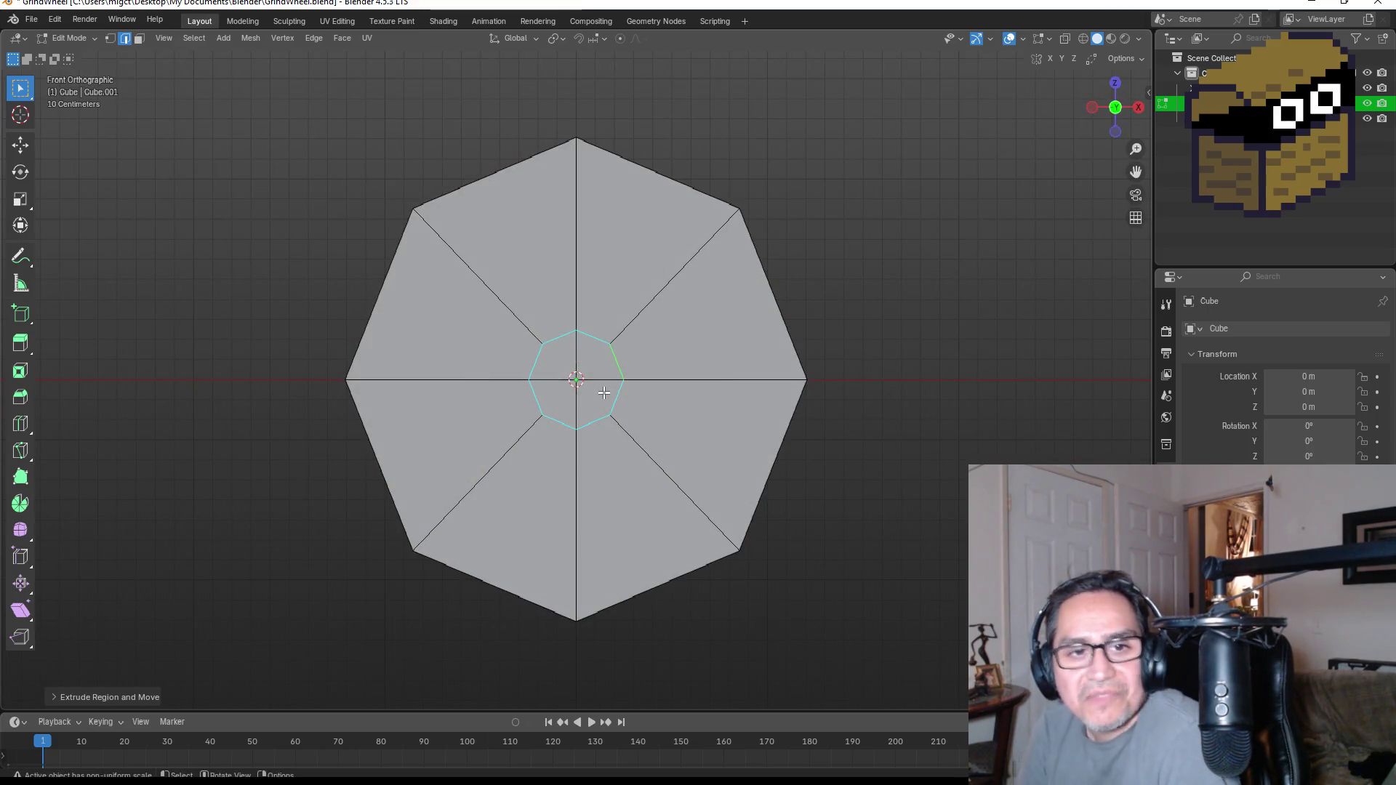
click(606, 354)
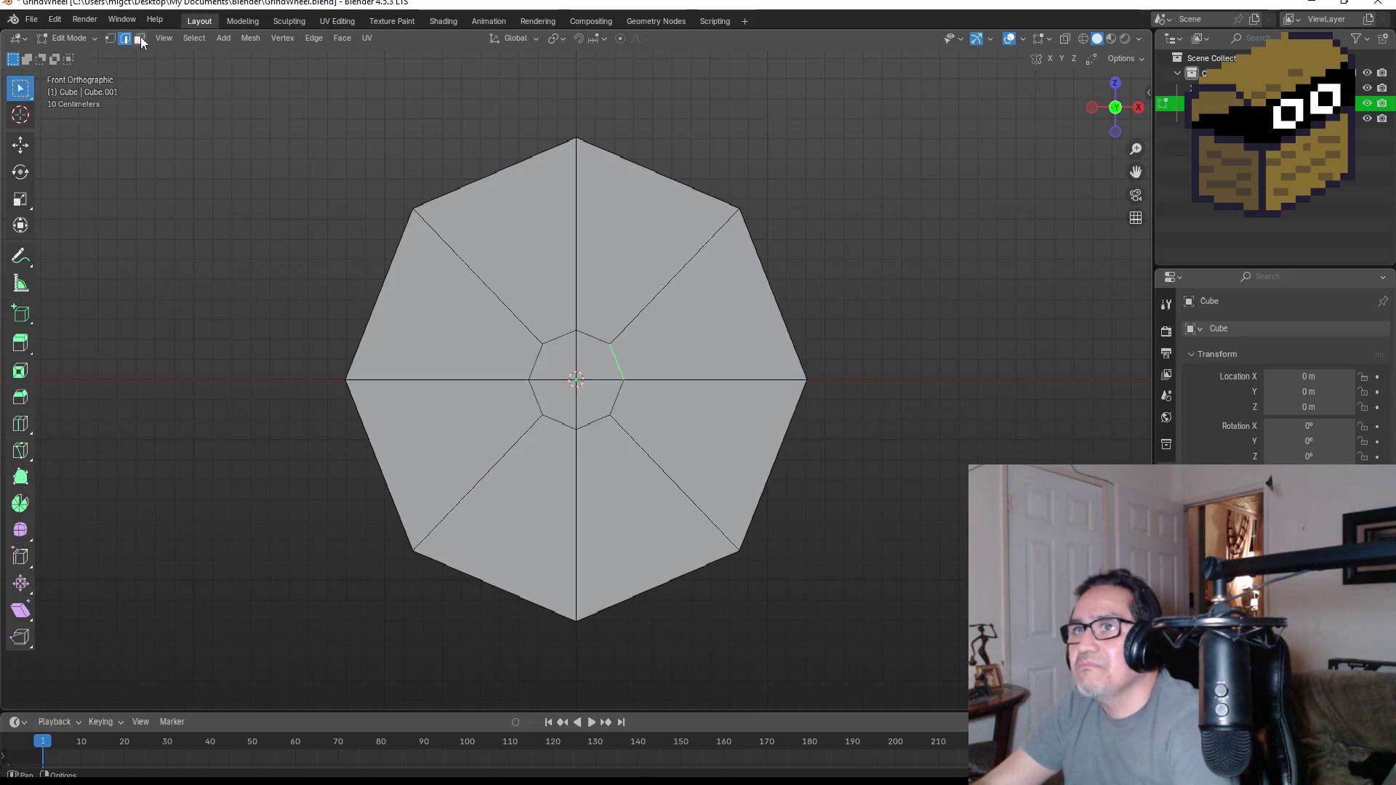
- In face select mode, pick linked face groups and inspect the wheel in Object Mode
click(139, 39)
key(l)
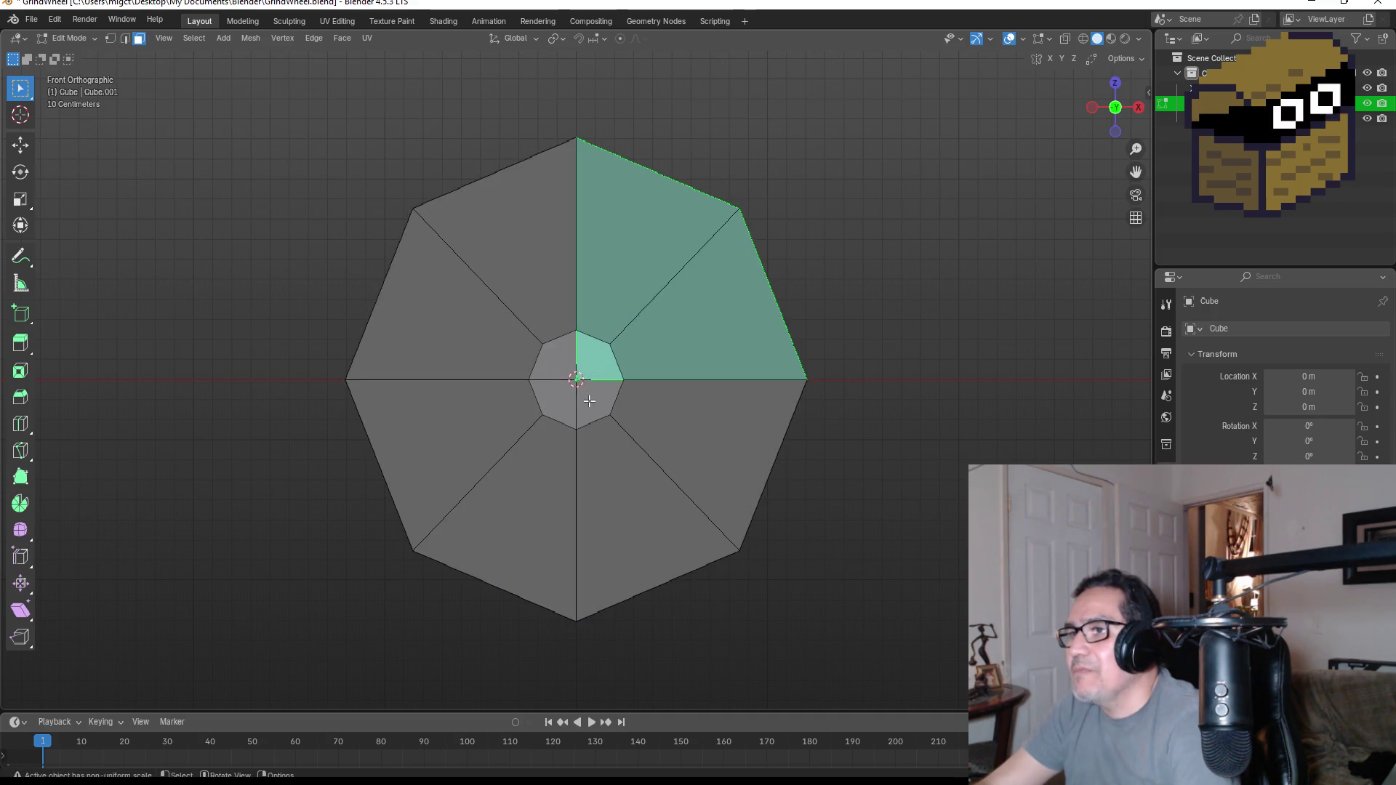
click(589, 400)
key(l)
scroll(606, 397, up, 3)
middle_drag(619, 410, 751, 391)
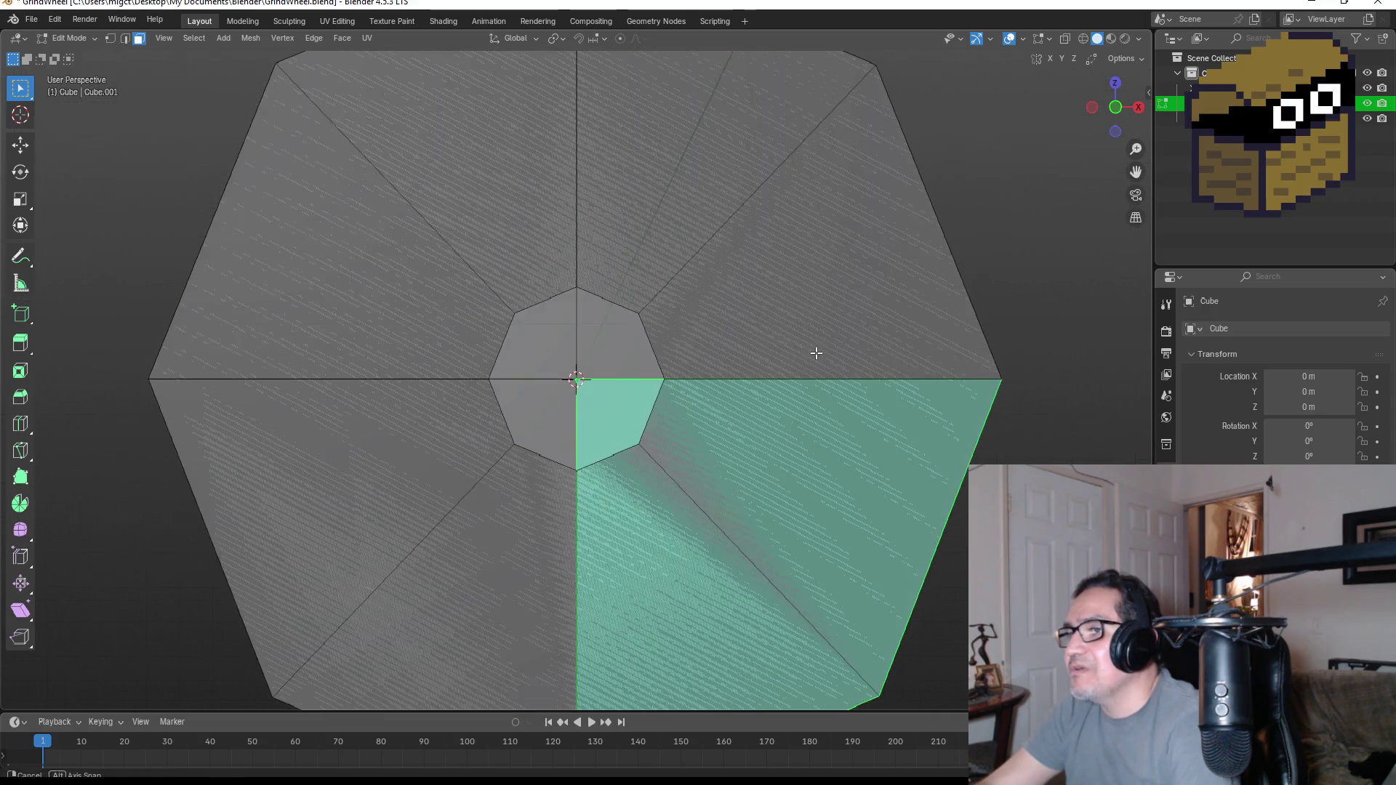
key(Tab)
middle_drag(707, 347, 450, 350)
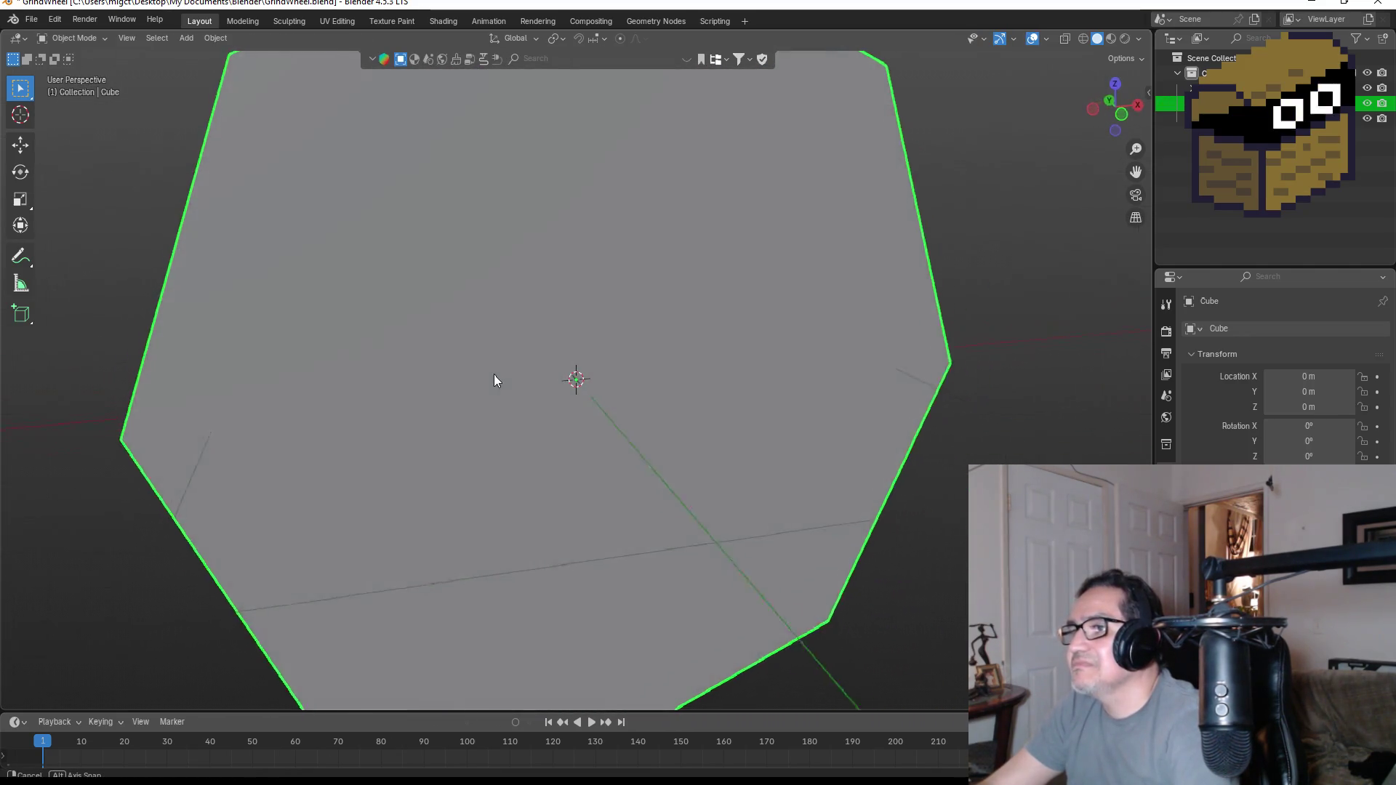
middle_drag(449, 350, 488, 381)
scroll(488, 381, down, 5)
key(Tab)
scroll(582, 387, up, 3)
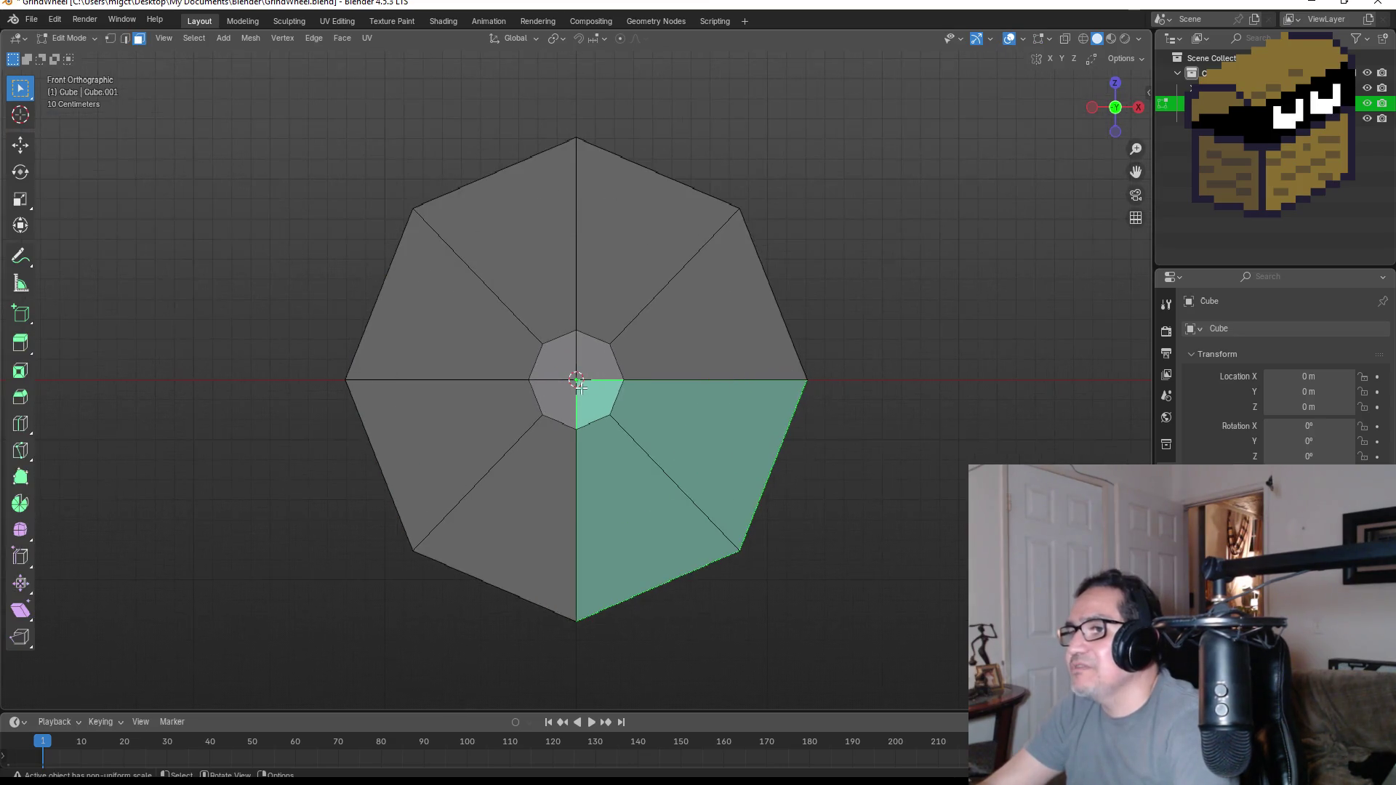
- Try face selections with move and scale, cancelling each to restore the shape
click(758, 352)
mouse_move(757, 353)
middle_down()
mouse_move(499, 361)
mouse_move(705, 361)
mouse_move(573, 355)
middle_up()
click(636, 346)
click(585, 258)
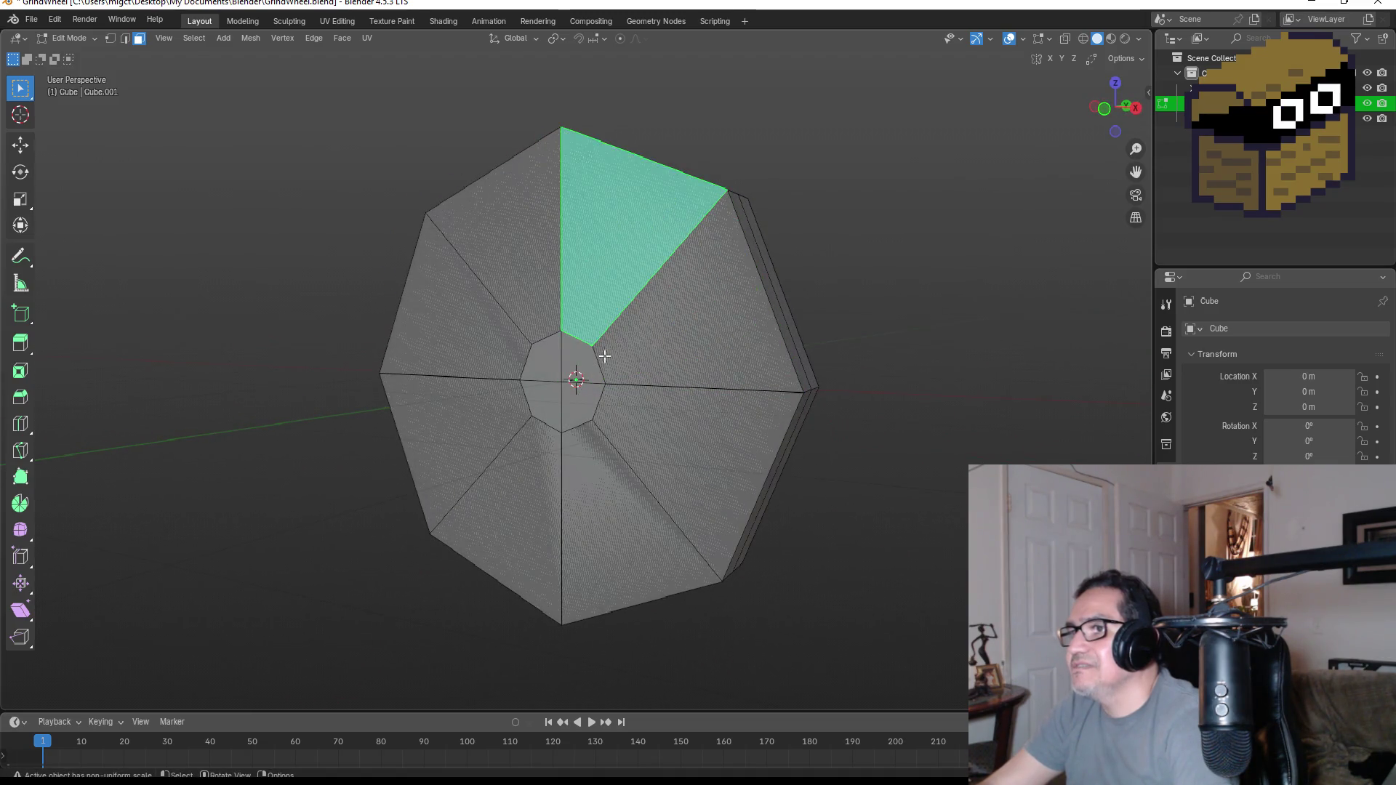
ctrl+click(588, 363)
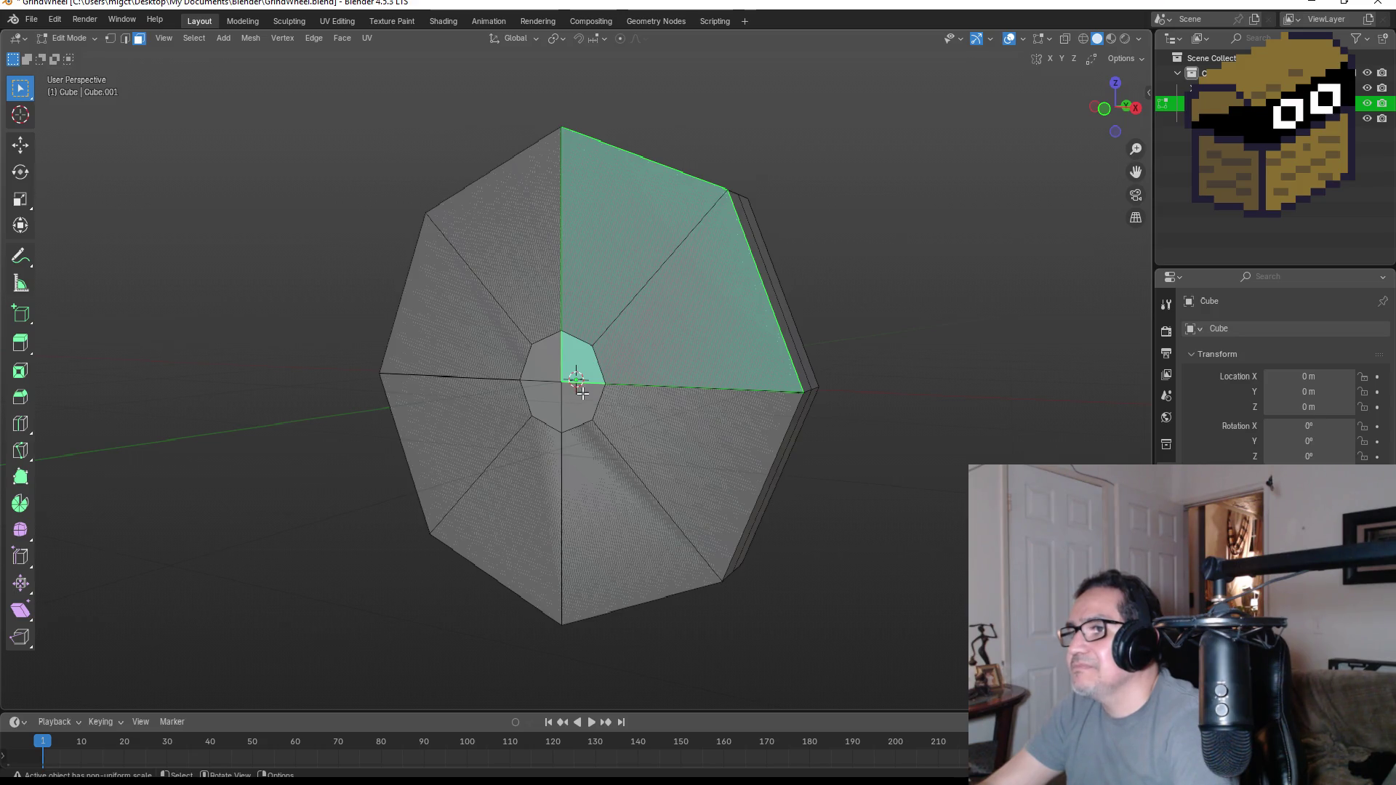
scroll(582, 392, up, 2)
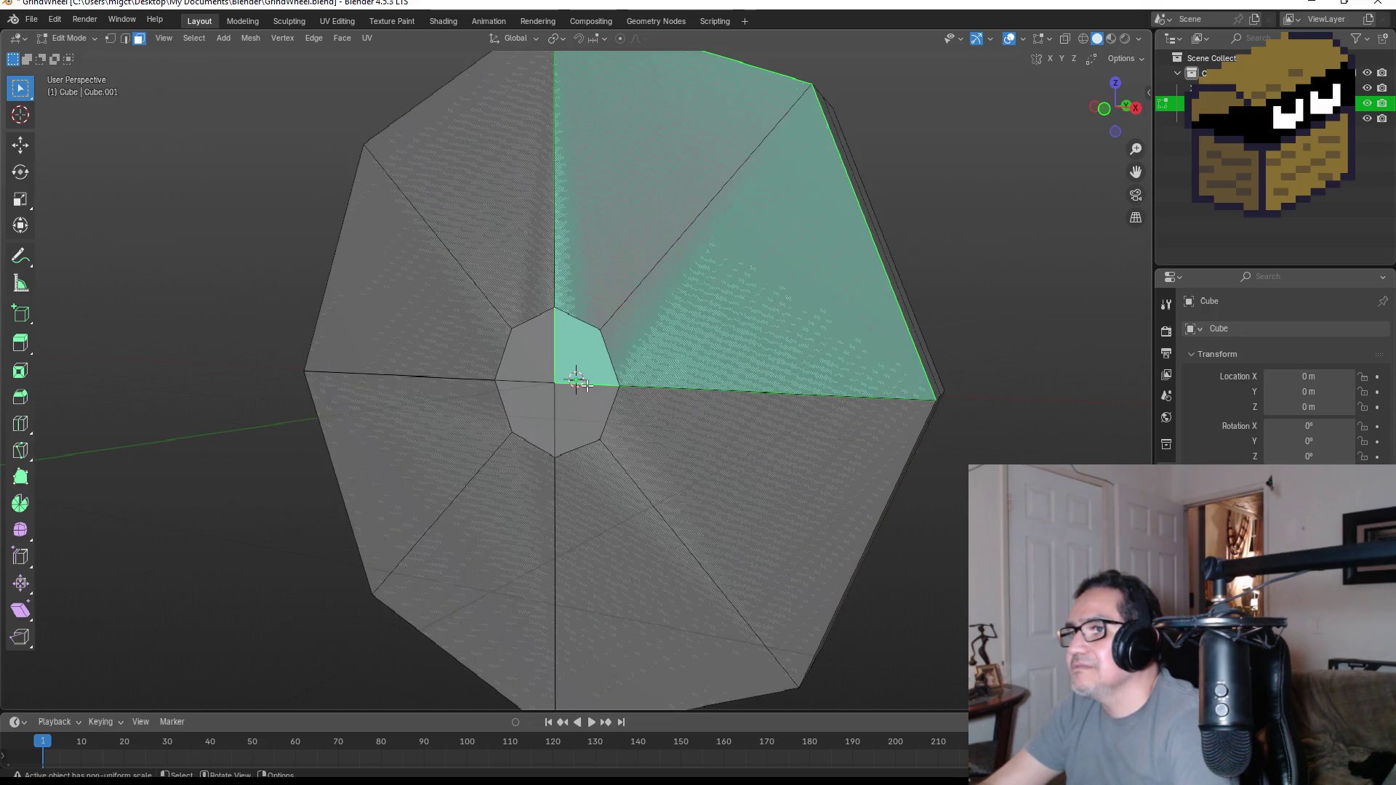
key(g)
key(Escape)
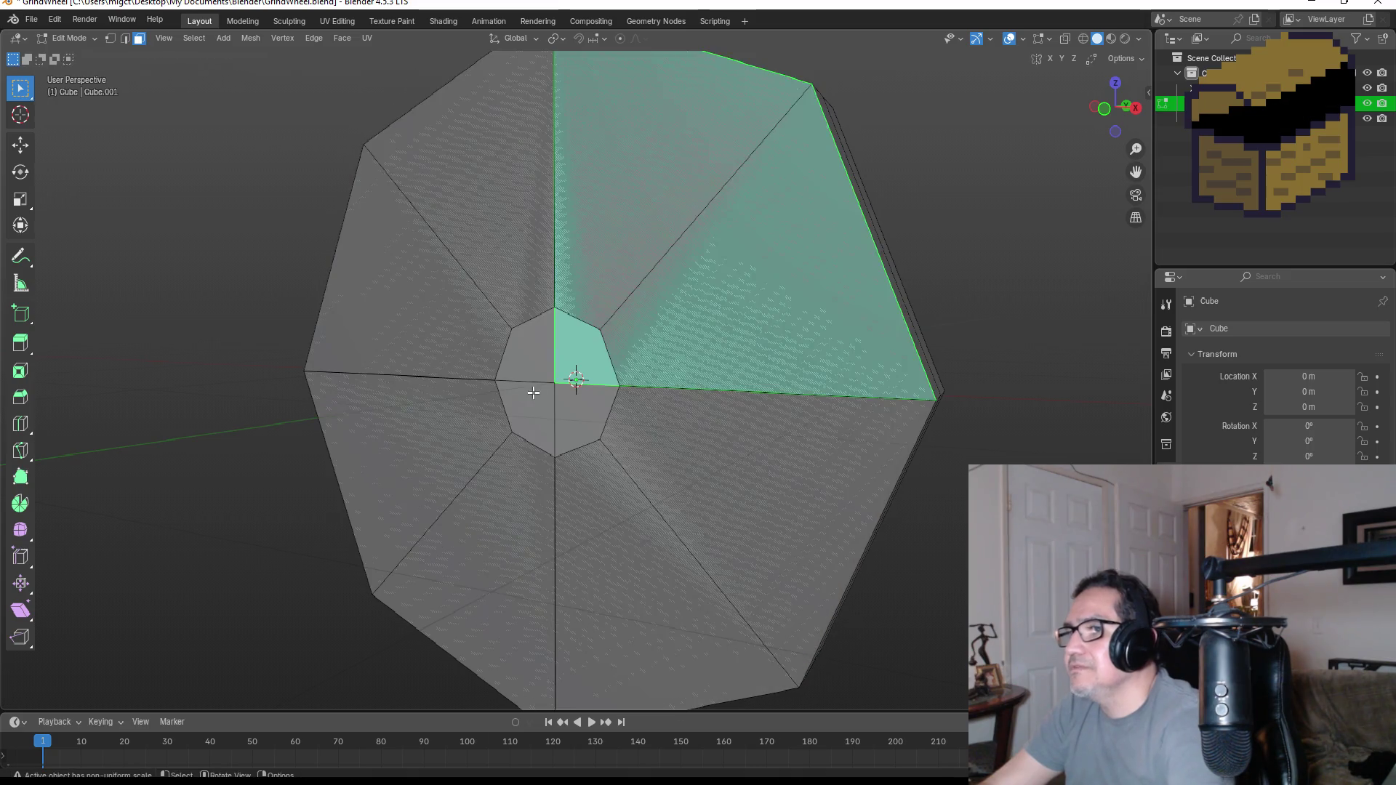
middle_drag(533, 393, 715, 460)
shift+click(715, 459)
key(s)
key(Escape)
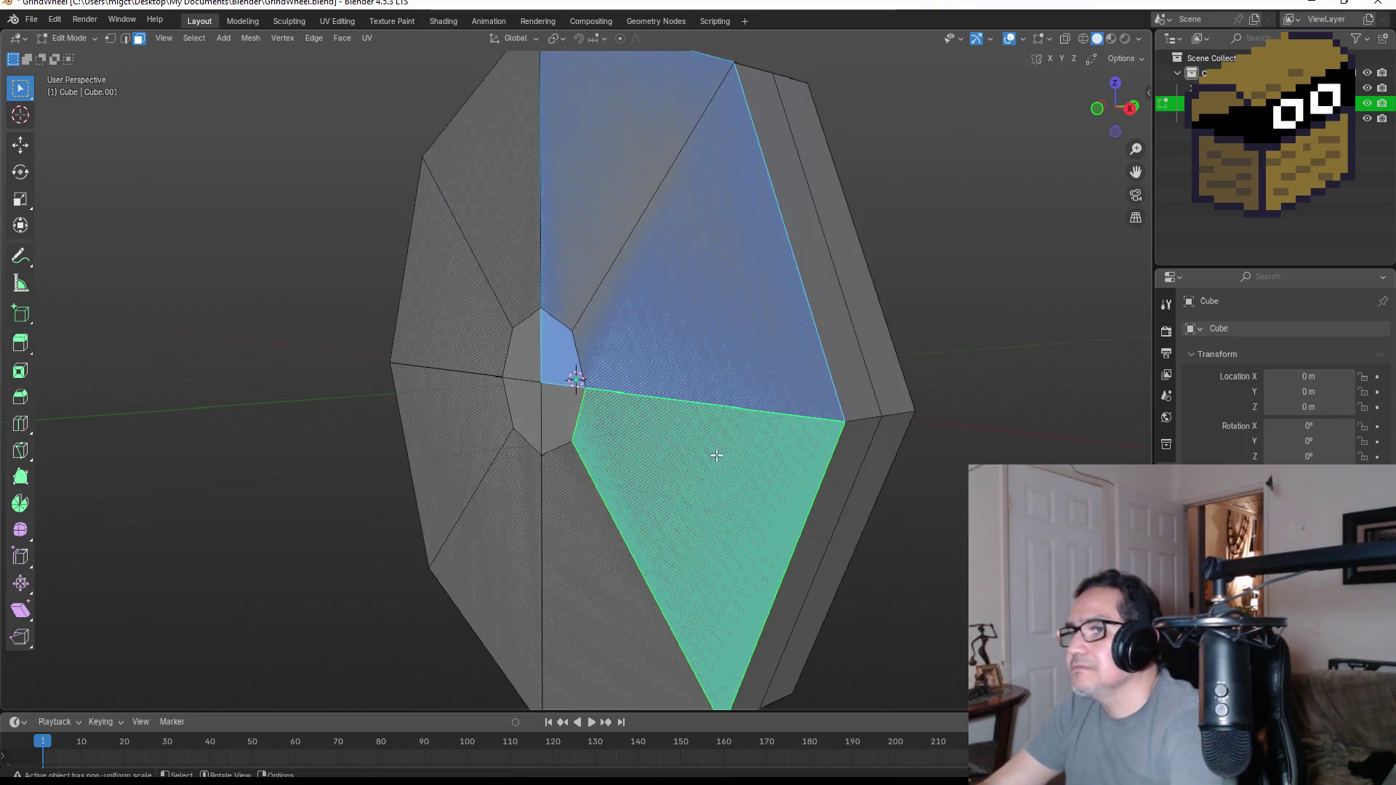
- Select the eight outer ring faces one by one and move them as a group
click(664, 323)
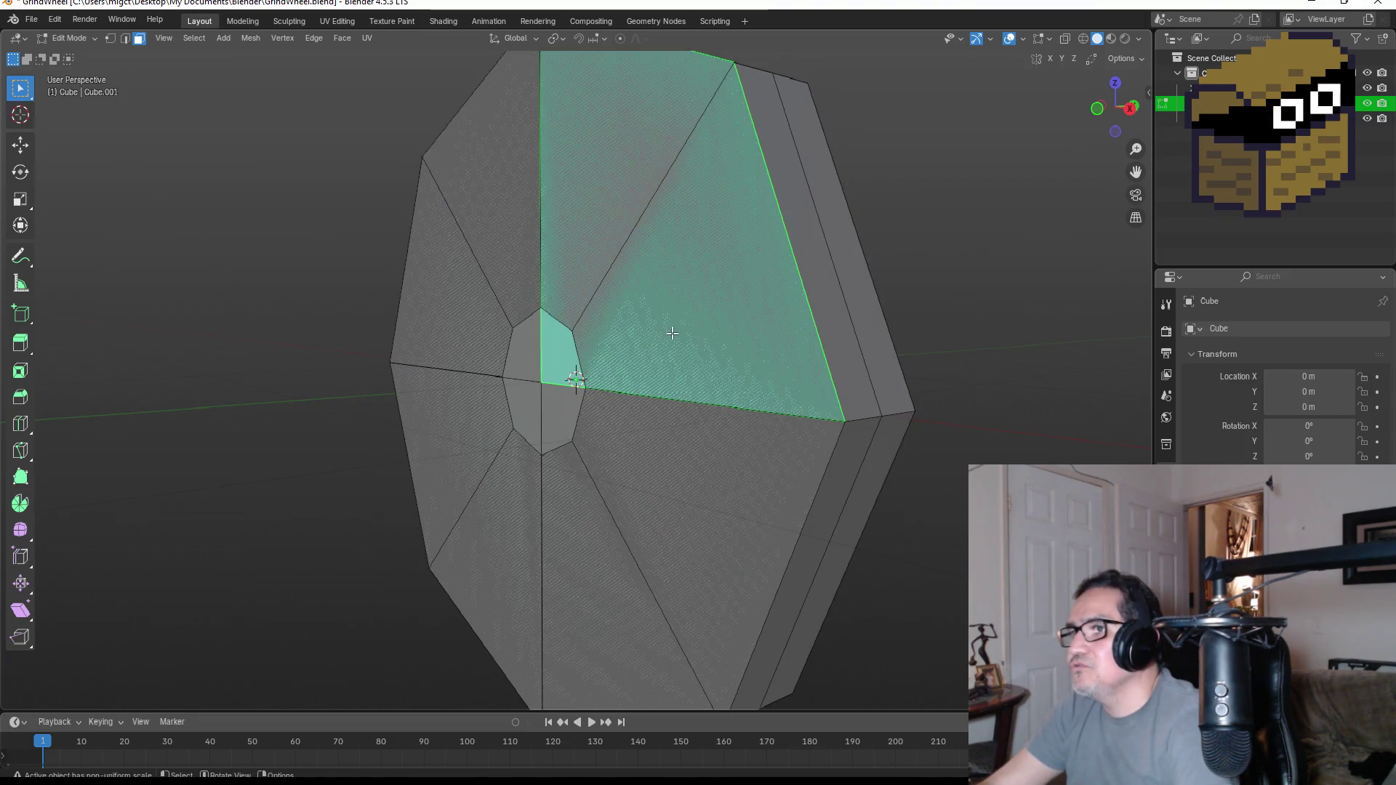
middle_drag(672, 333, 633, 187)
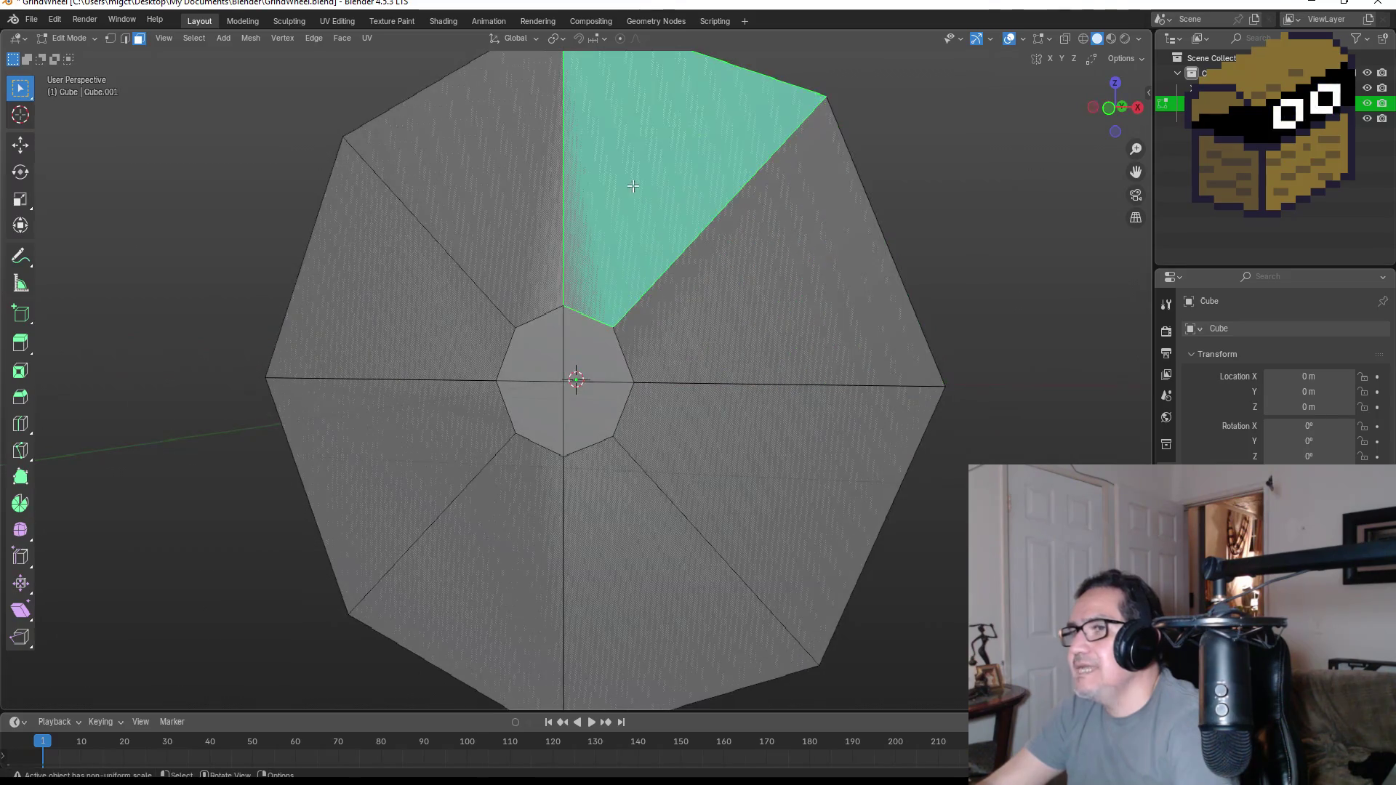
shift+click(707, 457)
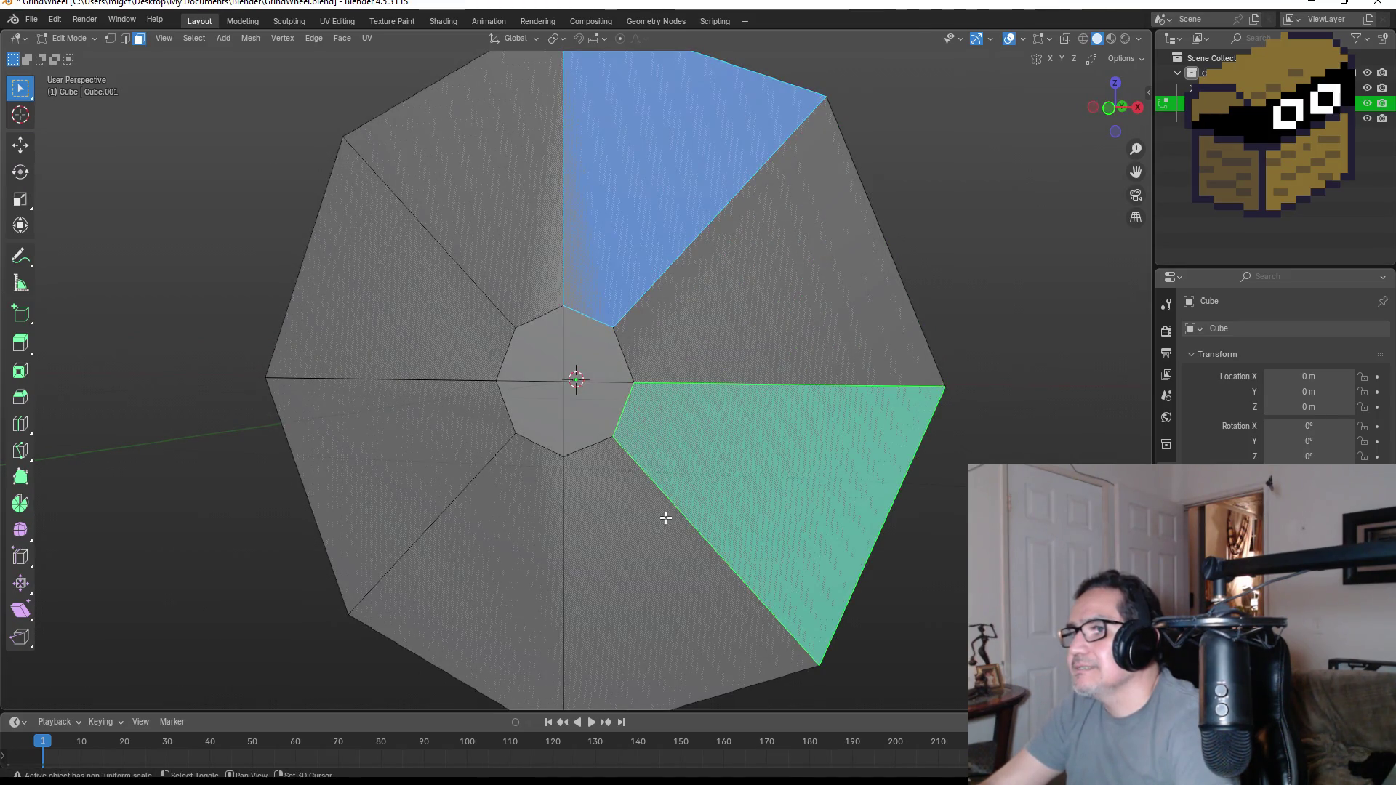
click(757, 315)
shift+click(753, 426)
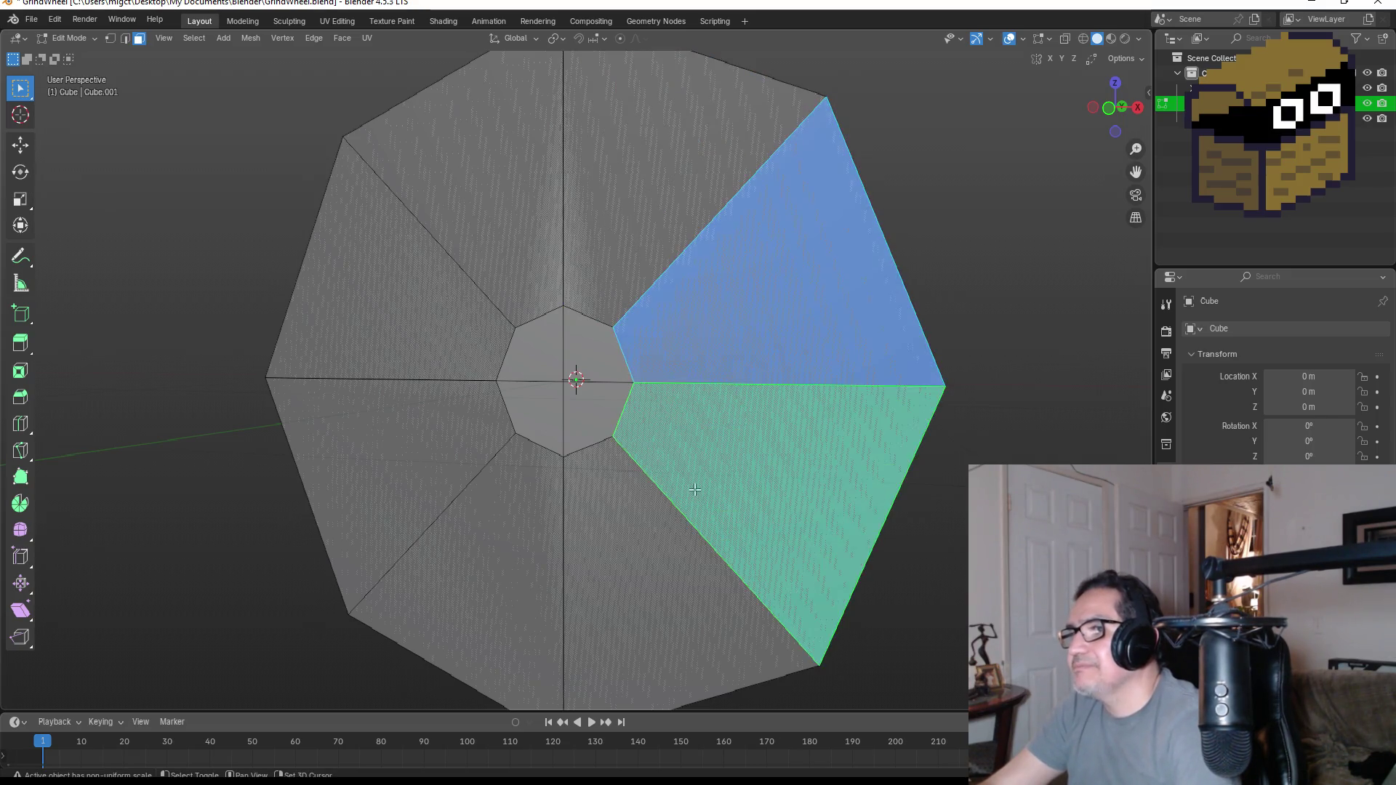
shift+click(648, 522)
shift+click(498, 520)
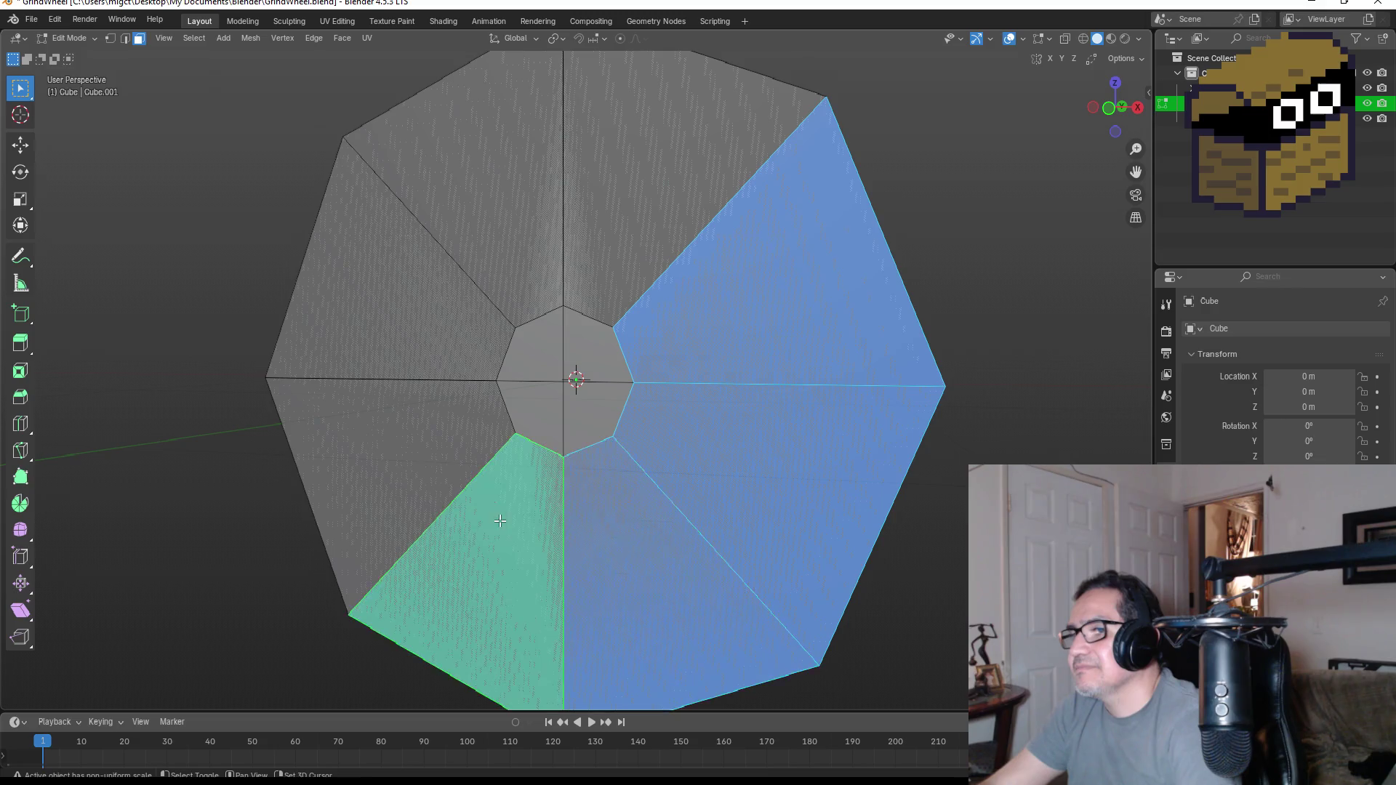
shift+click(415, 438)
shift+click(393, 305)
shift+click(526, 230)
shift+click(639, 206)
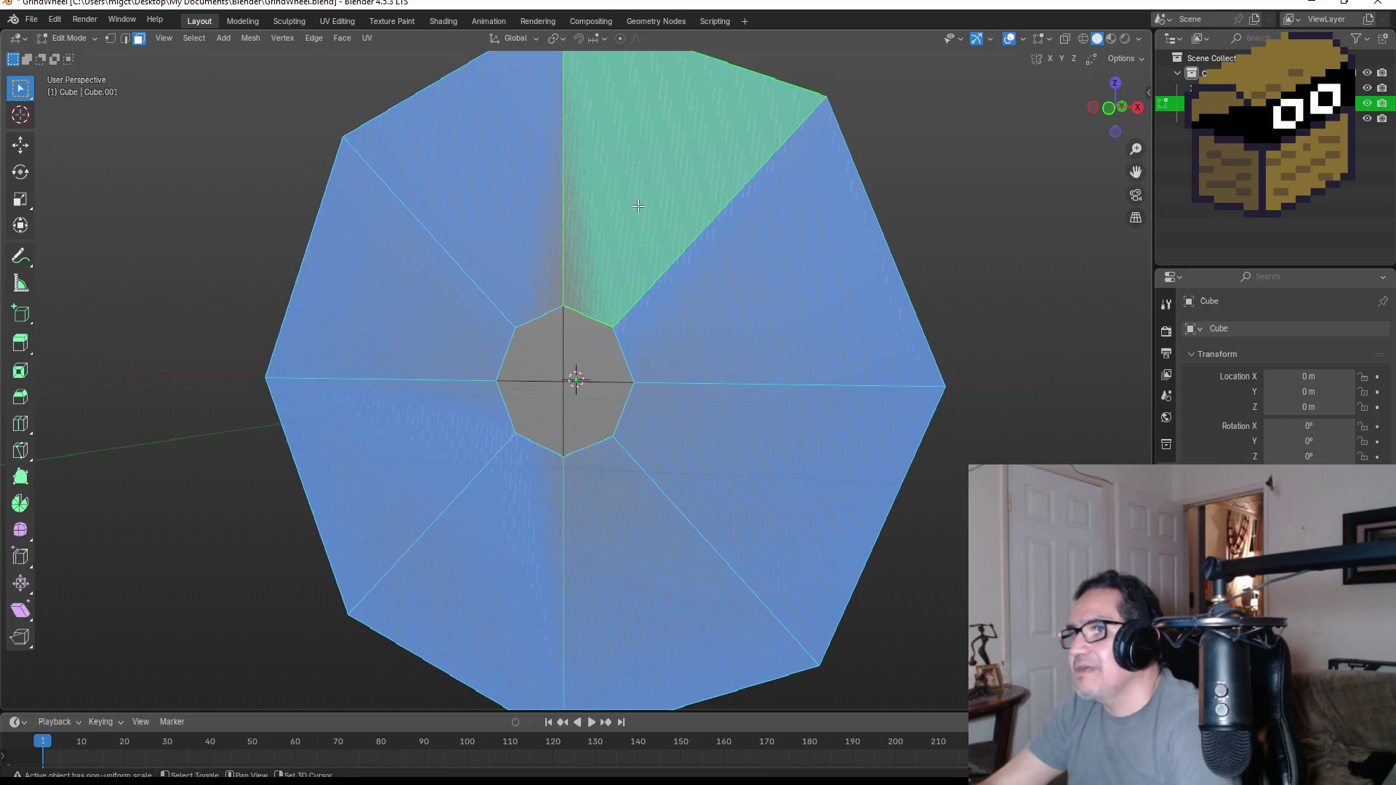
key(KP_3)
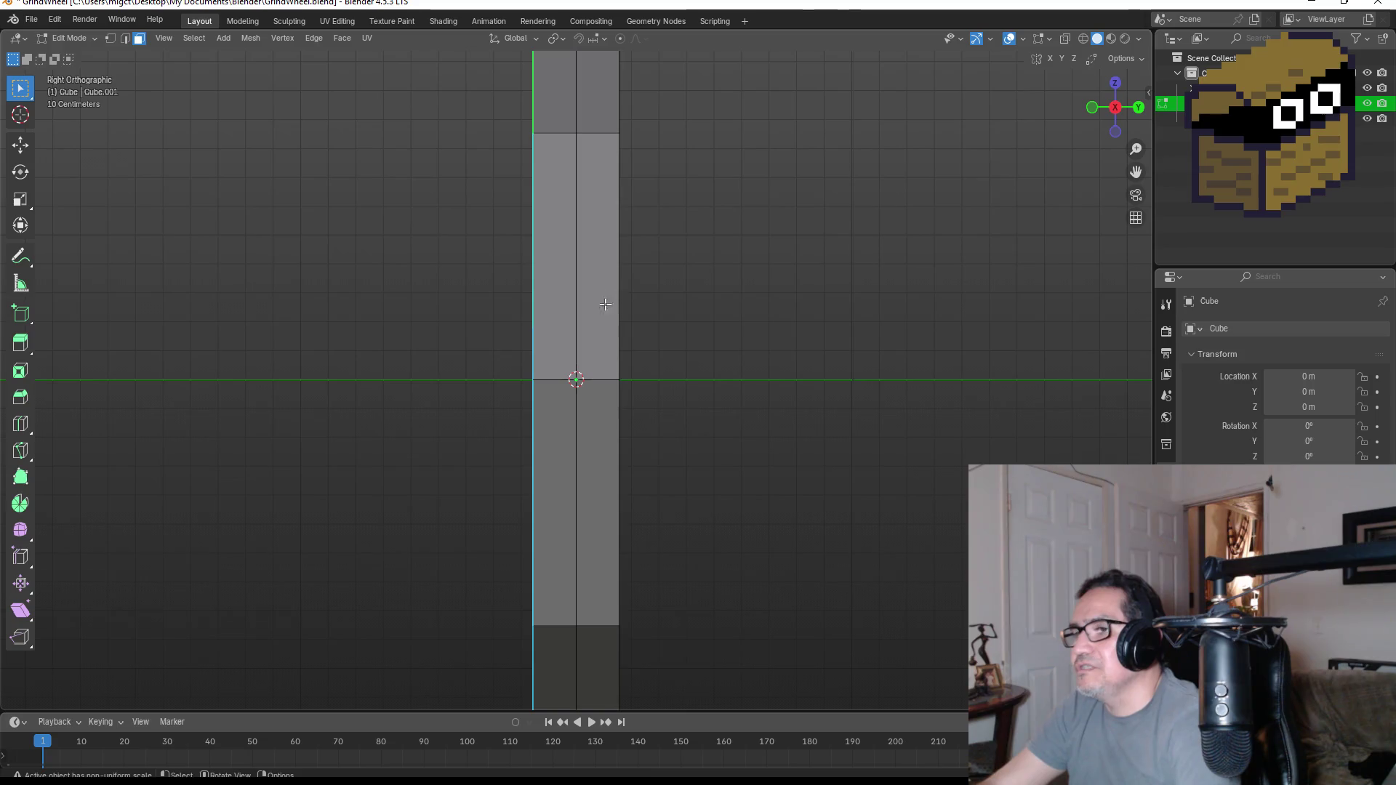
scroll(620, 367, down, 2)
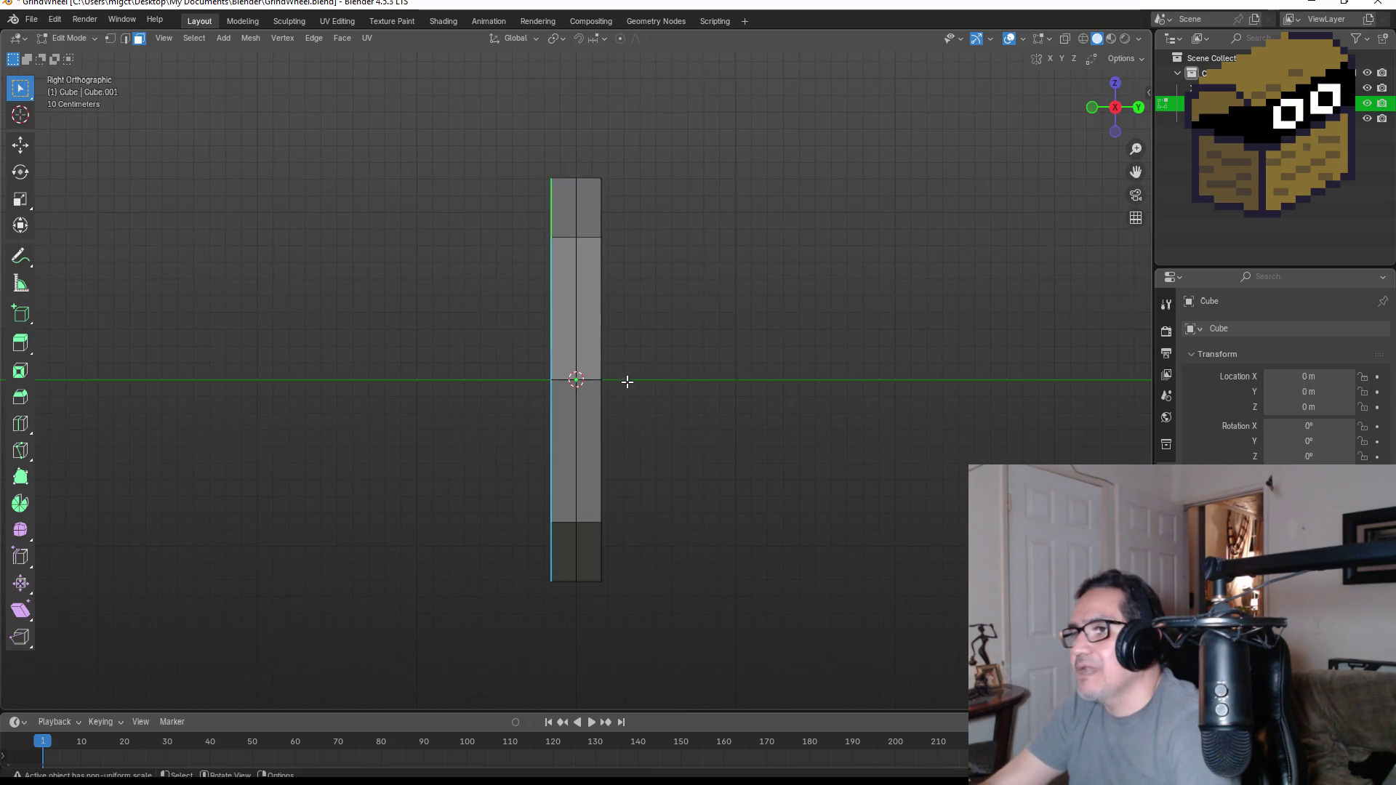
mouse_move(605, 385)
middle_down()
mouse_move(661, 381)
mouse_move(720, 401)
middle_up()
key(g)
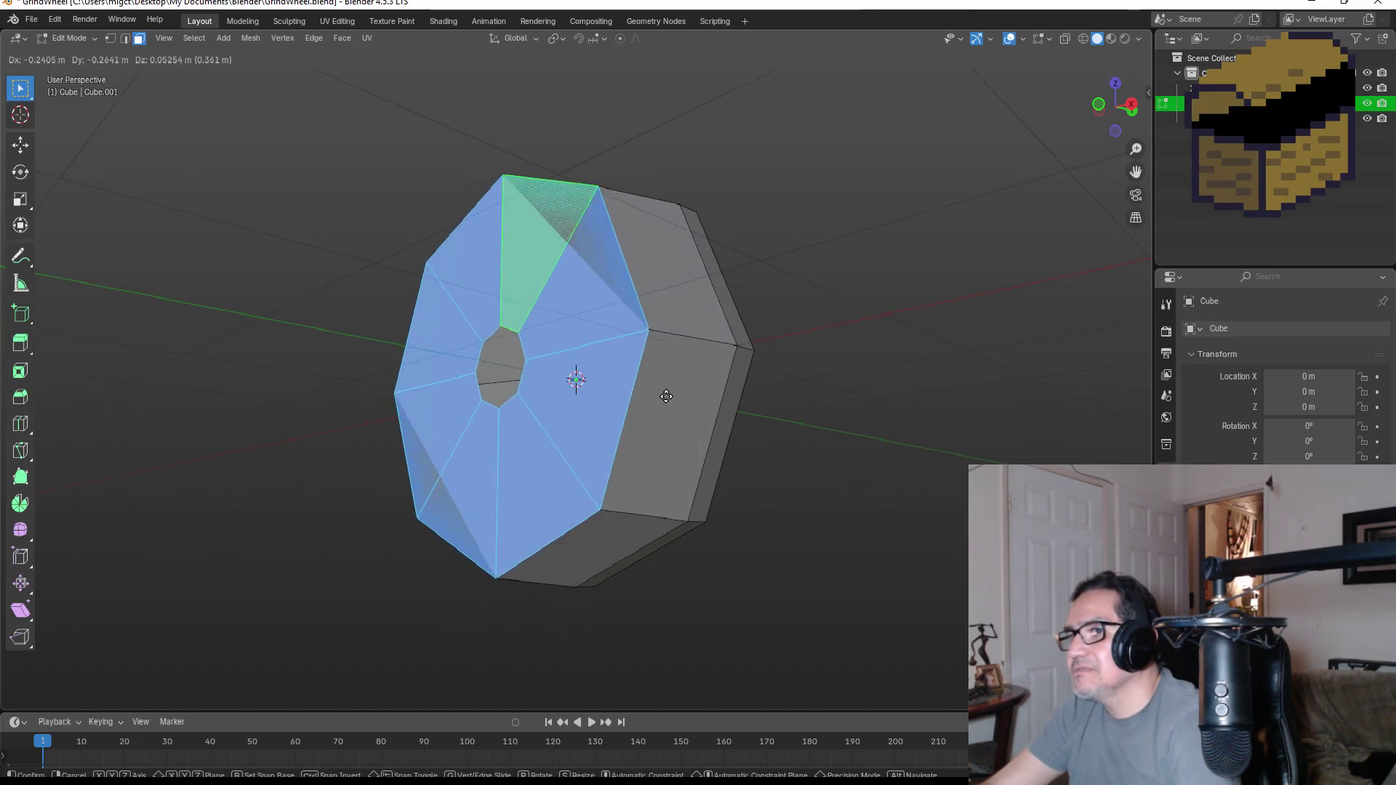
middle_drag(723, 389, 670, 373)
click(699, 393)
scroll(644, 388, up, 7)
- Select the inner hub faces and extrude them far out along their normals
click(616, 401)
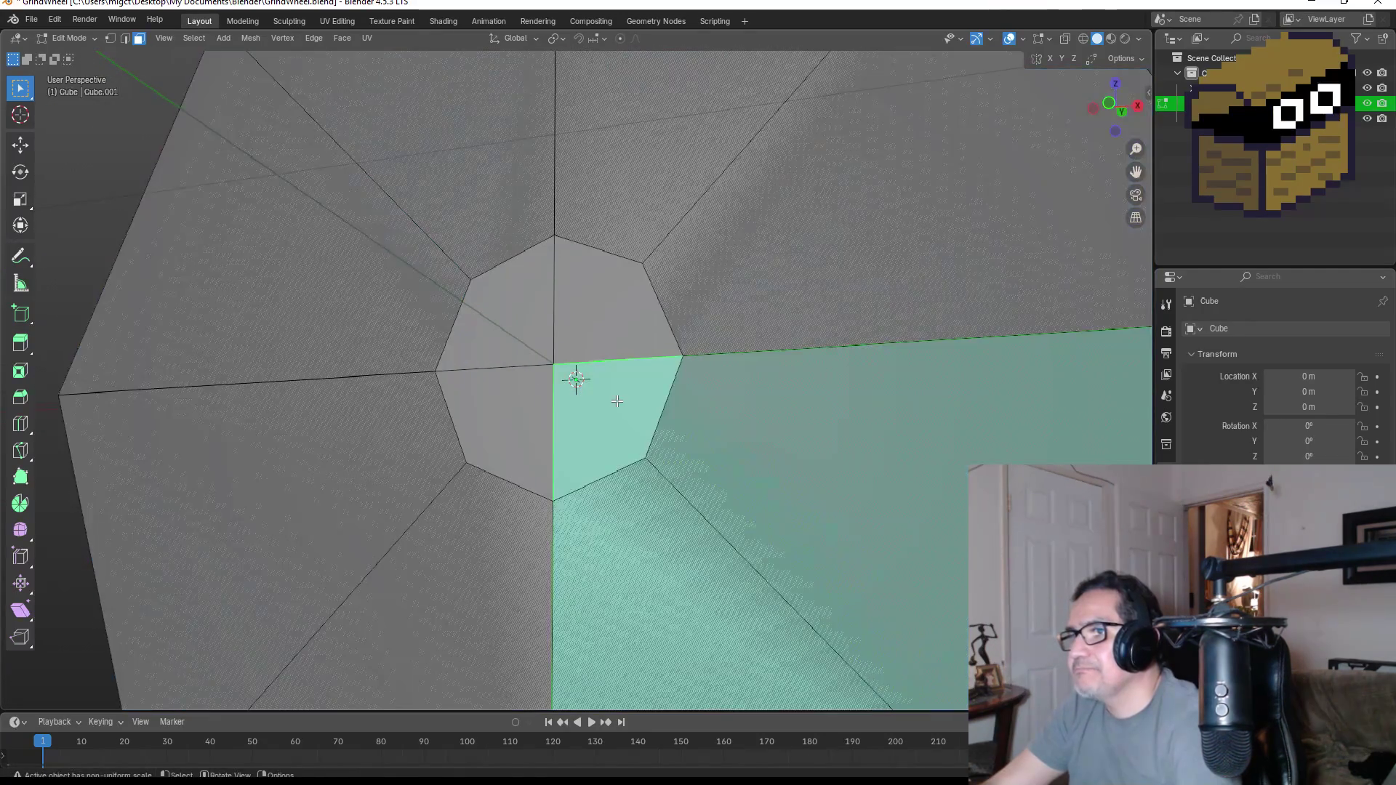
shift+click(609, 325)
shift+click(535, 323)
shift+click(501, 353)
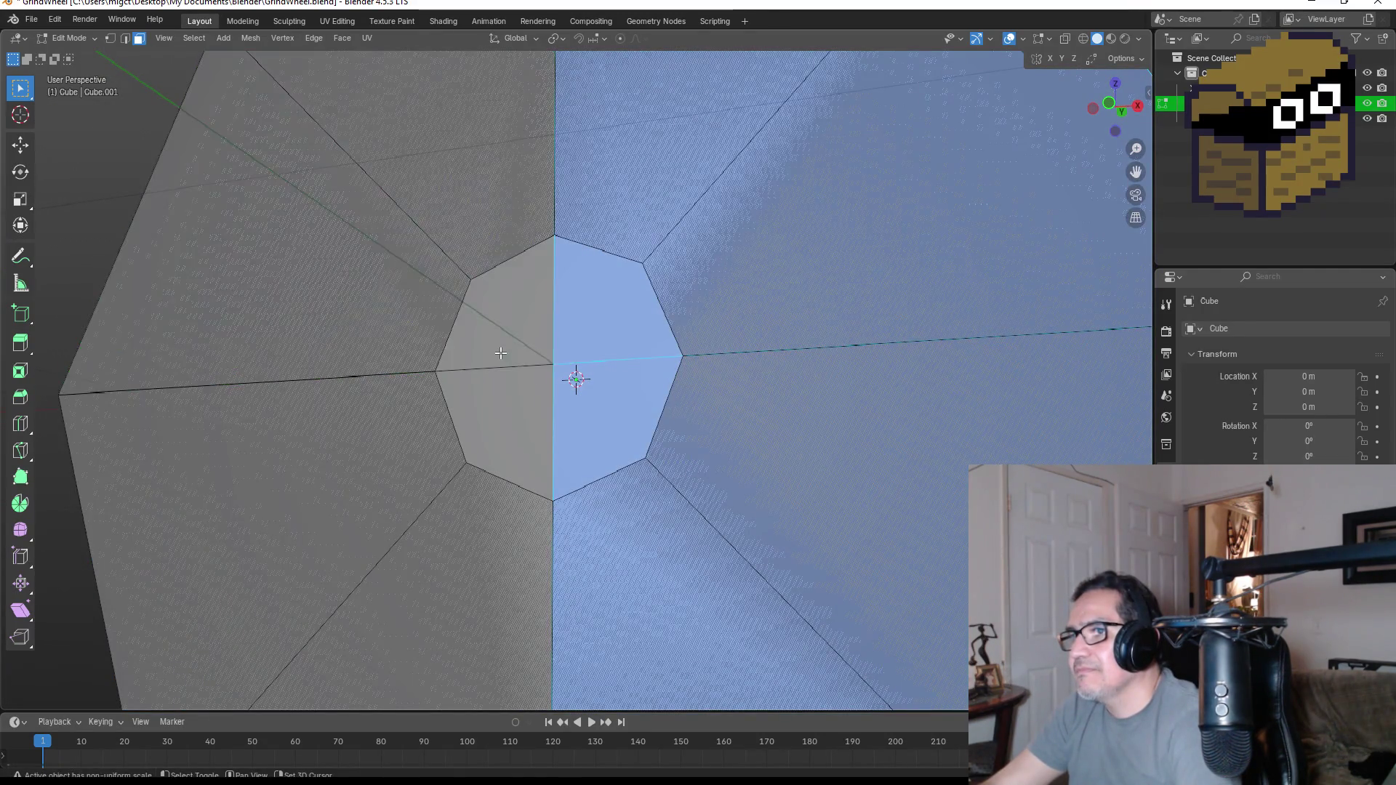
shift+click(517, 347)
key(e)
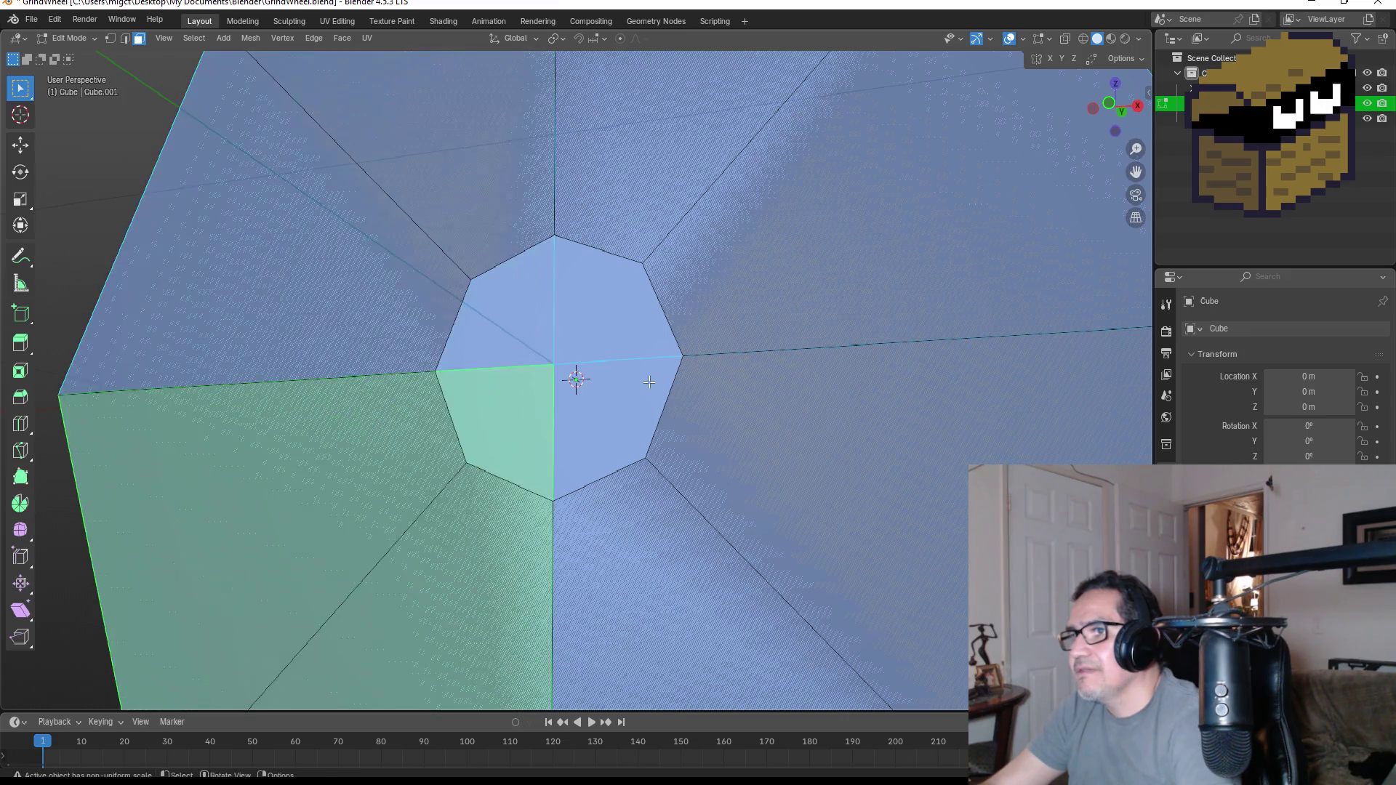
middle_drag(531, 408, 602, 398)
click(662, 433)
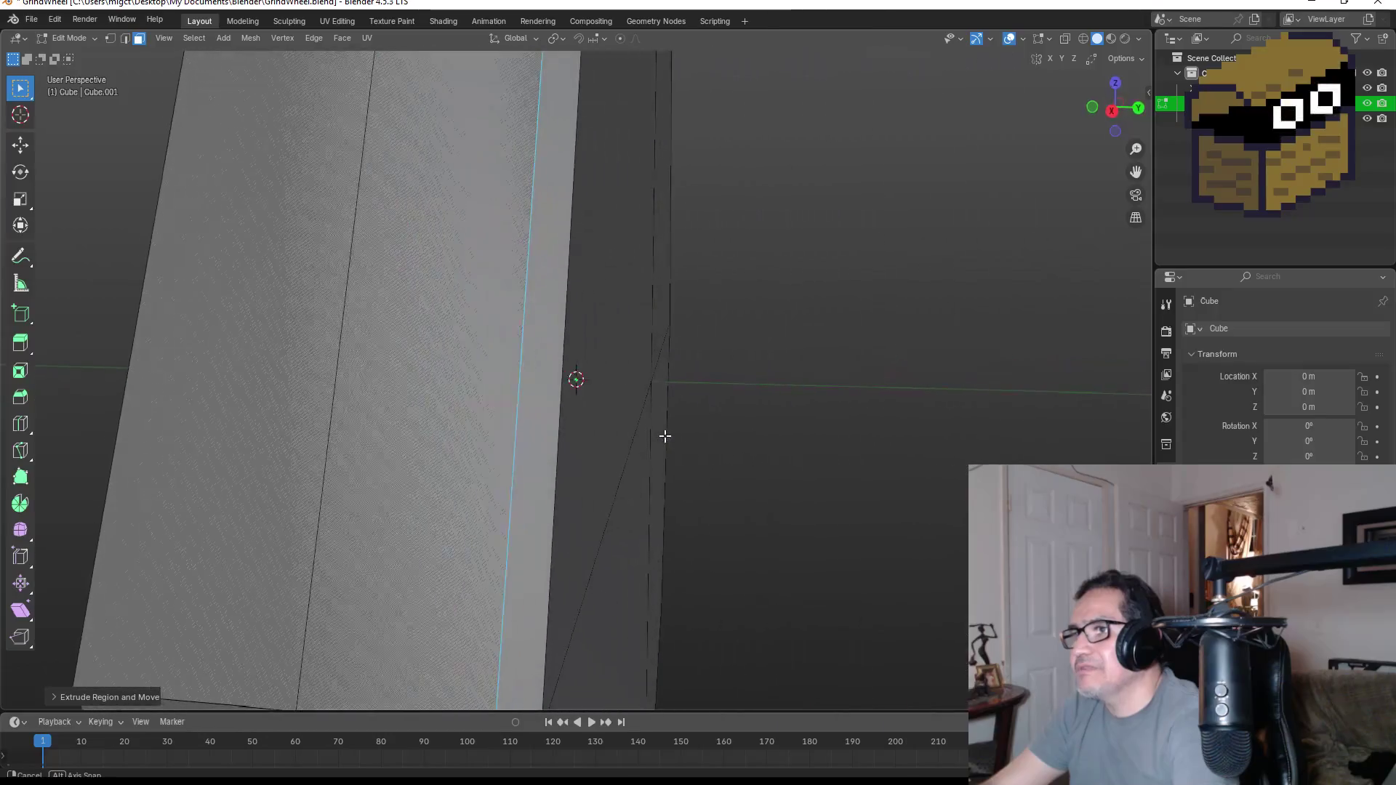
scroll(676, 435, down, 3)
key(KP_5)
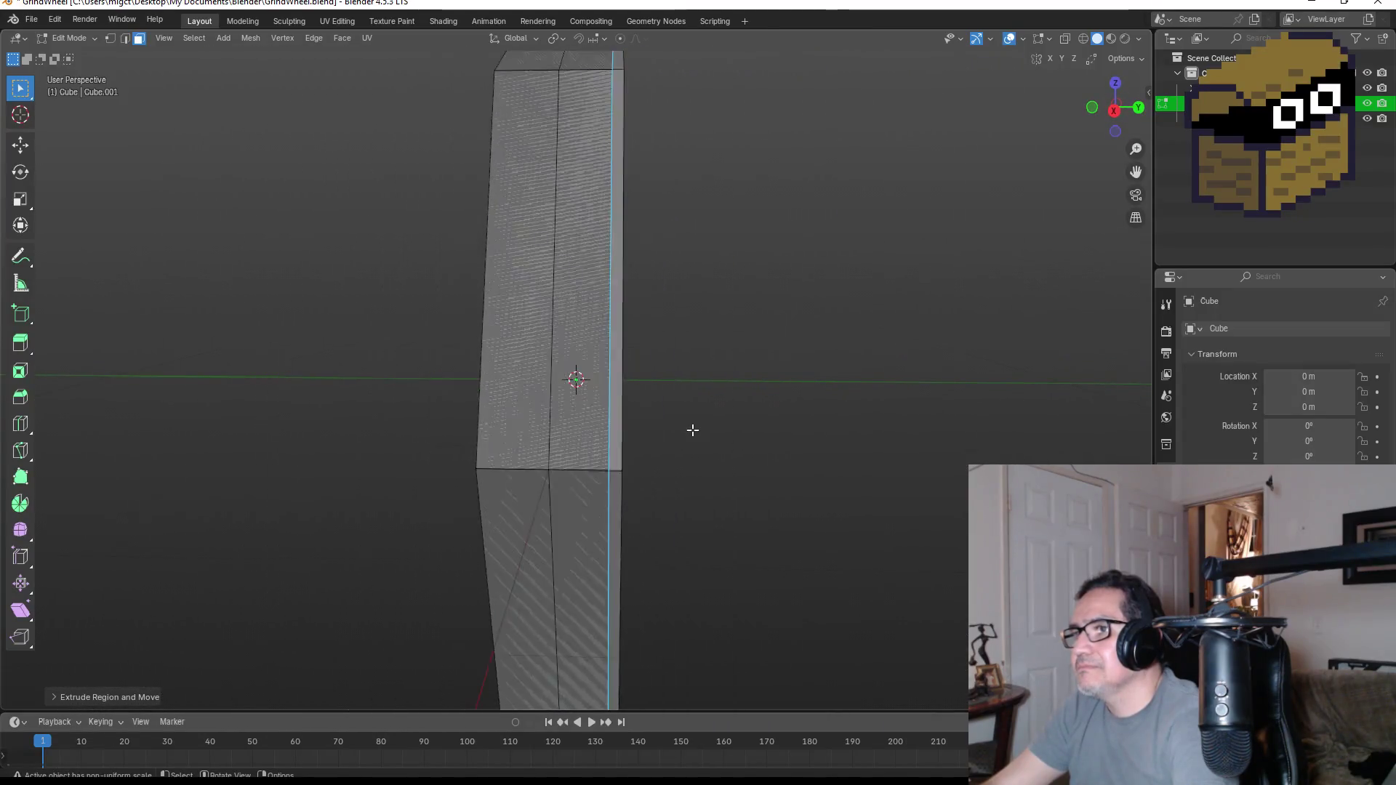
middle_drag(692, 430, 800, 419)
key(KP_1)
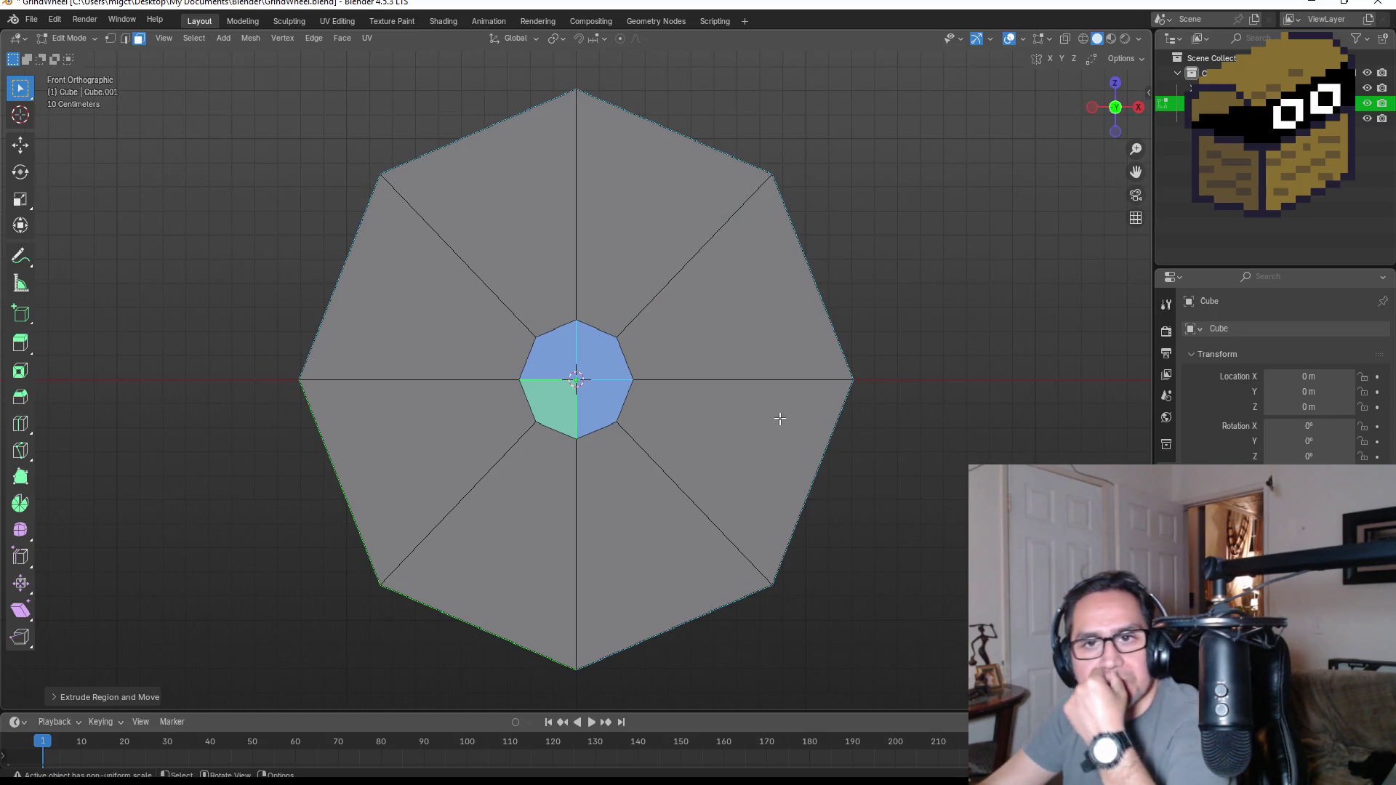
- Select every face of the disc and delete all its vertices
click(725, 348)
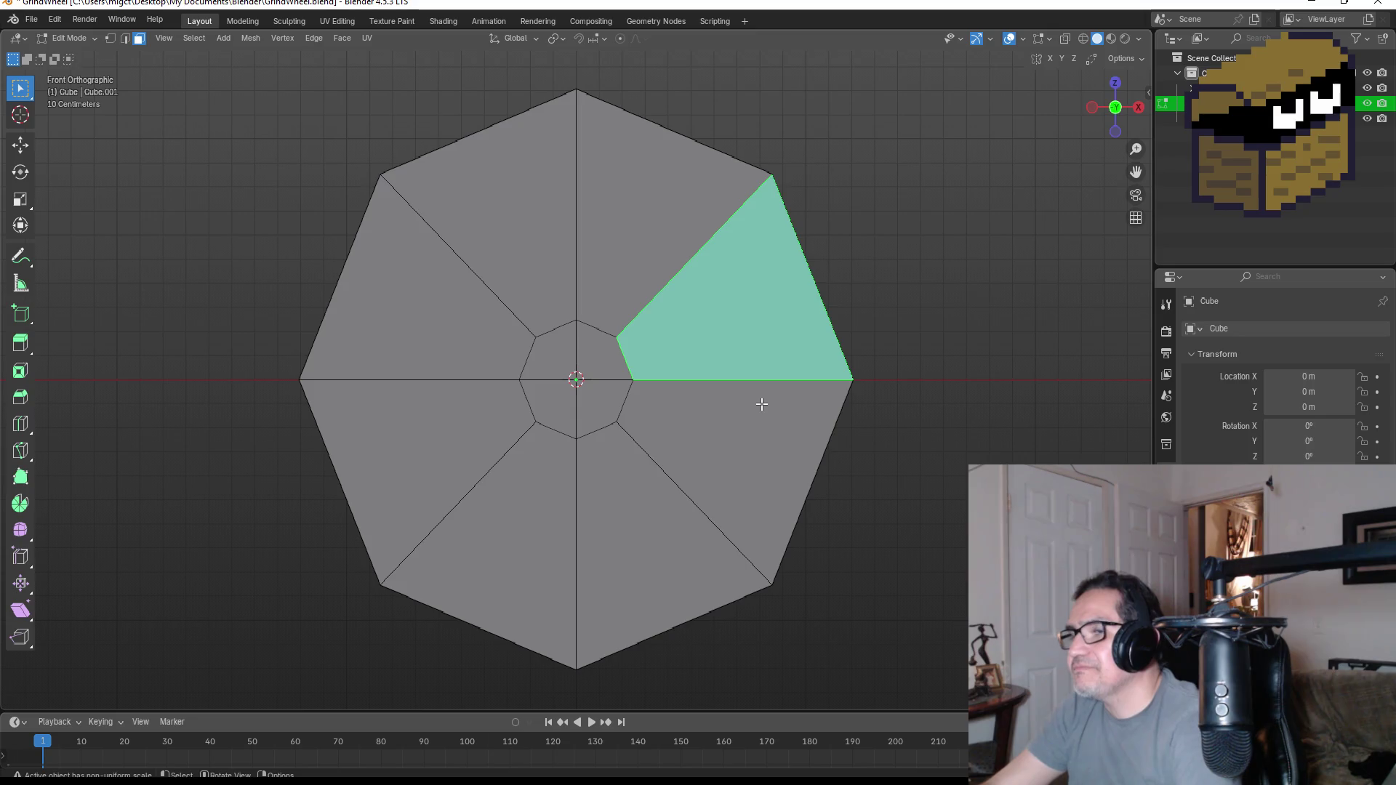
key(a)
key(x)
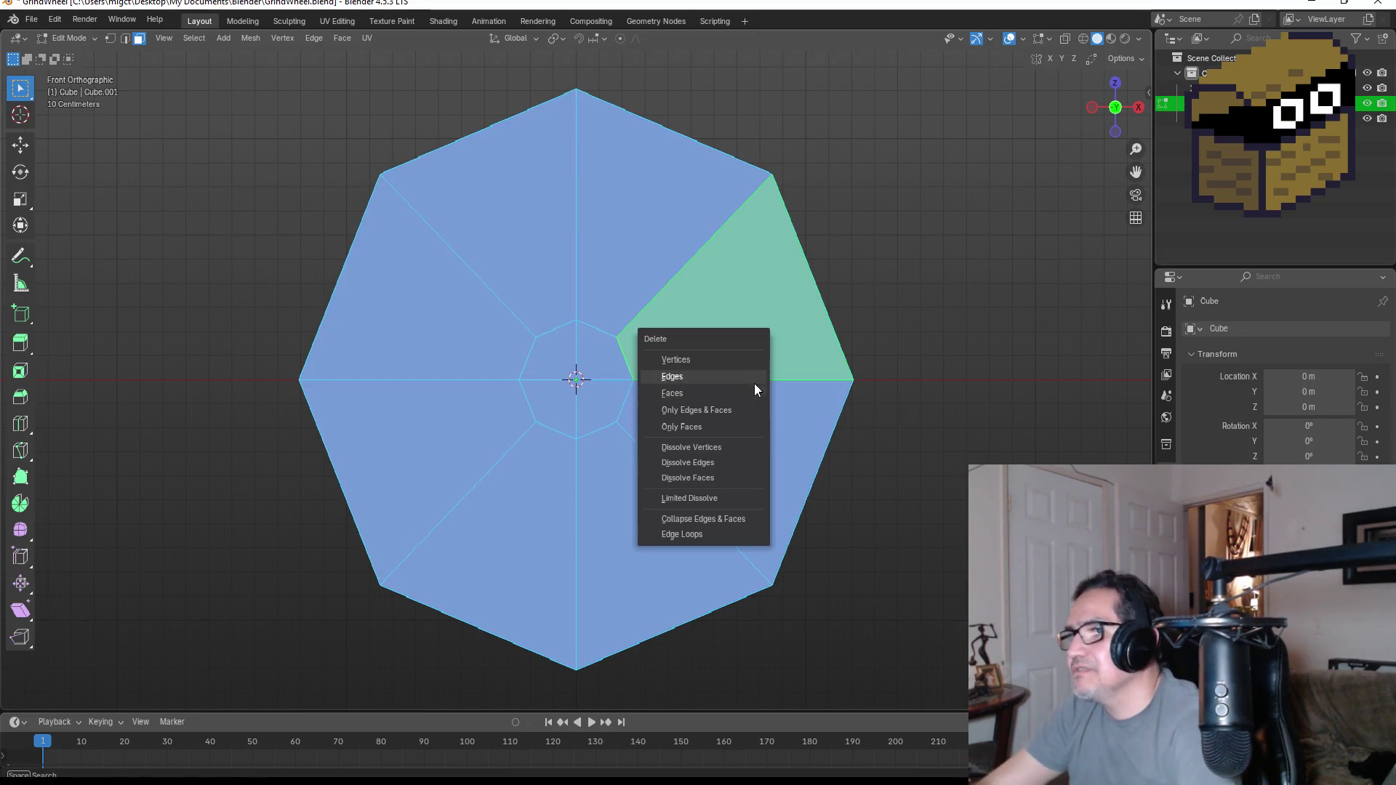
click(676, 360)
key(shift+a)
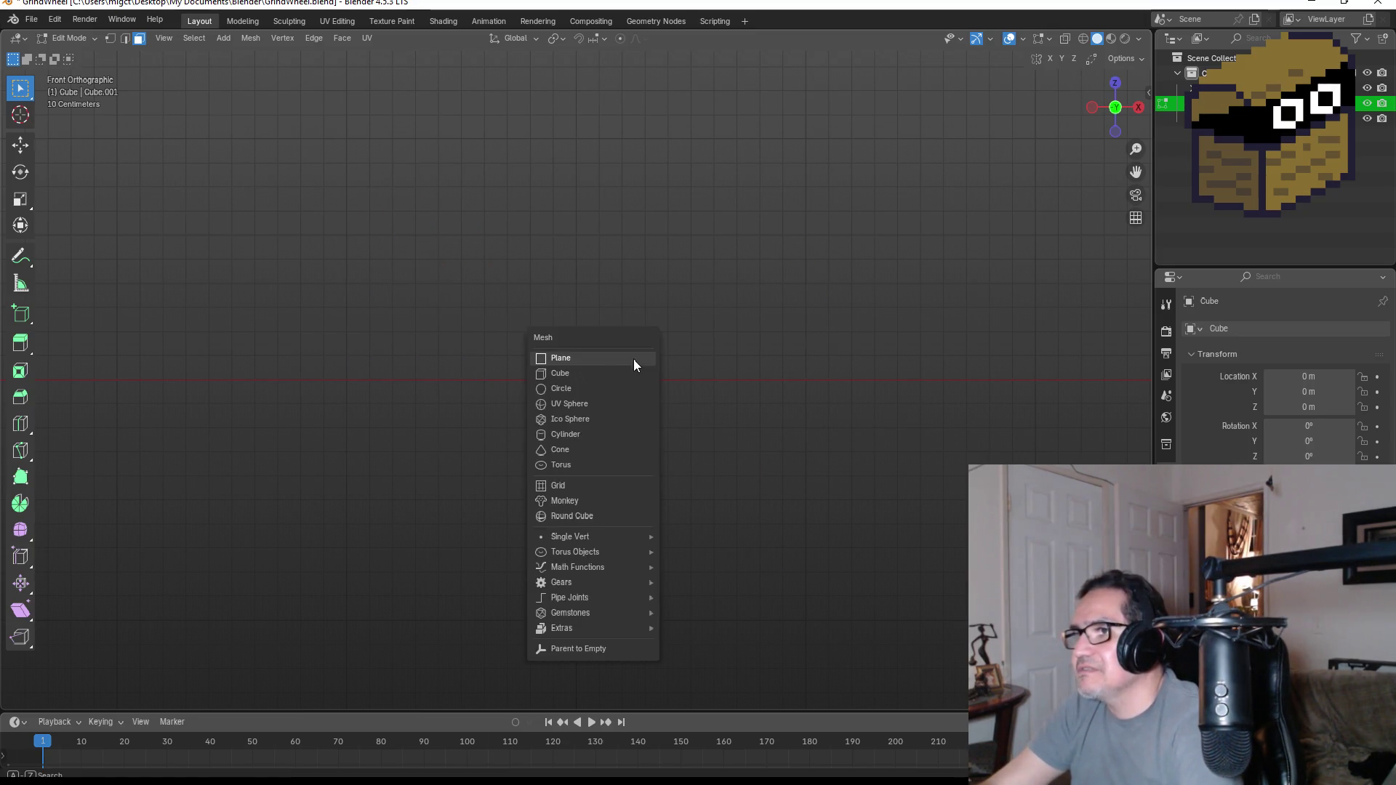
key(Escape)
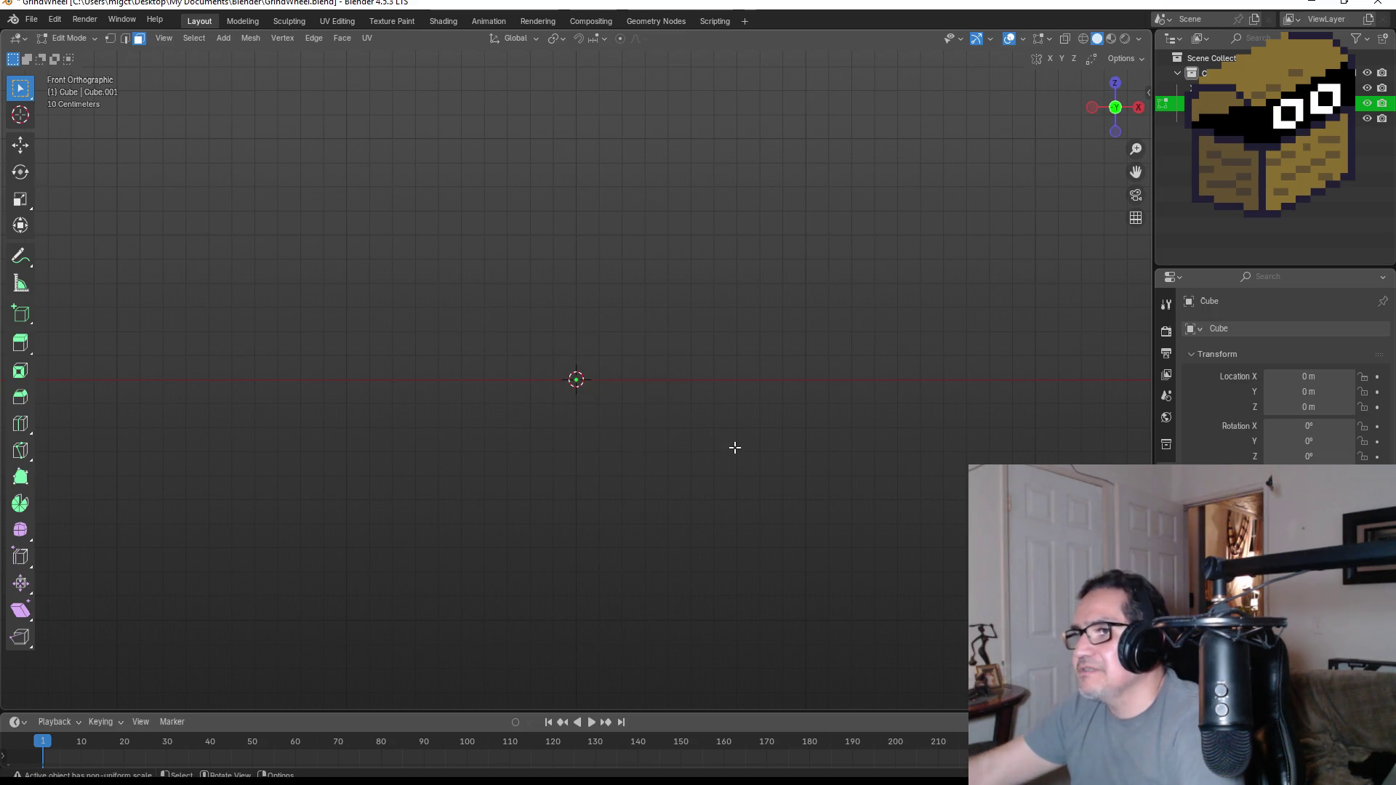
key(x)
key(Escape)
middle_drag(753, 375, 606, 467)
key(KP_1)
- Add a new plane and rotate it 90° so it stands upright facing front
key(shift+a)
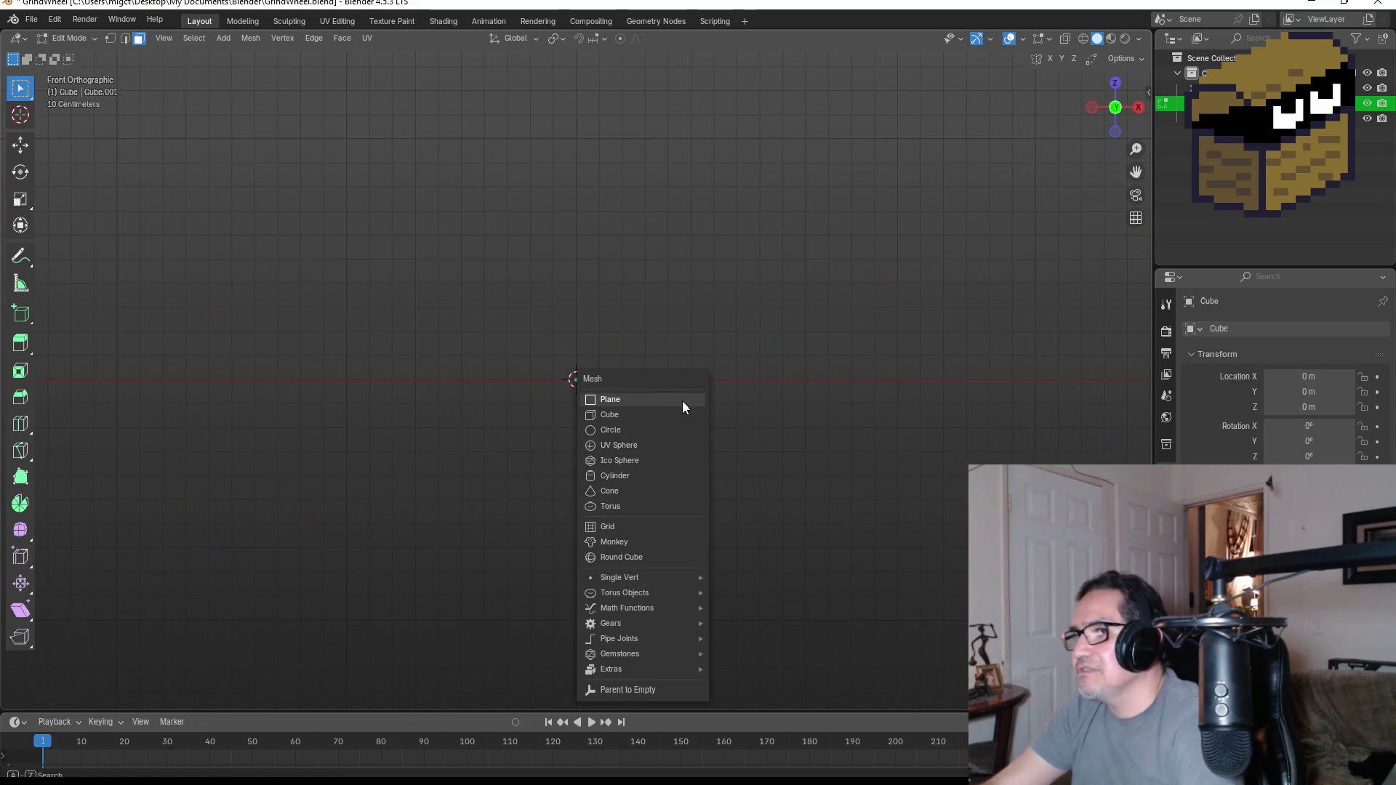
click(661, 404)
key(KP_3)
key(r)
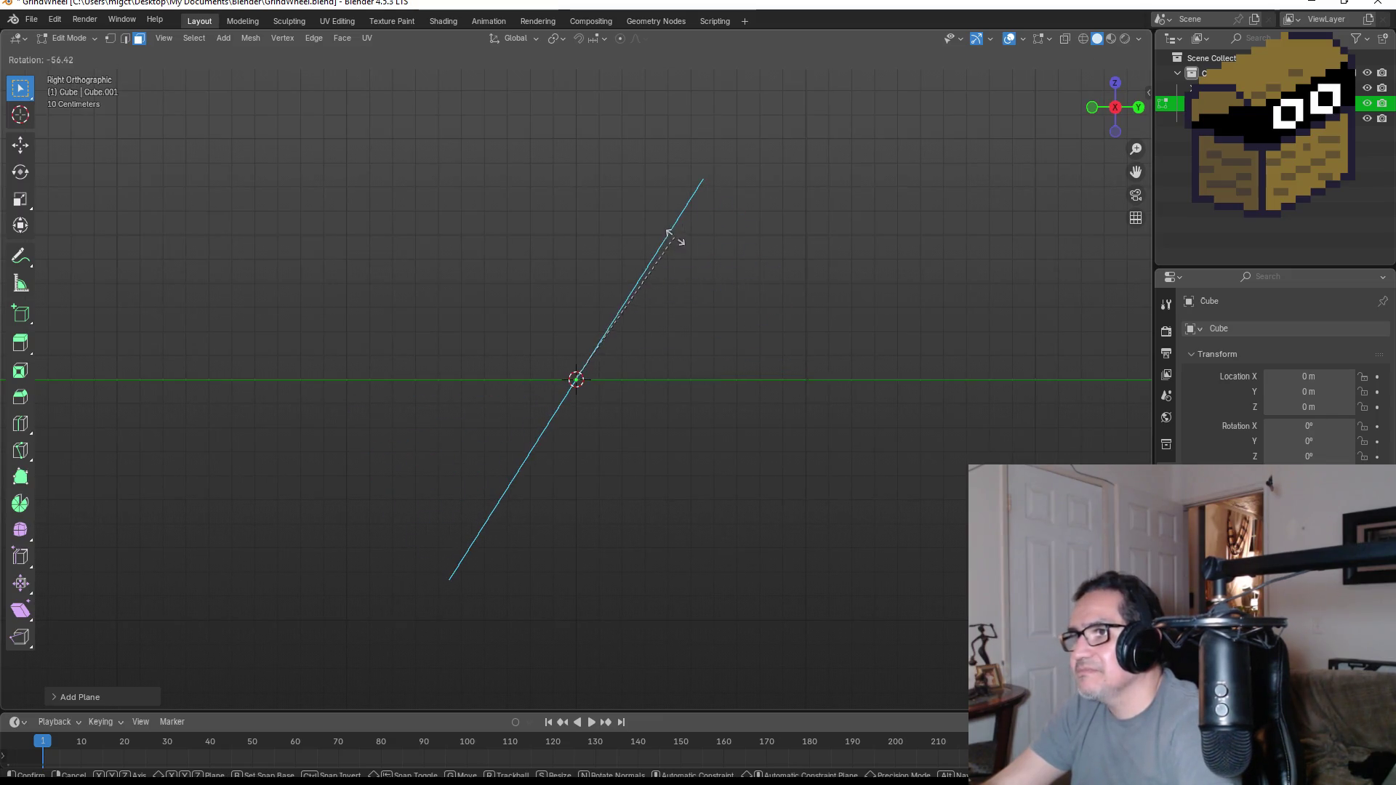
click(669, 234)
click(101, 699)
click(211, 625)
text(90)
key(Return)
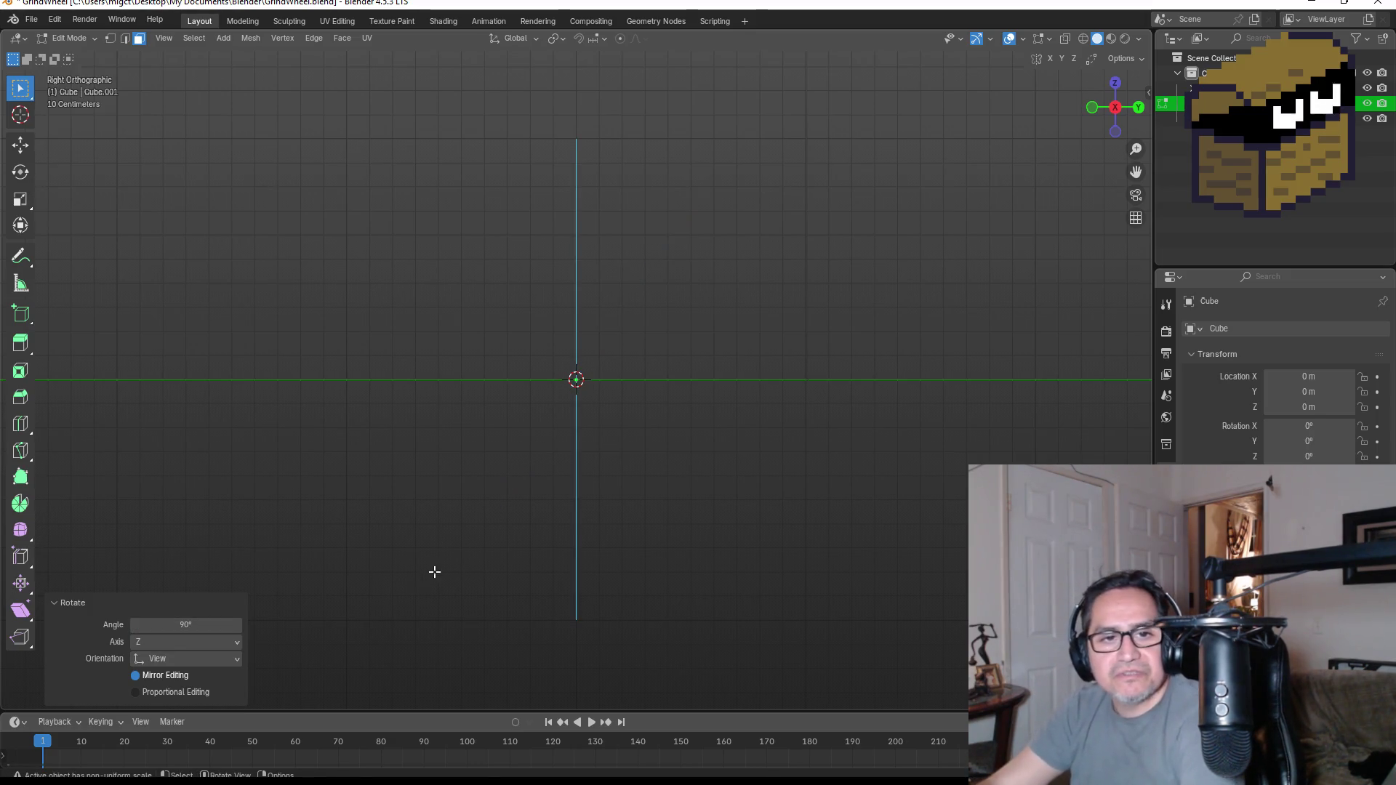
key(KP_1)
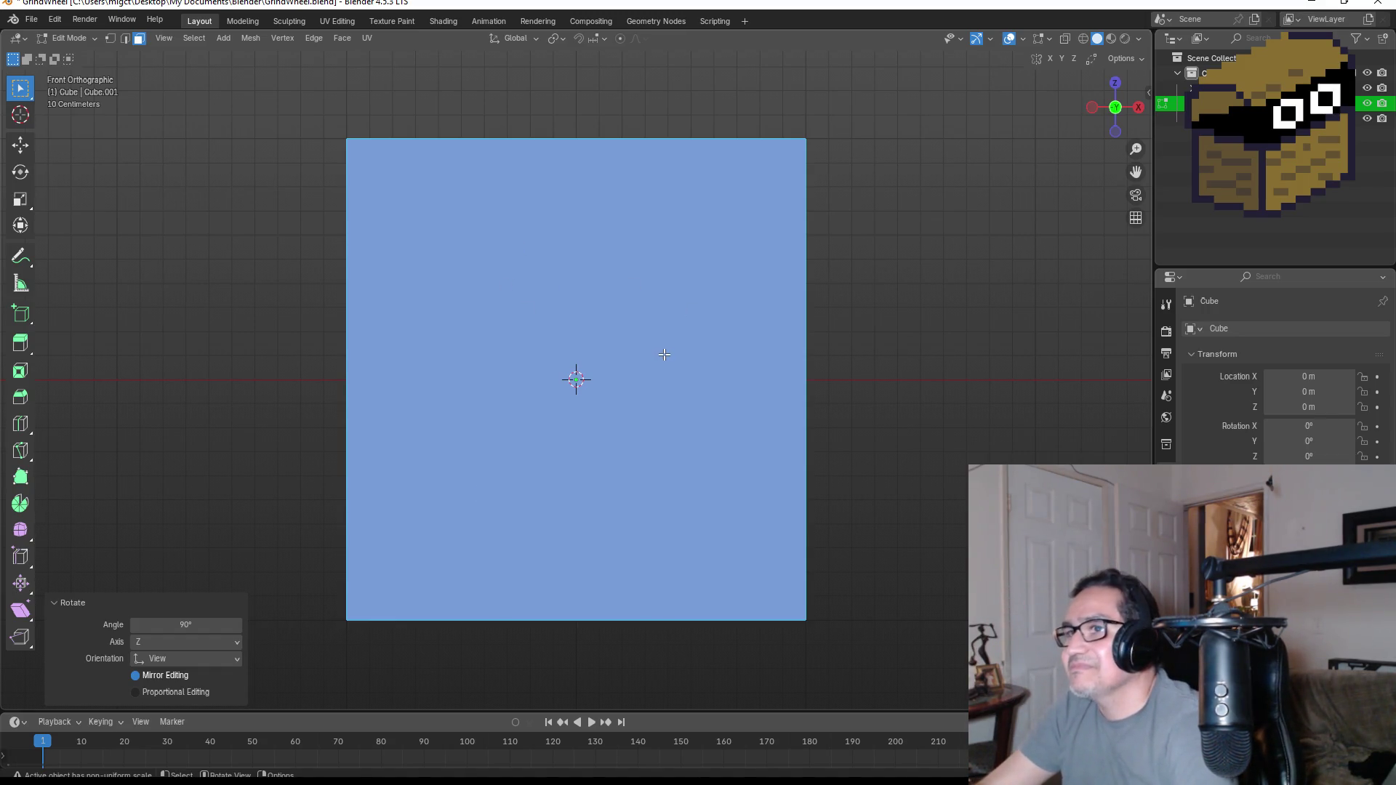
- Add vertical and horizontal centre loop cuts quartering the plane, then box-select all its vertices
key(Tab)
key(Tab)
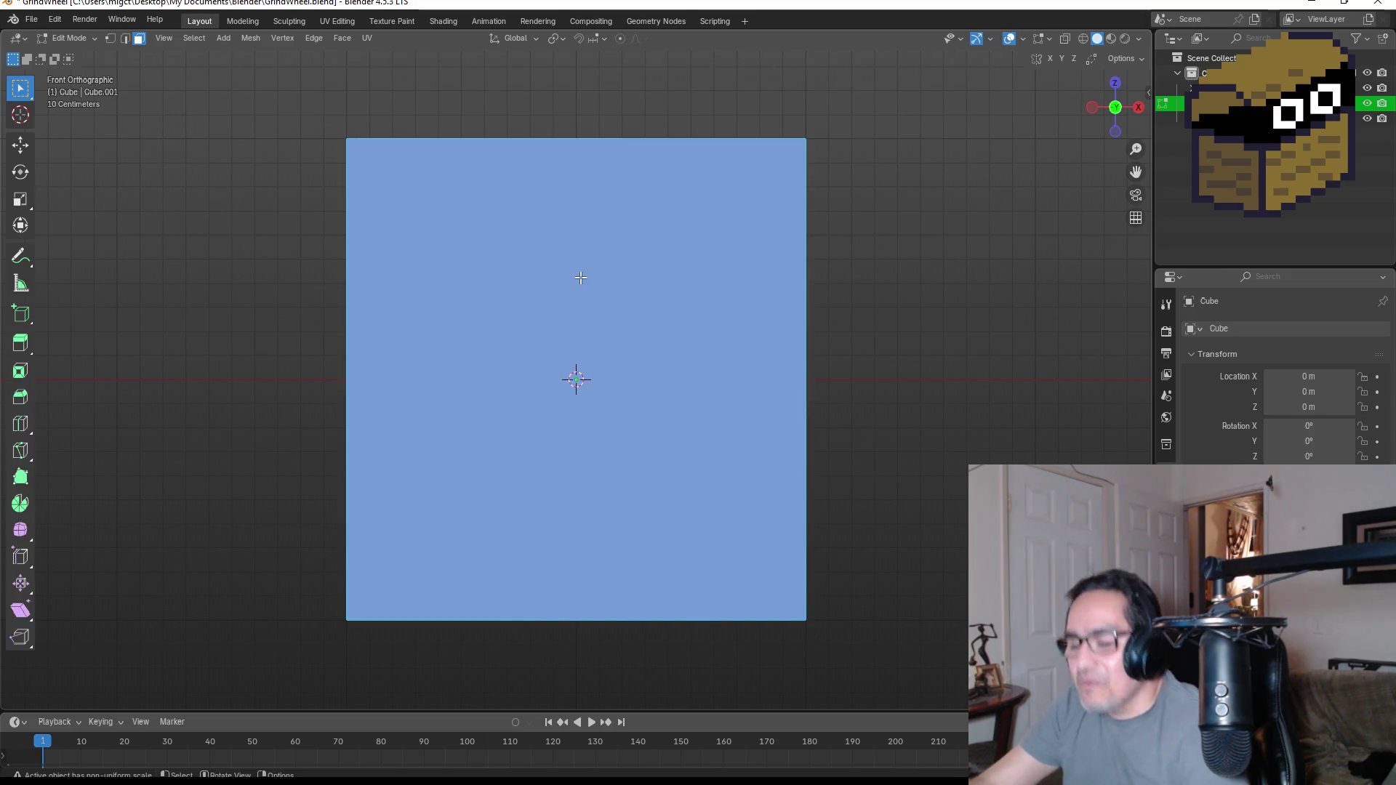
key(ctrl+r)
click(571, 157)
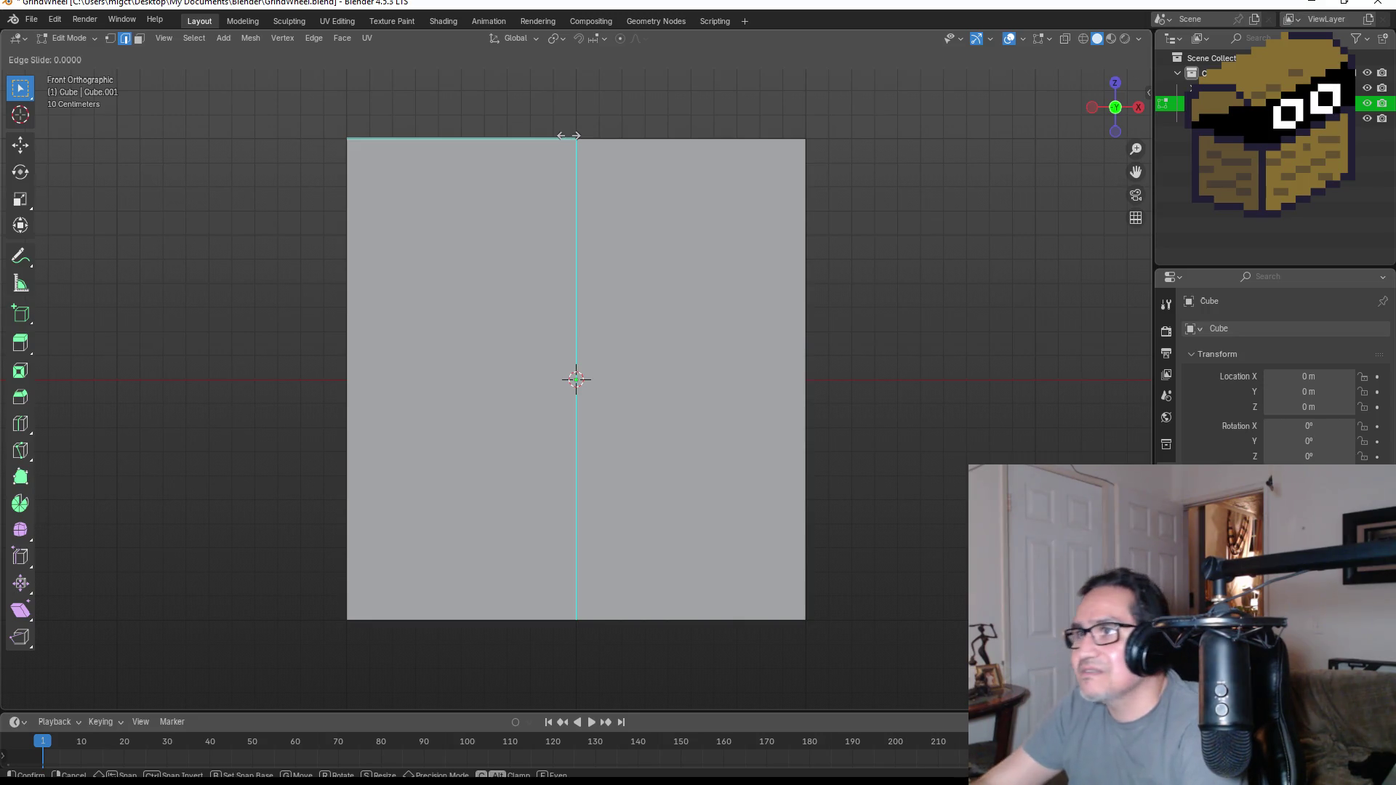
click(570, 130)
key(ctrl+r)
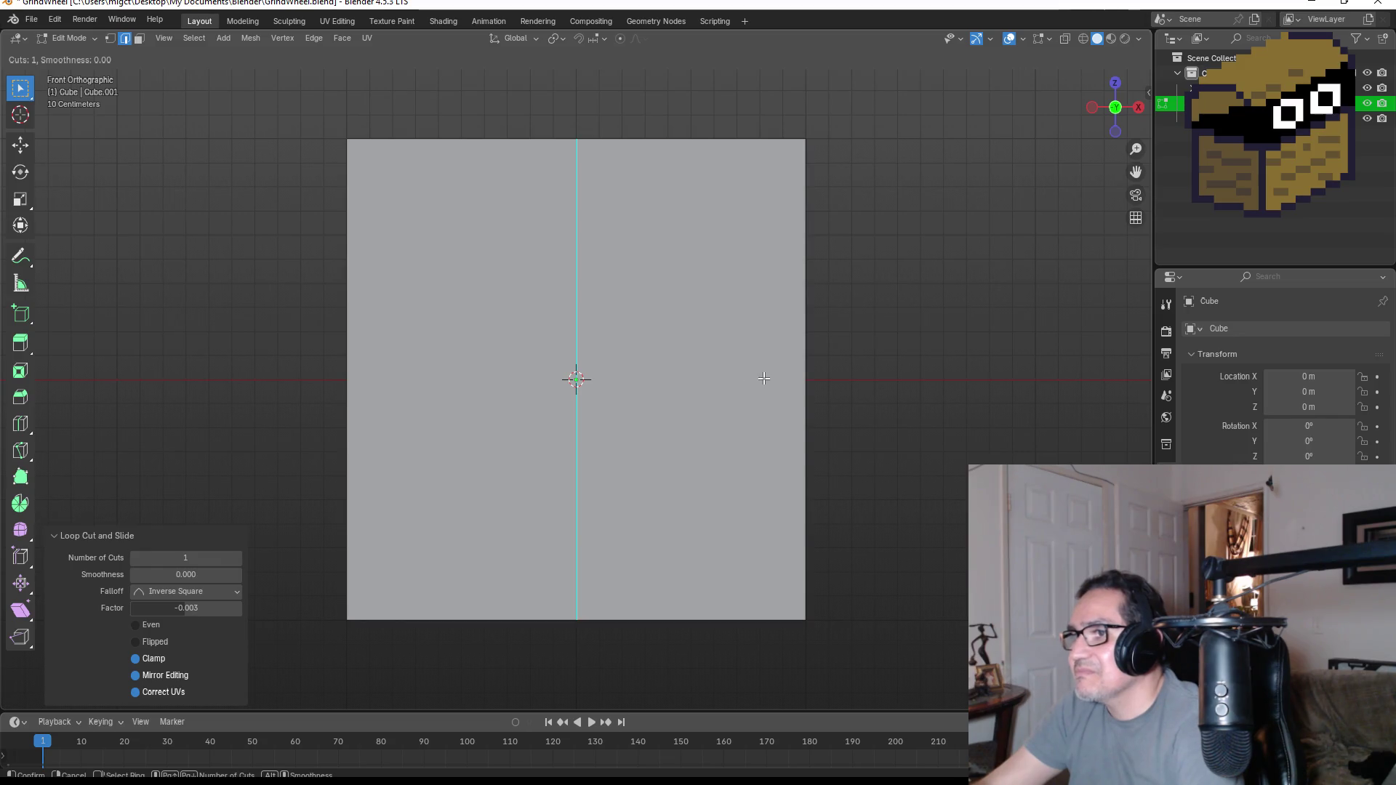
click(805, 375)
scroll(812, 447, down, 3)
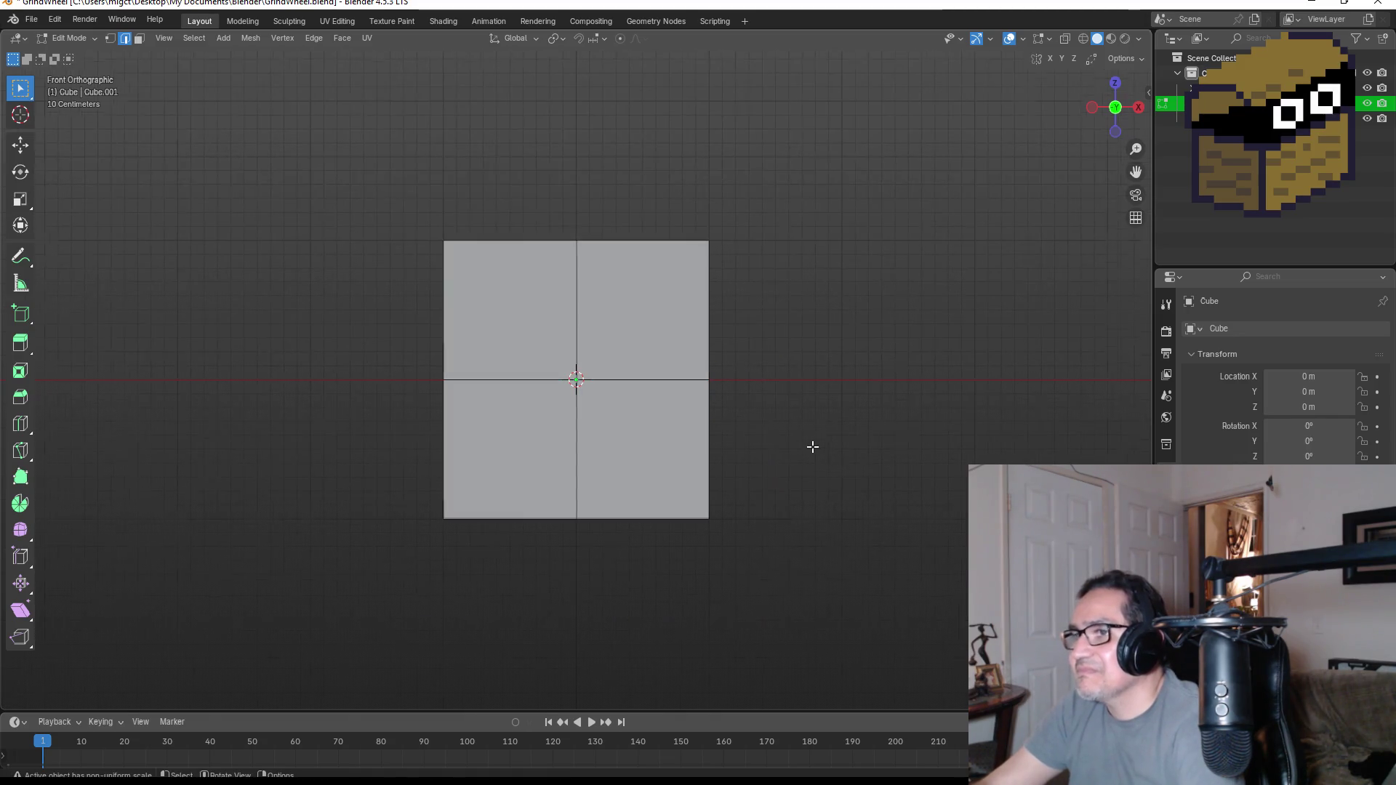
click(110, 37)
drag(318, 165, 824, 553)
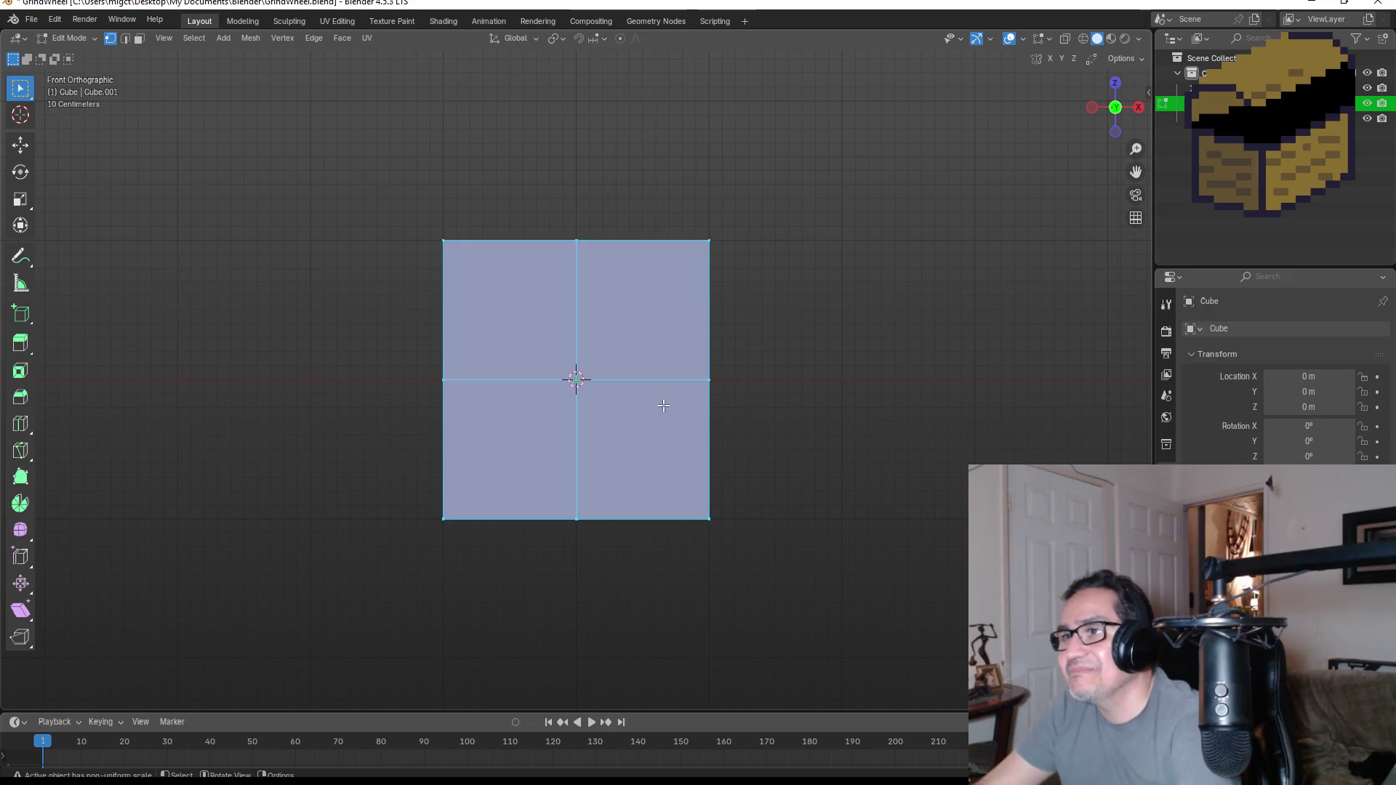
- Bring up the vertex context menu over the selected plane vertices
right_click(594, 300)
mouse_move(517, 278)
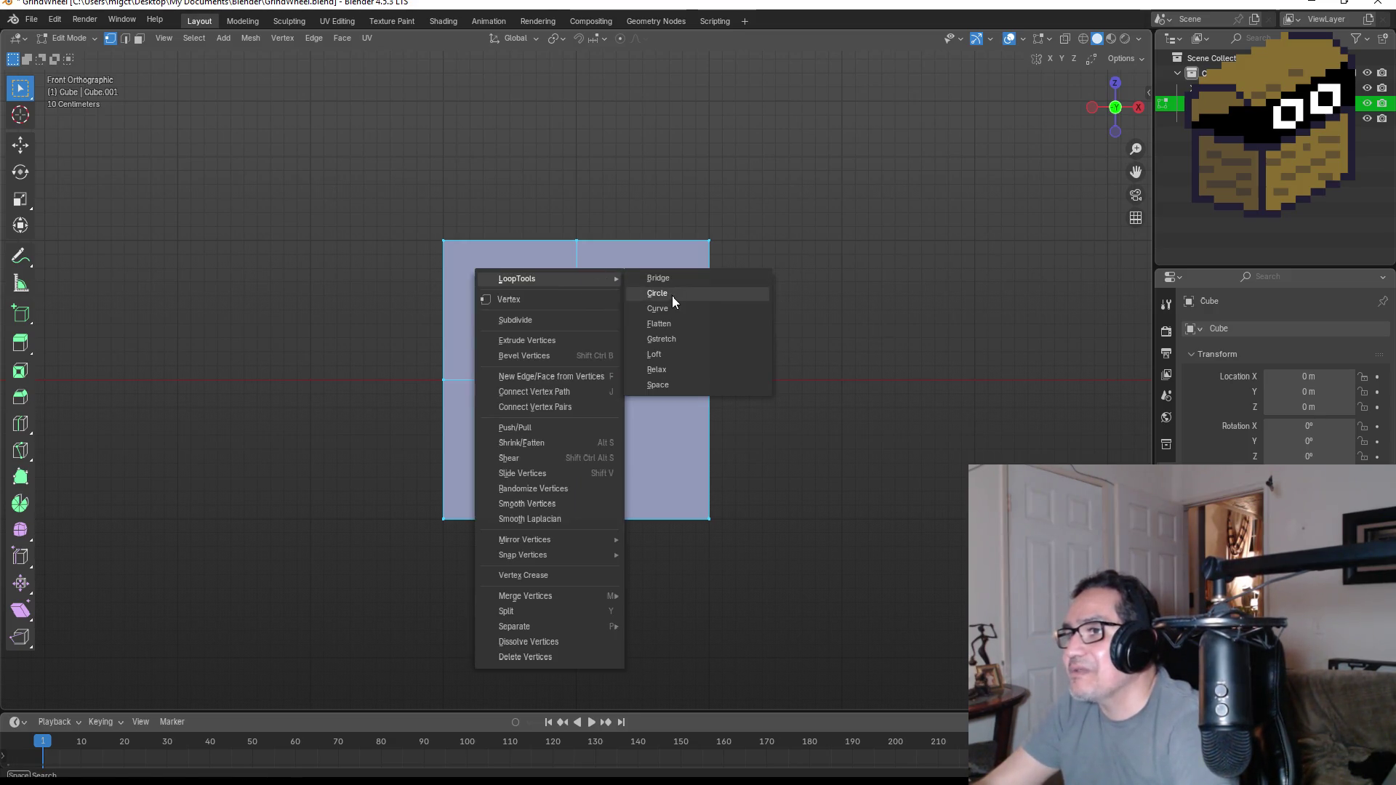
- Extrude the octagon face in place and shrink it into a small central hub octagon
click(672, 296)
scroll(592, 383, up, 2)
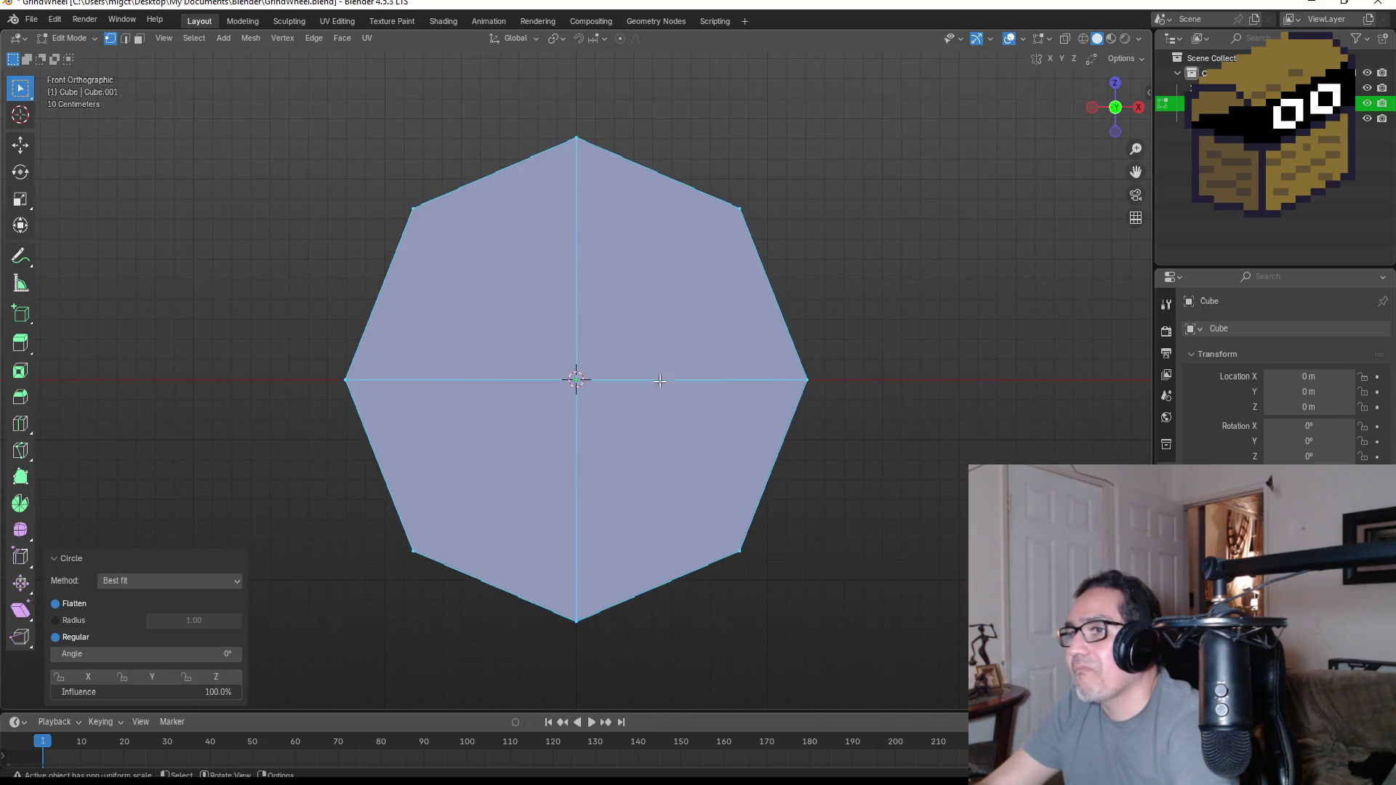
key(e)
key(s)
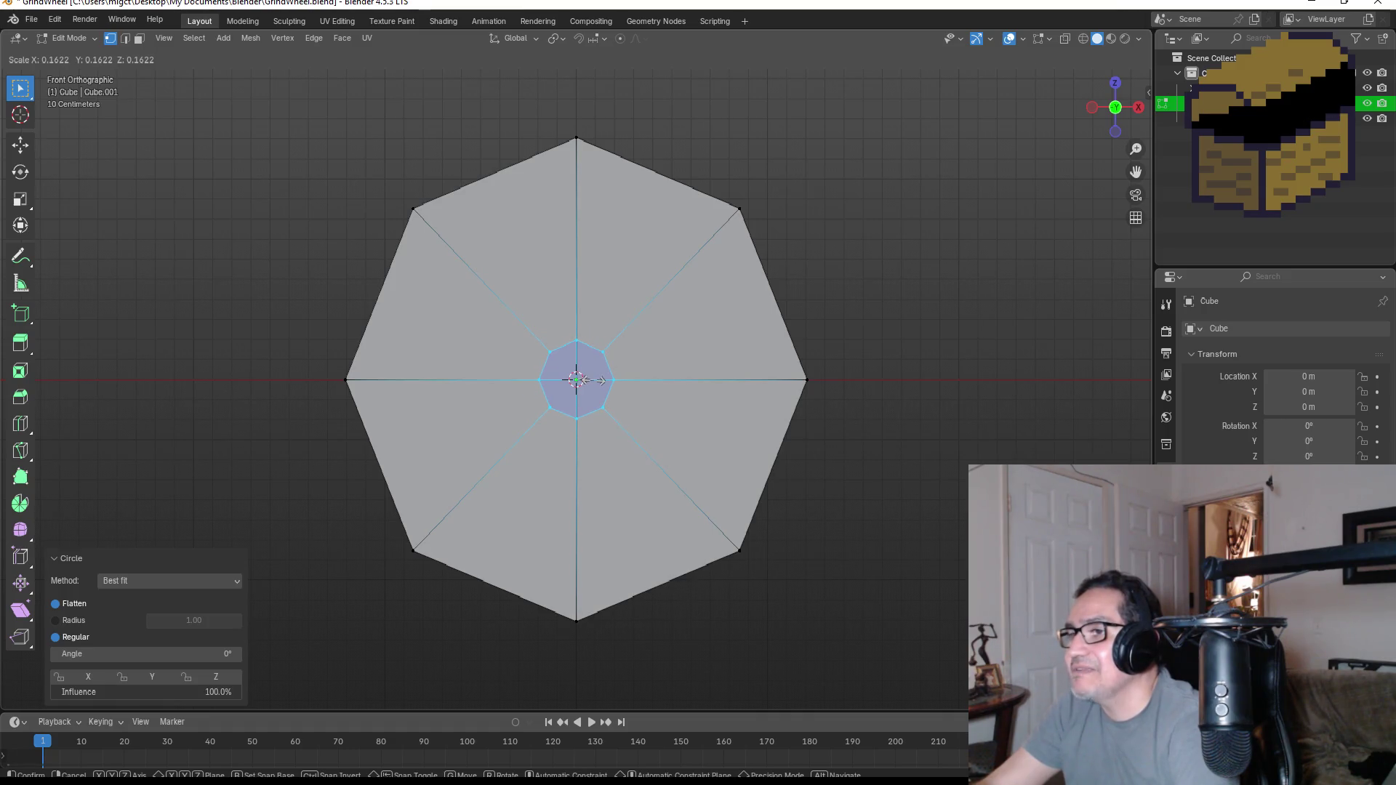
click(590, 380)
click(902, 377)
scroll(576, 378, up, 2)
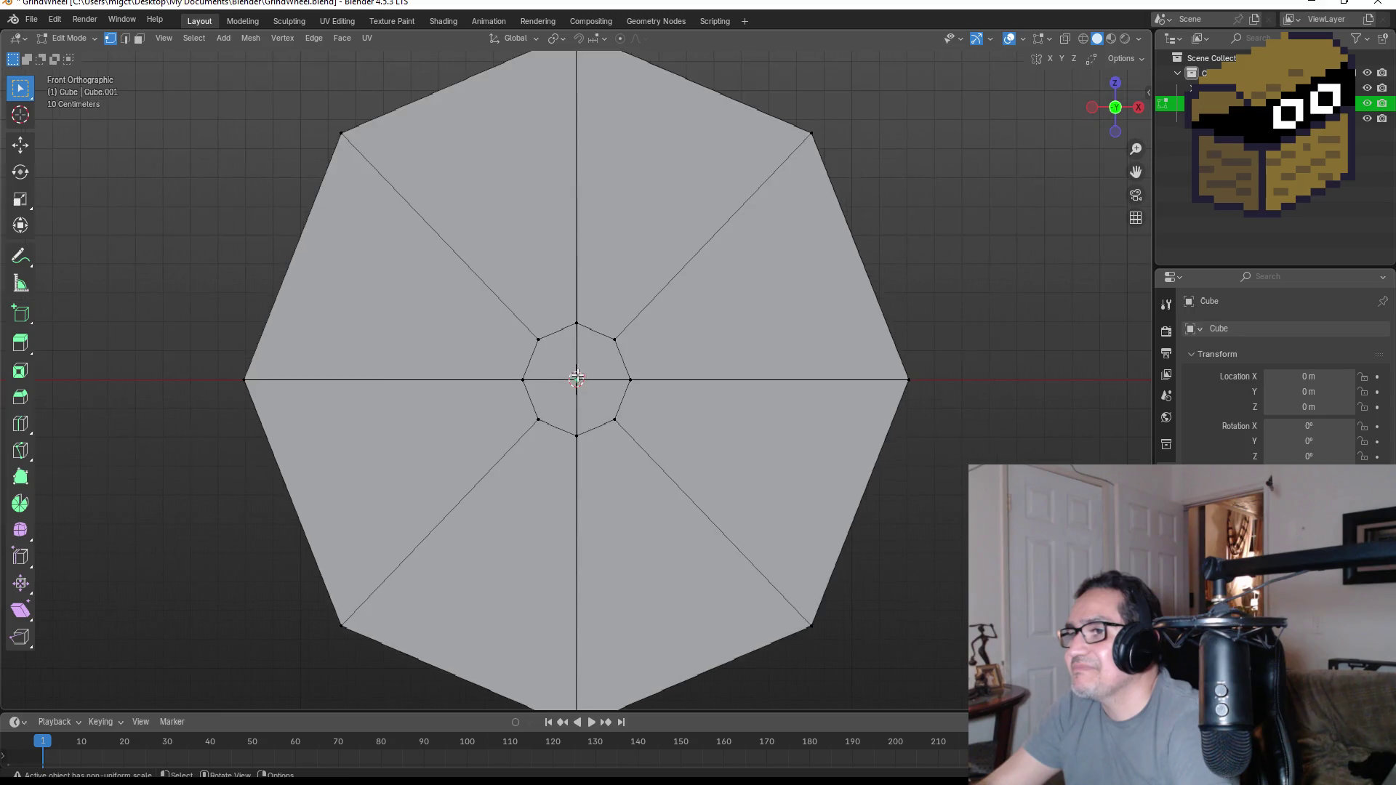
- Delete only the four inner hub faces (X > Faces), redoing it after one undo
click(137, 38)
scroll(576, 371, up, 2)
click(556, 349)
shift+click(606, 349)
shift+click(622, 420)
shift+click(545, 404)
key(x)
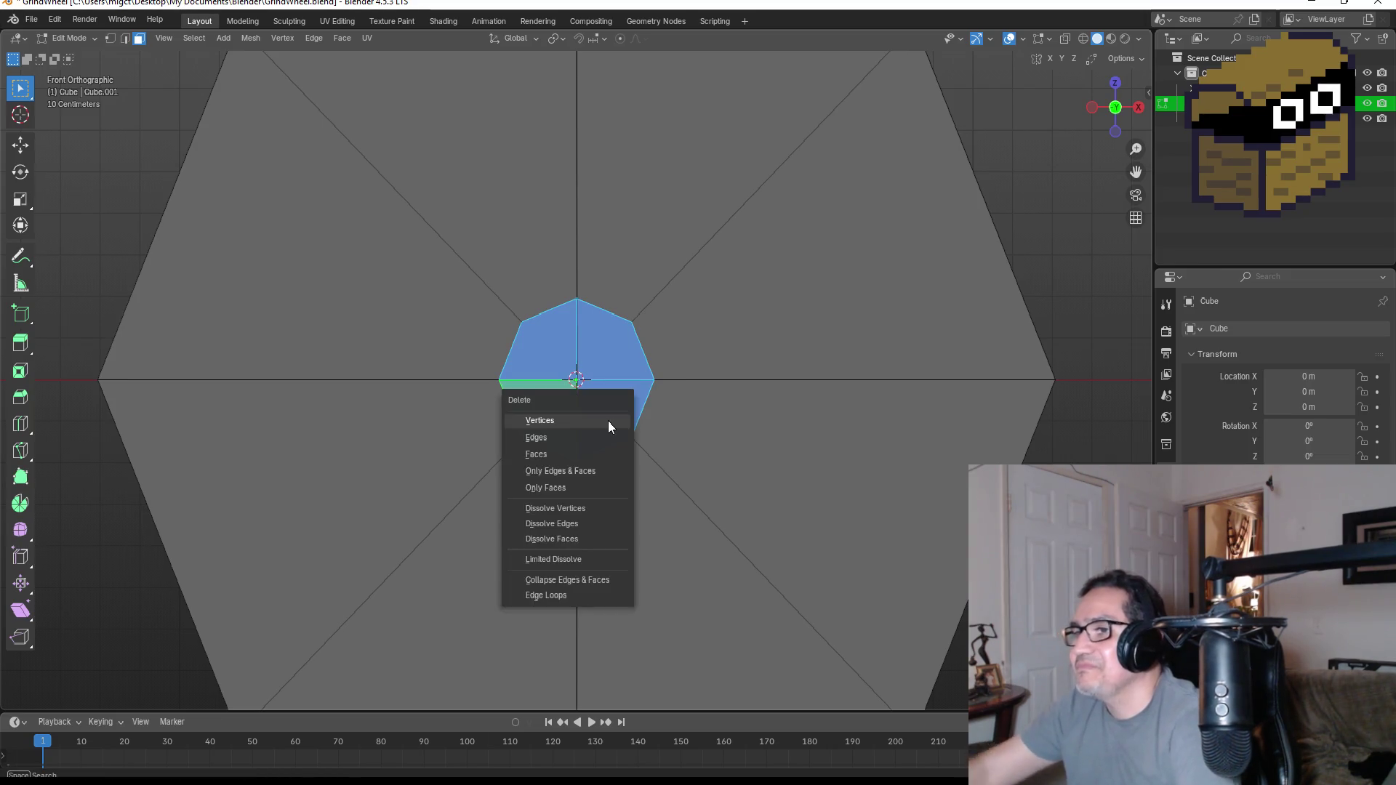
click(609, 423)
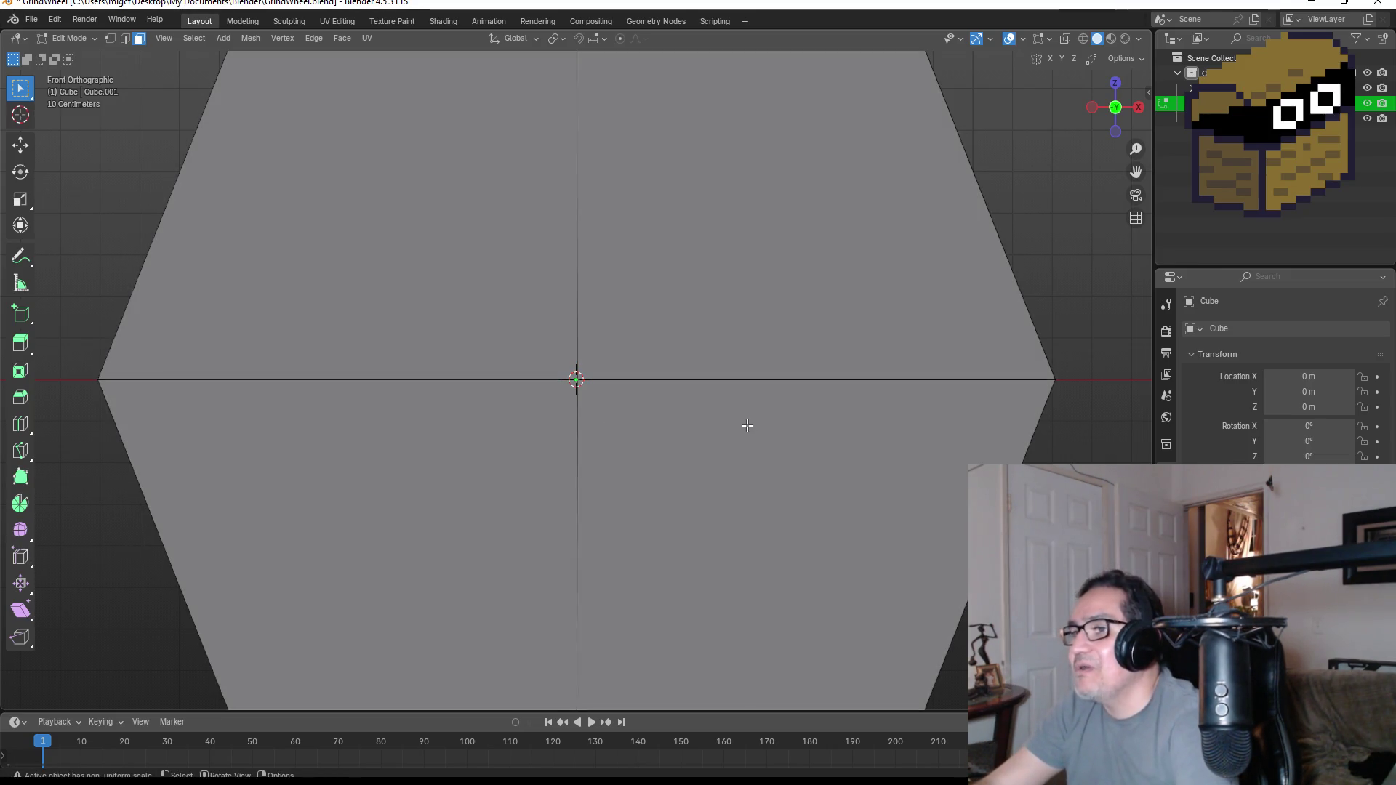
key(ctrl+z)
key(x)
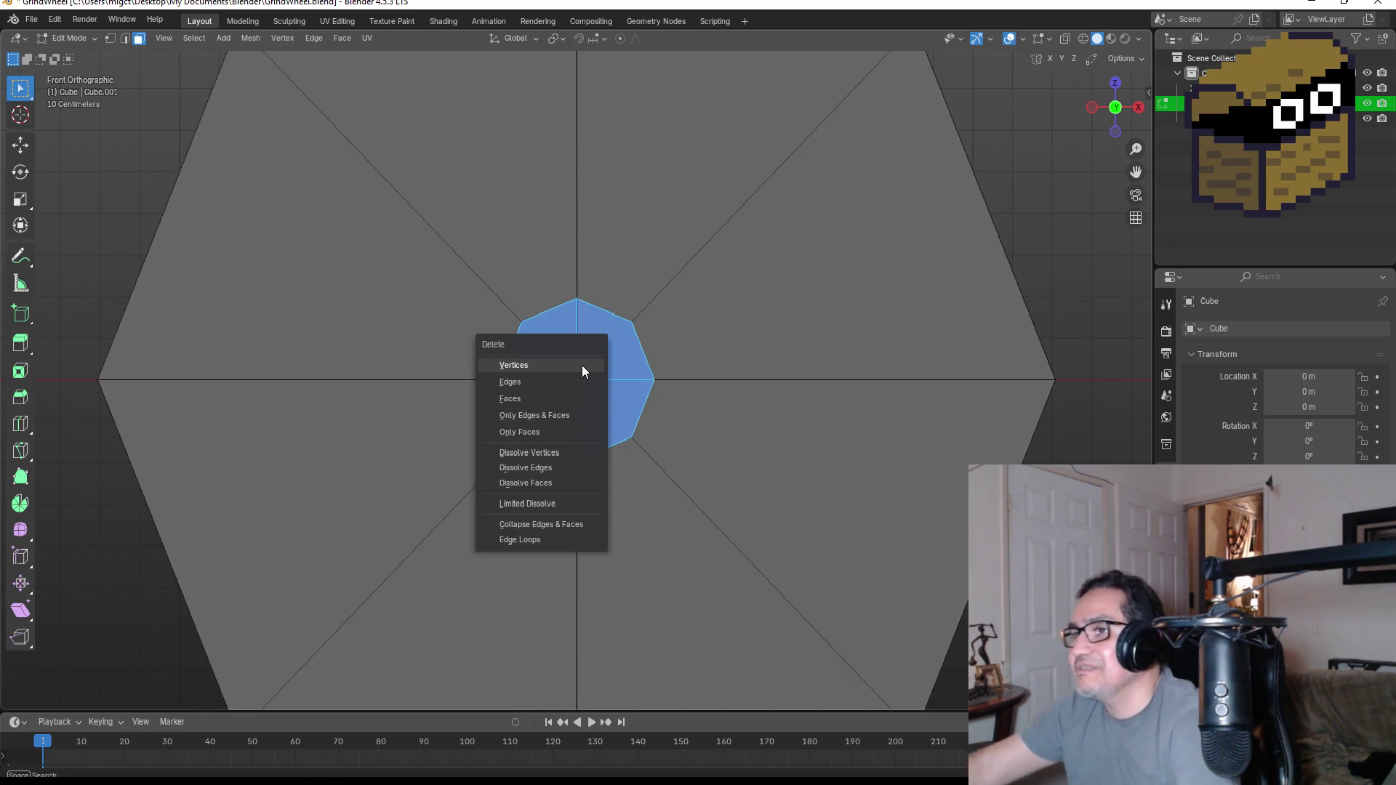
click(554, 398)
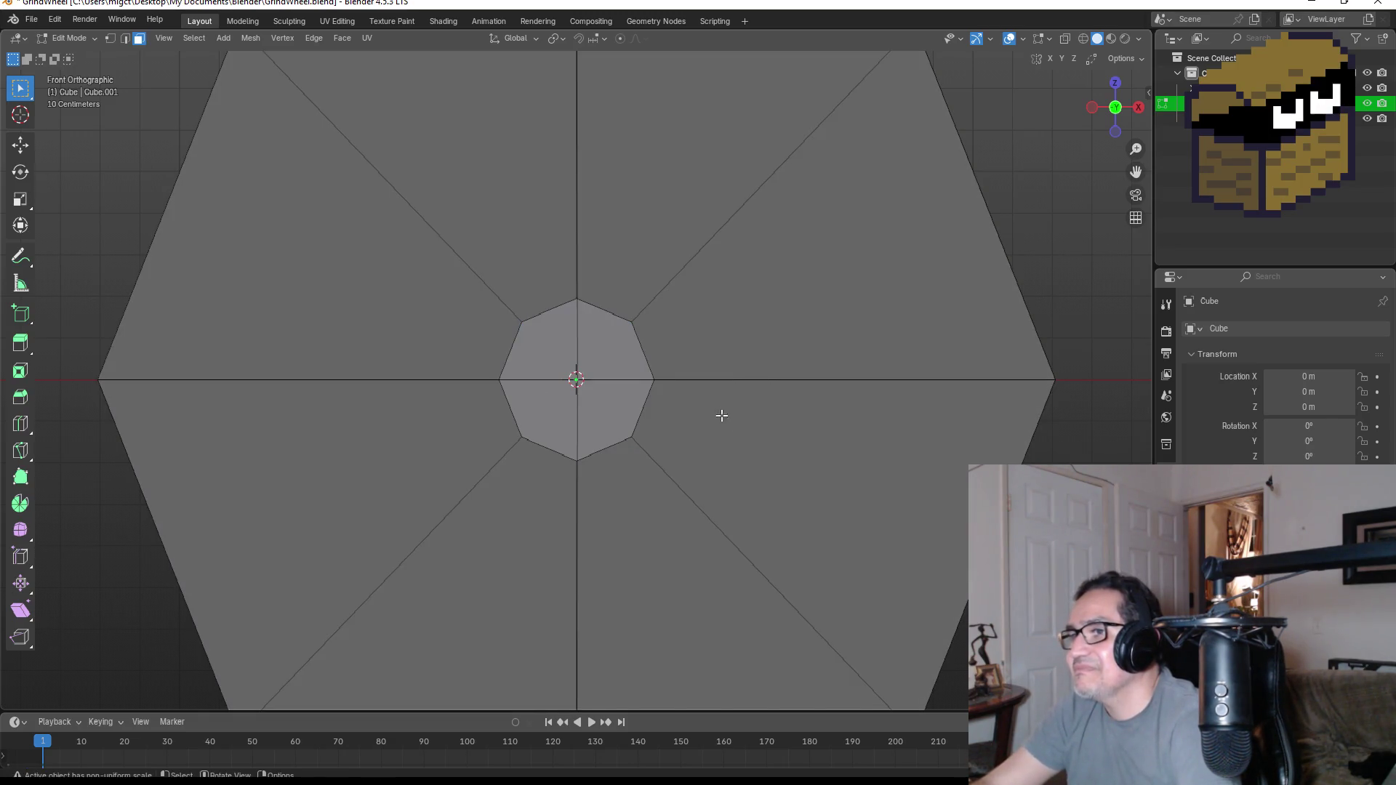
click(607, 350)
scroll(587, 358, up, 3)
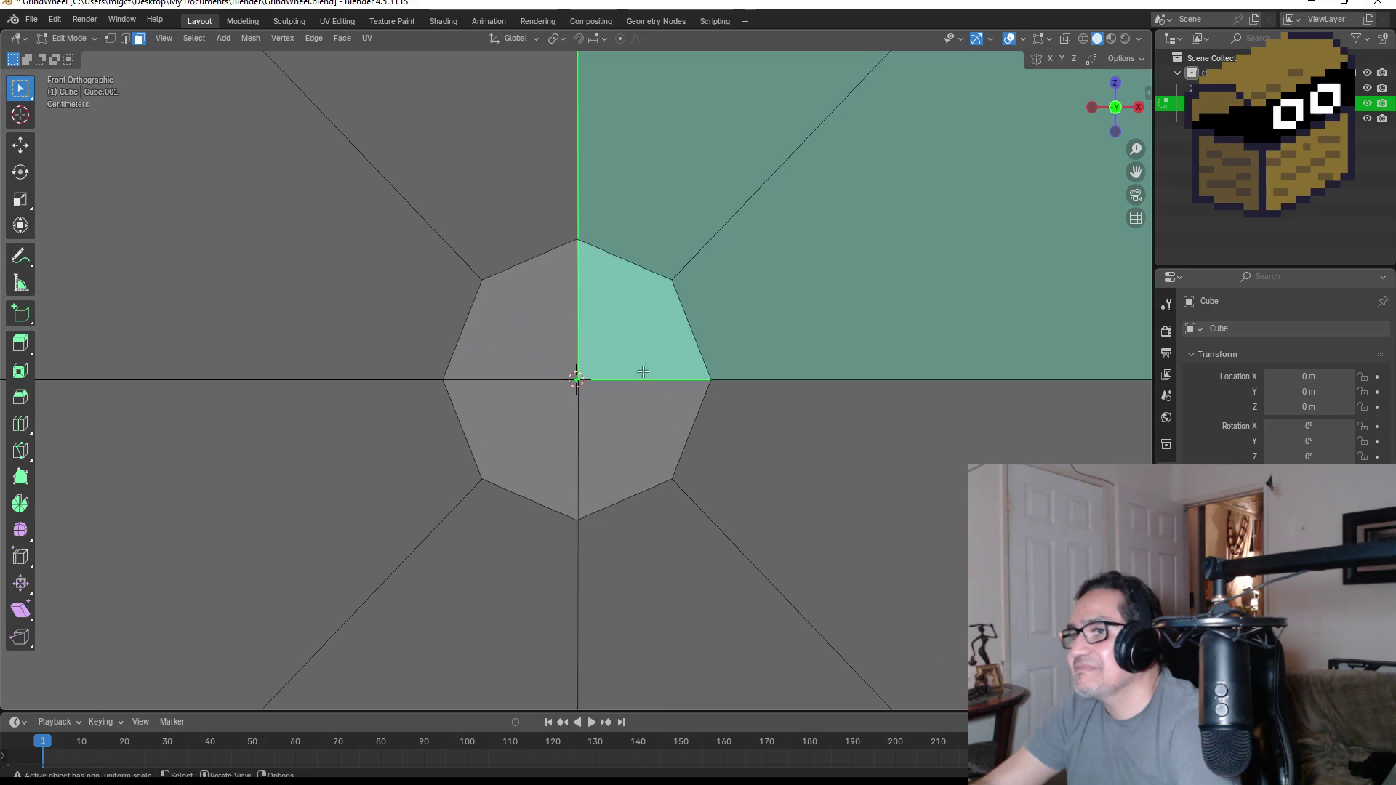
- Select the hub octagon faces and run LoopTools Bridge on them from front view
click(655, 456)
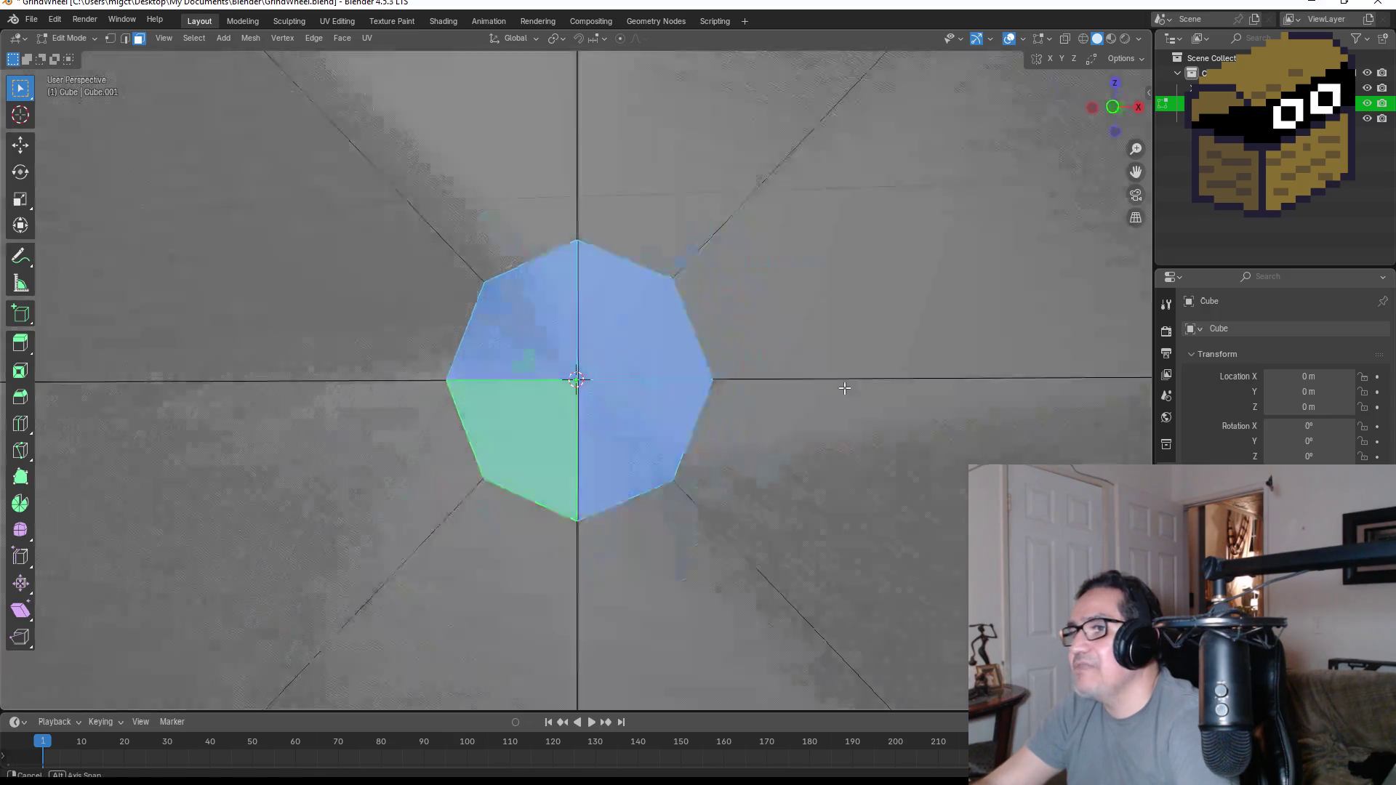
mouse_move(842, 390)
middle_down()
mouse_move(670, 383)
mouse_move(667, 417)
mouse_move(735, 424)
middle_up()
key(KP_1)
right_click(625, 357)
mouse_move(556, 356)
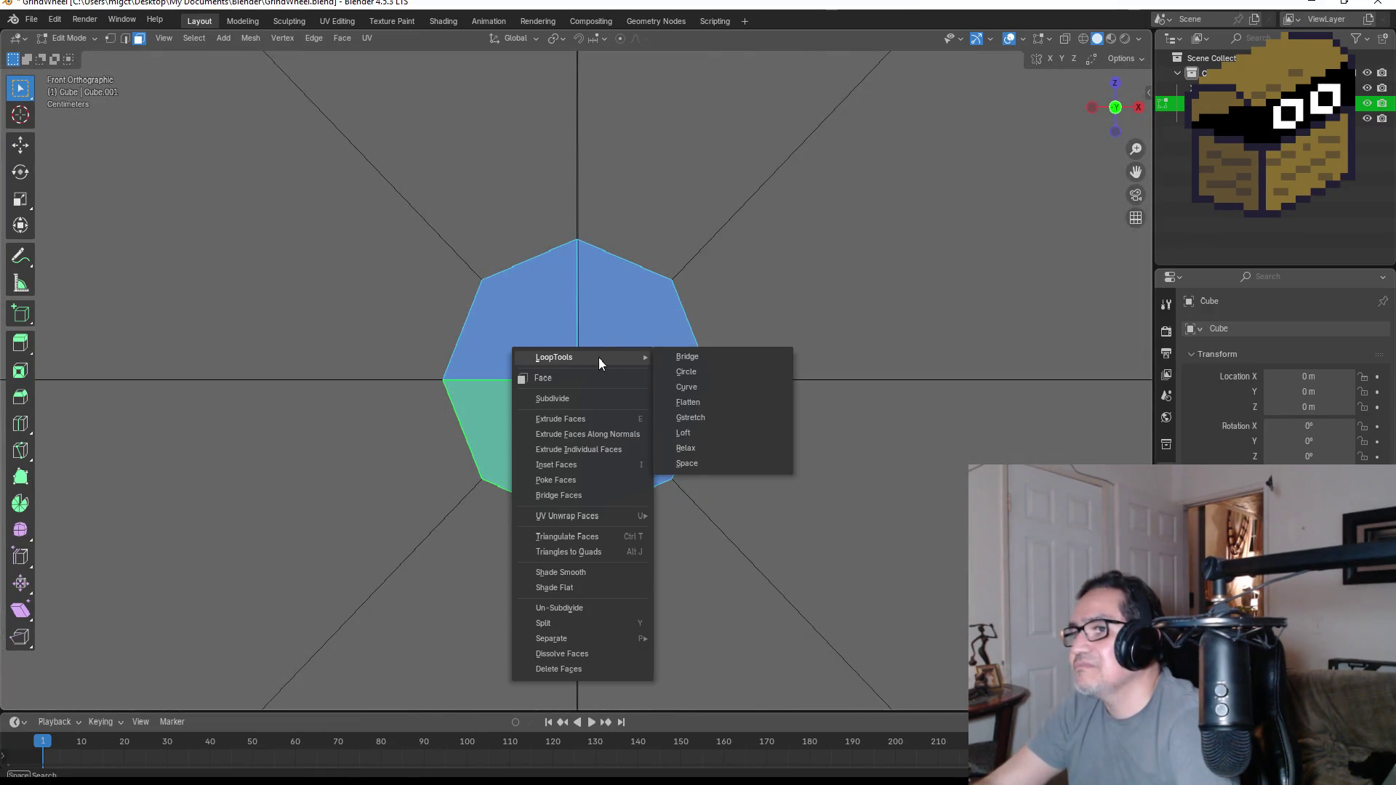
click(704, 361)
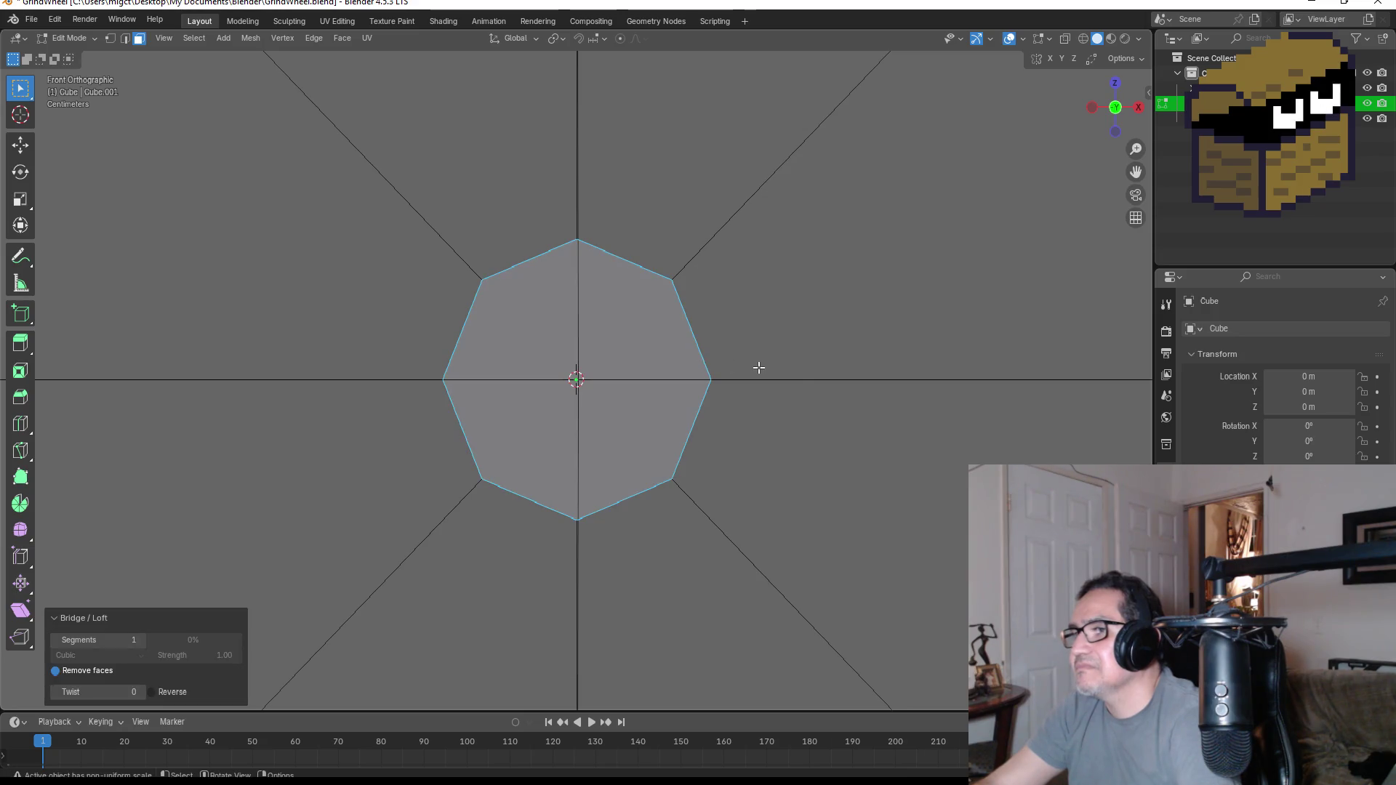
- Rerun the LoopTools Bridge and turn off Reverse in its operator panel
click(612, 348)
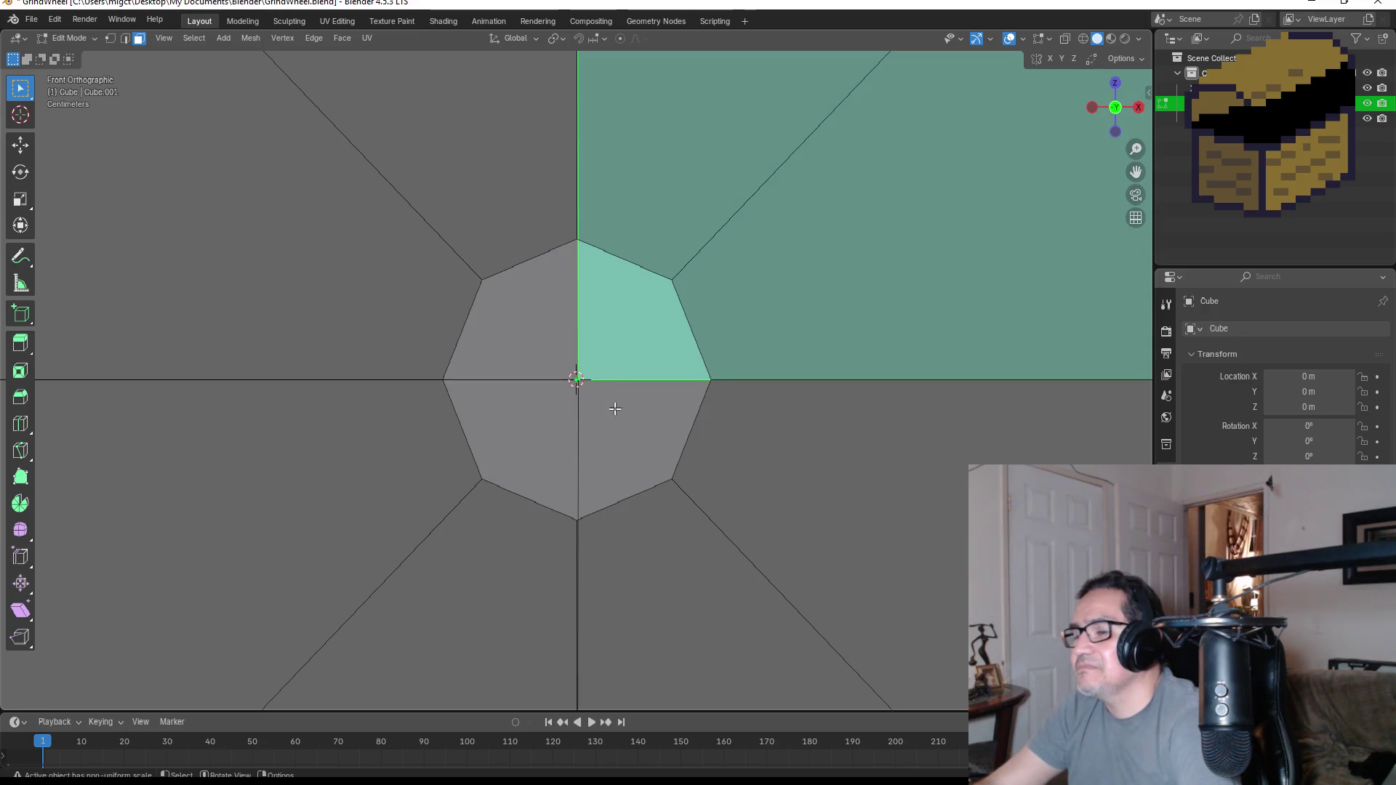
key(ctrl+z)
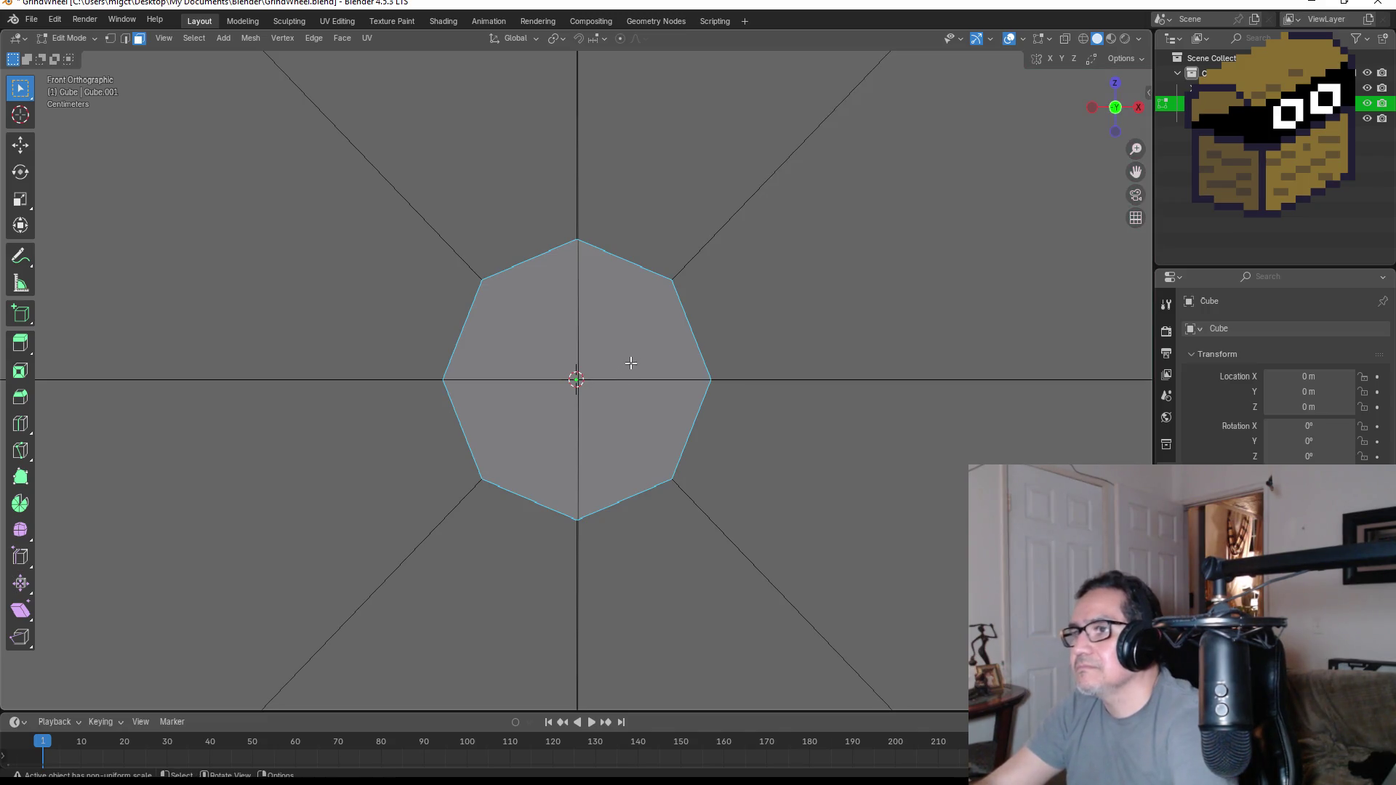
right_click(633, 357)
click(709, 355)
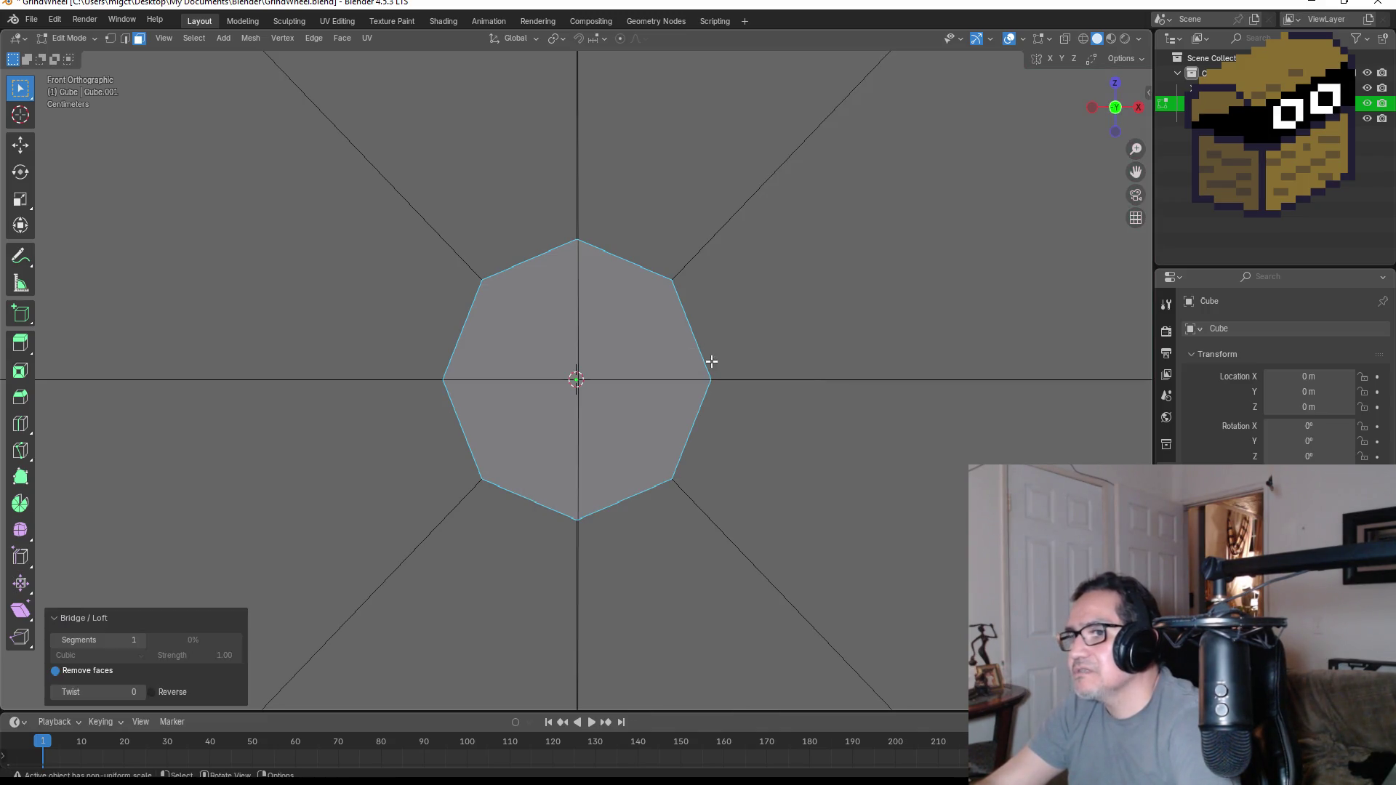
click(152, 693)
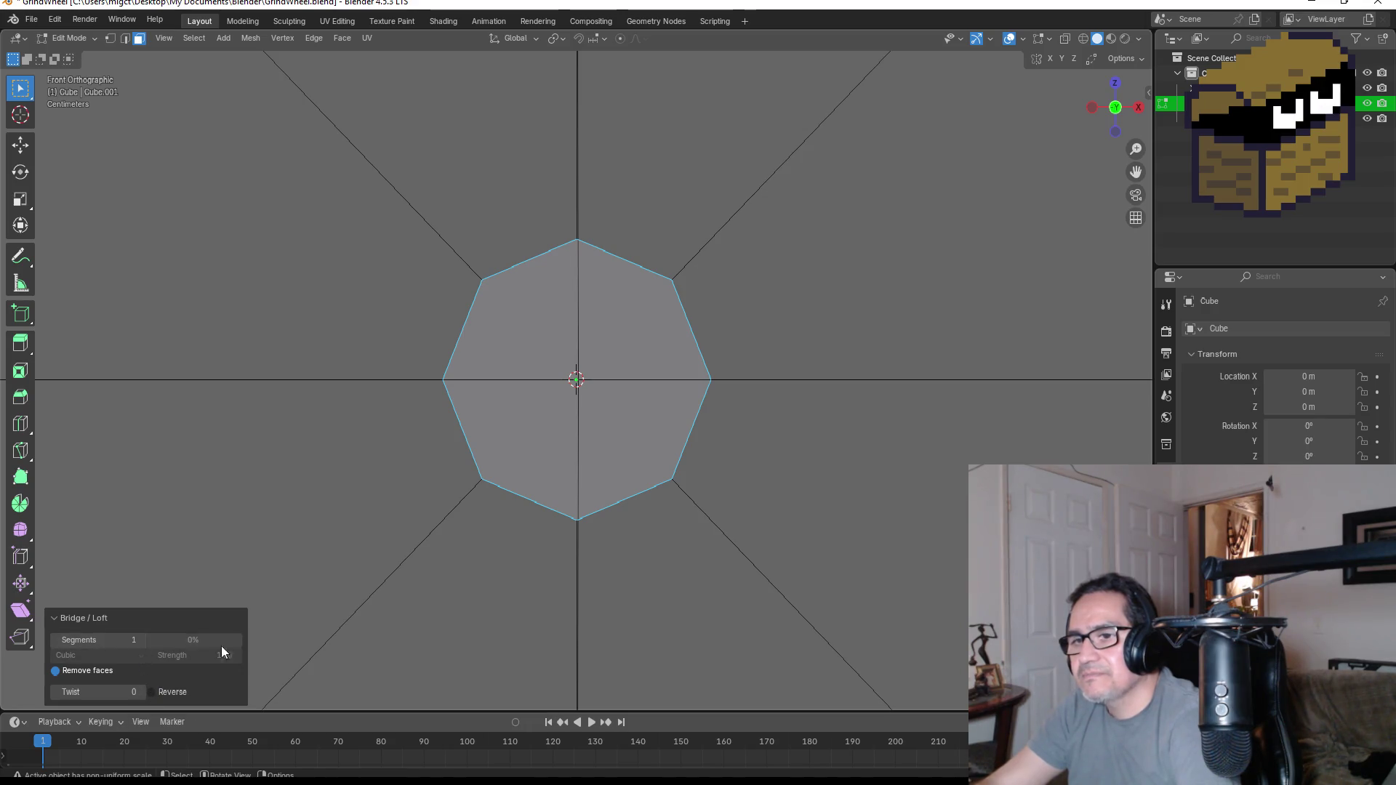
- Inspect the bridge from an angle, then undo back to the plain octagon hub
mouse_move(672, 592)
middle_down()
mouse_move(540, 571)
mouse_move(574, 539)
middle_up()
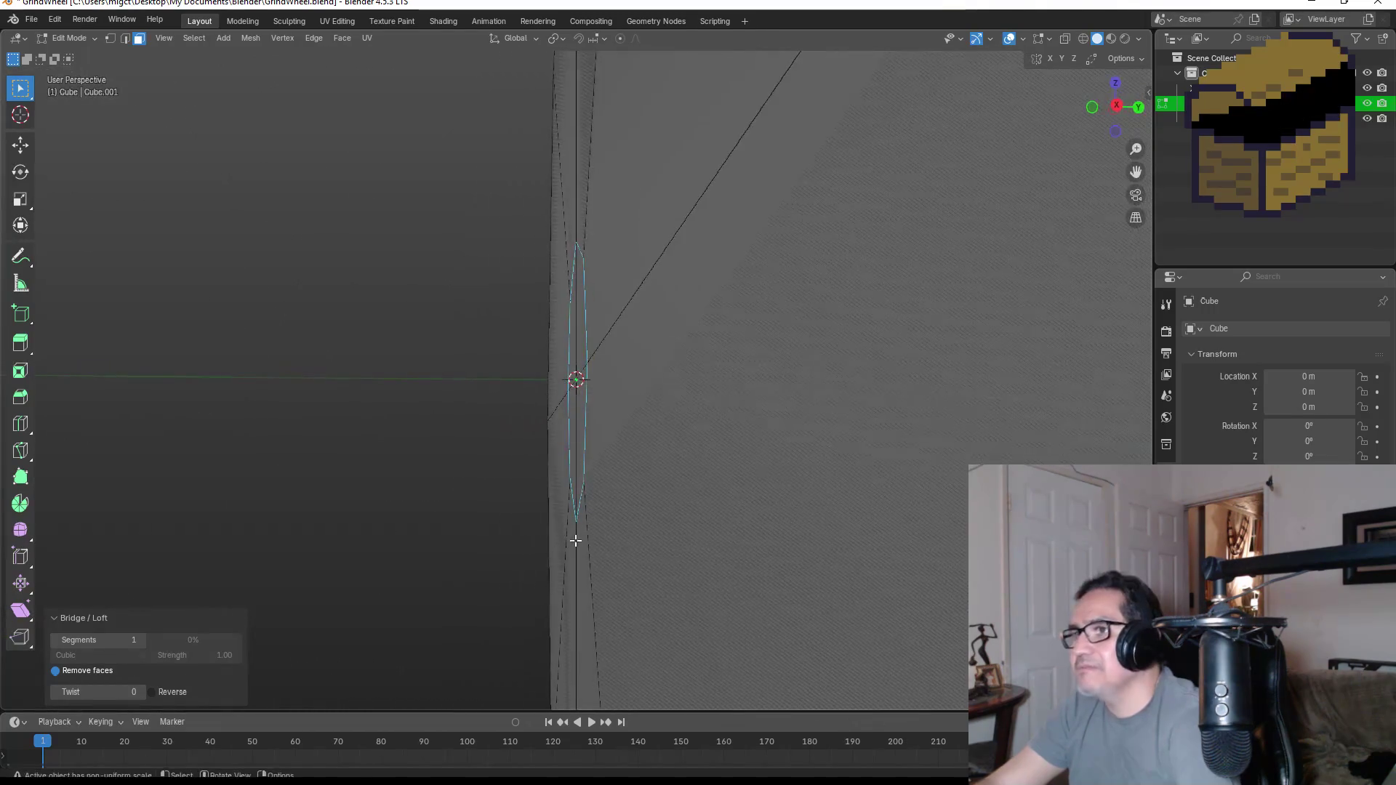
key(g)
key(Escape)
mouse_move(779, 531)
middle_down()
mouse_move(882, 506)
mouse_move(790, 505)
mouse_move(698, 436)
mouse_move(644, 357)
middle_up()
key(f)
key(ctrl+z)
key(ctrl+z)
key(ctrl+z)
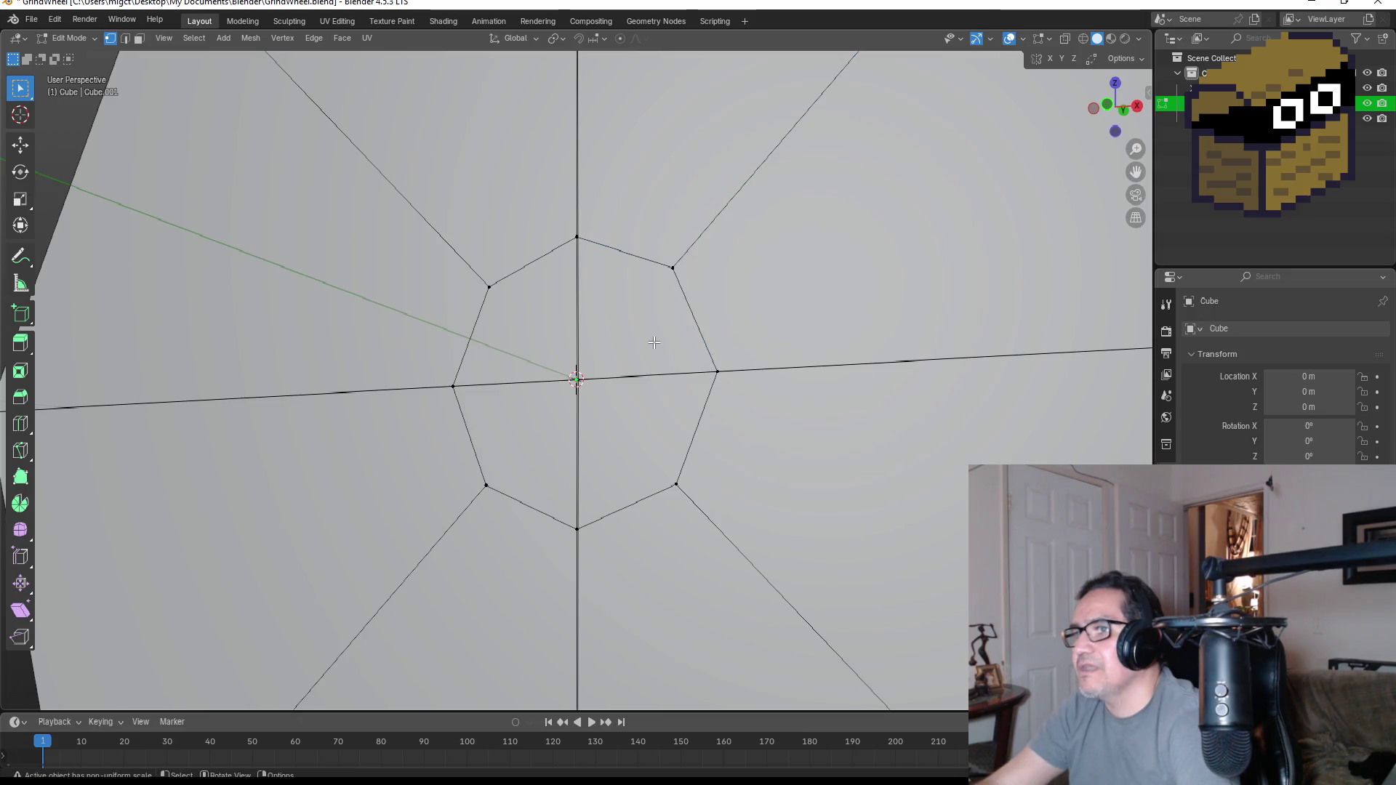
- In face select, pick one hub face and orbit to look down at the hub
click(139, 38)
click(521, 346)
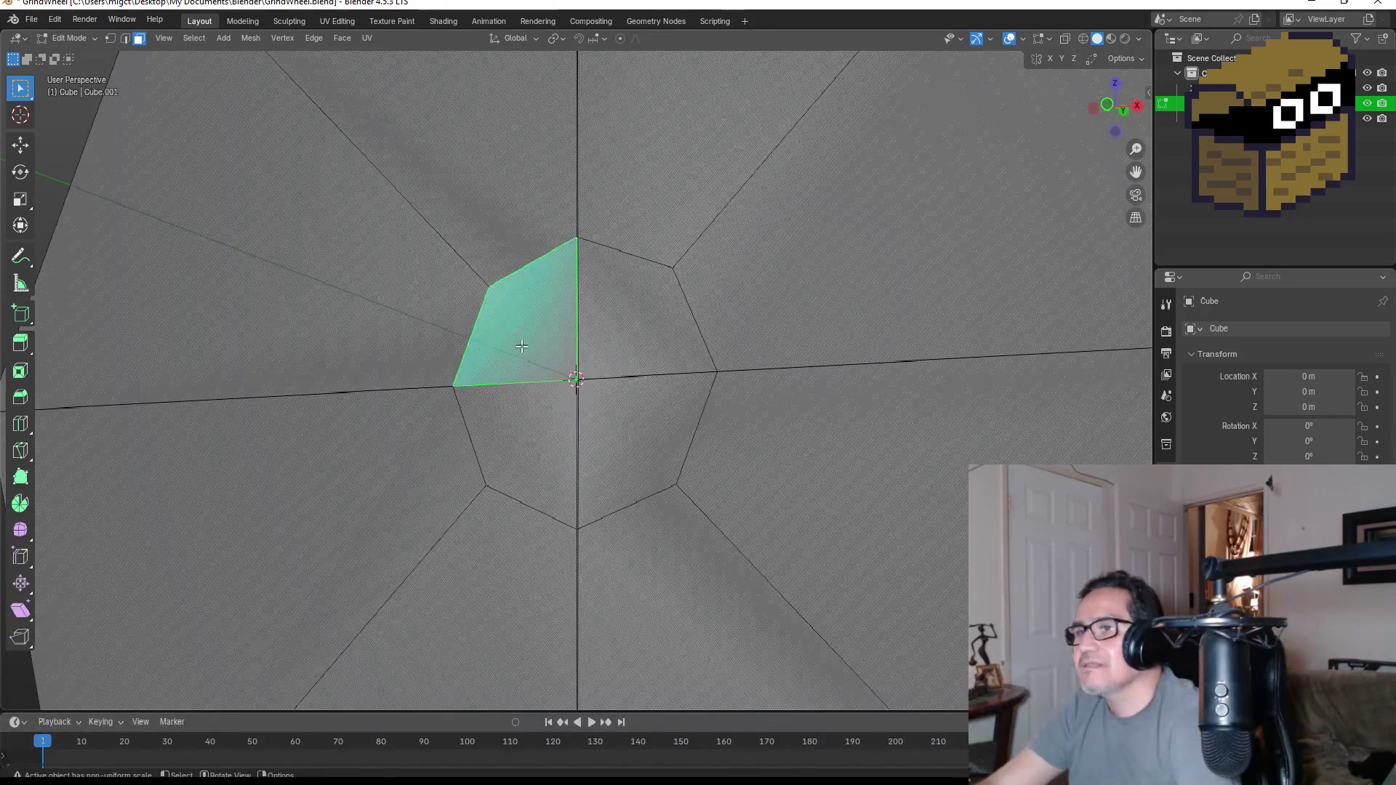
middle_drag(645, 333, 636, 380)
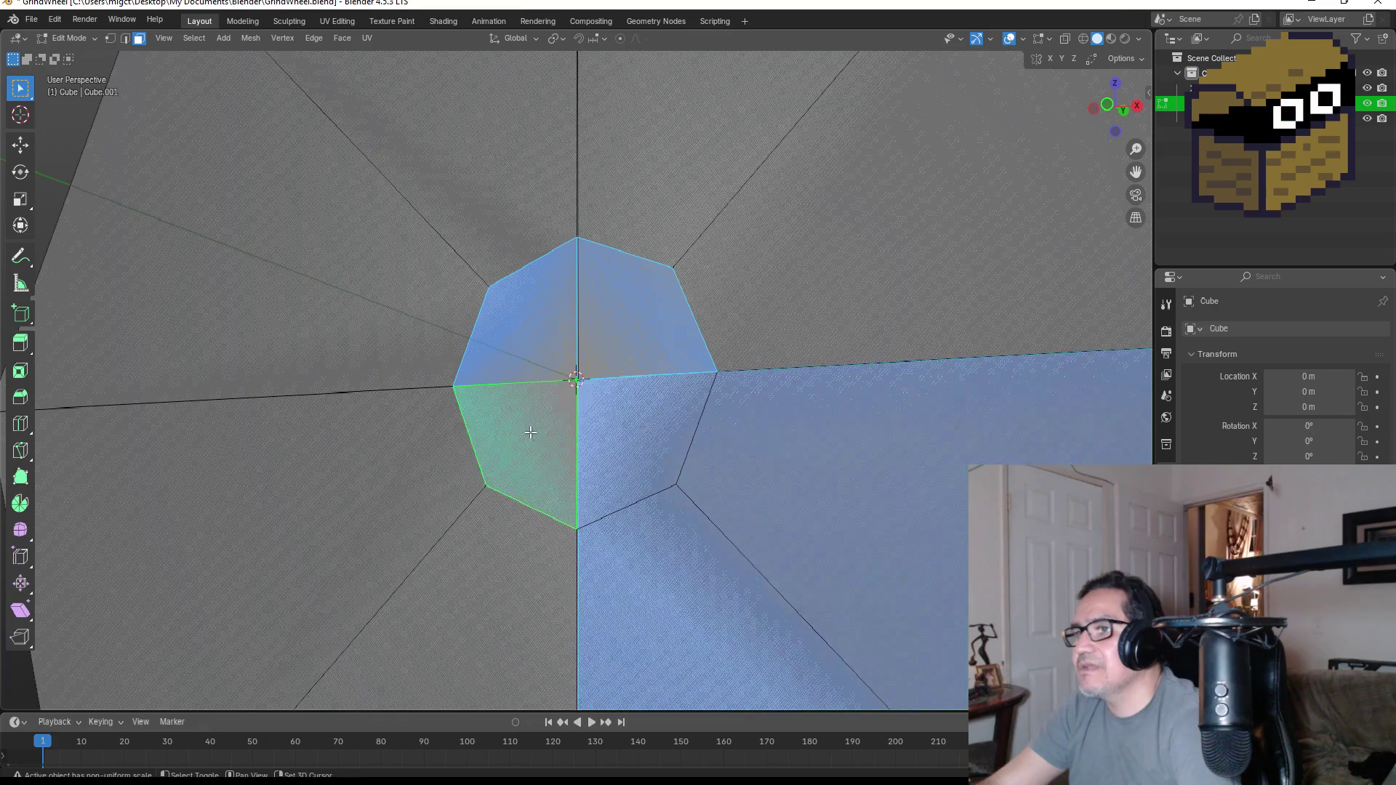
middle_drag(635, 380, 661, 413)
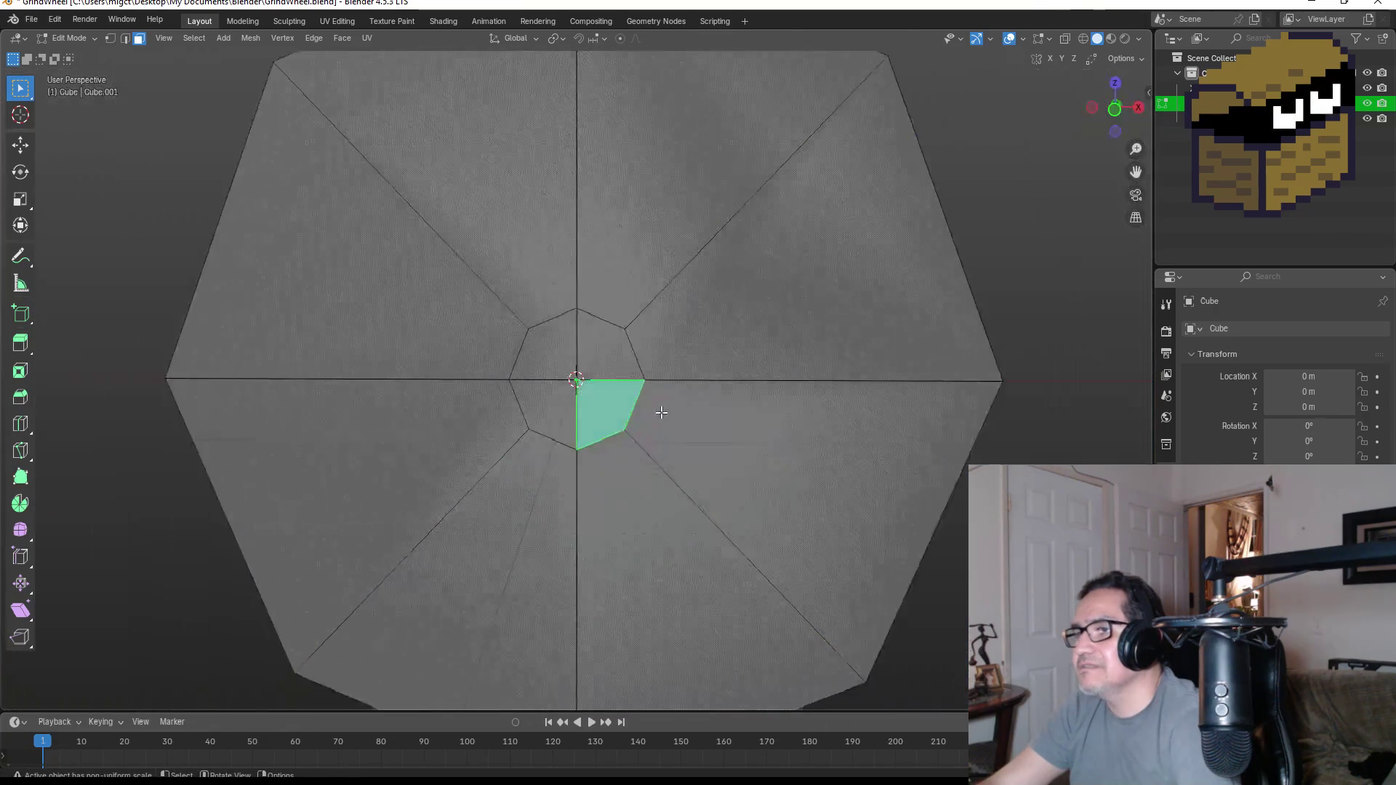
mouse_move(863, 364)
middle_down()
mouse_move(615, 380)
mouse_move(654, 383)
middle_up()
key(KP_1)
click(607, 360)
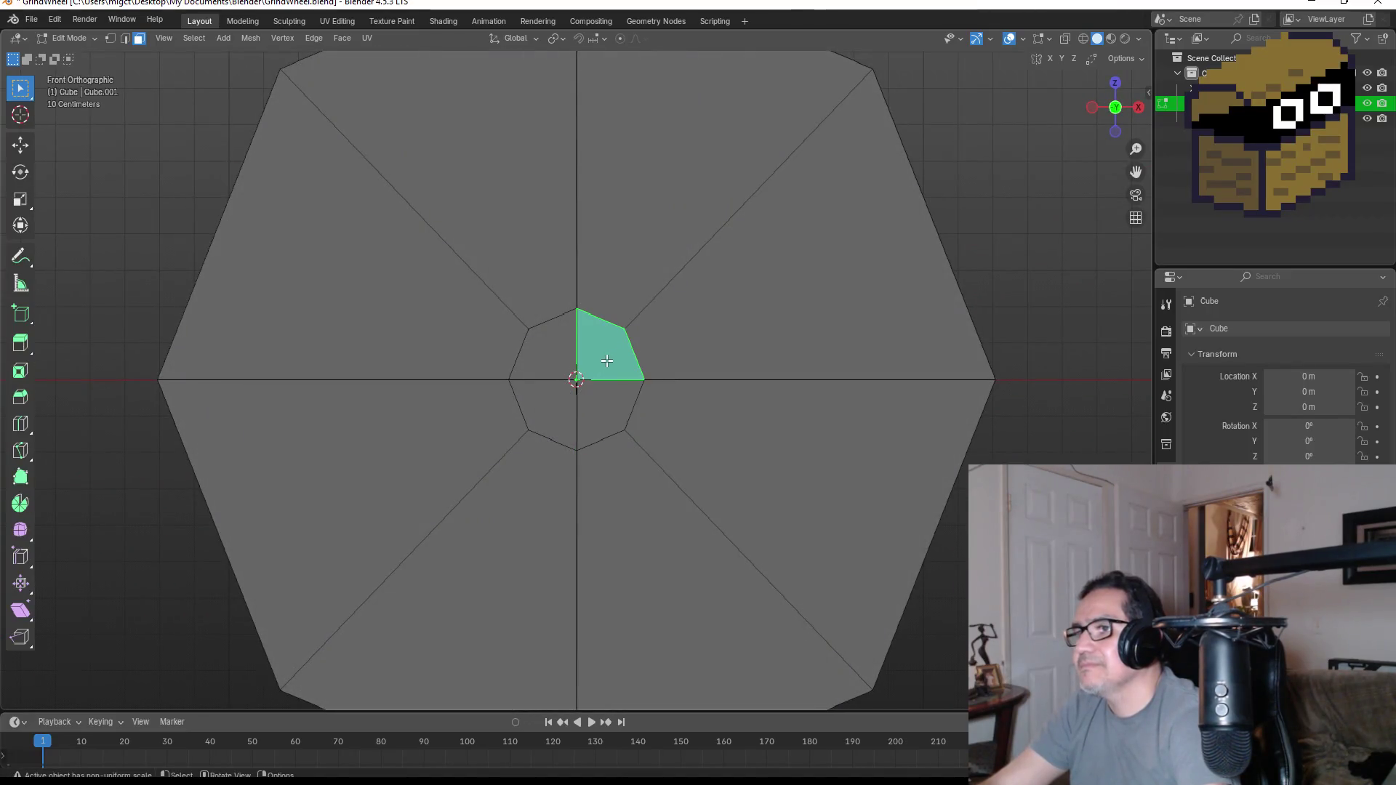
key(x)
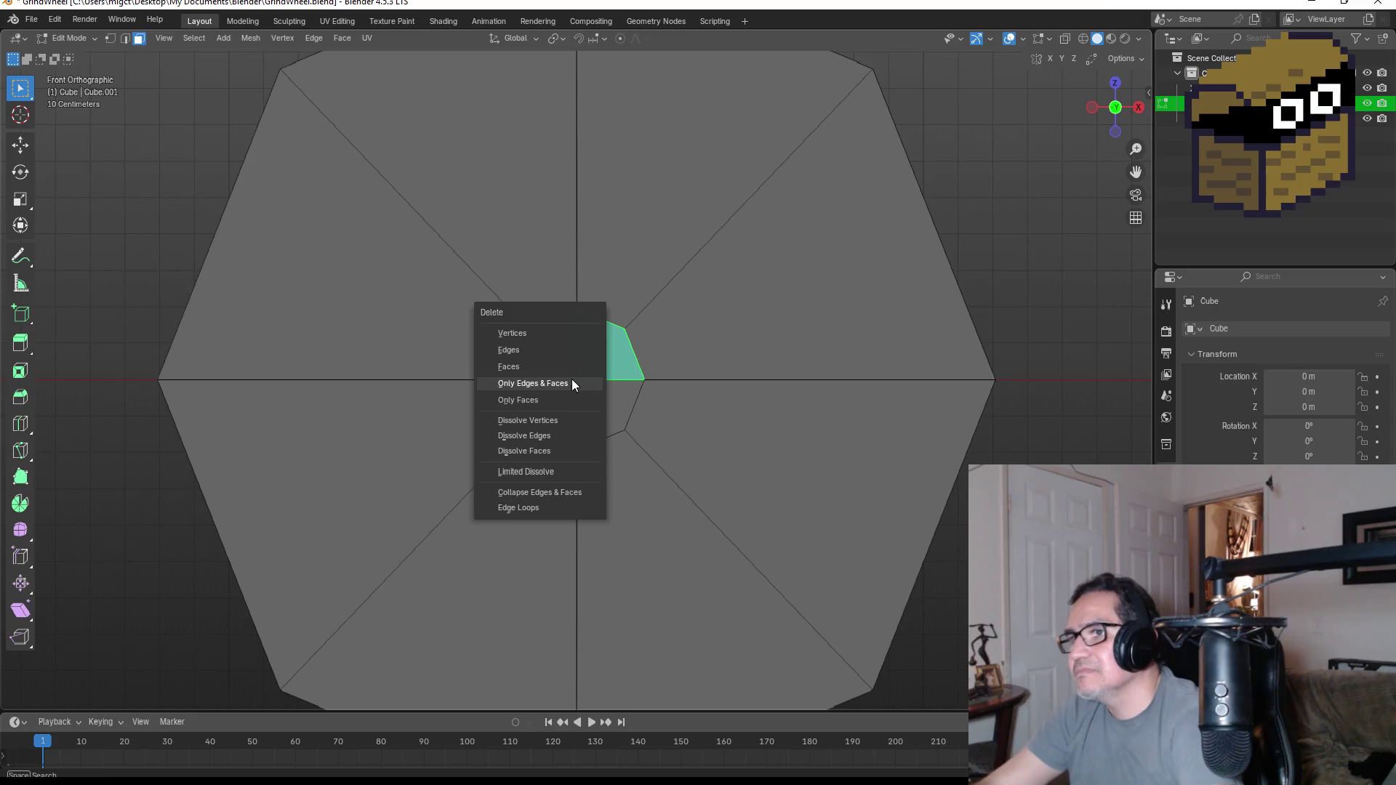
key(Escape)
key(ctrl+z)
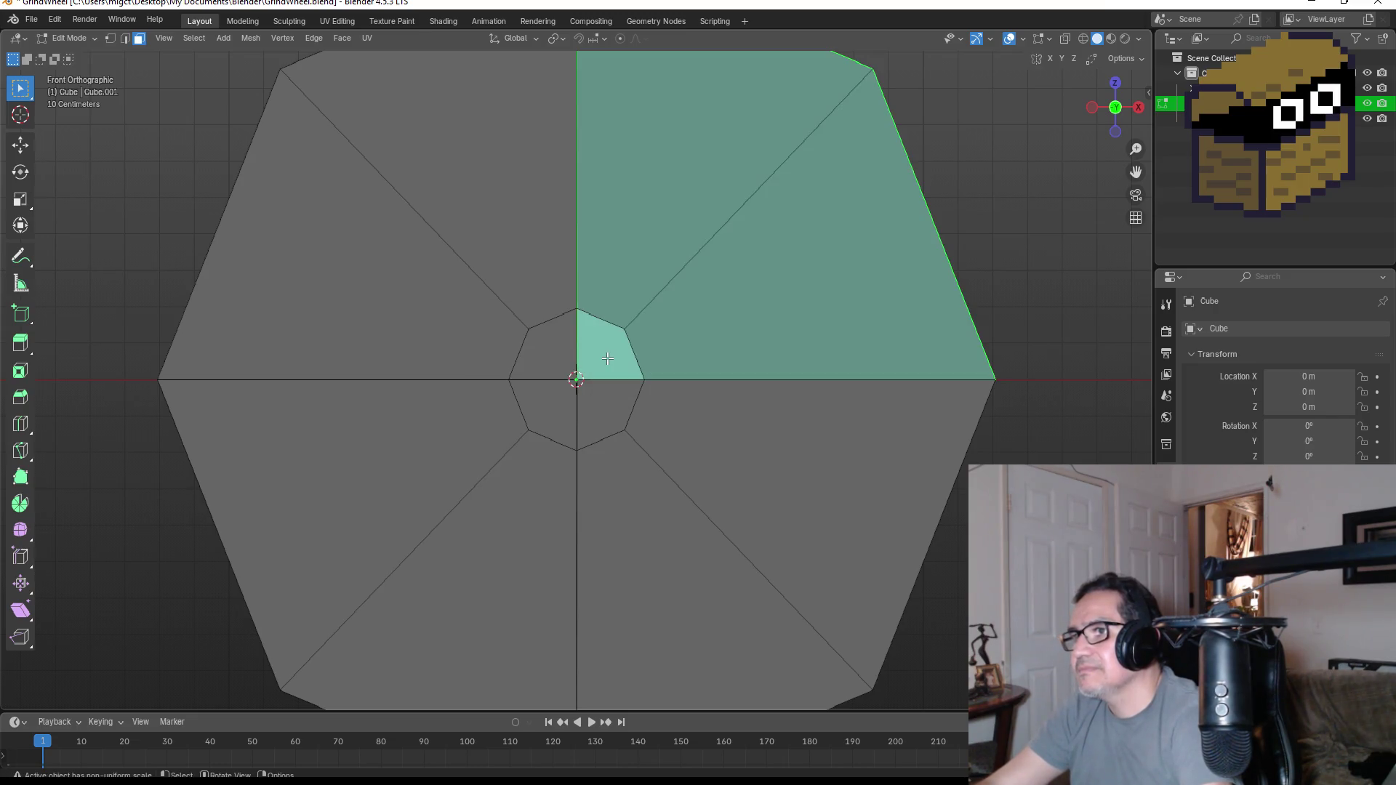
click(600, 395)
key(x)
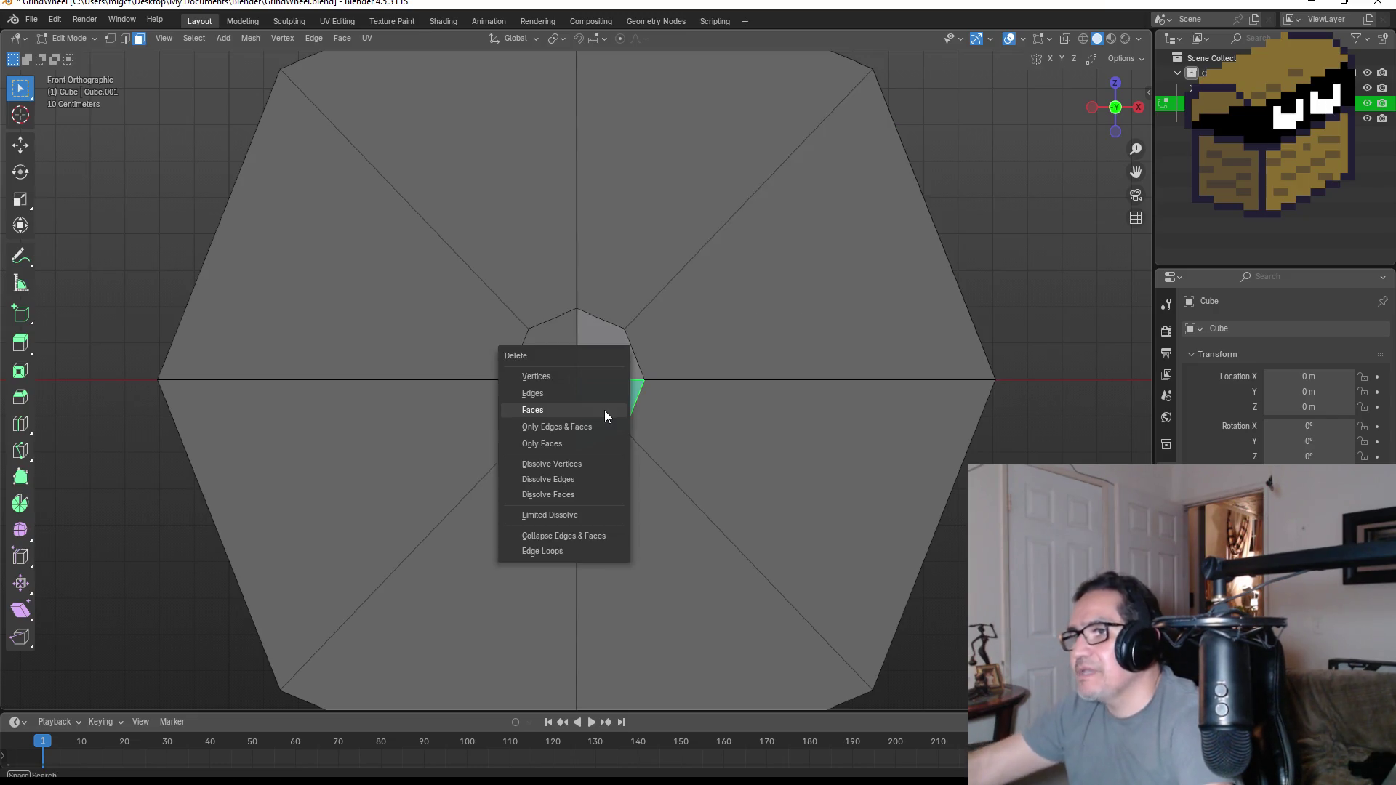
click(598, 416)
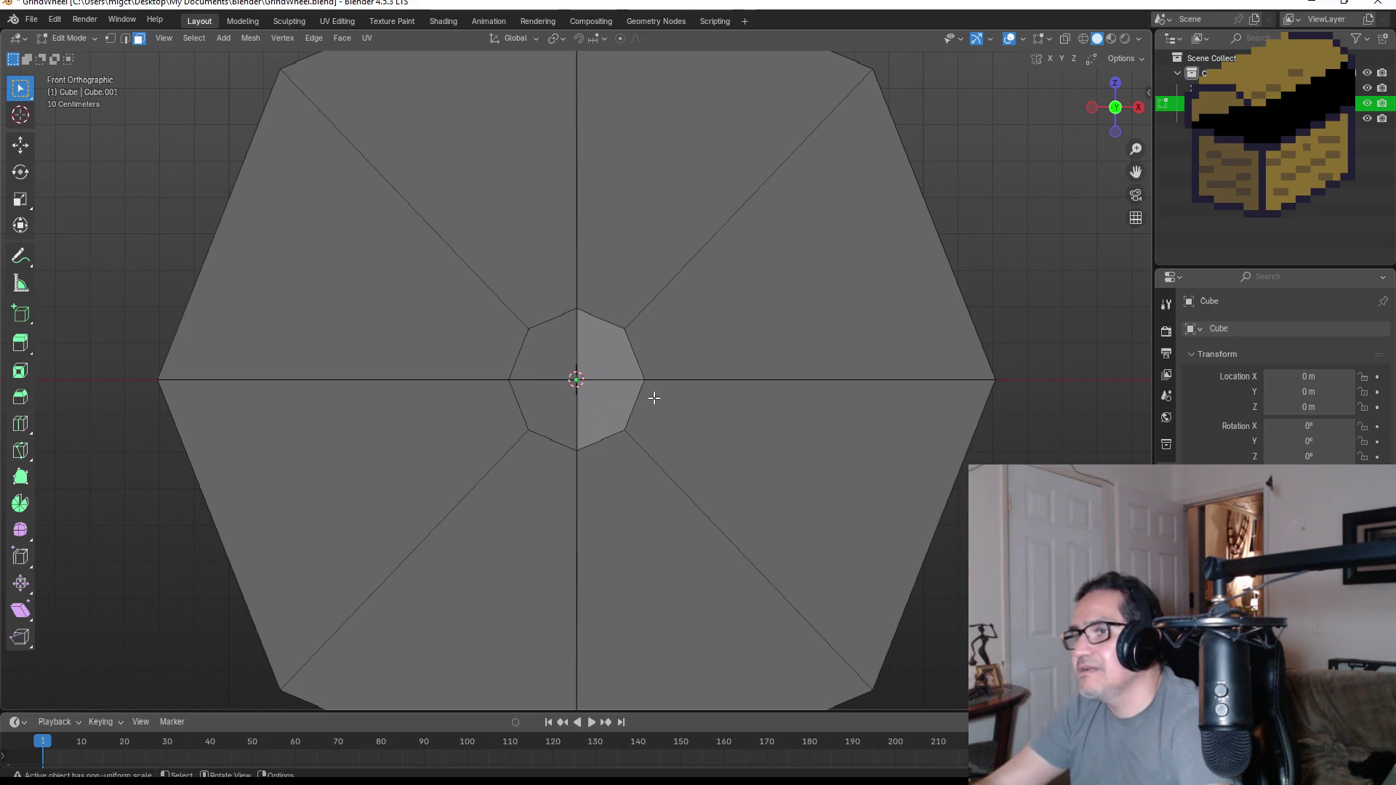
key(ctrl+z)
key(ctrl+z)
key(ctrl+shift+z)
key(ctrl+z)
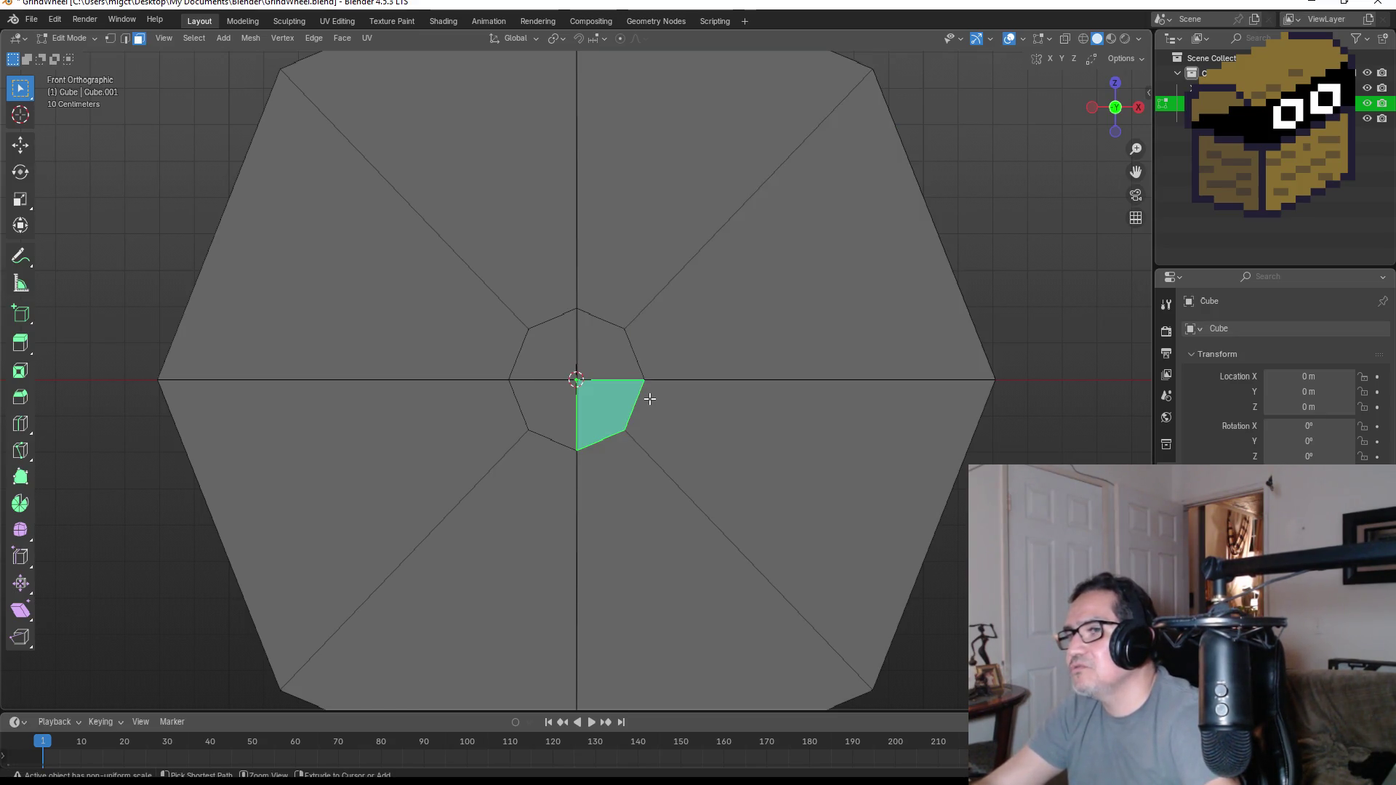
key(ctrl+z)
key(ctrl+z)
key(ctrl+z)
key(ctrl+z)
key(ctrl+z)
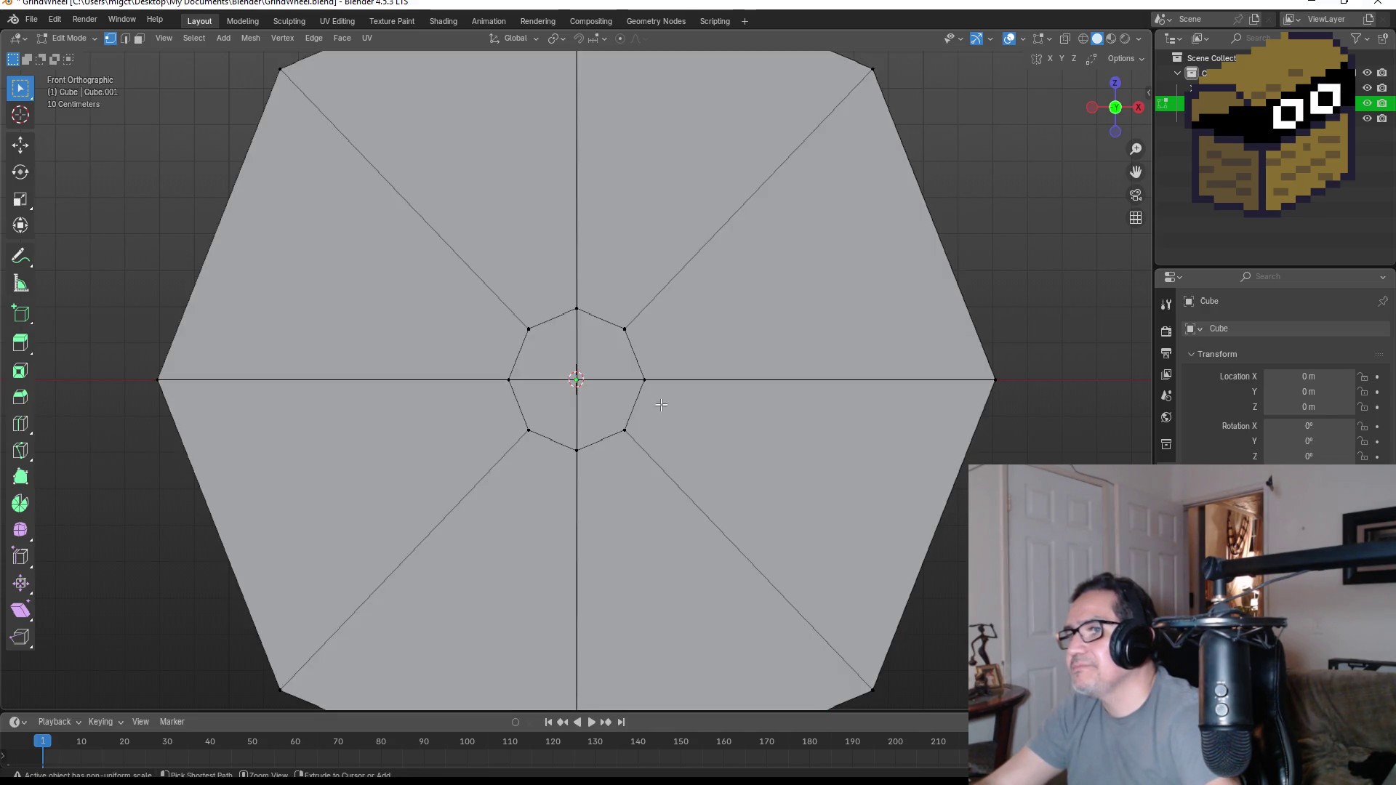
mouse_move(660, 405)
middle_down()
mouse_move(552, 390)
mouse_move(551, 349)
middle_up()
alt+click(563, 367)
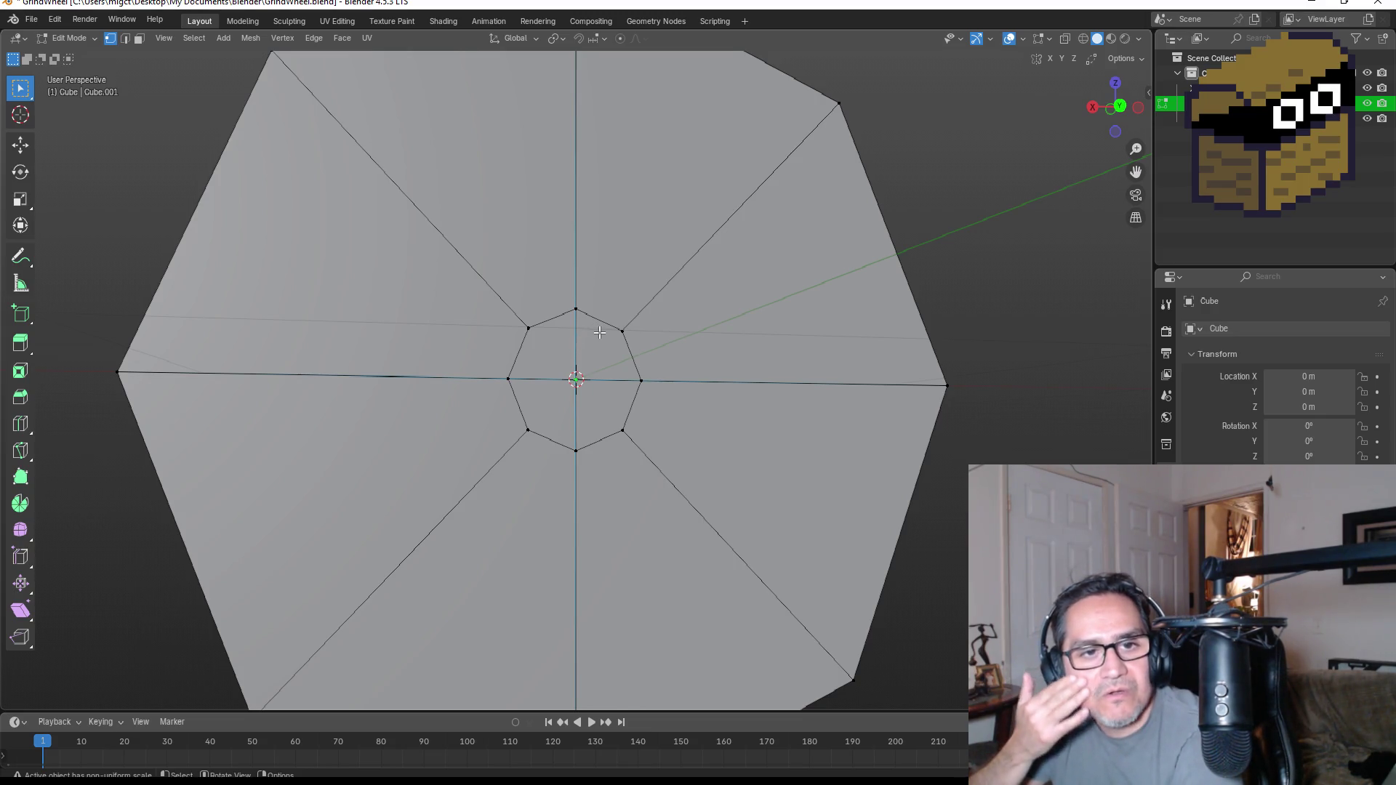
scroll(688, 254, up, 2)
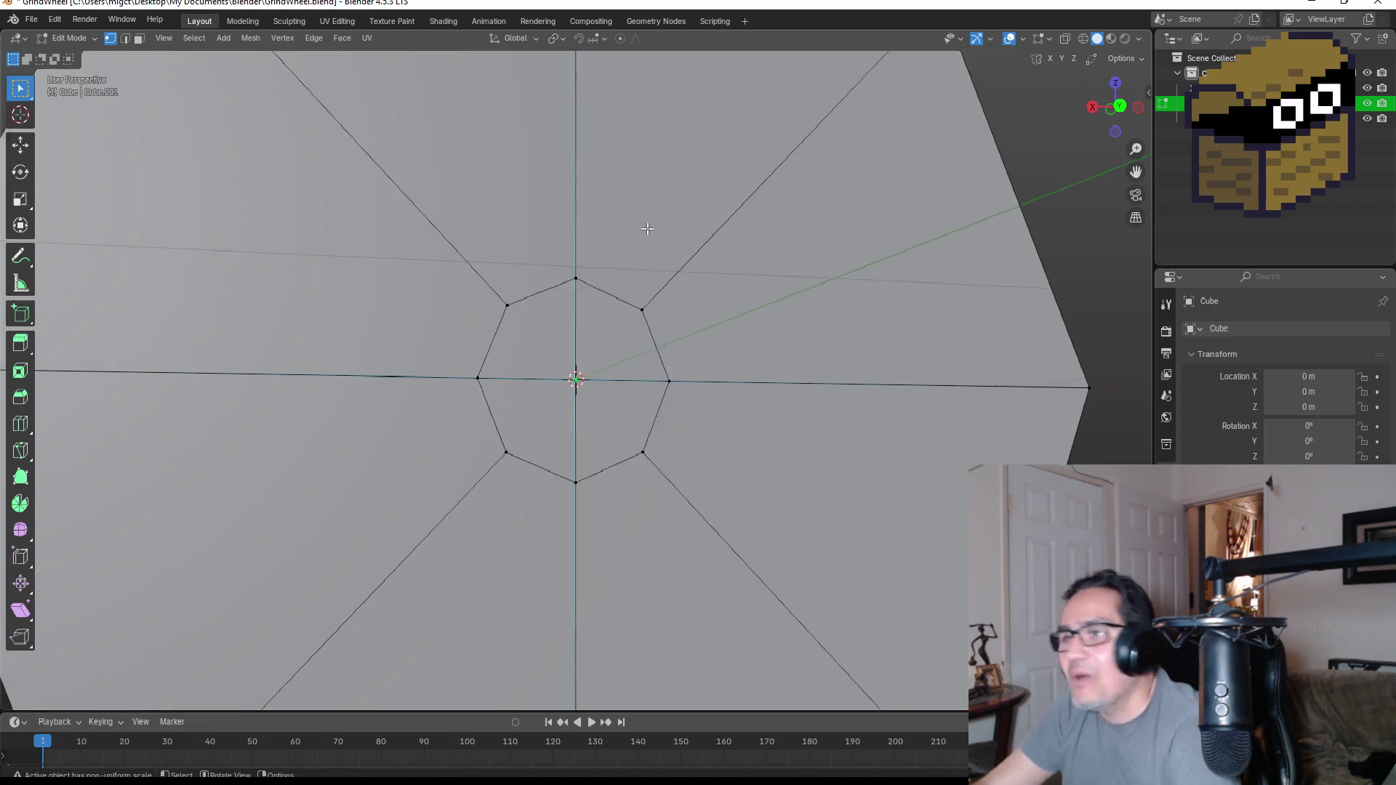
scroll(690, 258, up, 1)
- Select hub faces and start an extrusion on the upper-left one, then cancel it
click(139, 38)
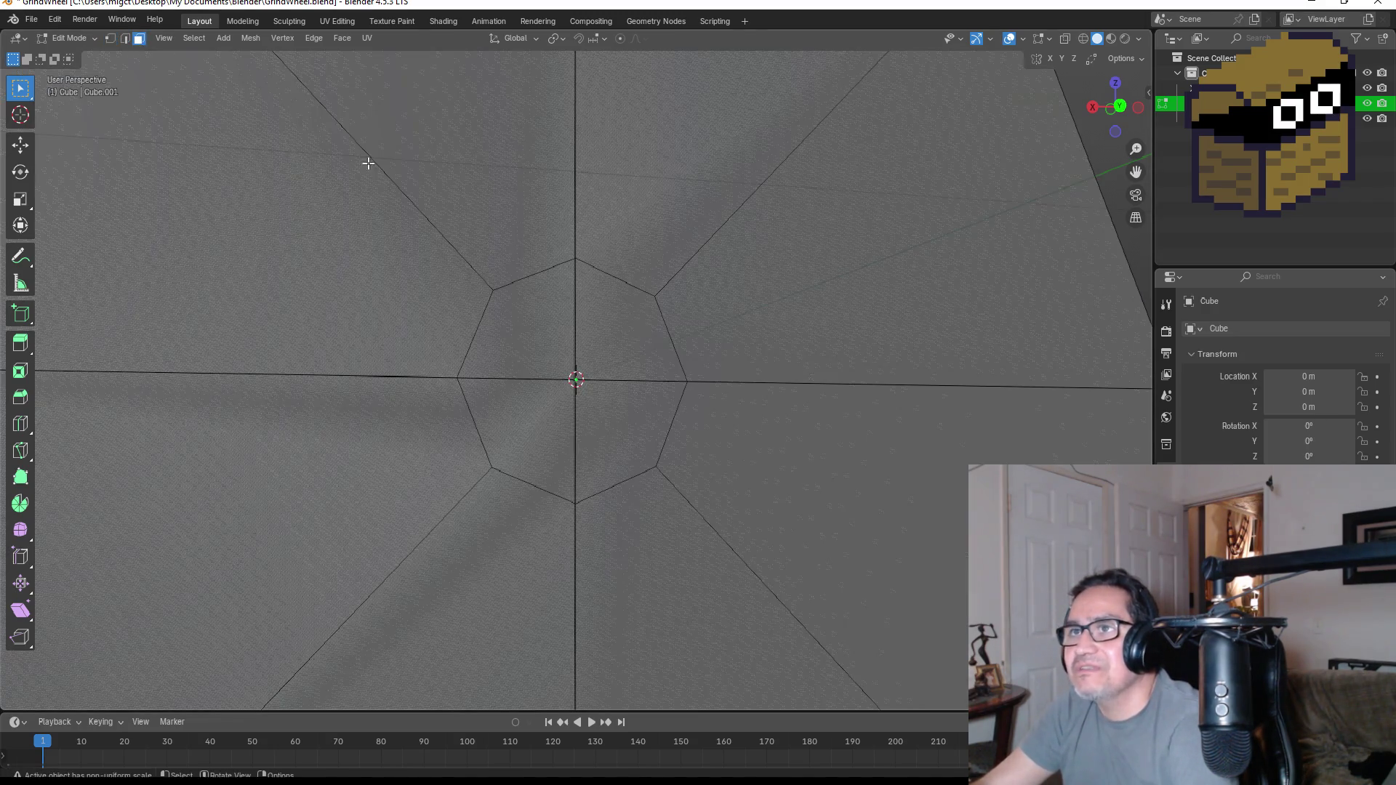
click(534, 333)
shift+click(618, 348)
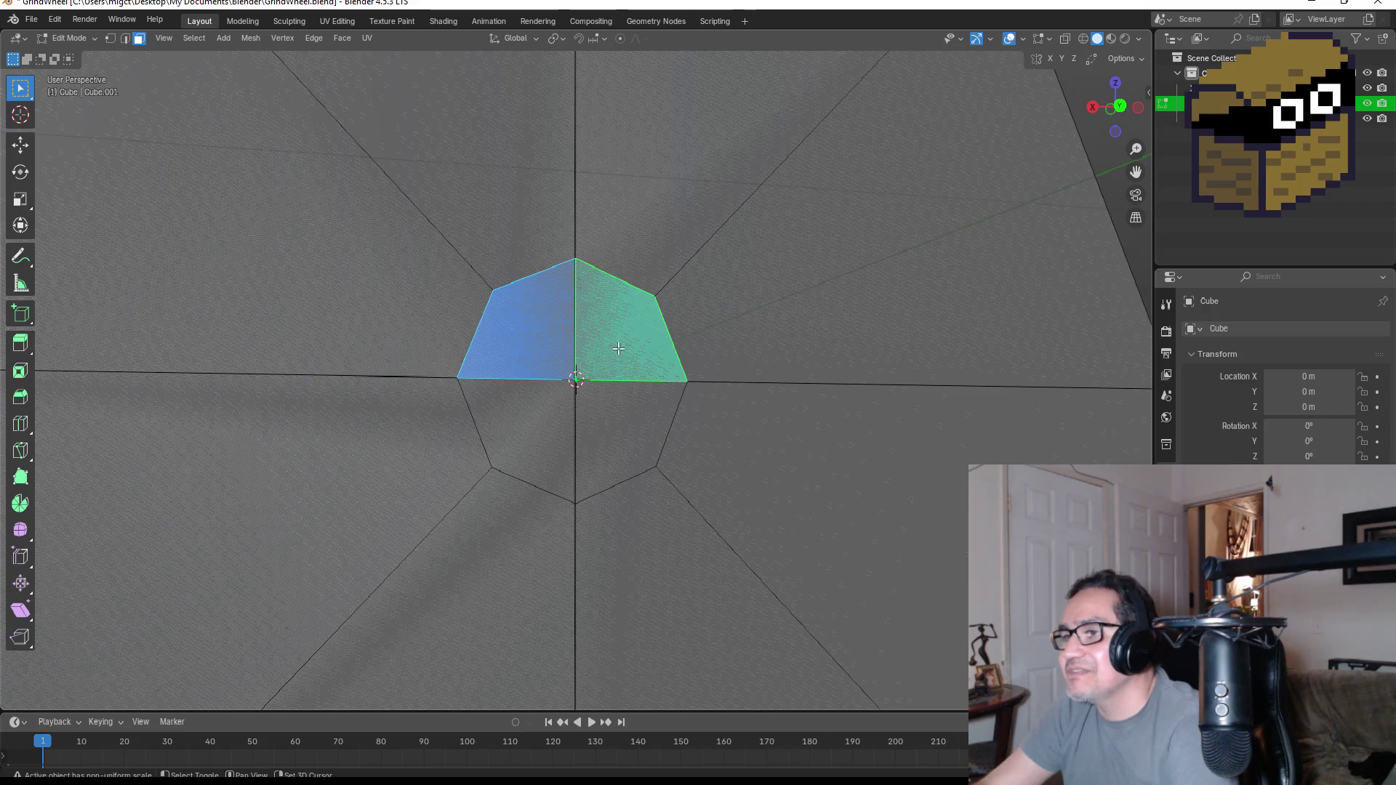
shift+click(617, 452)
shift+click(499, 414)
click(549, 414)
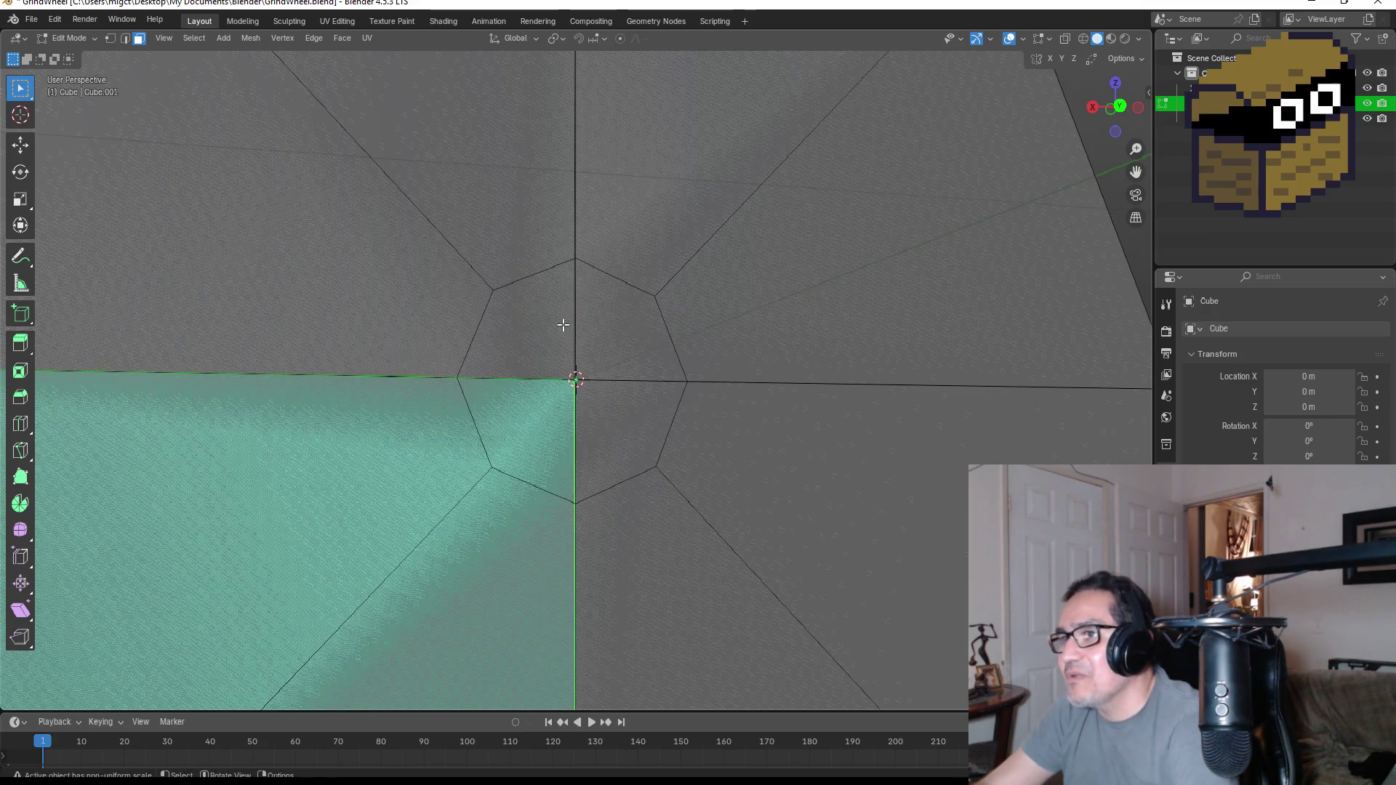
click(563, 325)
key(e)
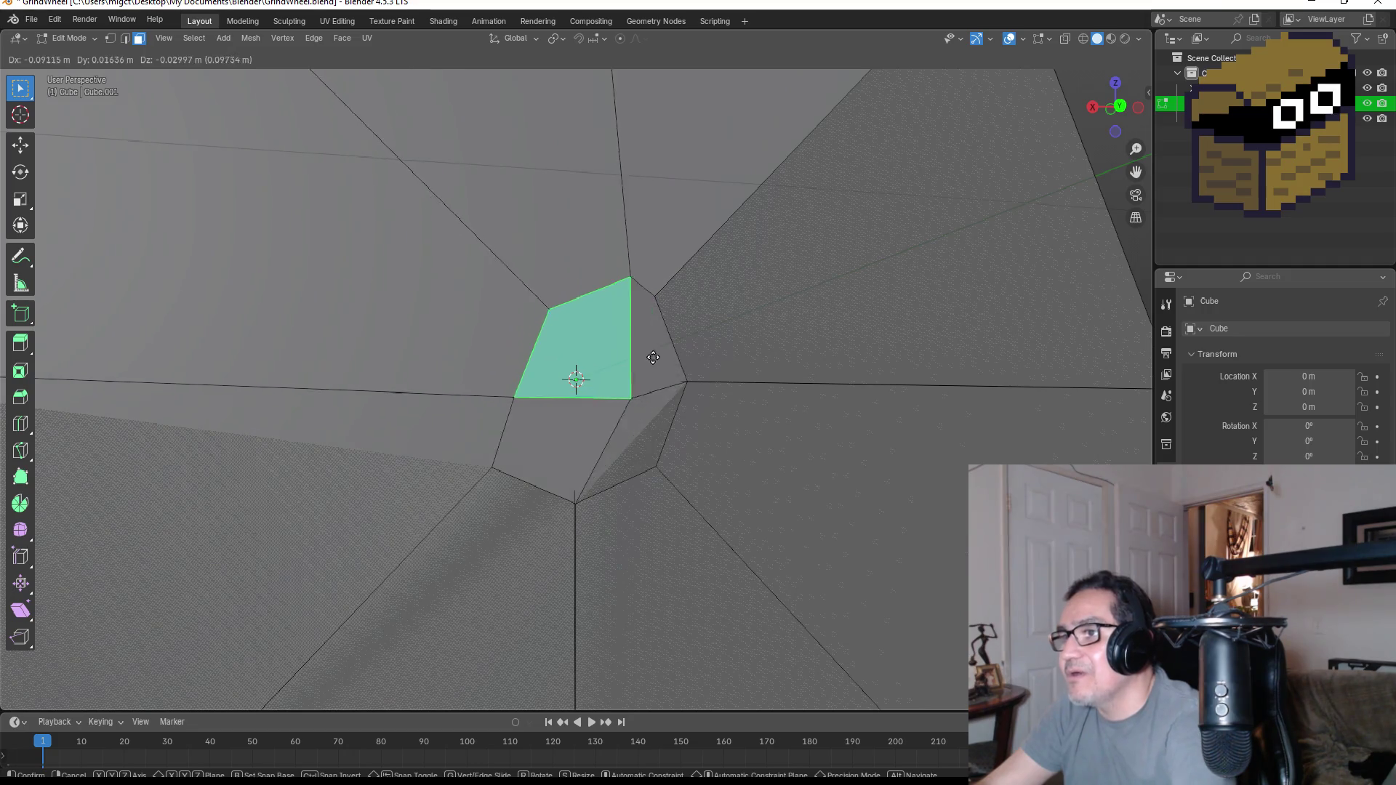
key(Escape)
- Select all four hub faces, start another extrusion and cancel it
click(634, 333)
shift+click(615, 437)
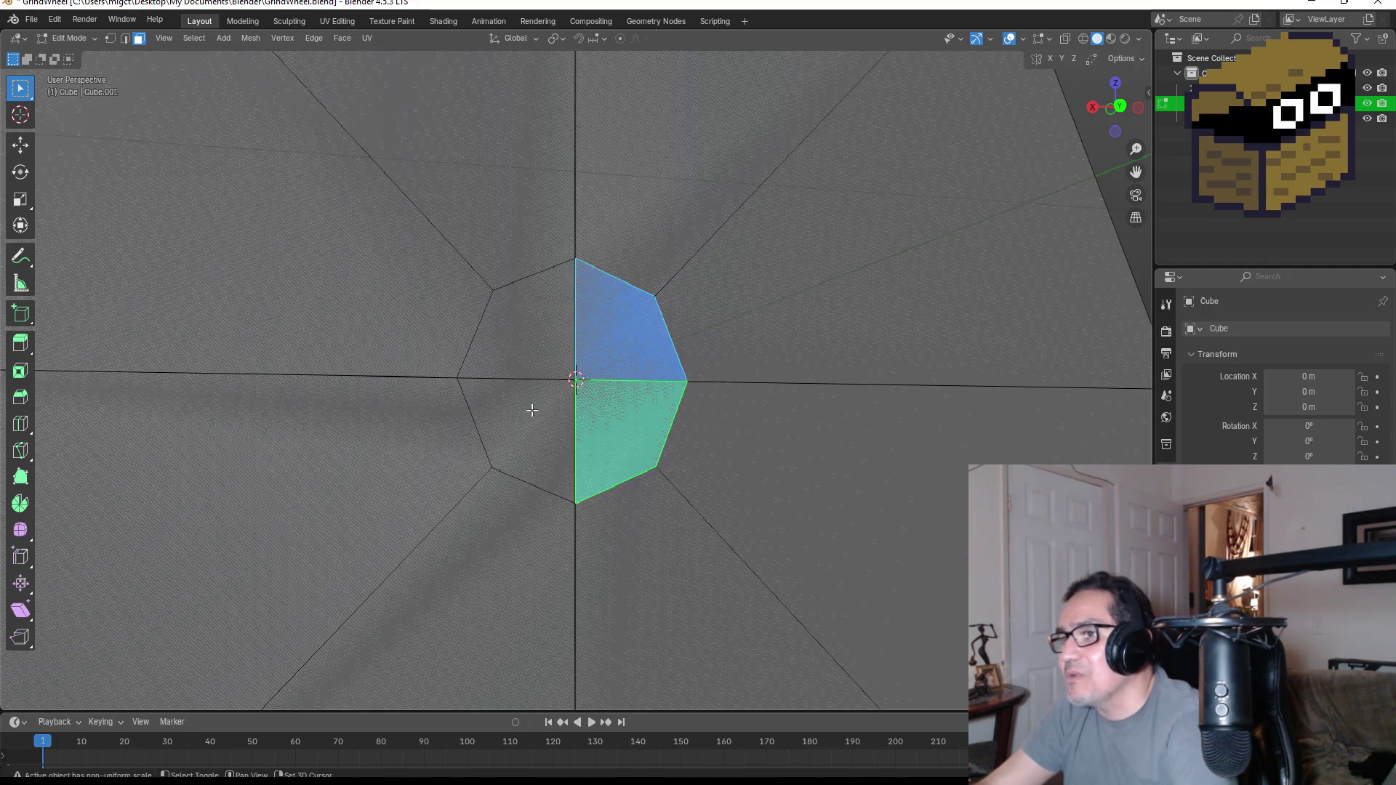
shift+click(540, 412)
shift+click(545, 343)
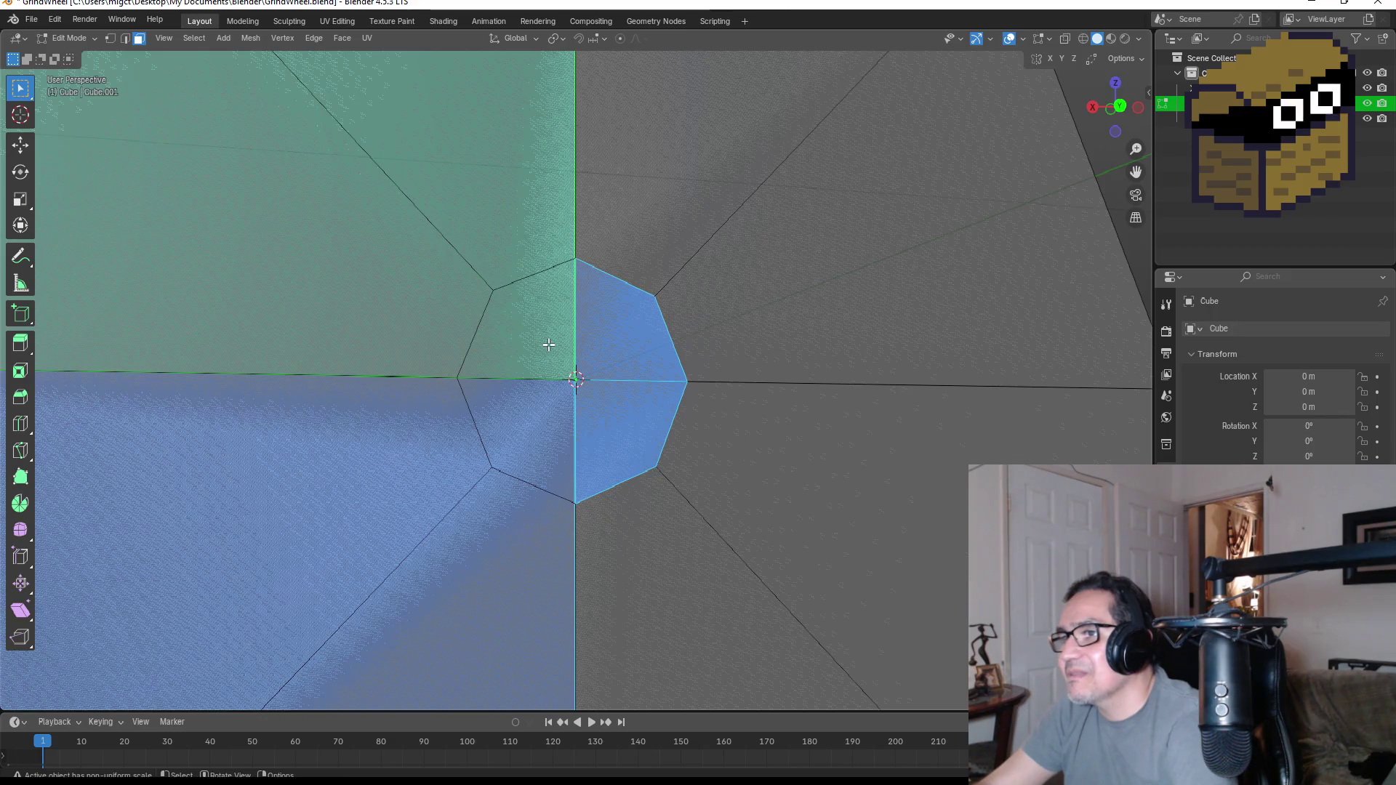
key(e)
key(Escape)
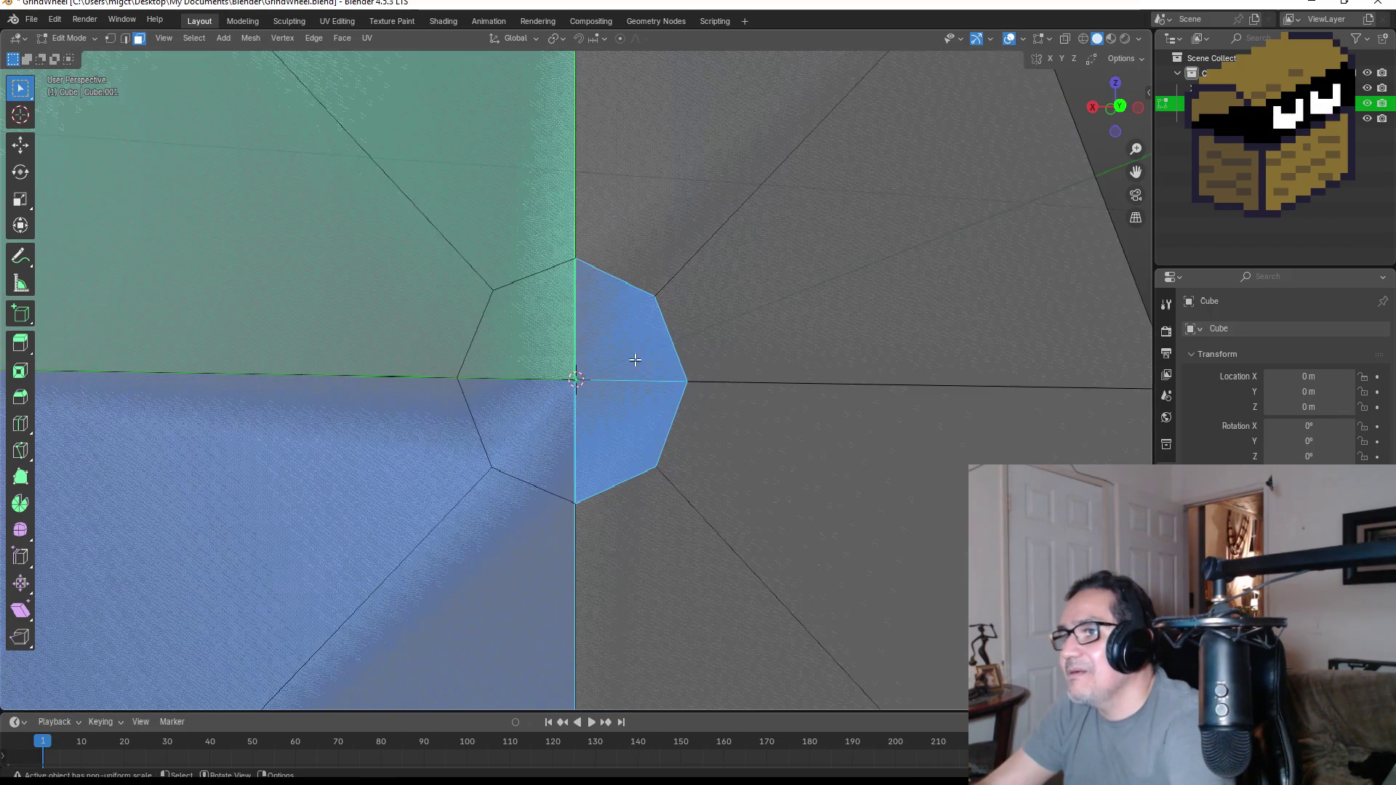
- Undo repeatedly back to the flat cross-divided octagon and view it from the front
key(ctrl+z)
key(ctrl+z)
key(ctrl+z)
key(ctrl+z)
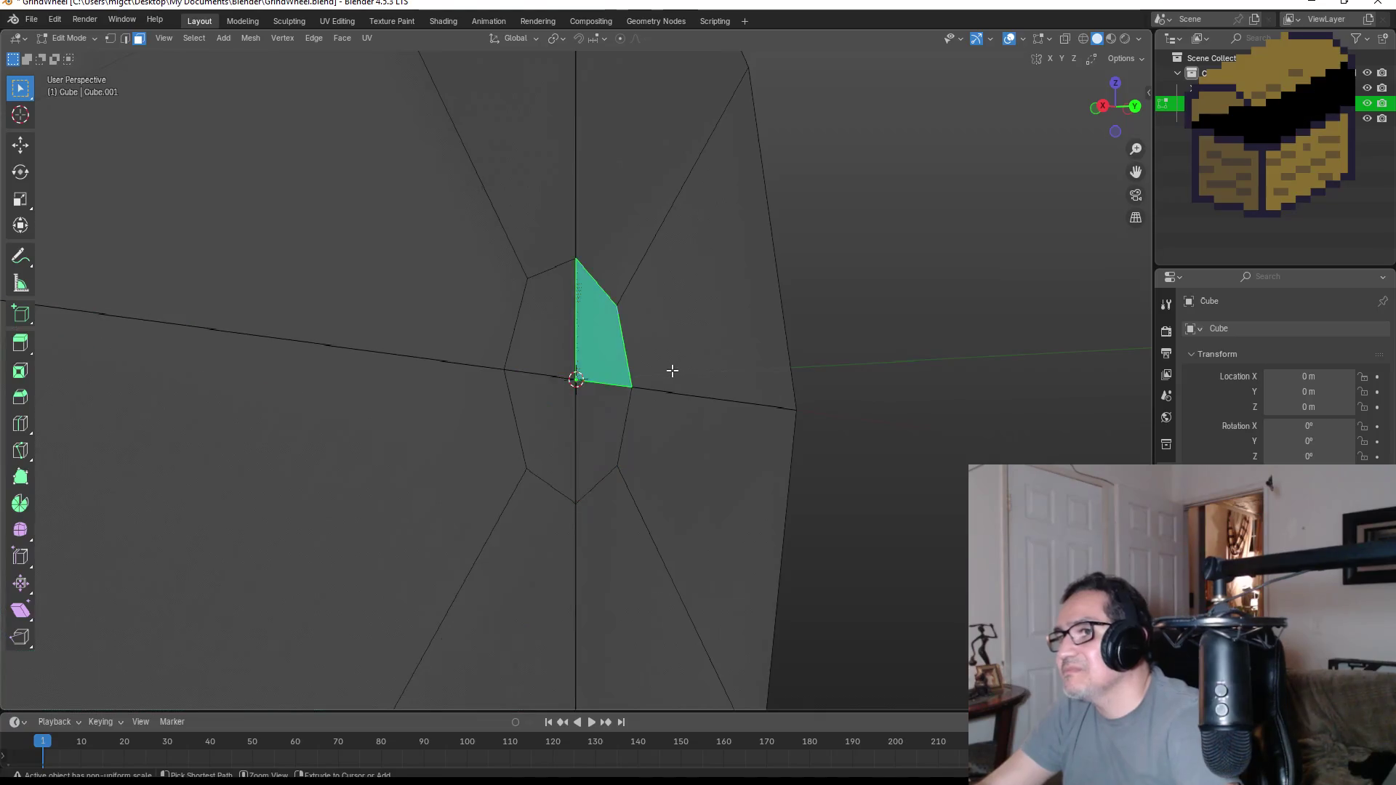
key(ctrl+z)
key(ctrl+z)
key(ctrl+z)
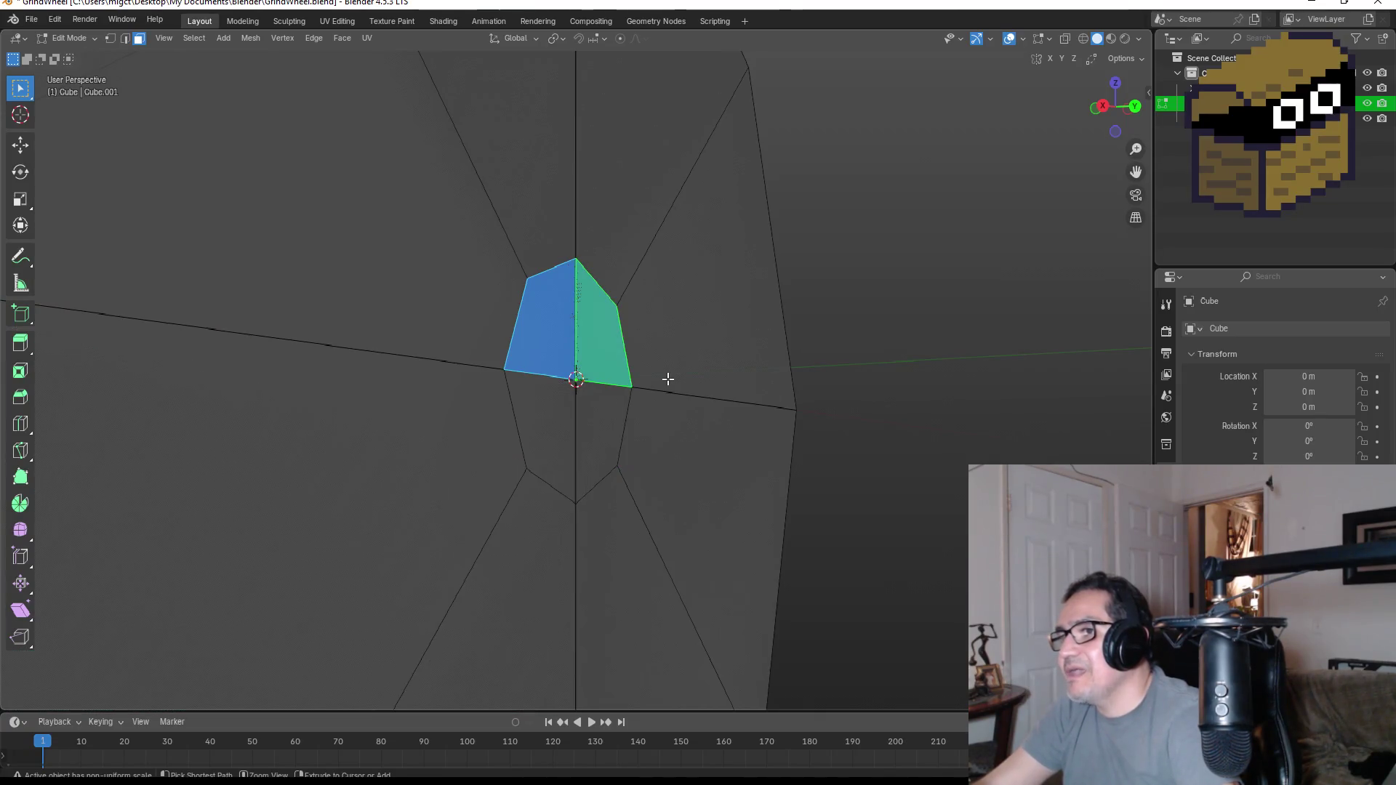
key(ctrl+z)
key(ctrl+z)
key(ctrl+z)
key(ctrl+z)
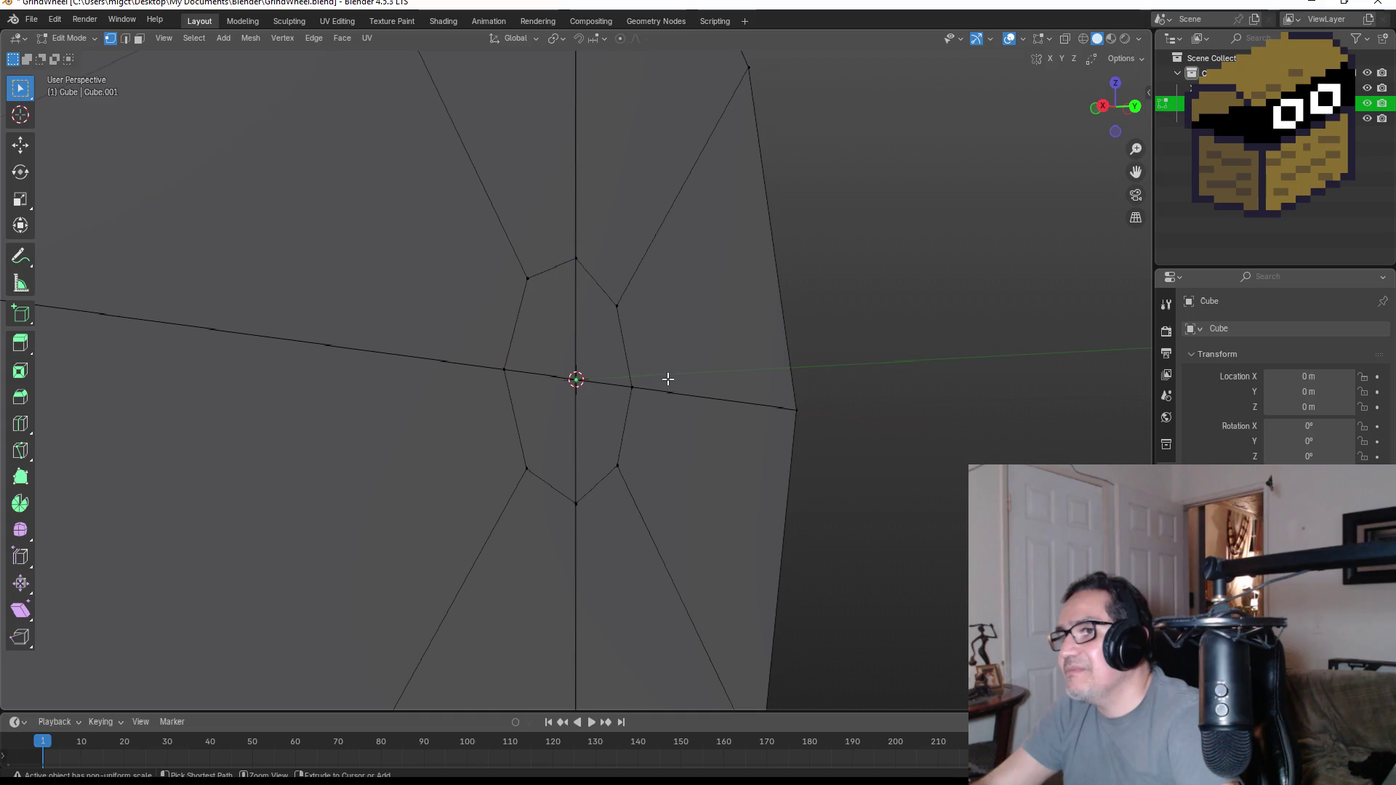
key(ctrl+z)
key(ctrl+z)
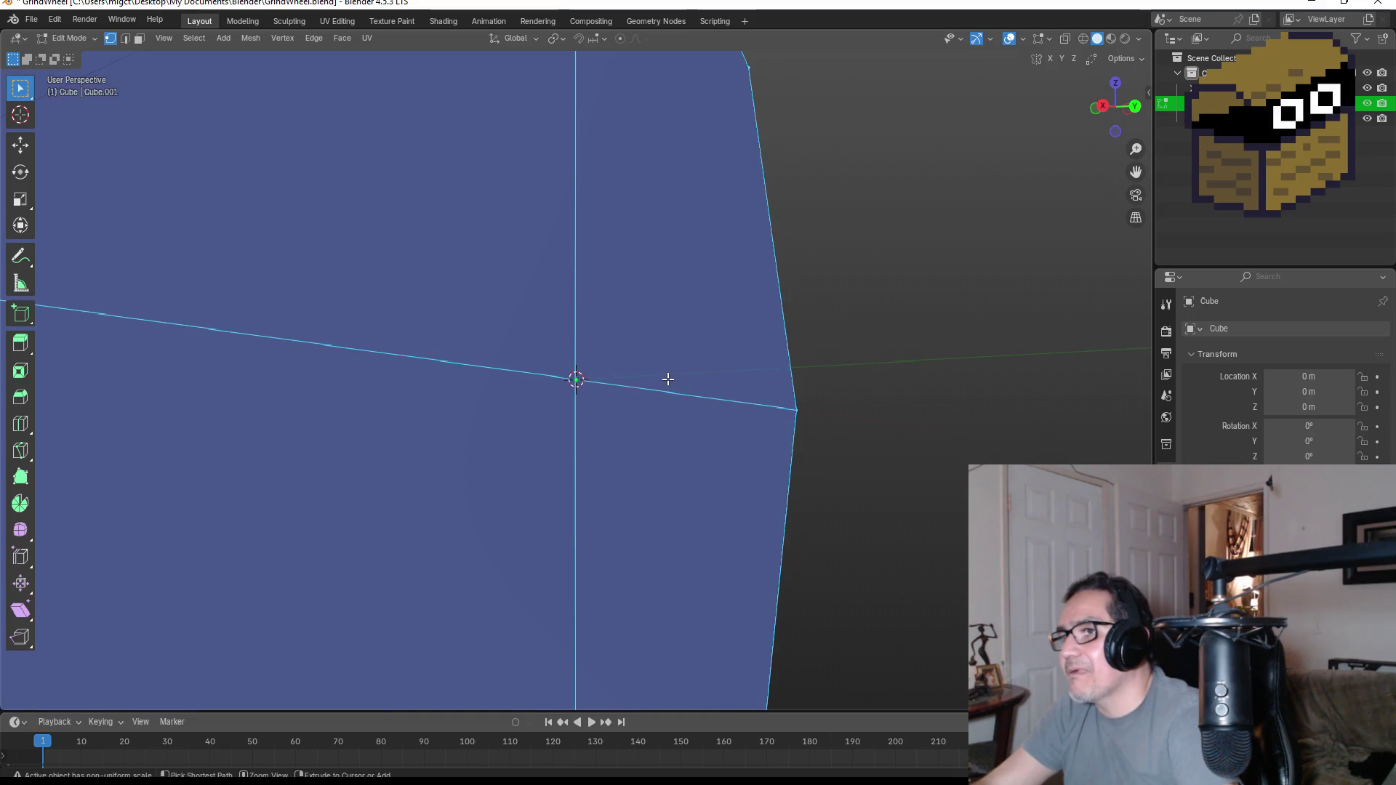
scroll(668, 379, down, 3)
scroll(666, 381, down, 3)
key(KP_1)
scroll(659, 386, down, 2)
scroll(659, 386, down, 1)
- In face select, pick all four quadrant faces of the octagon
click(919, 378)
scroll(691, 324, up, 1)
scroll(665, 334, up, 1)
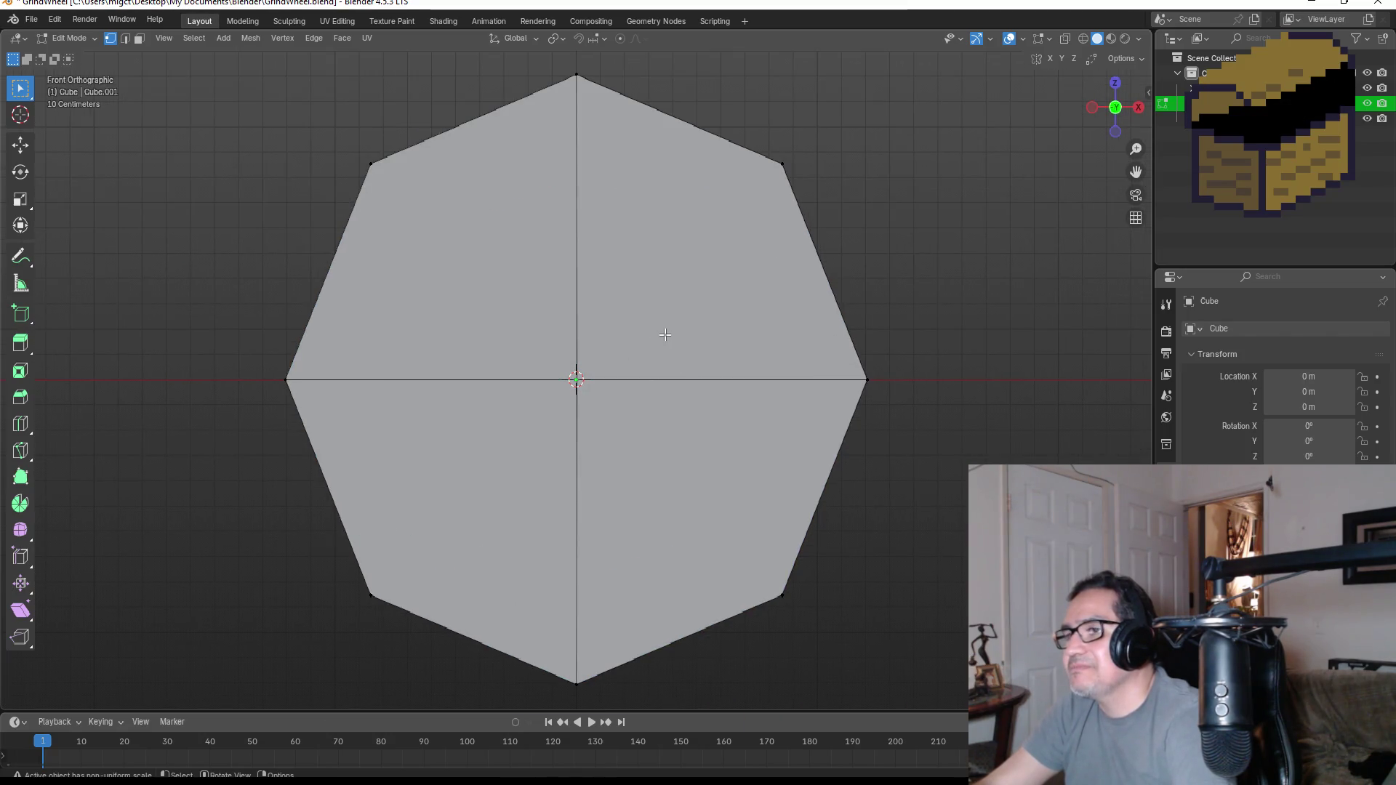
click(138, 44)
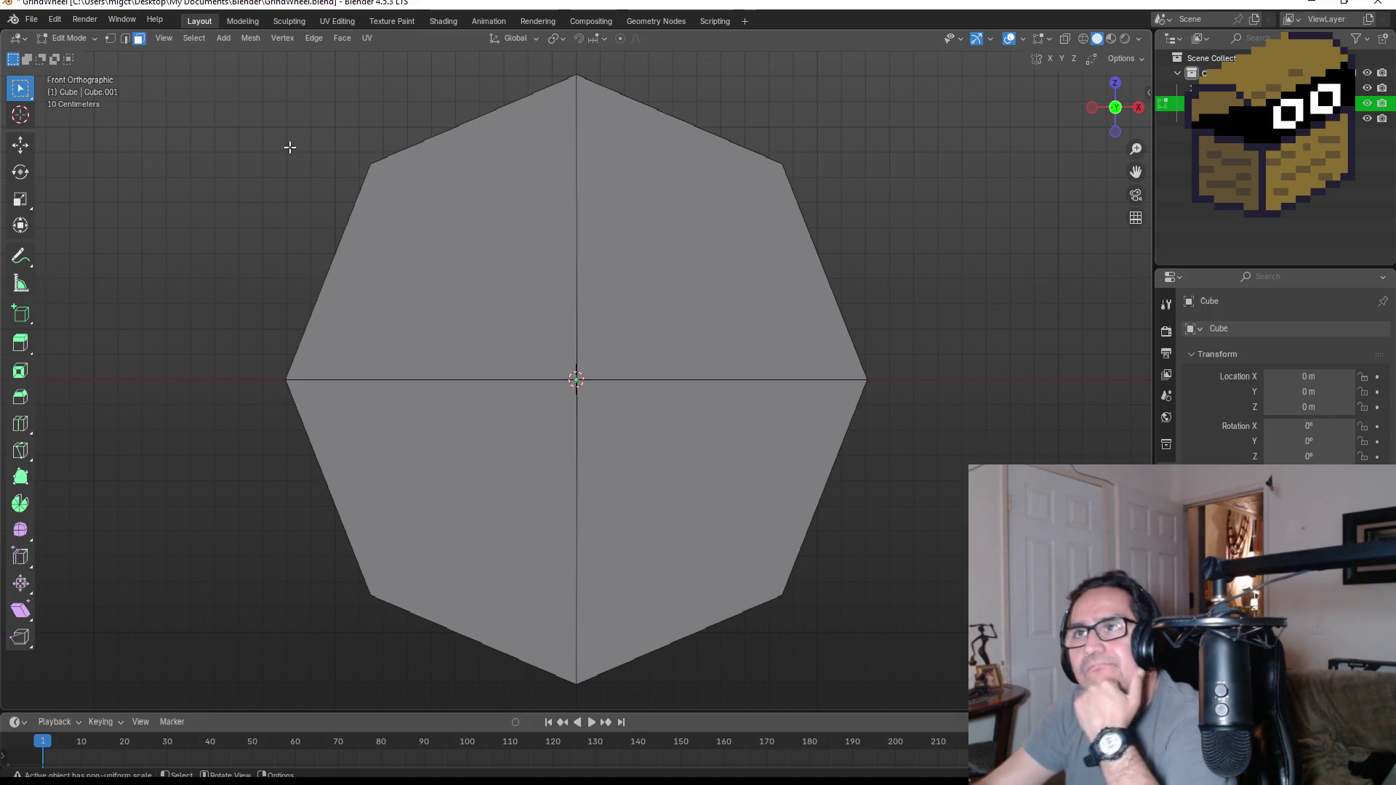
click(463, 274)
shift+click(688, 305)
shift+click(697, 470)
shift+click(497, 472)
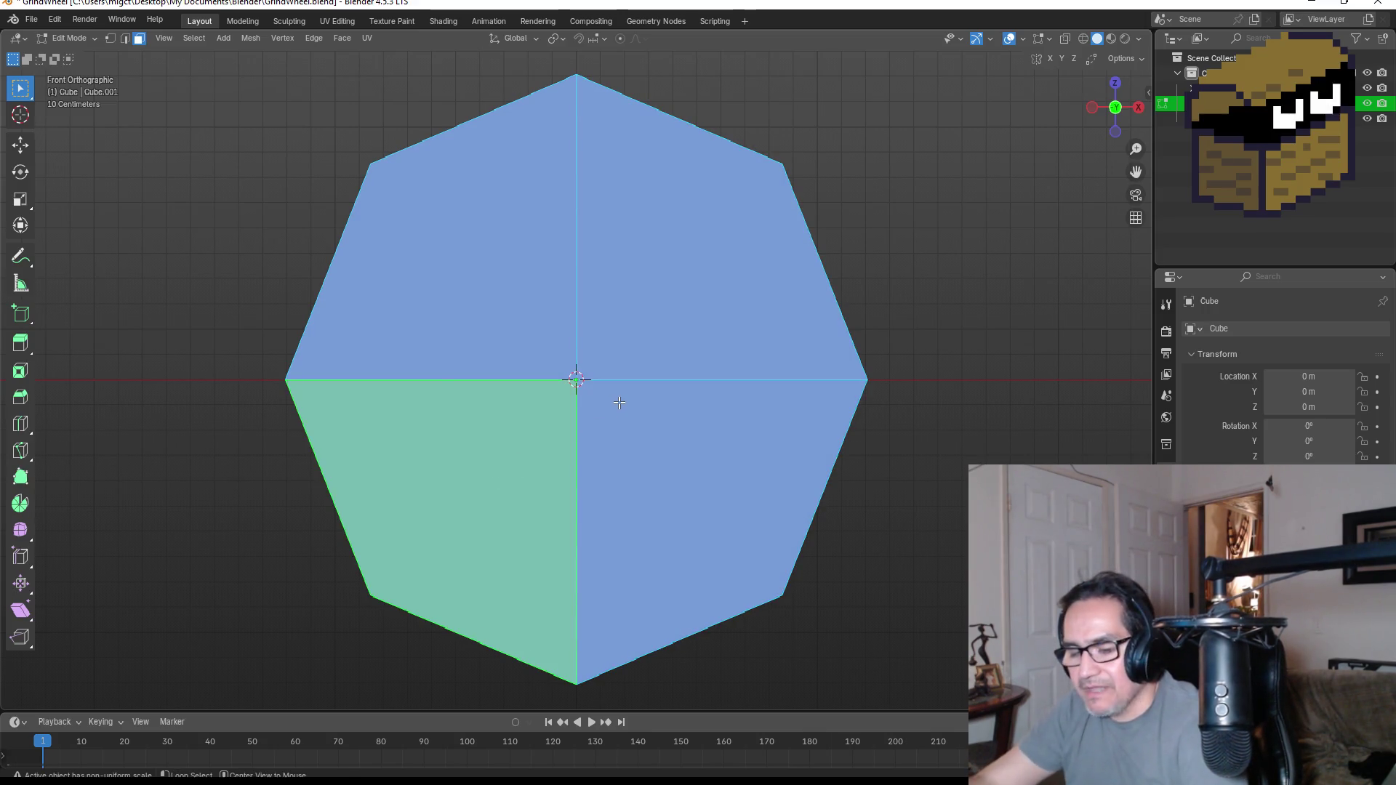
- Try Extrude Along Normals at zero offset, then apply Extrude Manifold about -0.16 m deep
key(alt+e)
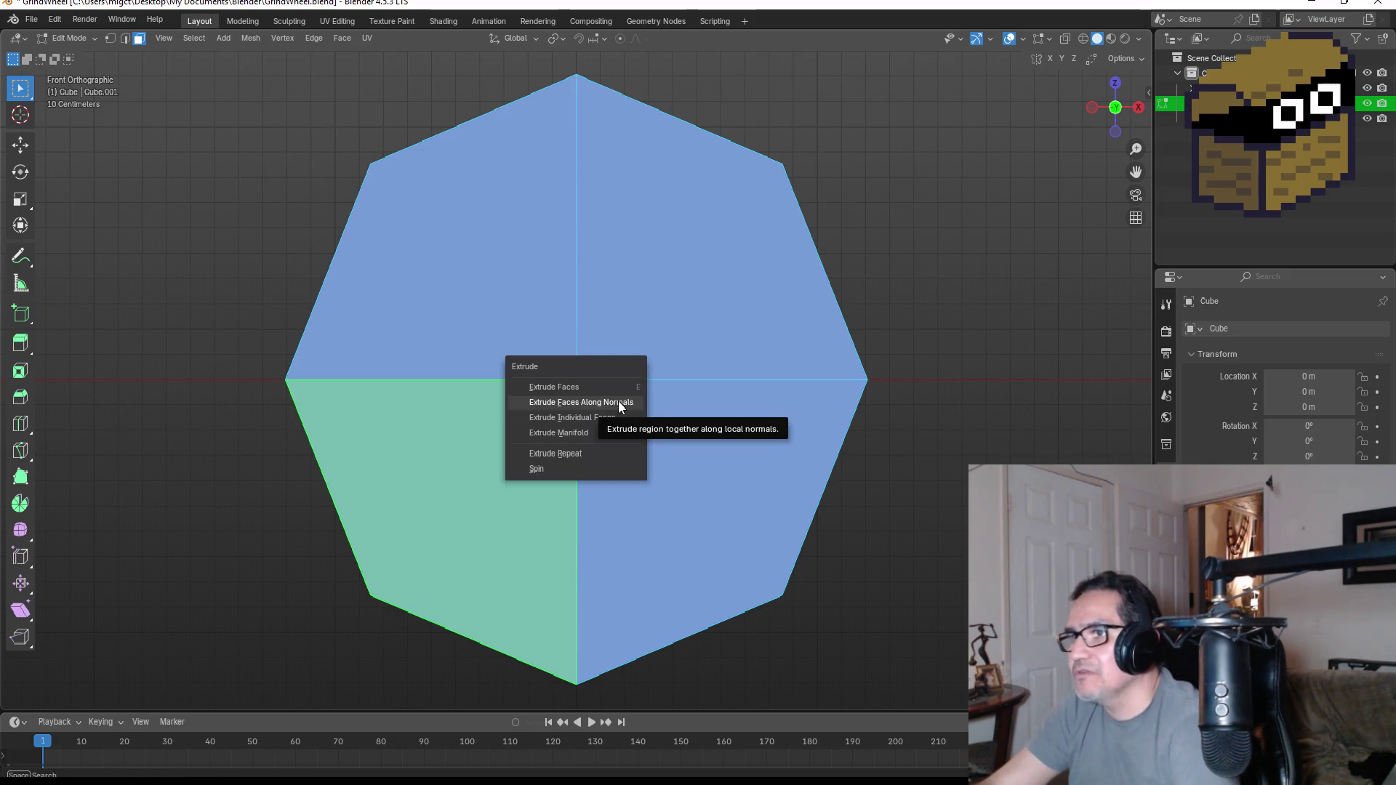
click(619, 400)
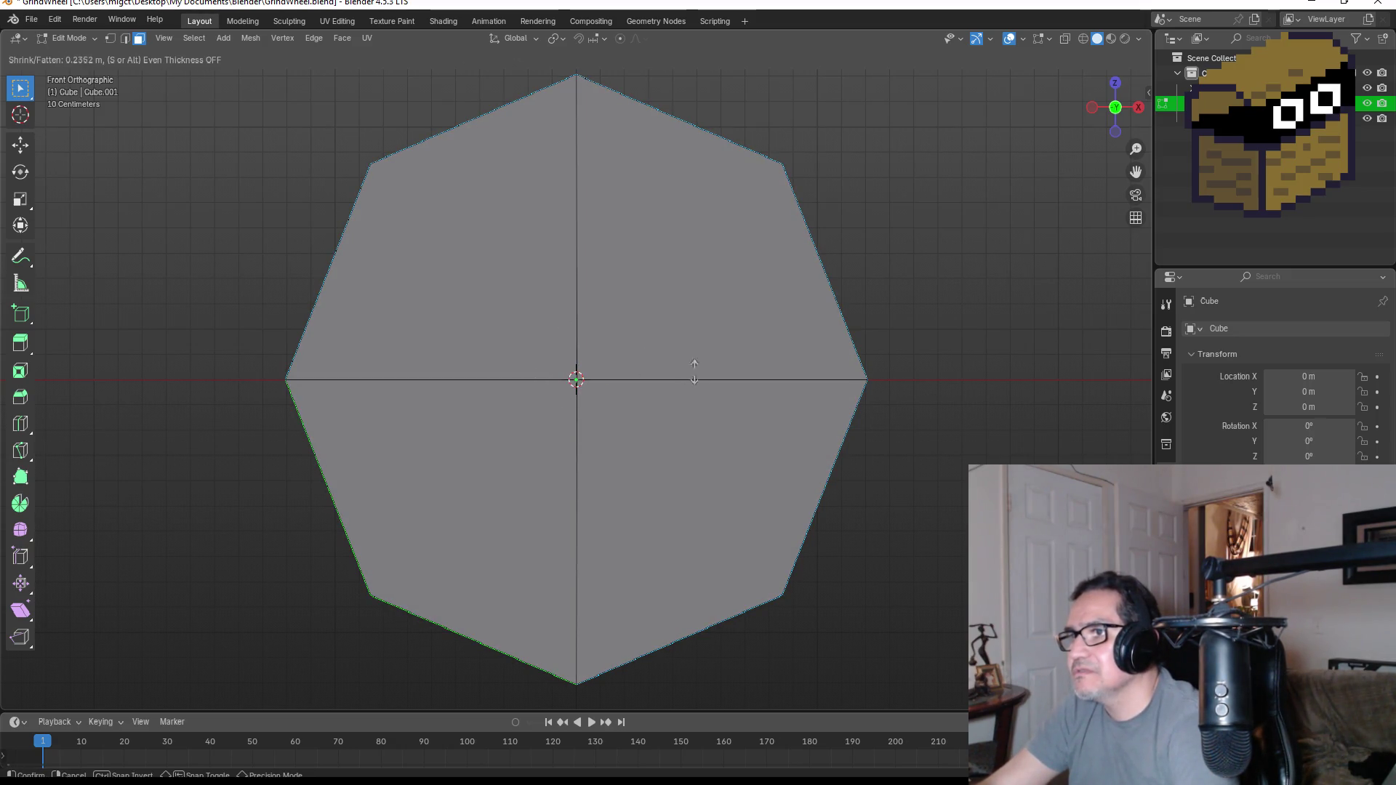
key(Escape)
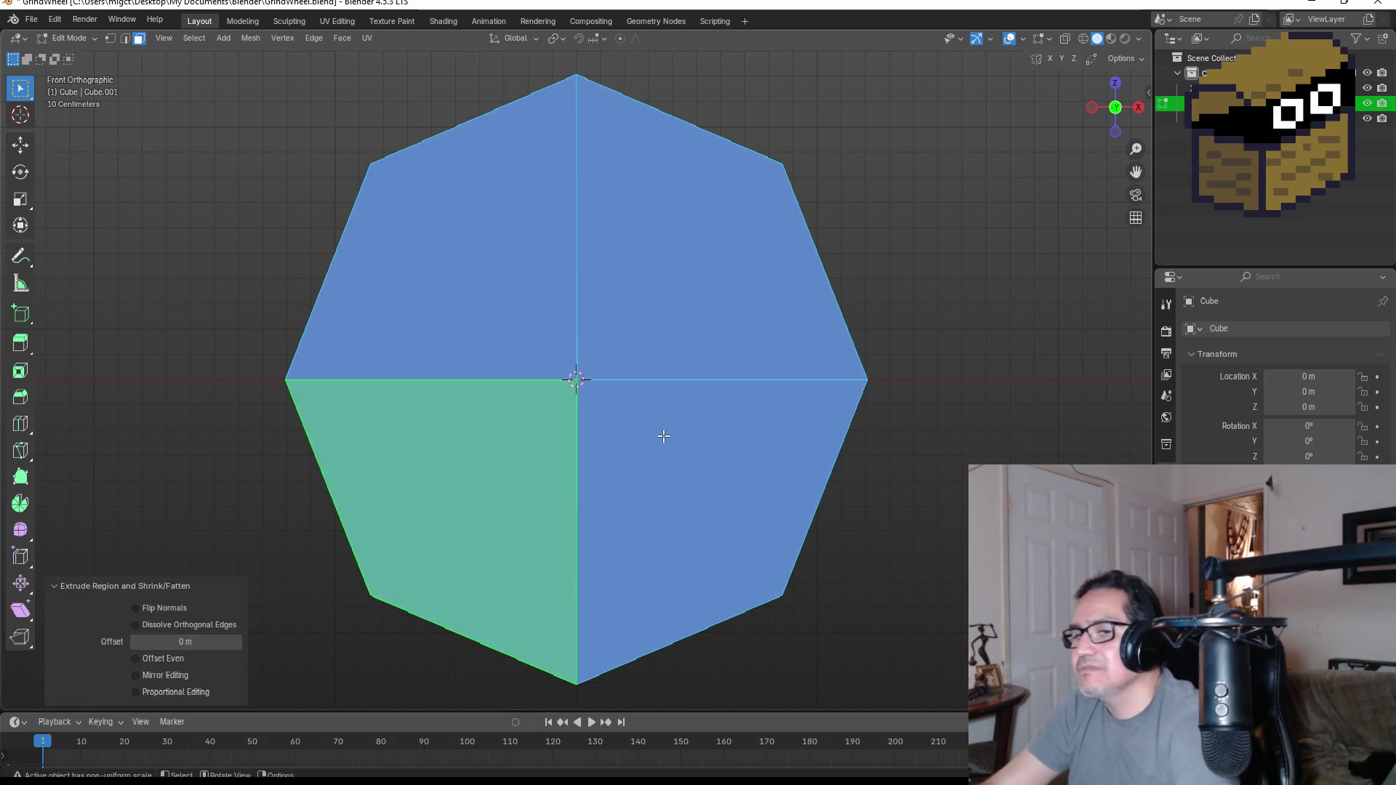
key(alt+e)
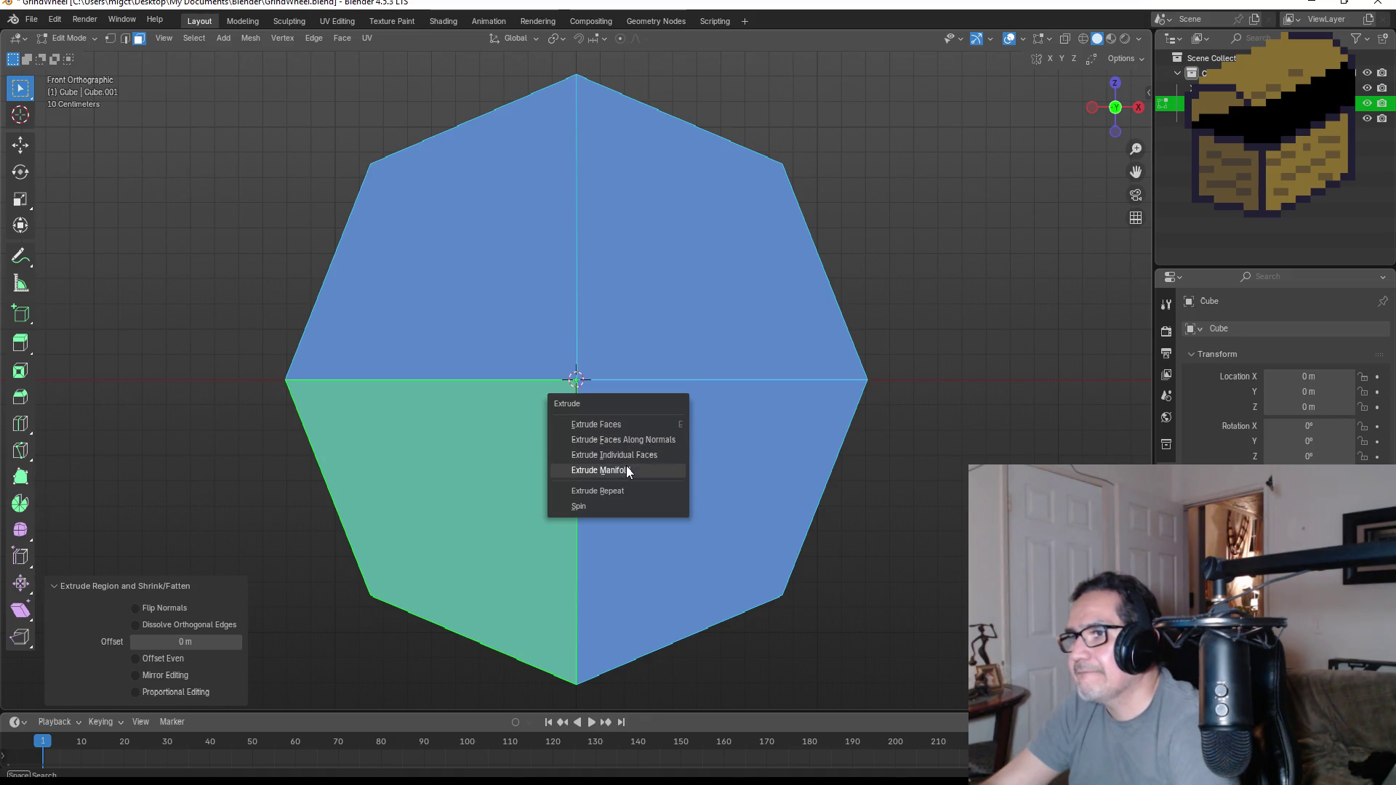
click(626, 466)
click(640, 414)
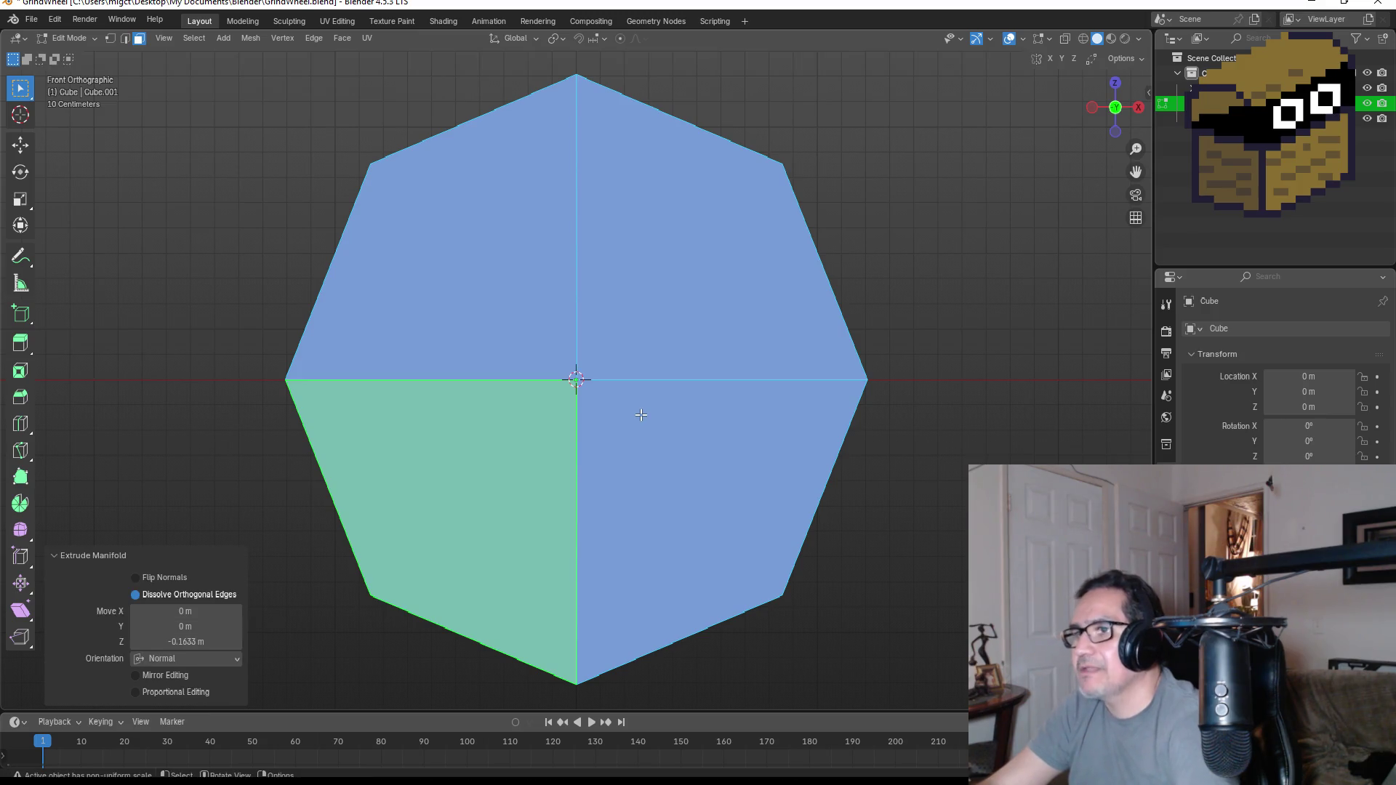
key(alt+e)
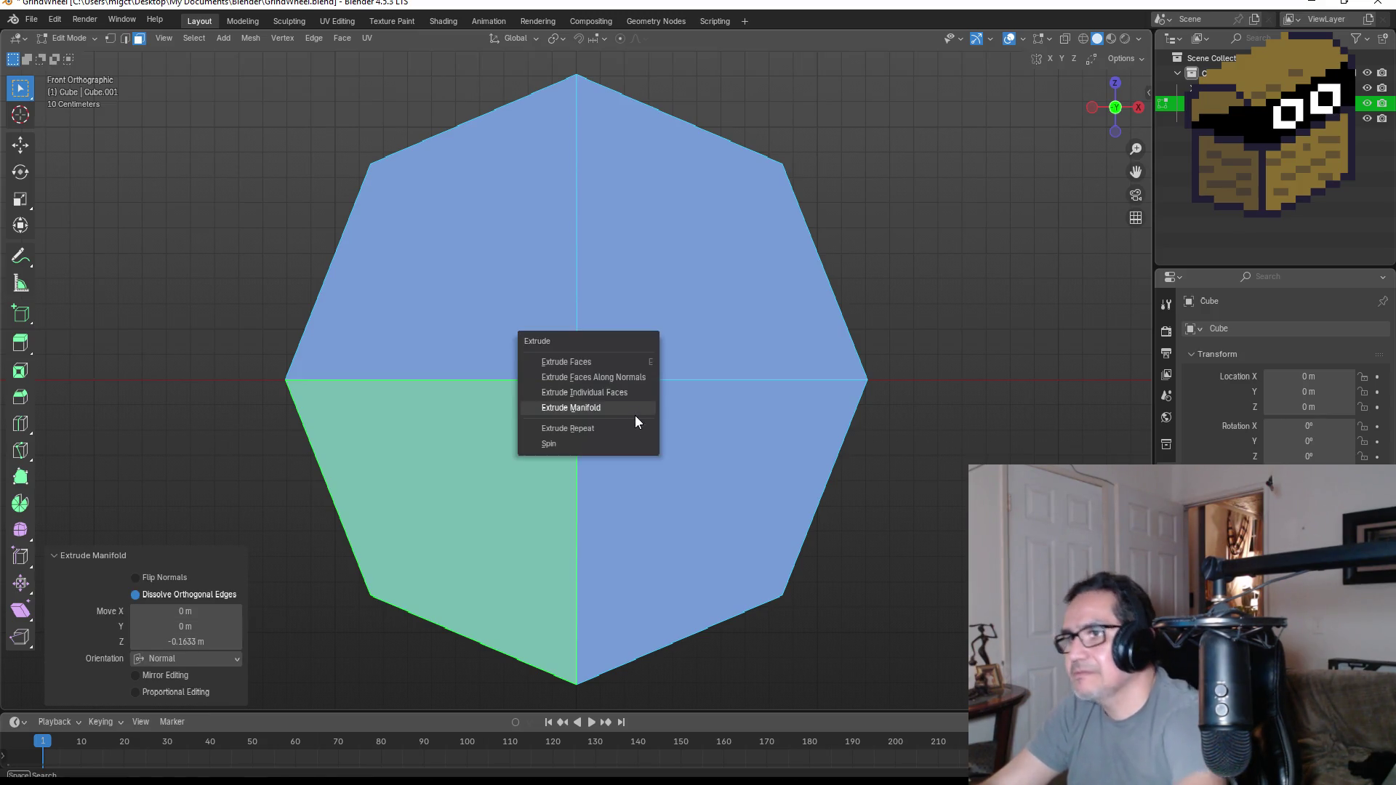
- Extrude Faces and scale the new faces to about 0.12 into a small central hub
click(599, 366)
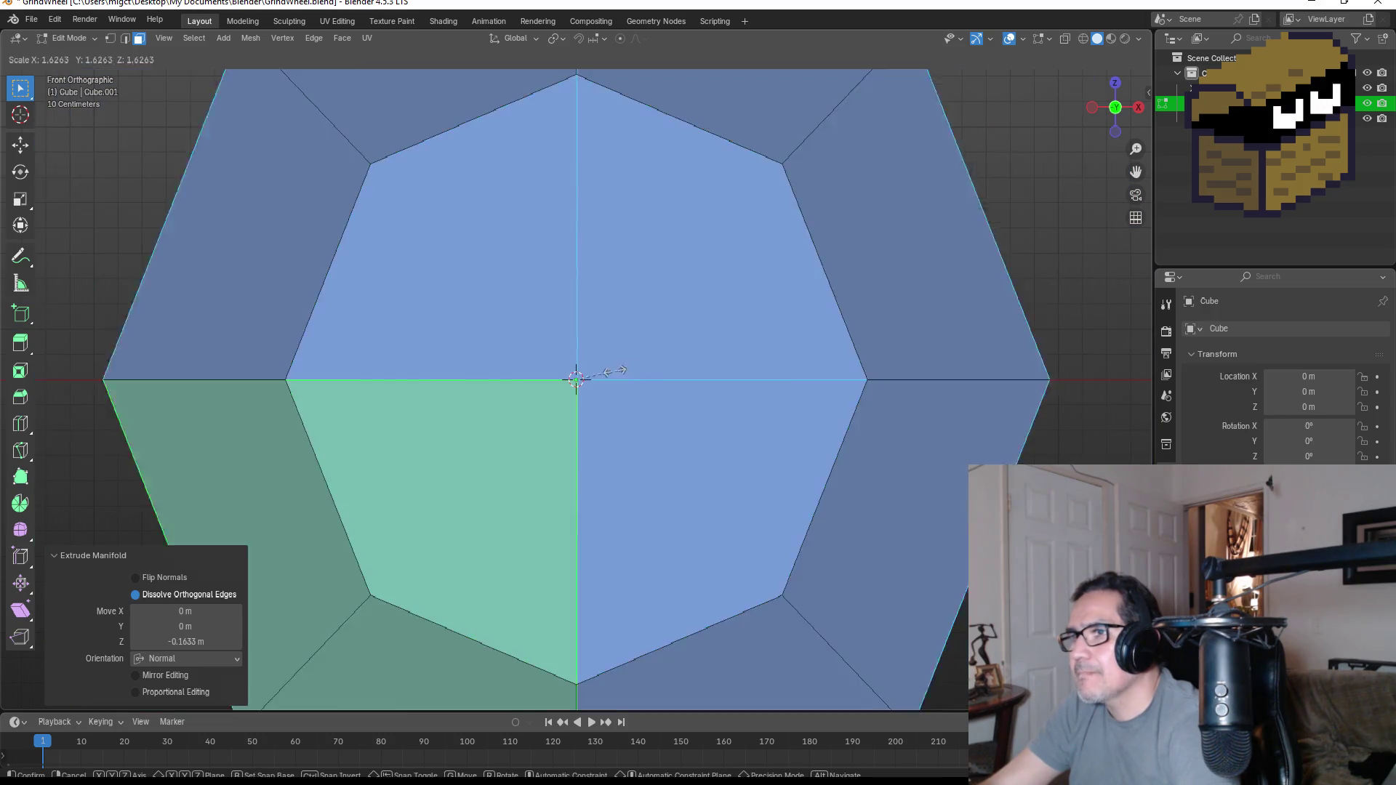
key(s)
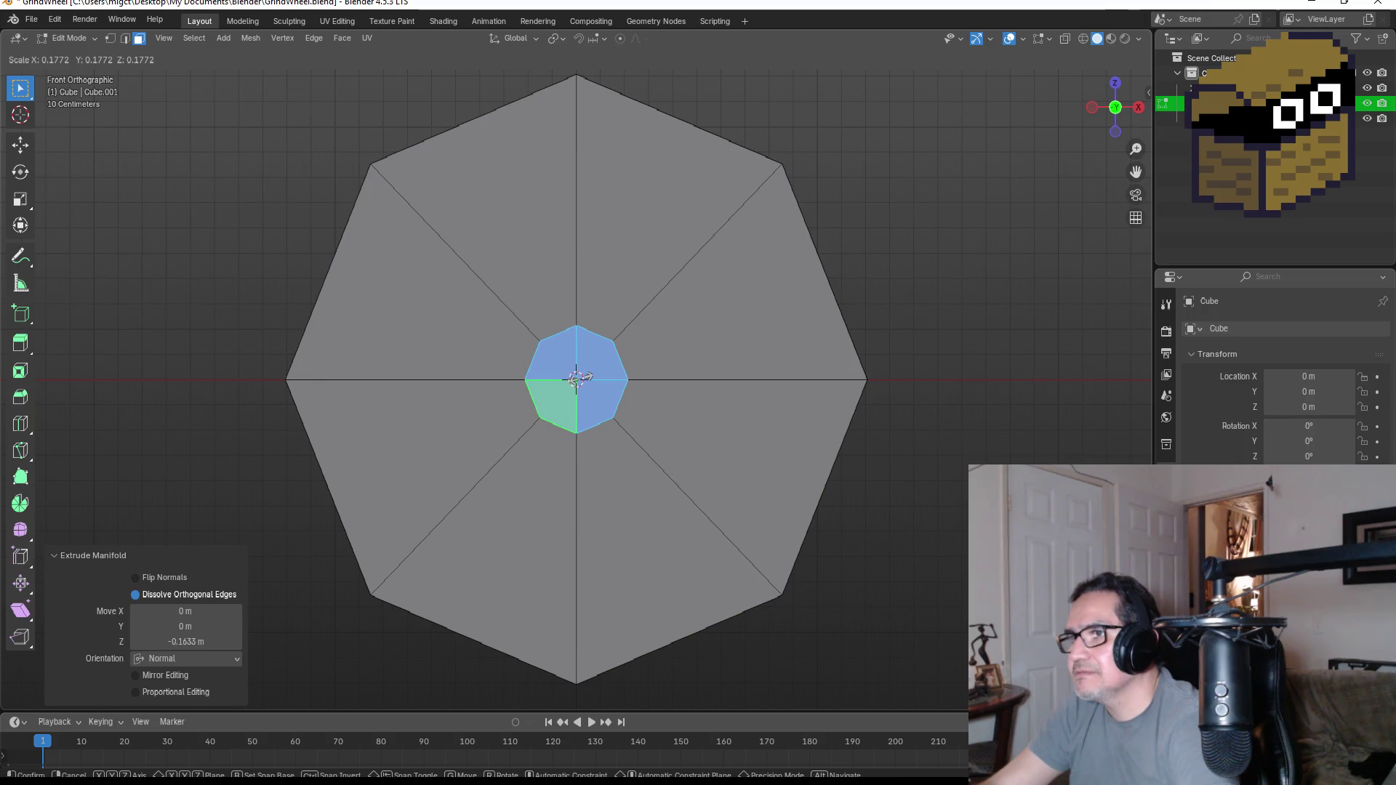
click(577, 379)
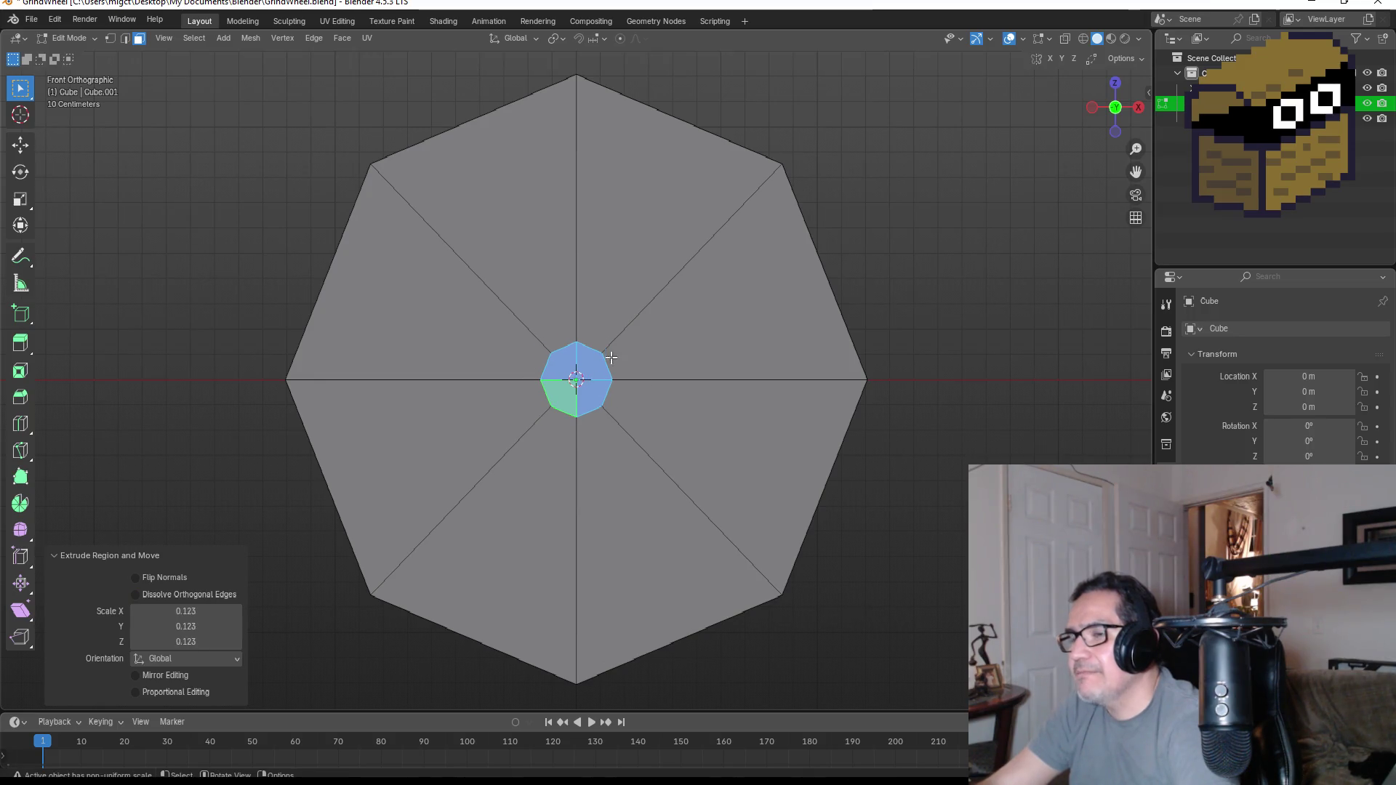
scroll(576, 378, up, 4)
- Select the four inner hub faces and view the hub at an angle
click(621, 358)
shift+click(607, 399)
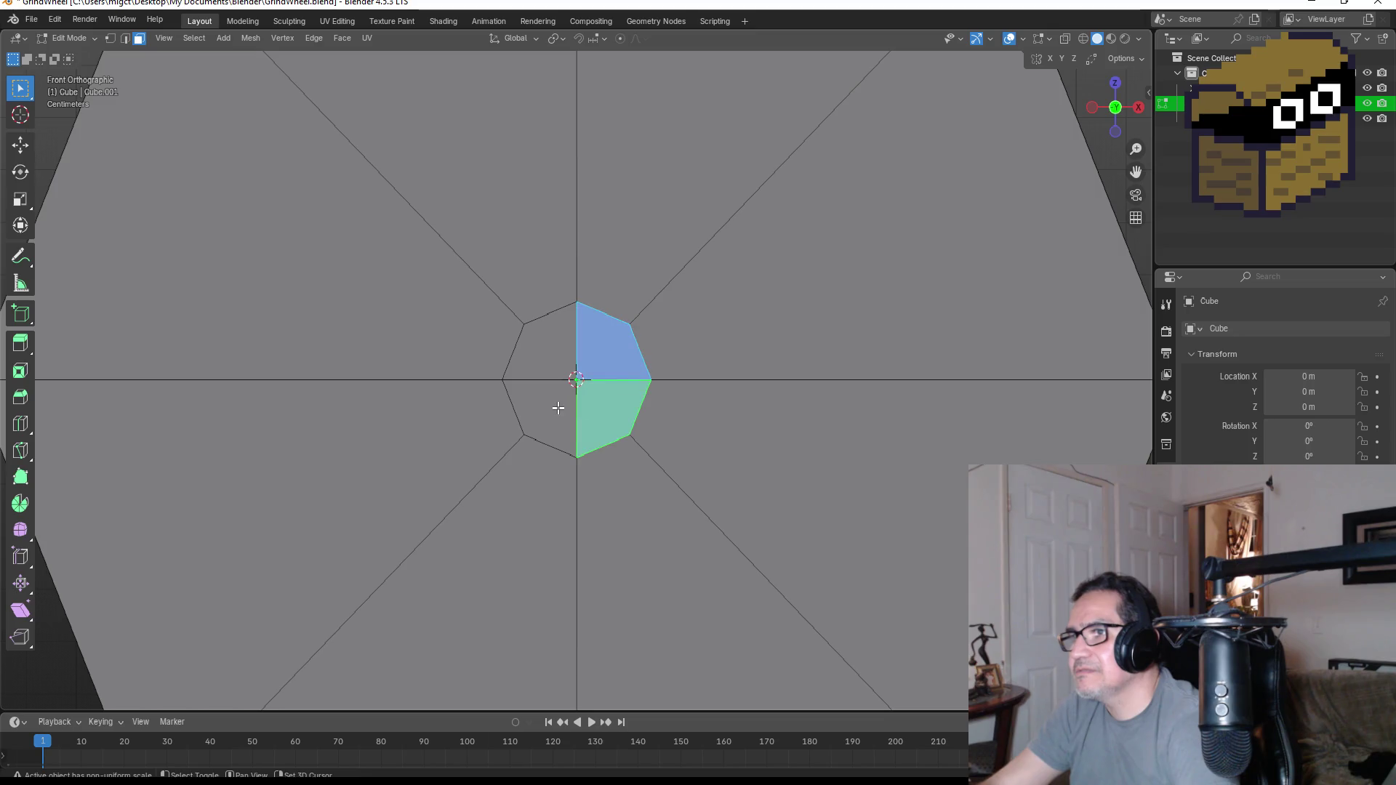
shift+click(558, 406)
shift+click(552, 363)
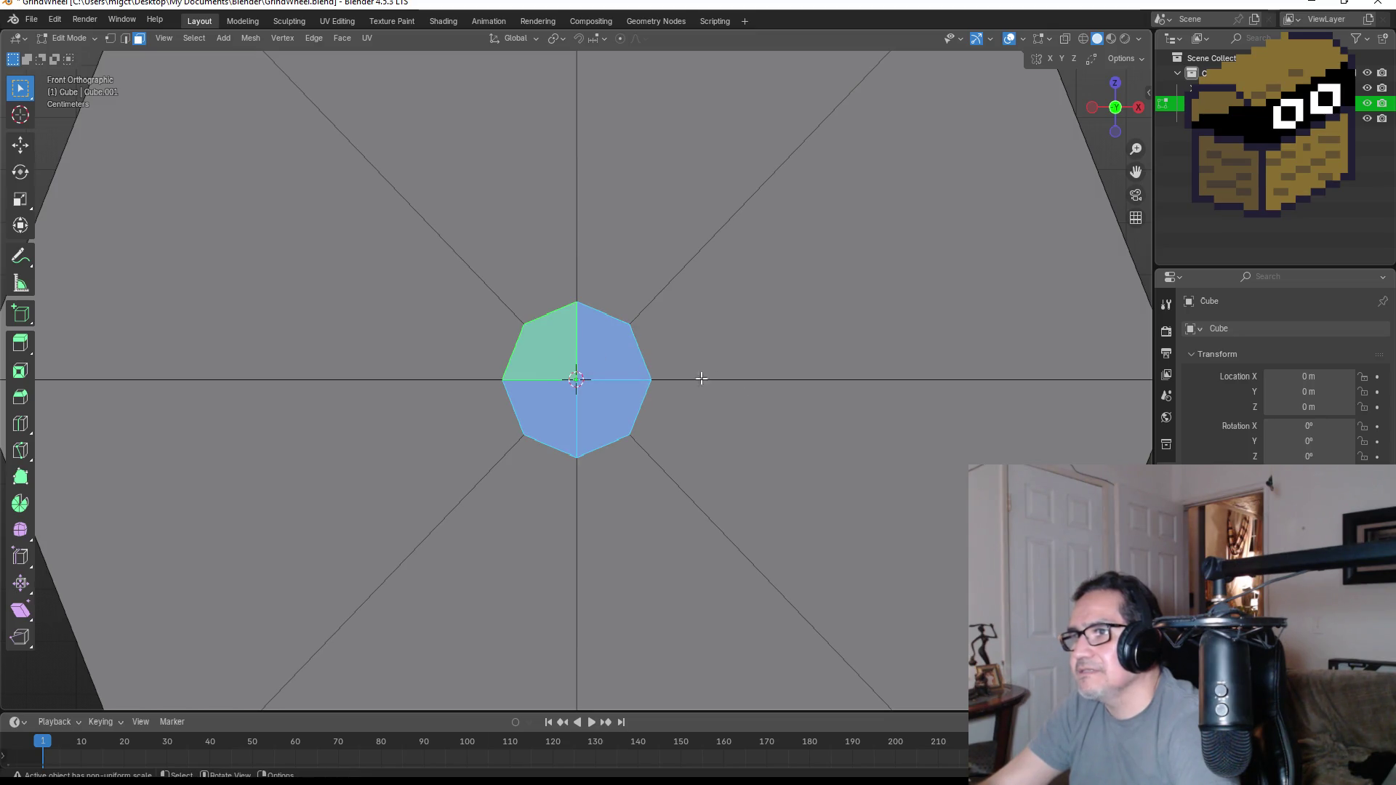
mouse_move(794, 375)
middle_down()
mouse_move(473, 377)
mouse_move(661, 393)
mouse_move(779, 382)
middle_up()
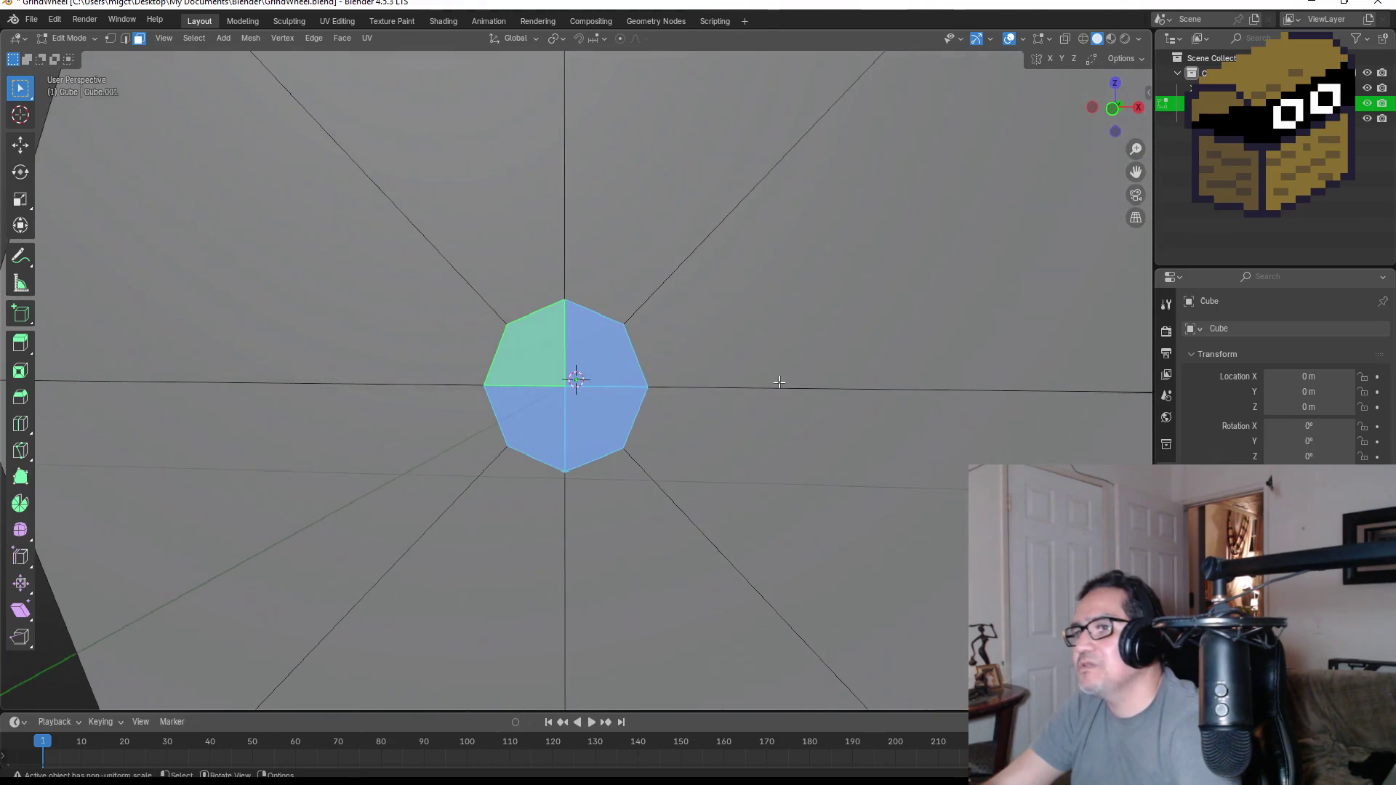
- Subdivide the selected hub faces with Number of Cuts set to 3
right_click(553, 355)
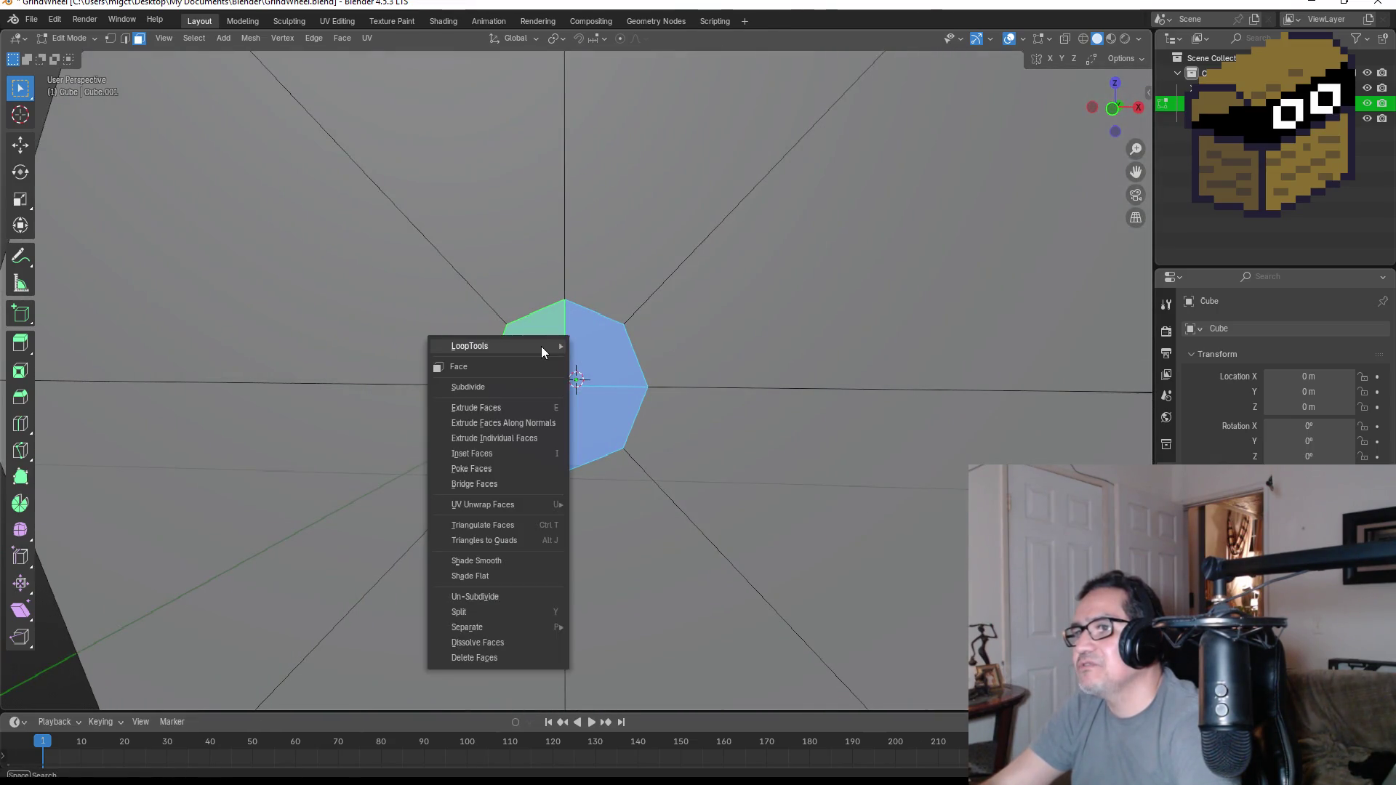
click(499, 389)
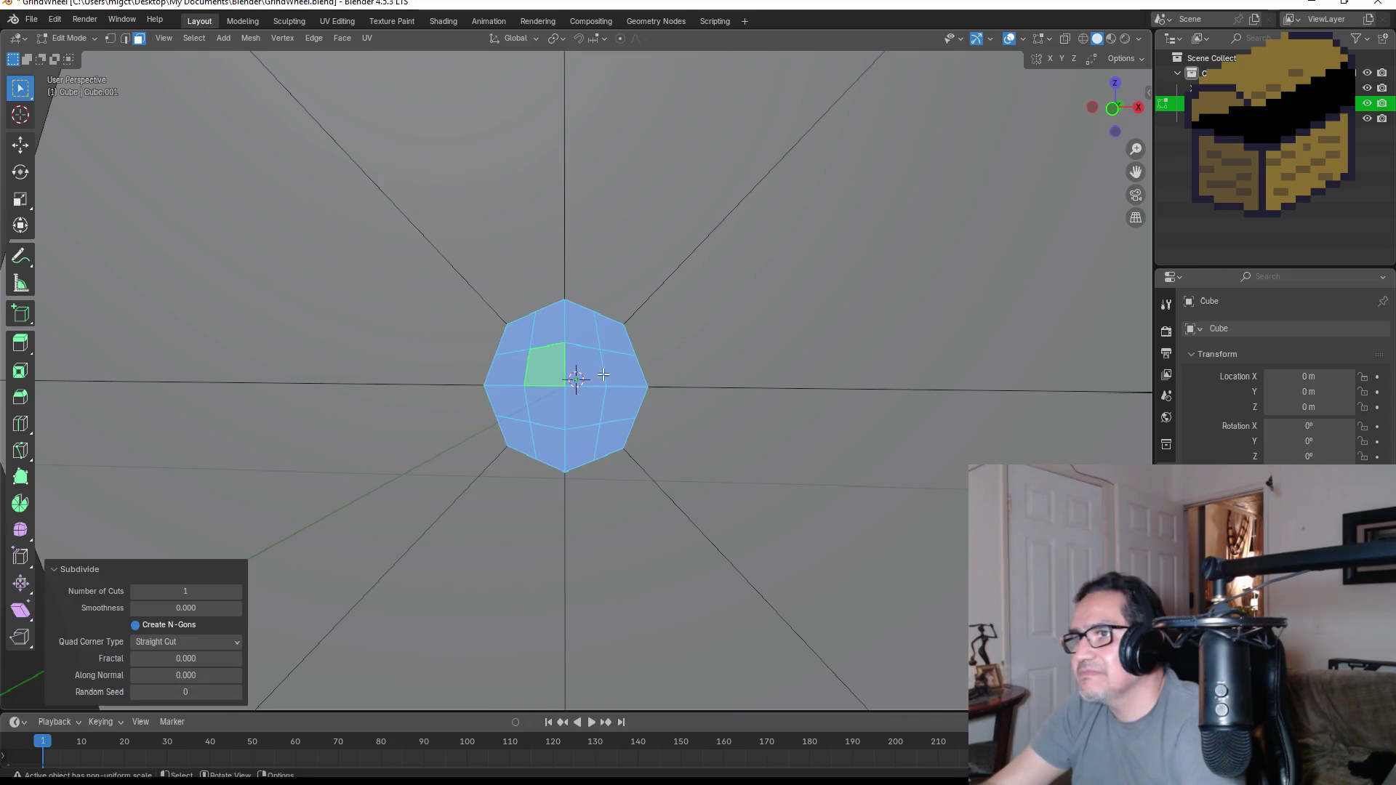
drag(175, 590, 186, 590)
middle_drag(461, 462, 614, 372)
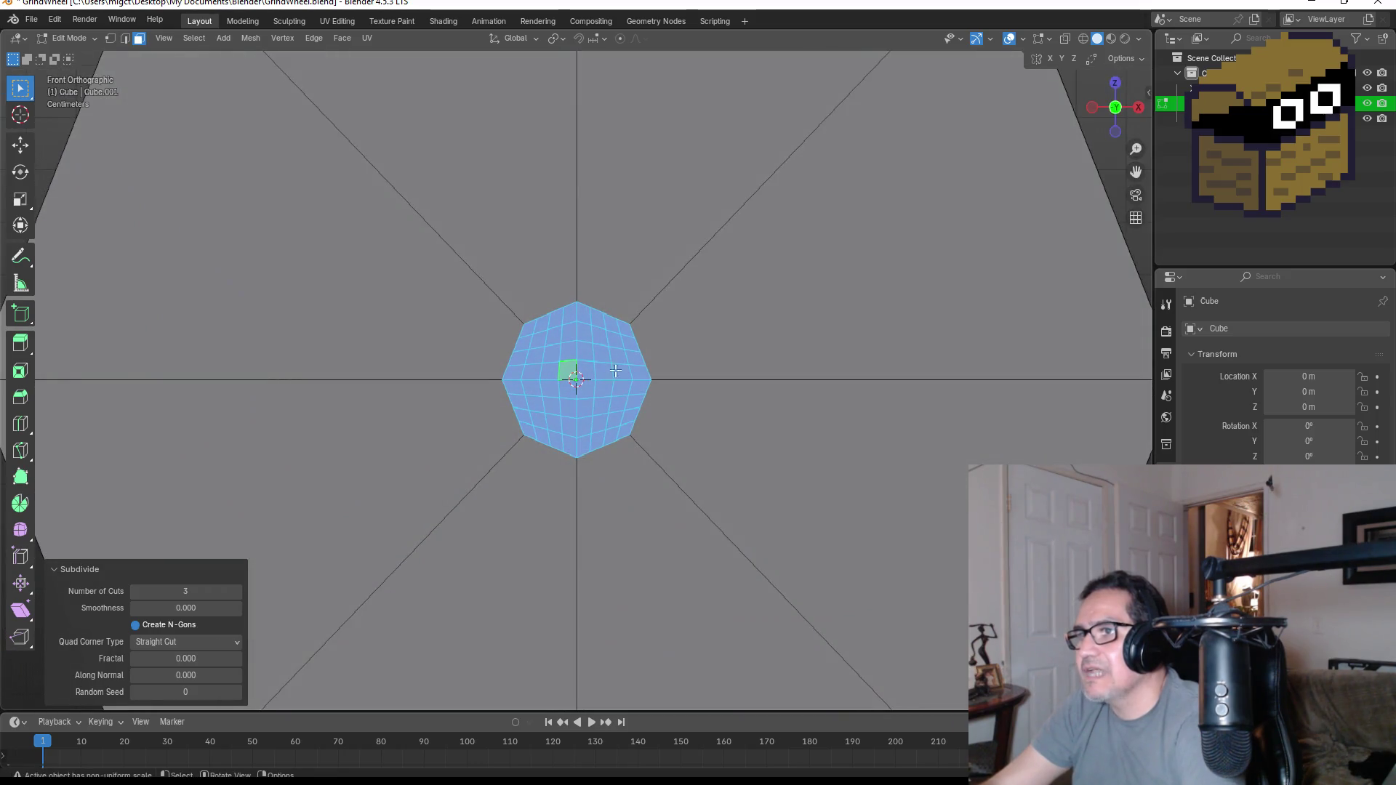
scroll(616, 371, up, 2)
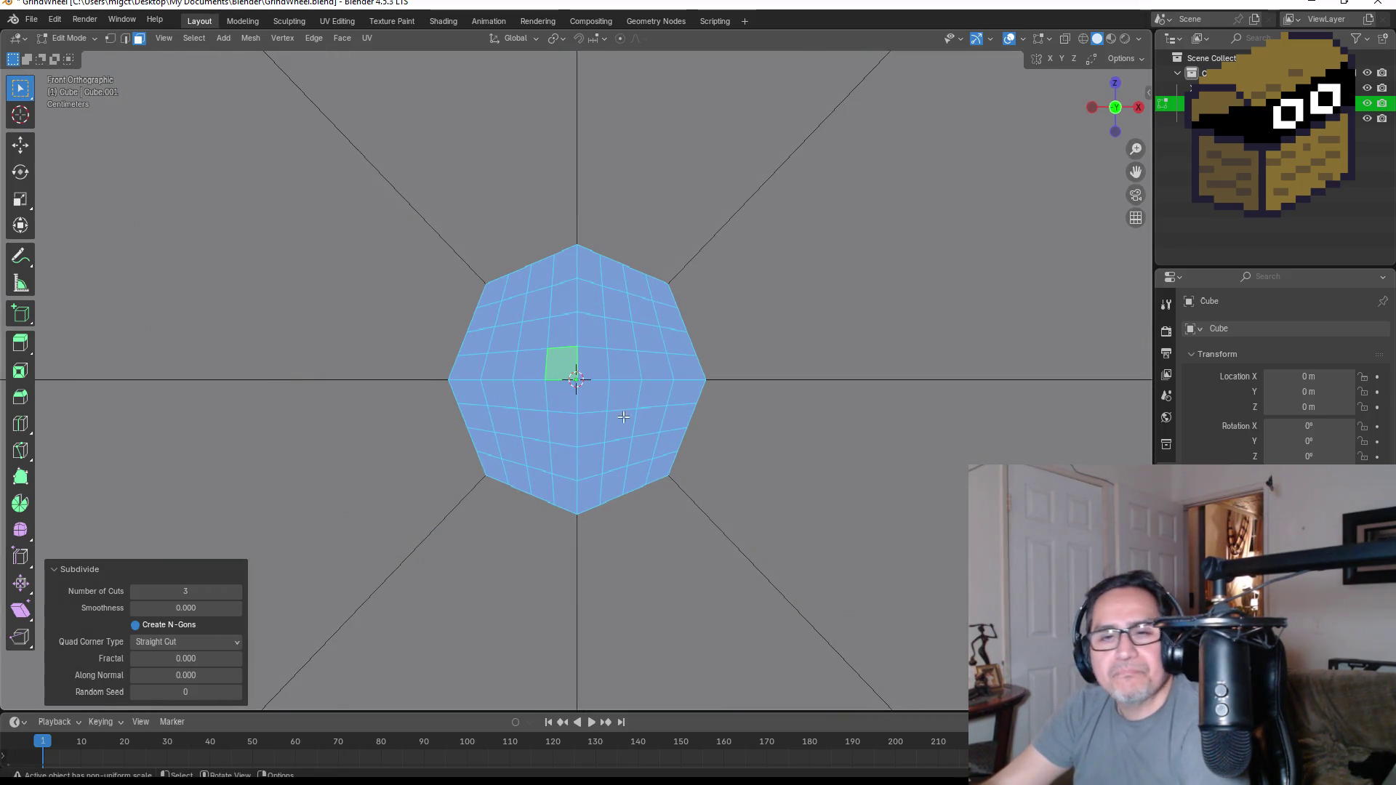
right_click(592, 353)
mouse_move(535, 311)
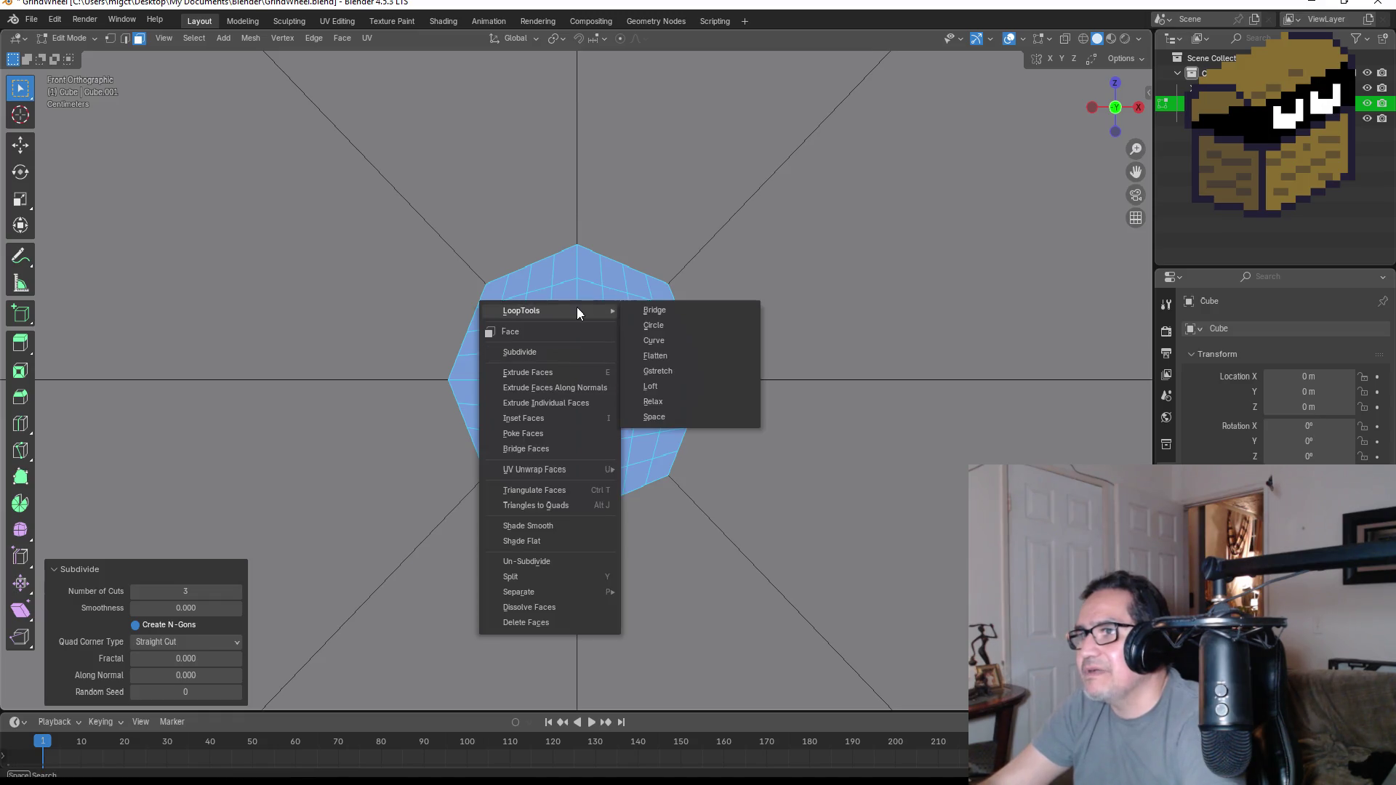
- Run LoopTools Bridge on the hub, inspect it, then undo to restore the 3-cut grid
click(658, 313)
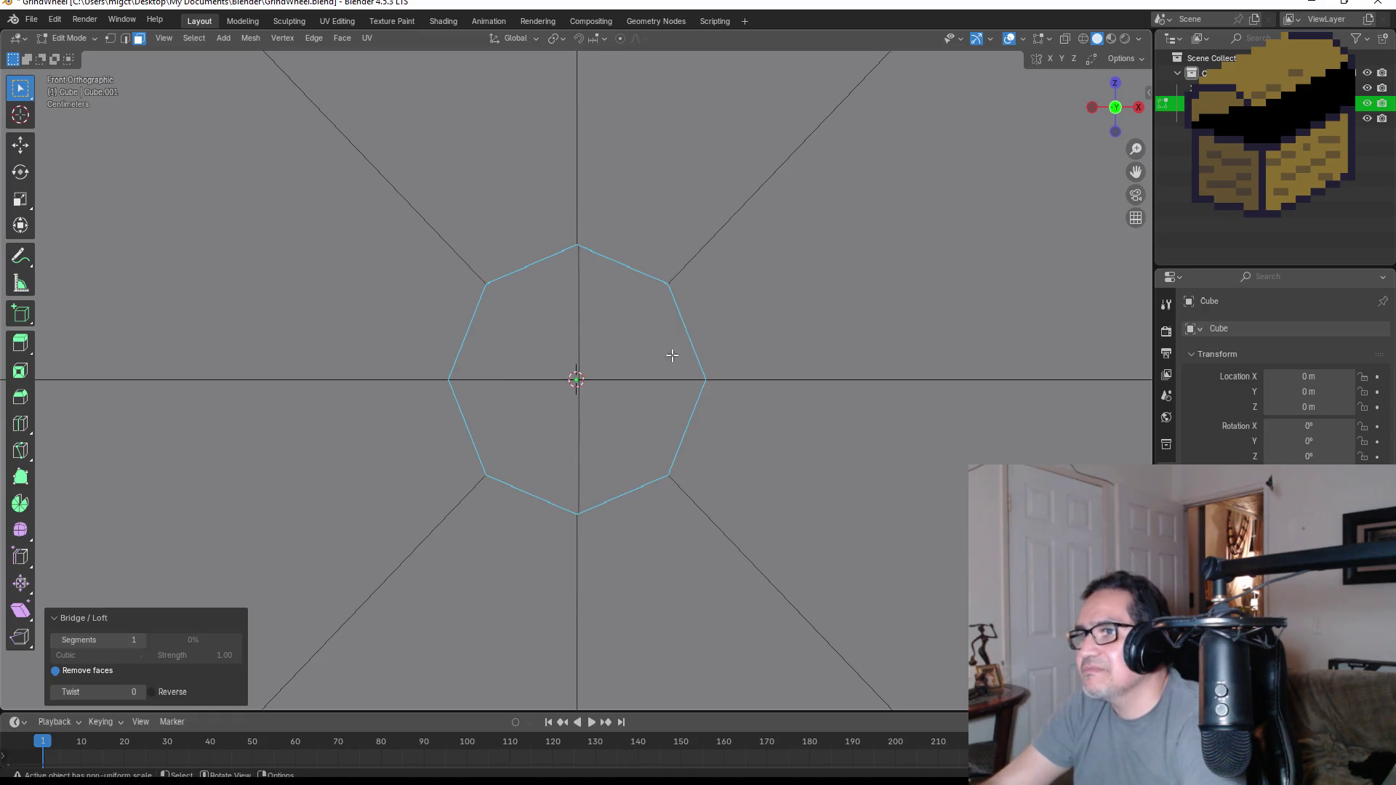
mouse_move(952, 407)
middle_down()
mouse_move(677, 414)
mouse_move(886, 411)
middle_up()
key(KP_1)
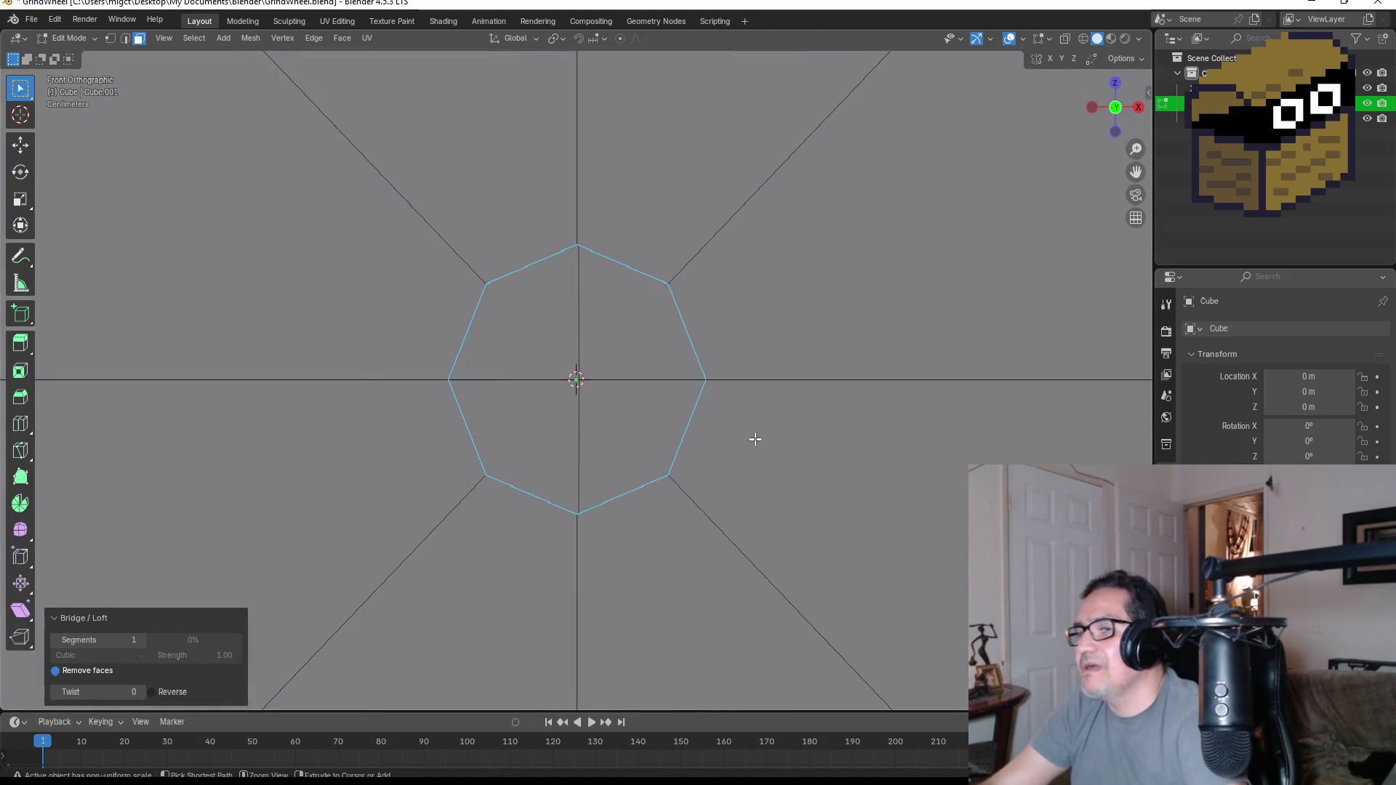
key(f)
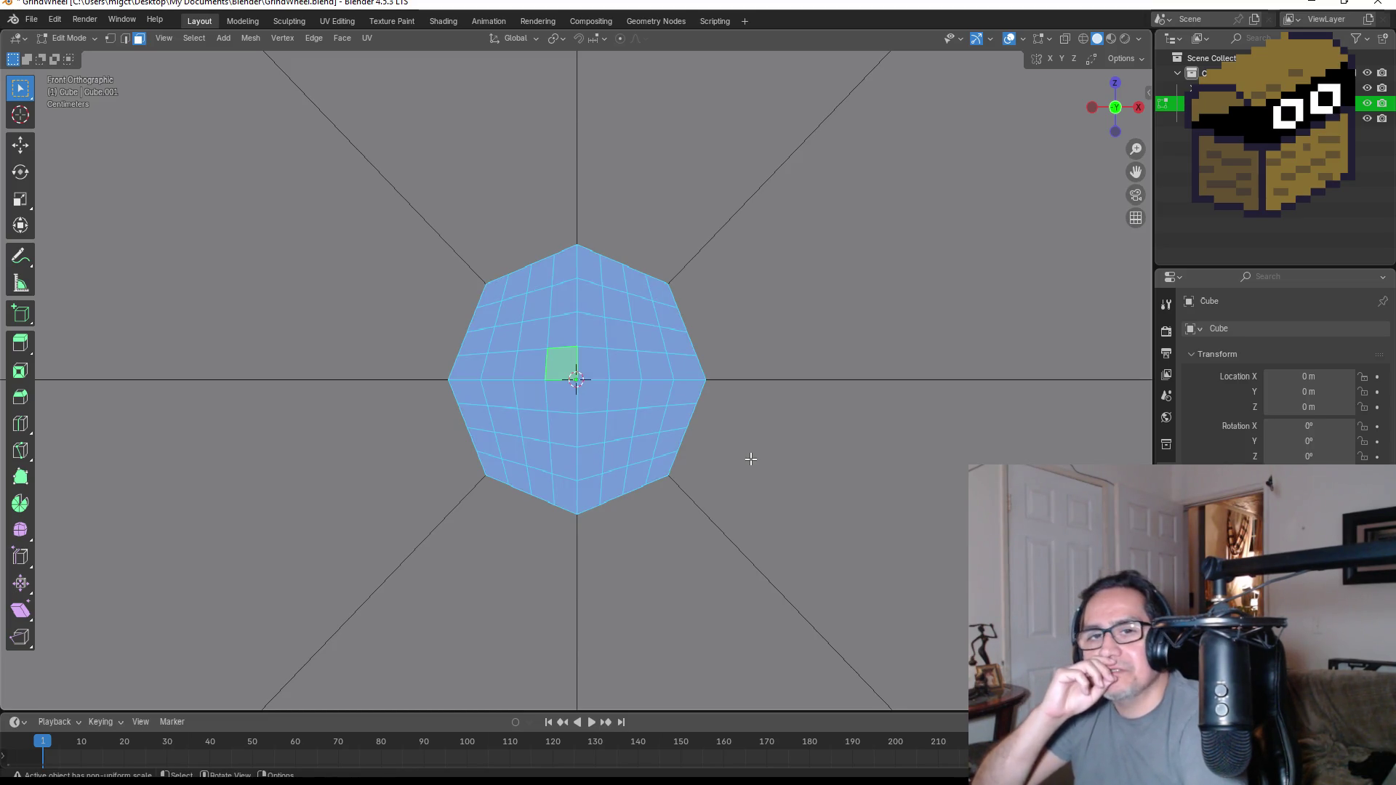
click(314, 39)
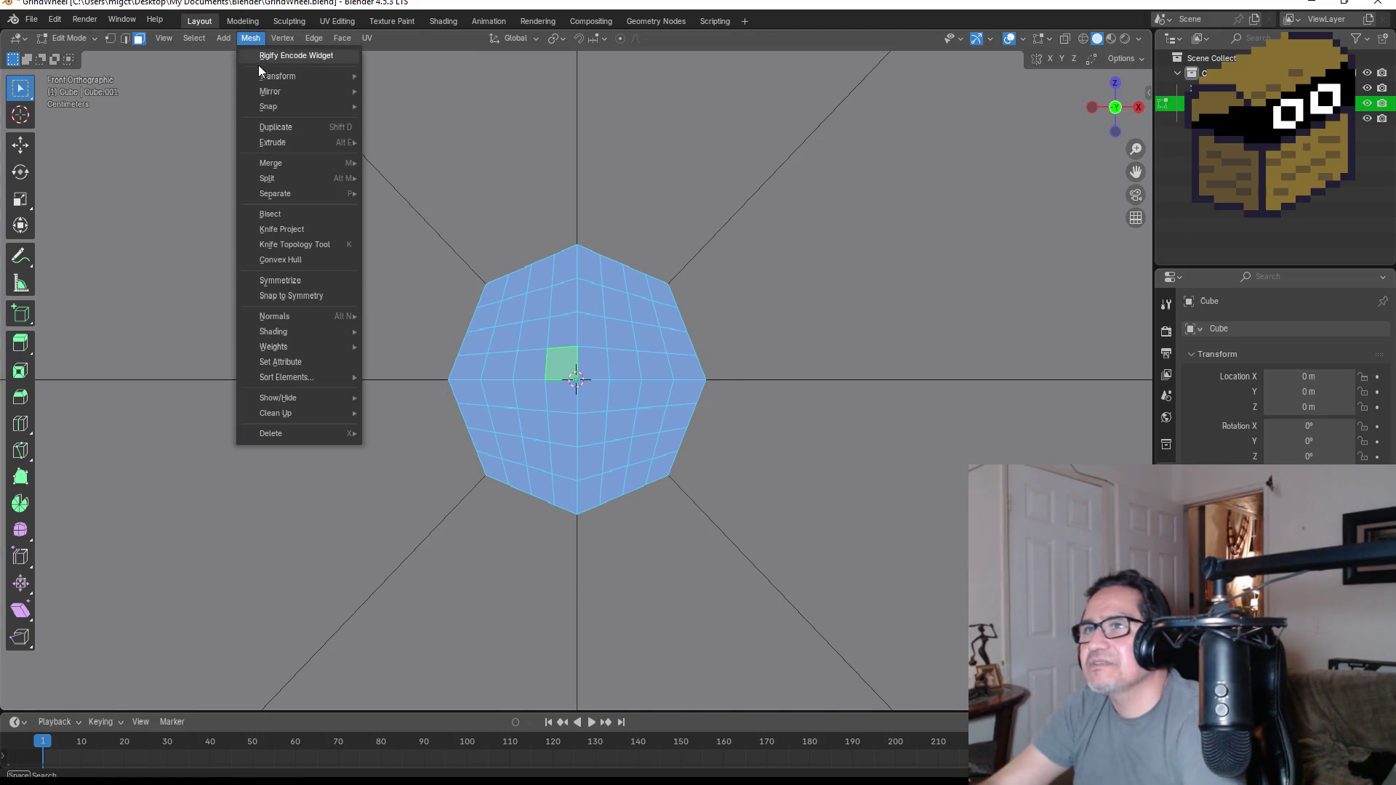
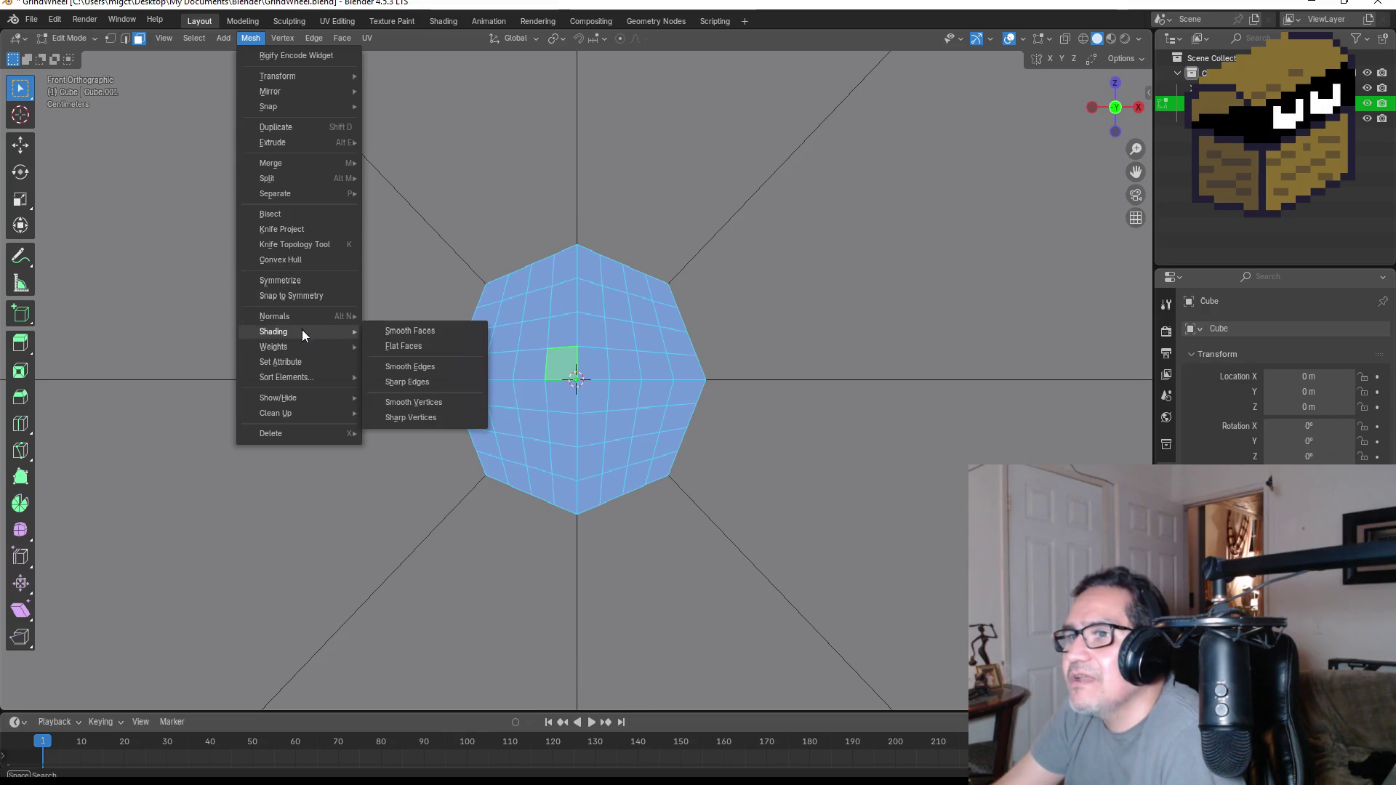
- Browse the vertex, edge and face menus, then bridge the octagon's inner faces into a simple slab
click(295, 23)
click(285, 38)
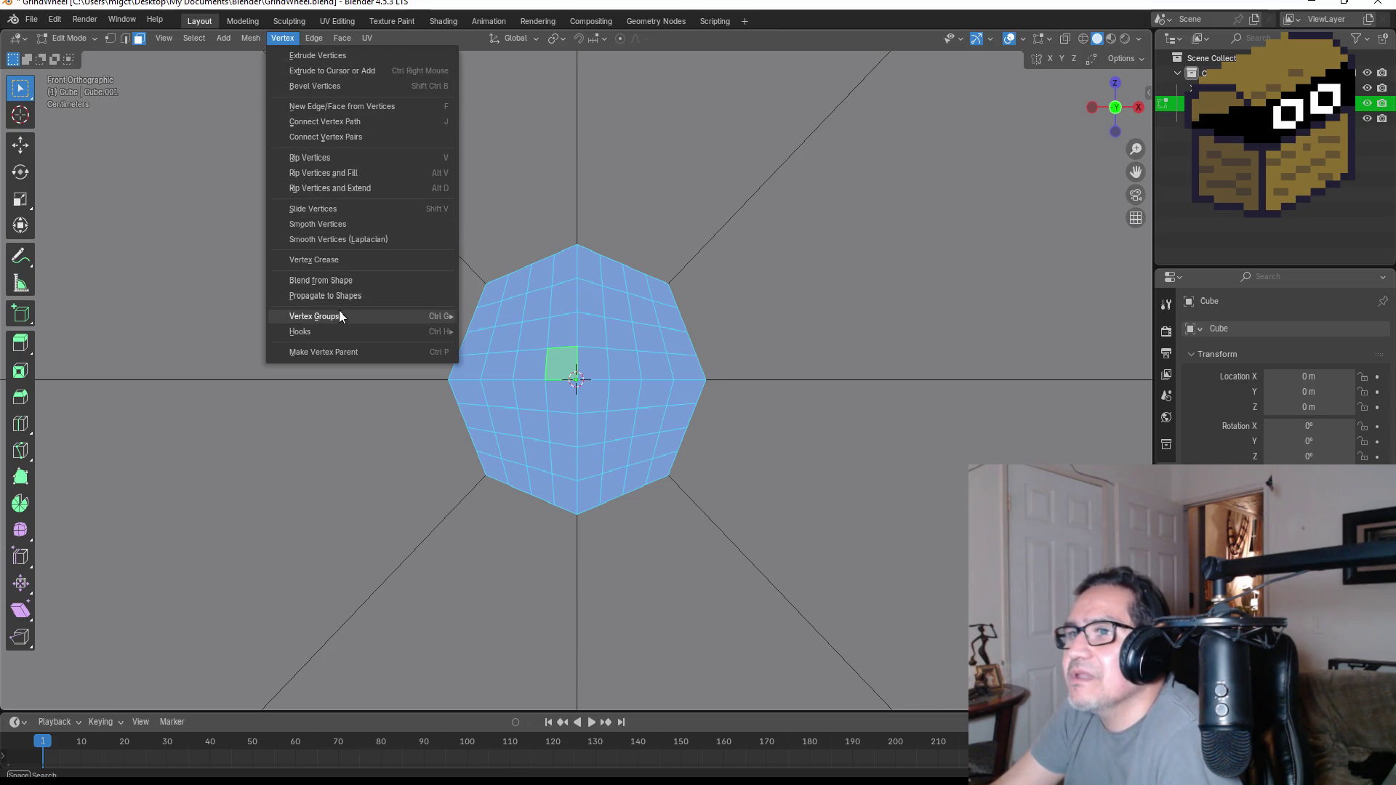
click(315, 38)
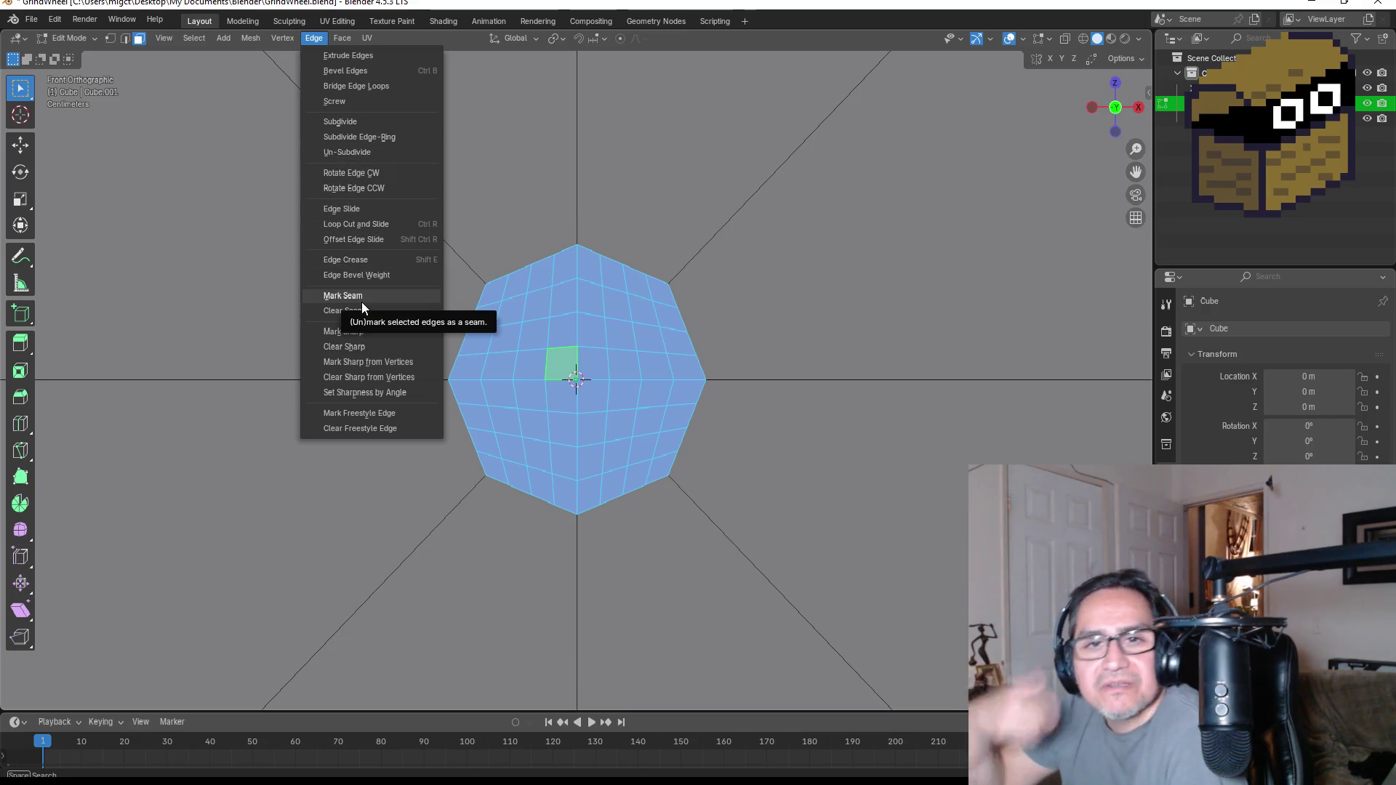
click(334, 35)
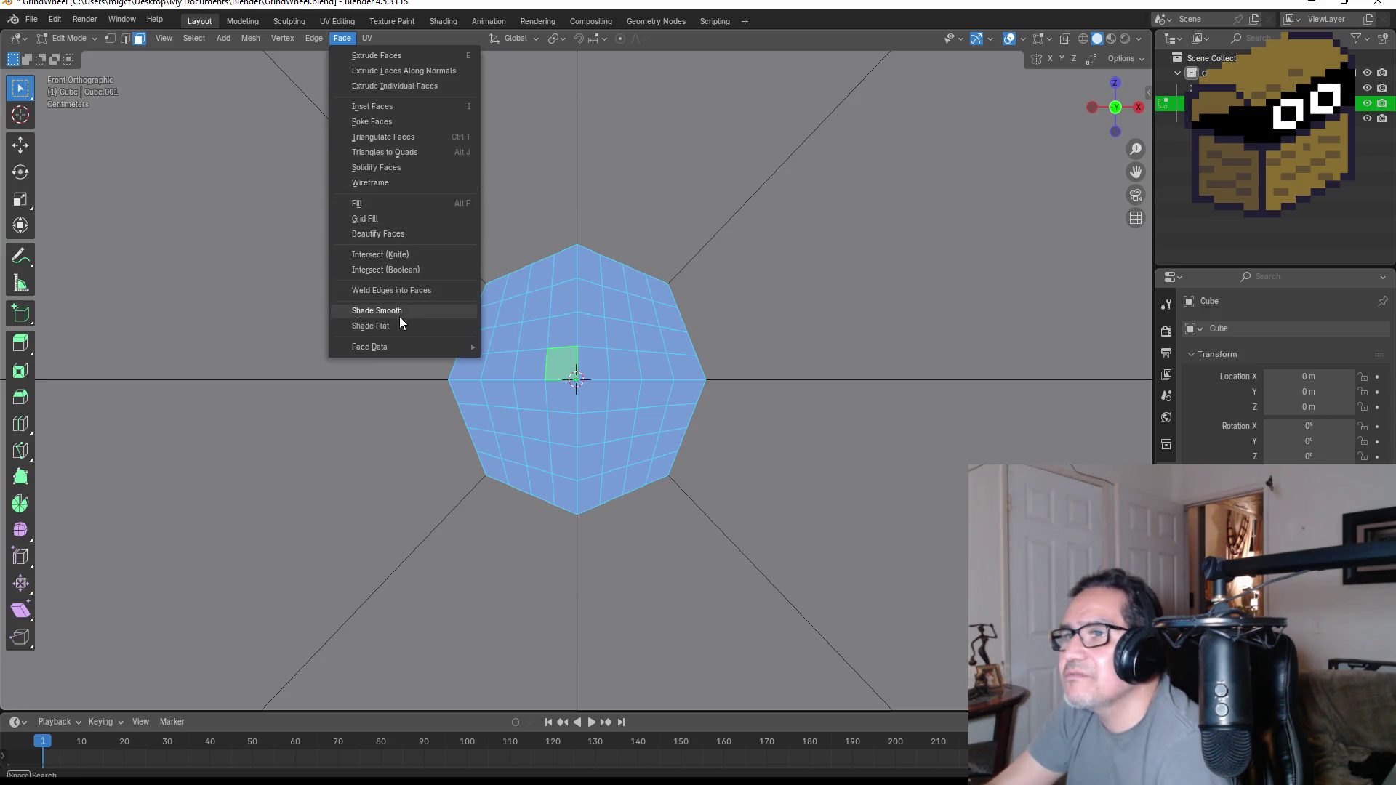
right_click(520, 326)
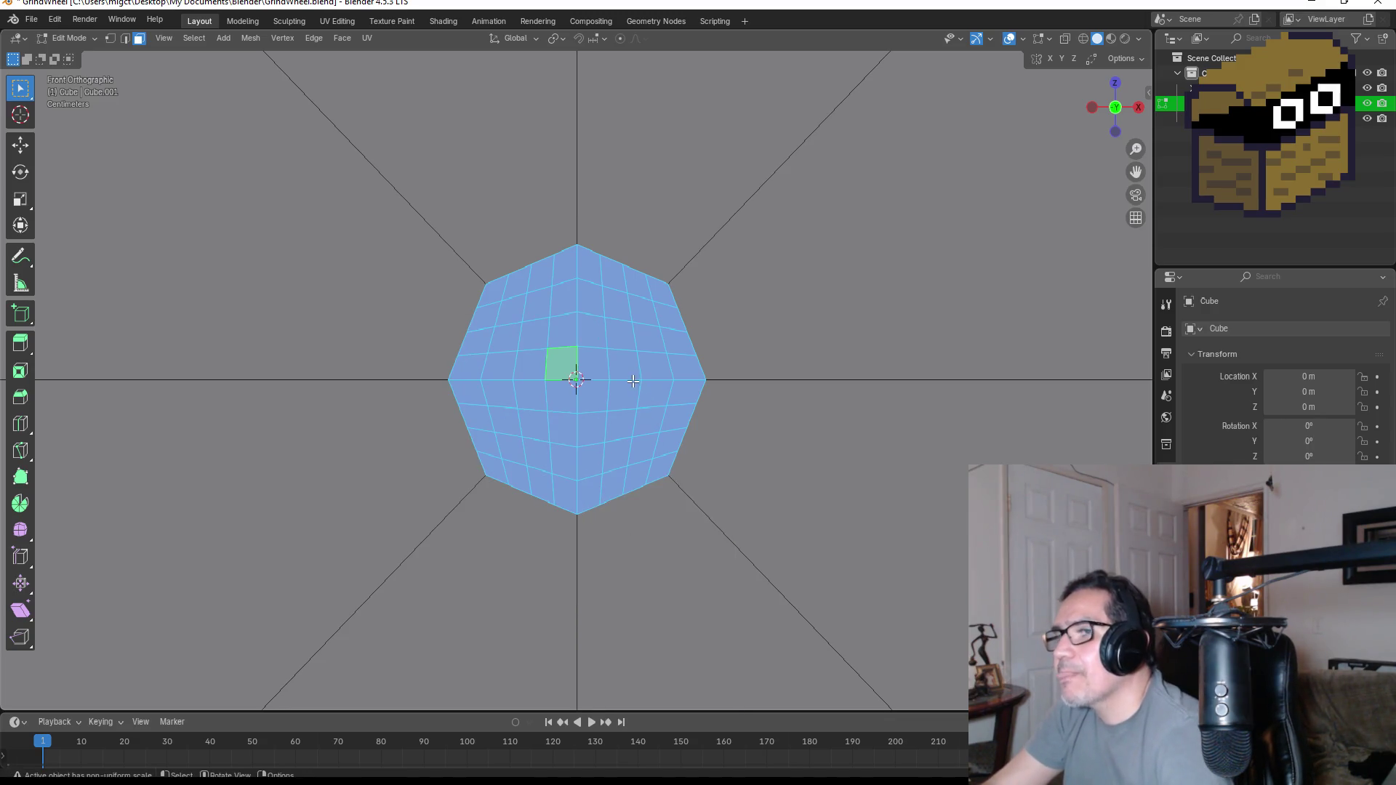
scroll(613, 370, down, 5)
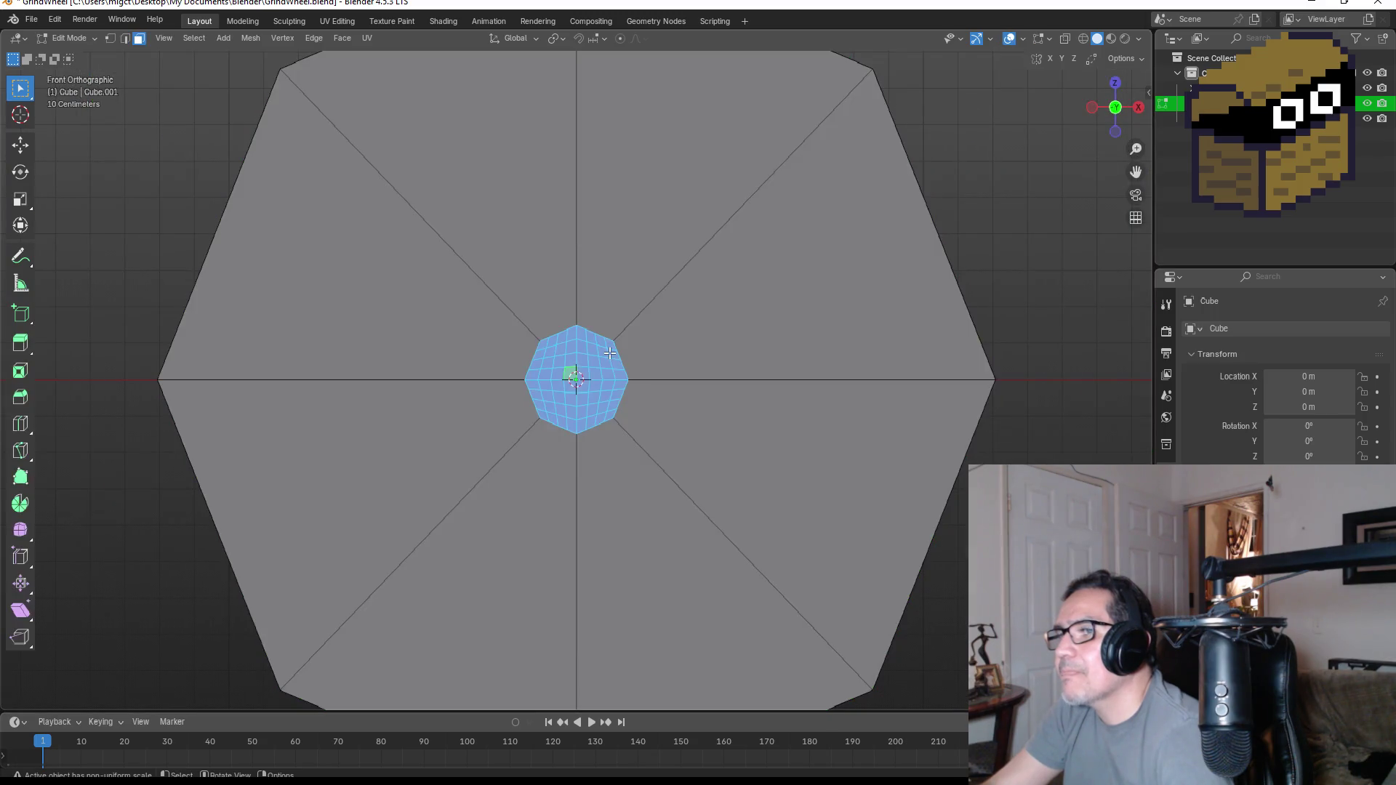
scroll(599, 361, up, 3)
right_click(599, 355)
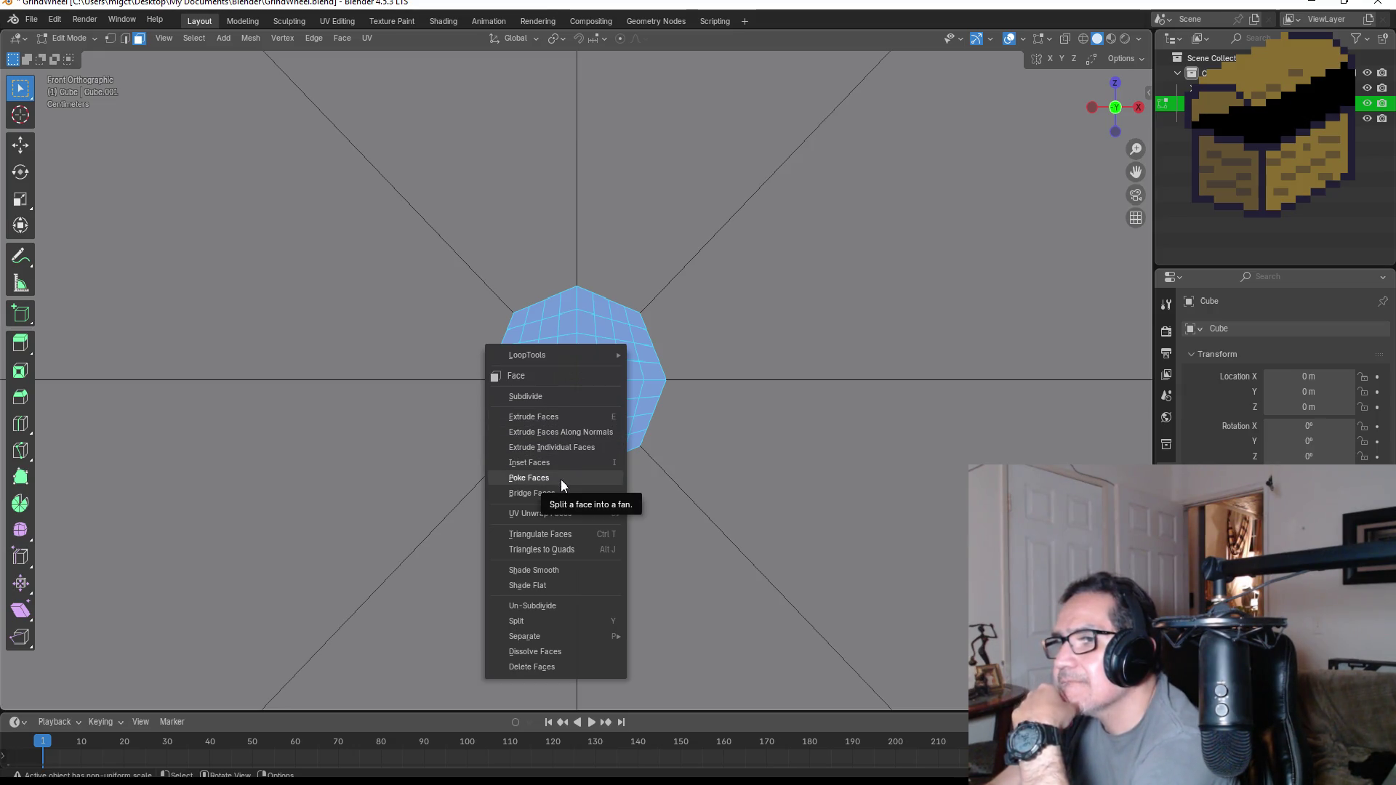
mouse_move(541, 514)
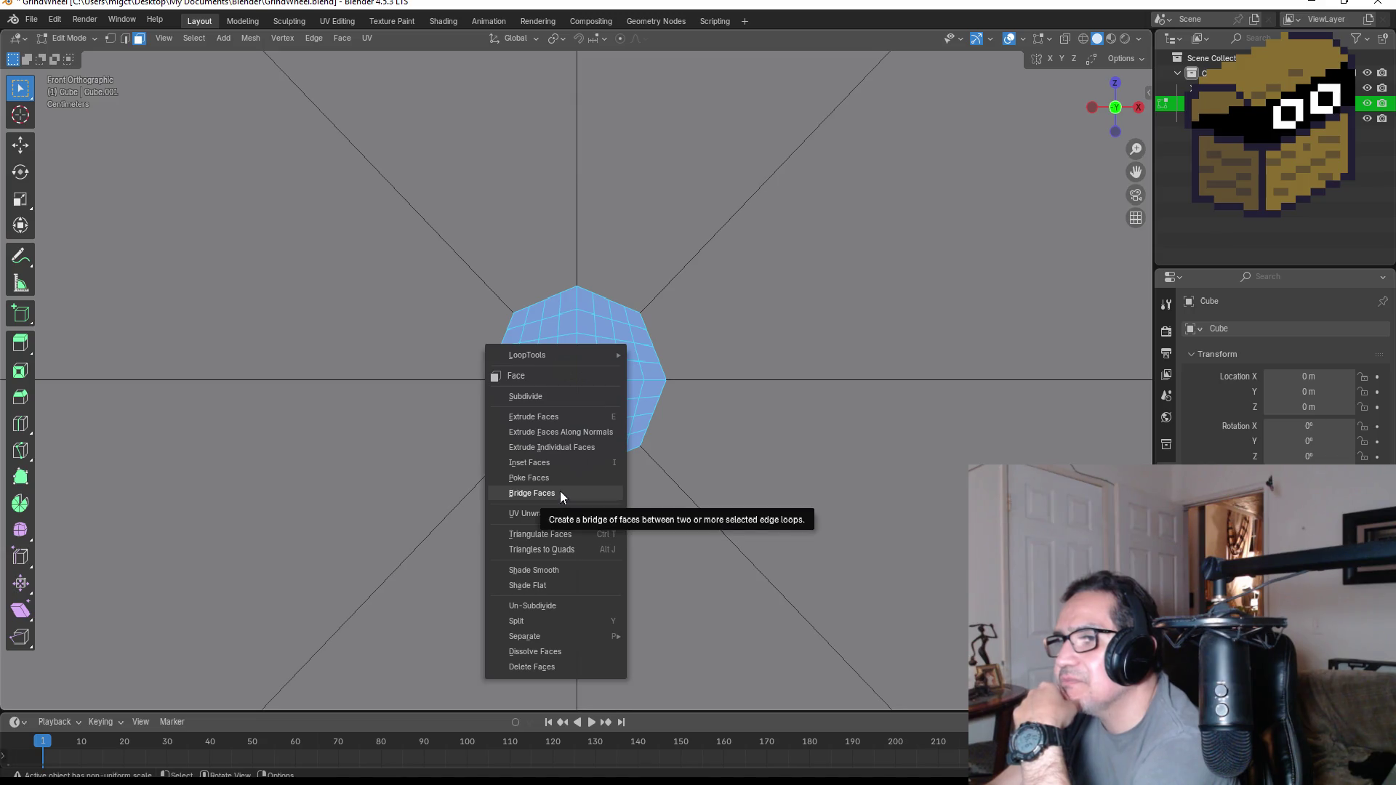
click(560, 491)
- Inspect the bridged slab from several angles and settle on its front face as the selection
mouse_move(852, 427)
middle_down()
mouse_move(655, 423)
mouse_move(770, 417)
mouse_move(616, 388)
mouse_move(620, 314)
middle_up()
click(587, 374)
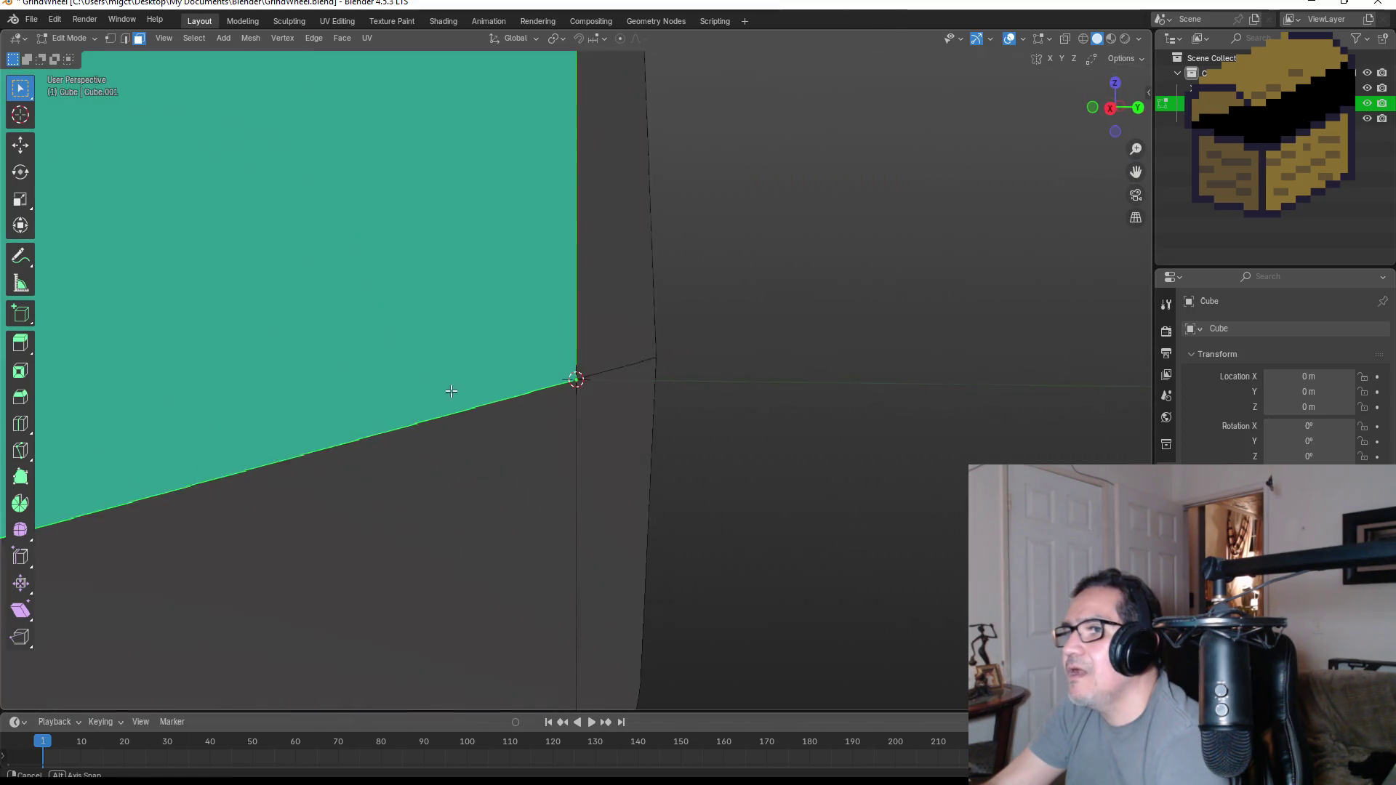
middle_drag(620, 314, 387, 382)
scroll(513, 398, down, 8)
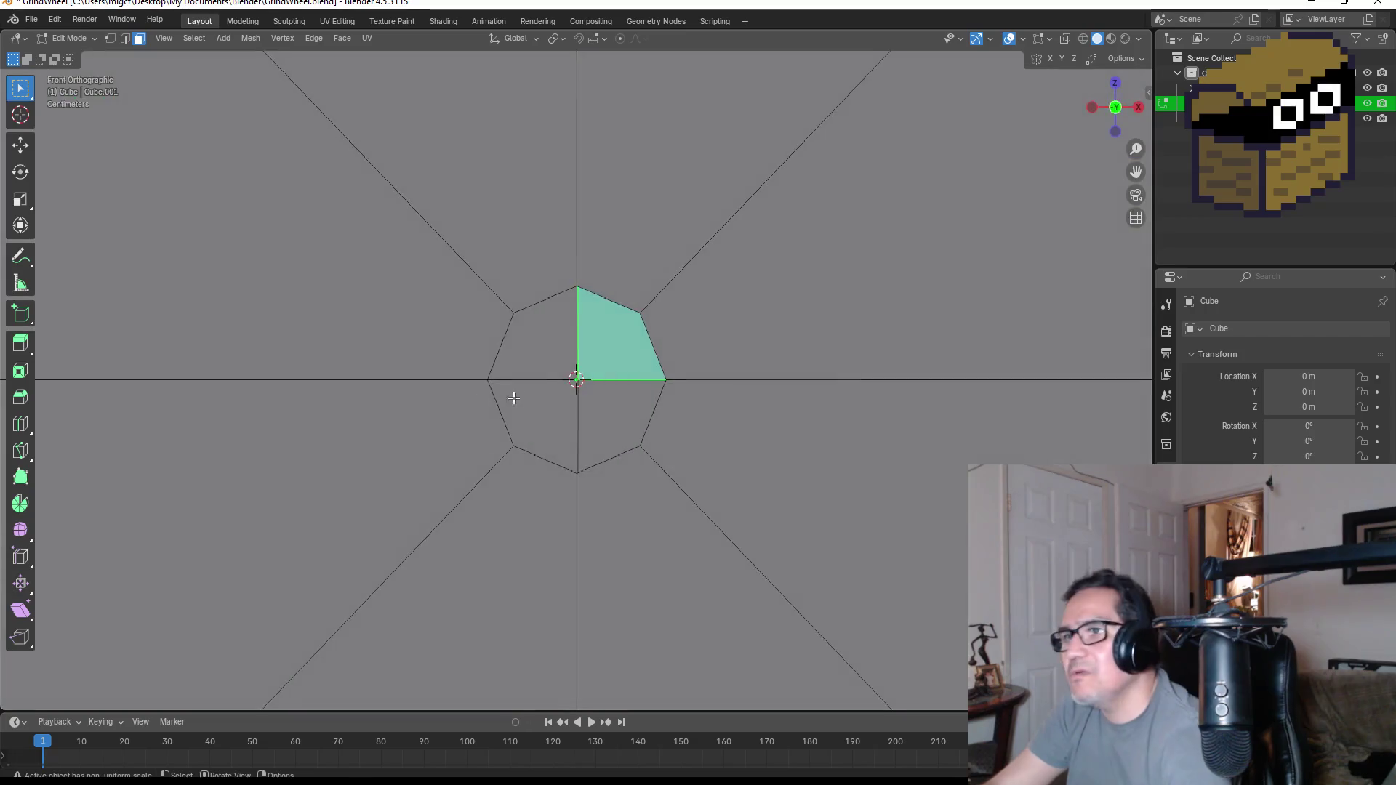
mouse_move(658, 378)
middle_down()
mouse_move(714, 393)
mouse_move(658, 399)
mouse_move(600, 311)
middle_up()
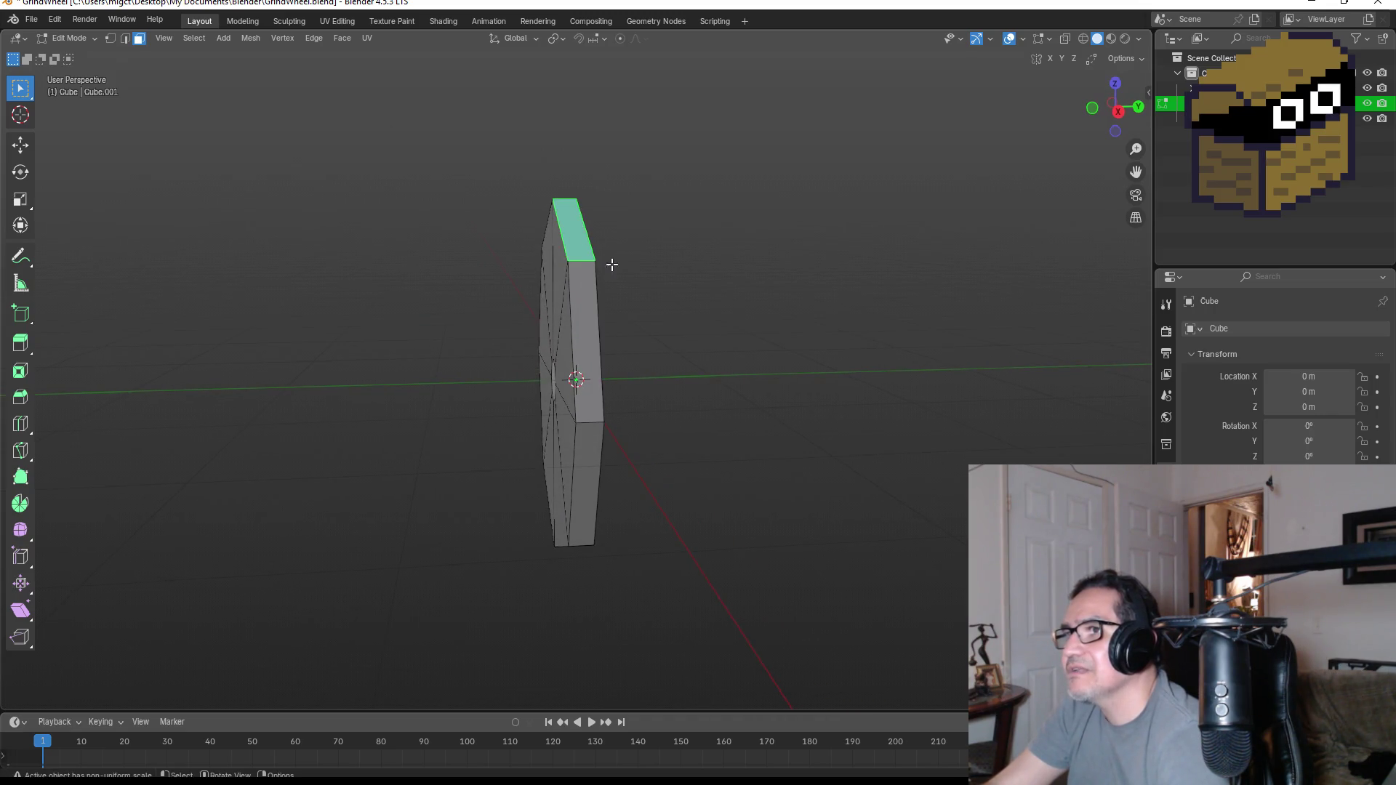
middle_drag(611, 265, 586, 285)
shift+click(531, 344)
mouse_move(532, 344)
middle_down()
mouse_move(586, 326)
mouse_move(539, 313)
mouse_move(586, 312)
mouse_move(536, 309)
middle_up()
shift+click(539, 312)
click(536, 309)
mouse_move(620, 278)
middle_down()
mouse_move(546, 367)
mouse_move(555, 295)
middle_up()
- Shift-select the slab's remaining faces all around the octagon, ending looking down on it
shift+click(544, 235)
shift+click(460, 272)
shift+click(437, 349)
mouse_move(437, 350)
middle_down()
mouse_move(548, 294)
mouse_move(496, 316)
mouse_move(492, 306)
middle_up()
shift+click(496, 317)
shift+click(434, 355)
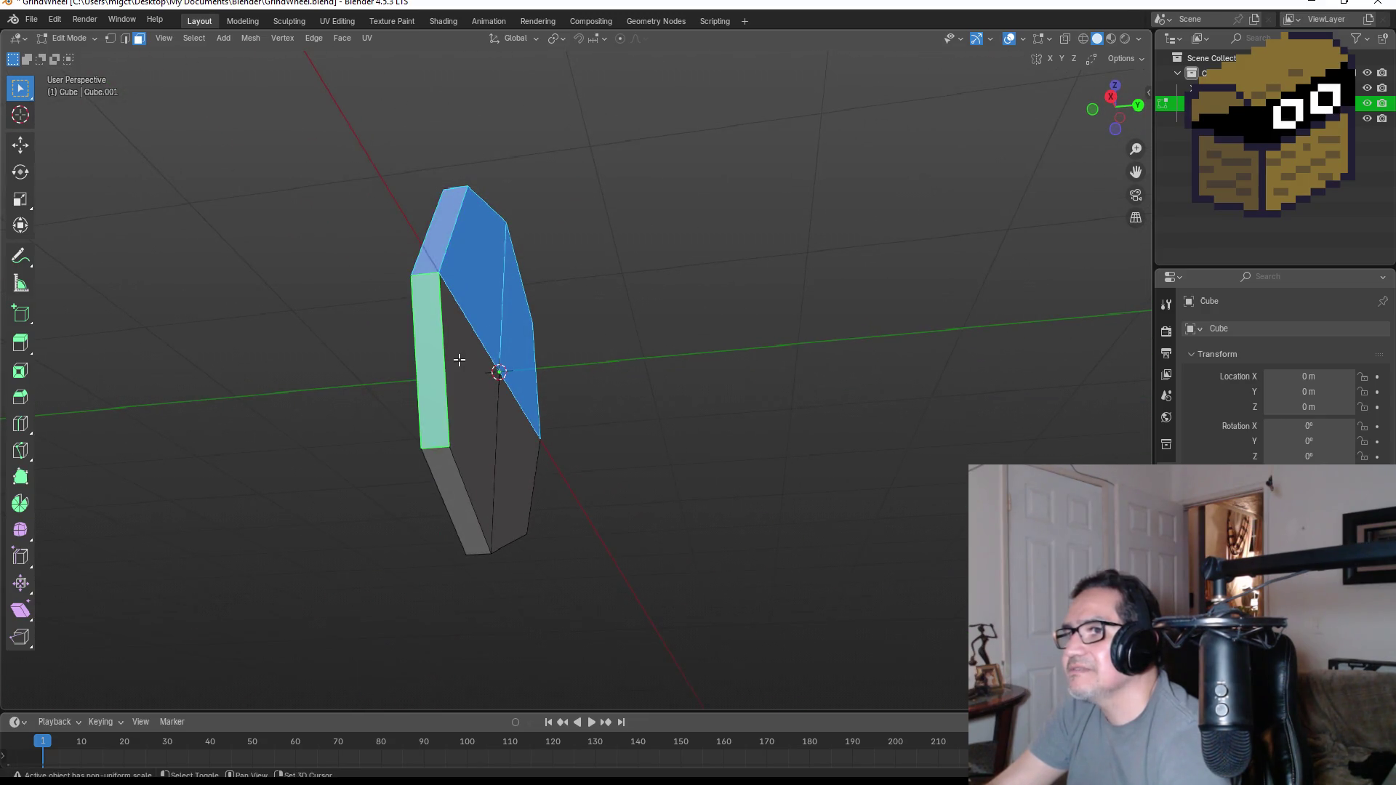
shift+click(497, 405)
mouse_move(552, 415)
middle_down()
mouse_move(450, 468)
mouse_move(626, 496)
middle_up()
shift+click(451, 467)
shift+click(589, 480)
shift+click(704, 438)
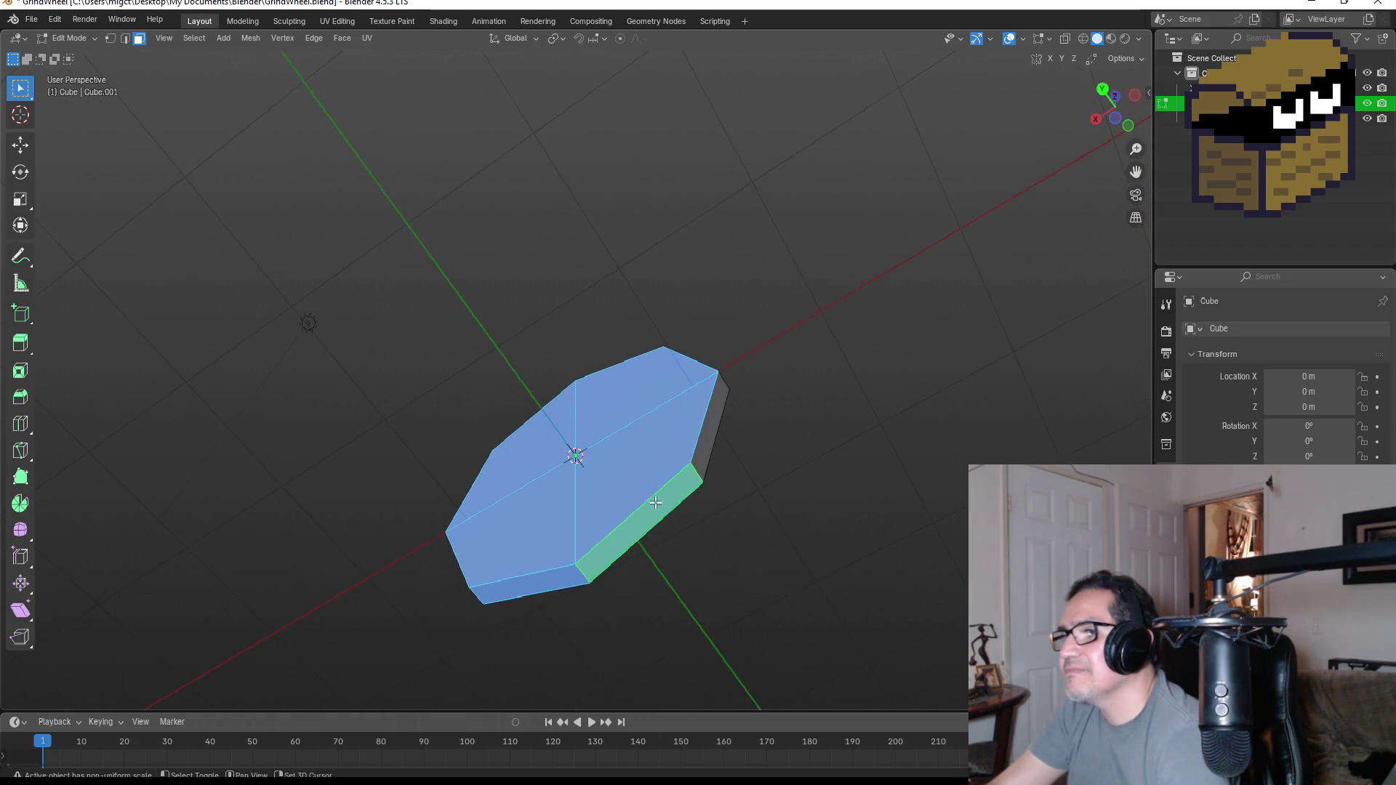
middle_drag(713, 412, 759, 469)
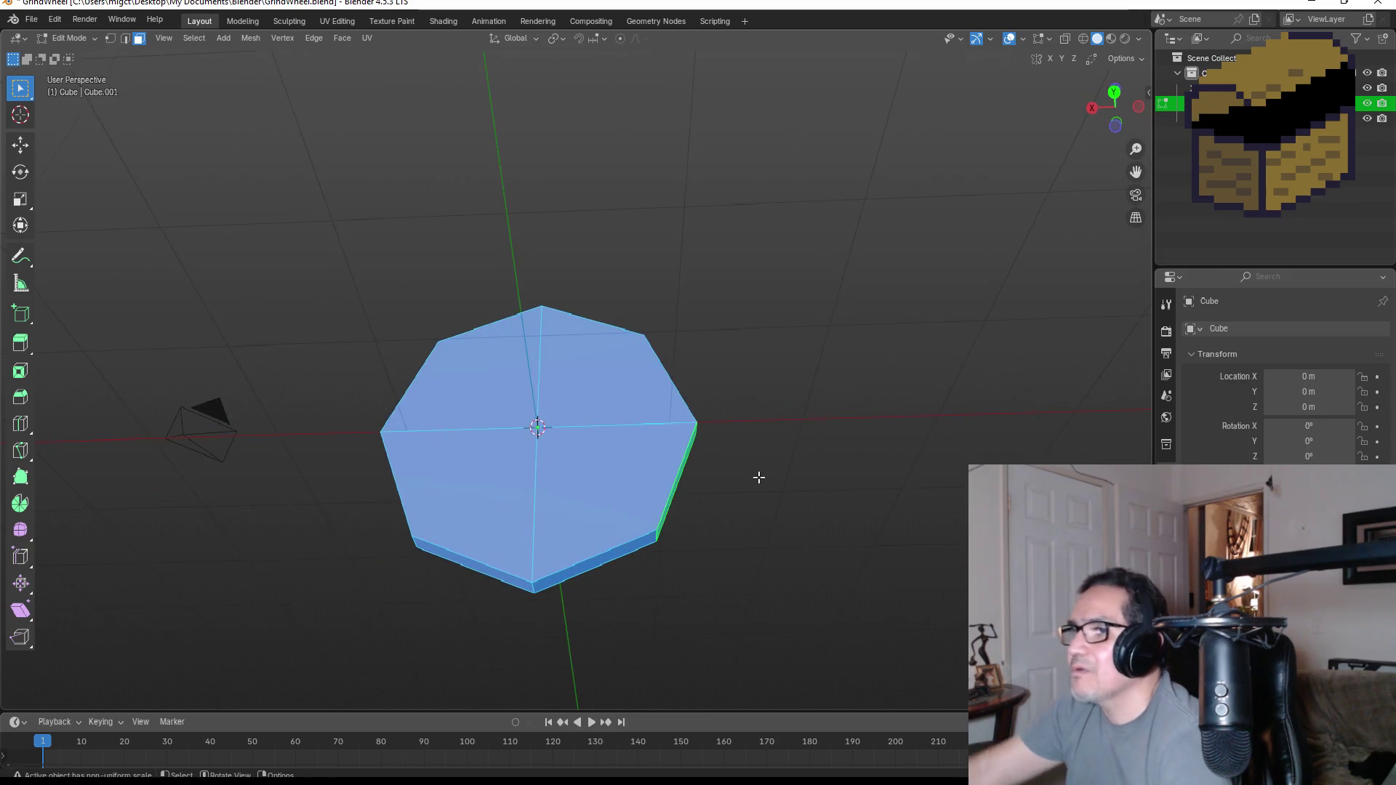
- Delete the selected faces (undoing a wrong vertex delete) and the leftover thin side face
key(x)
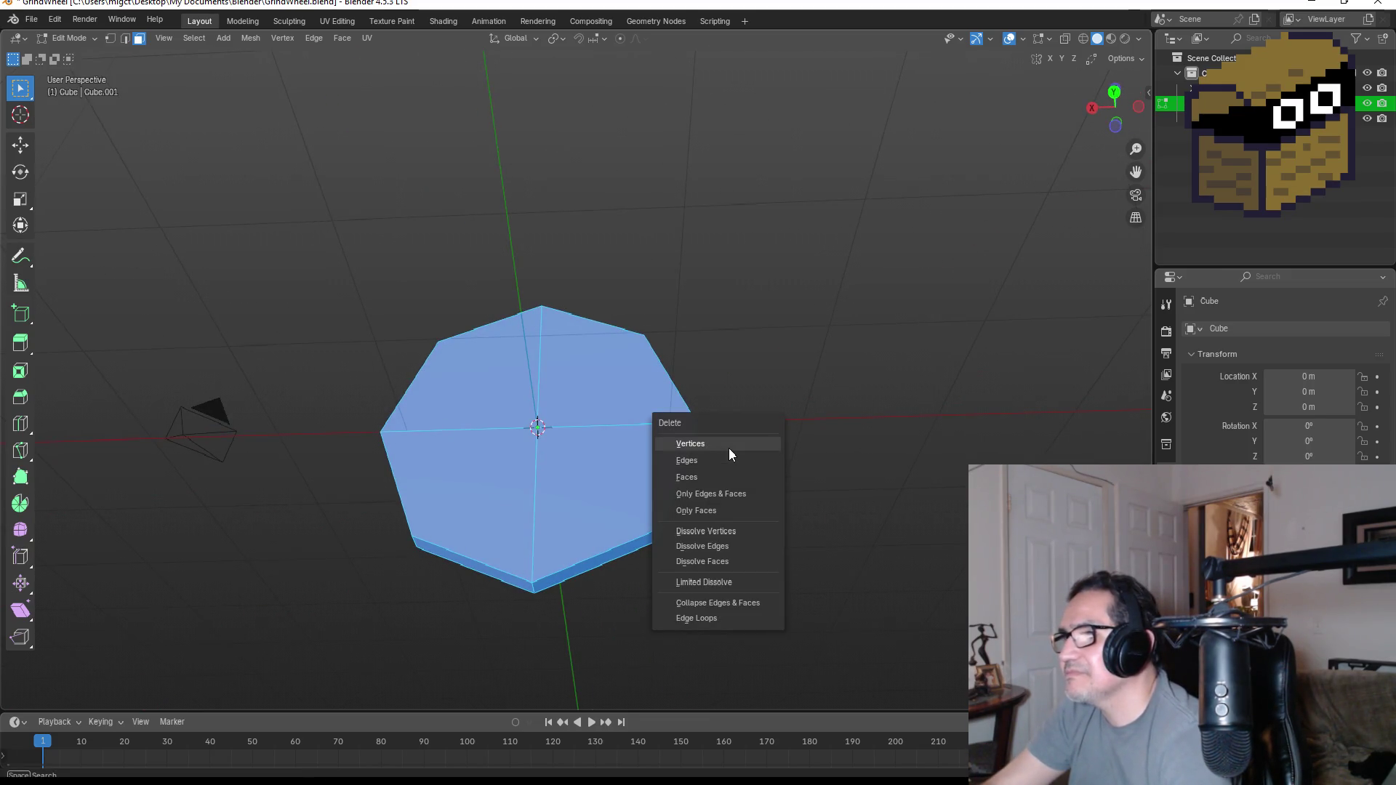
click(730, 446)
mouse_move(742, 465)
middle_down()
mouse_move(726, 475)
mouse_move(838, 552)
middle_up()
key(ctrl+z)
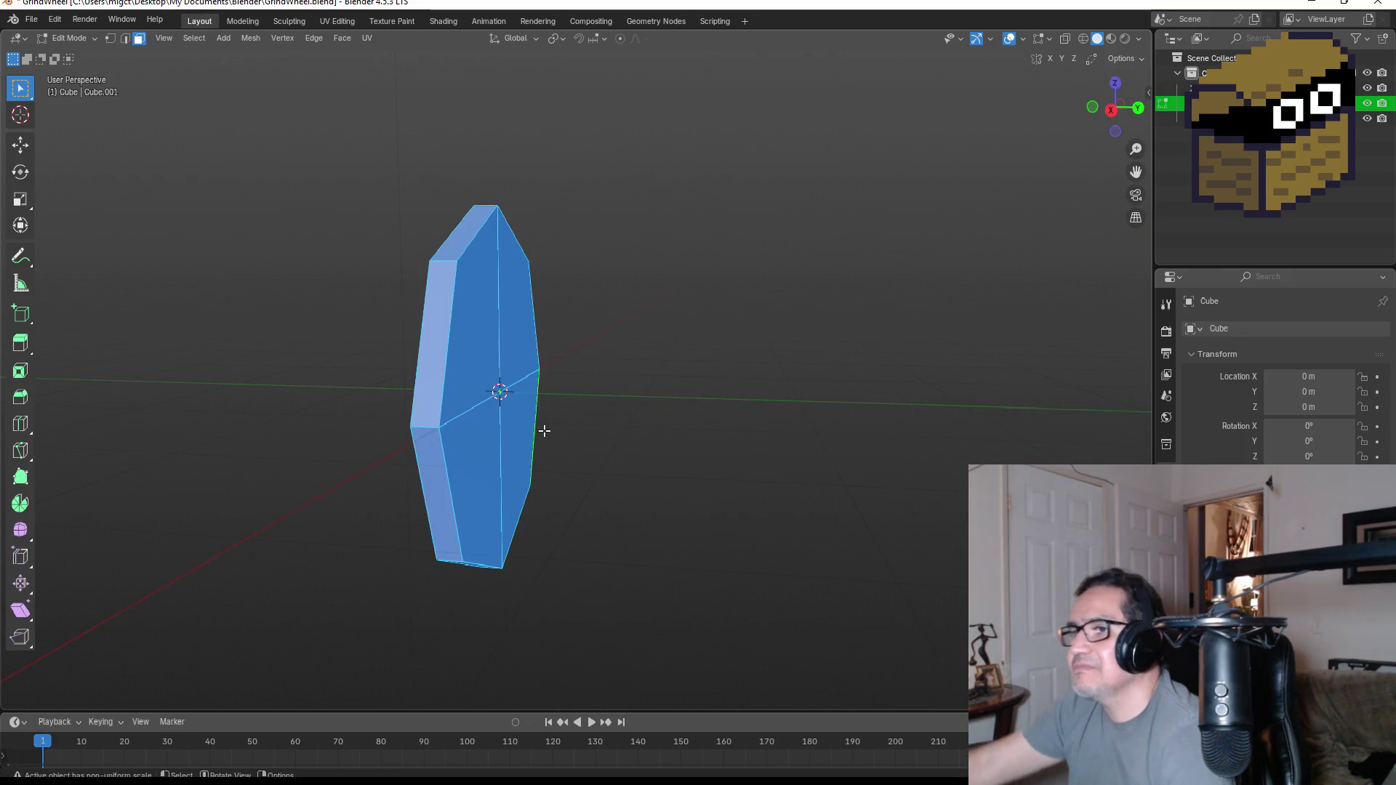
key(x)
click(511, 464)
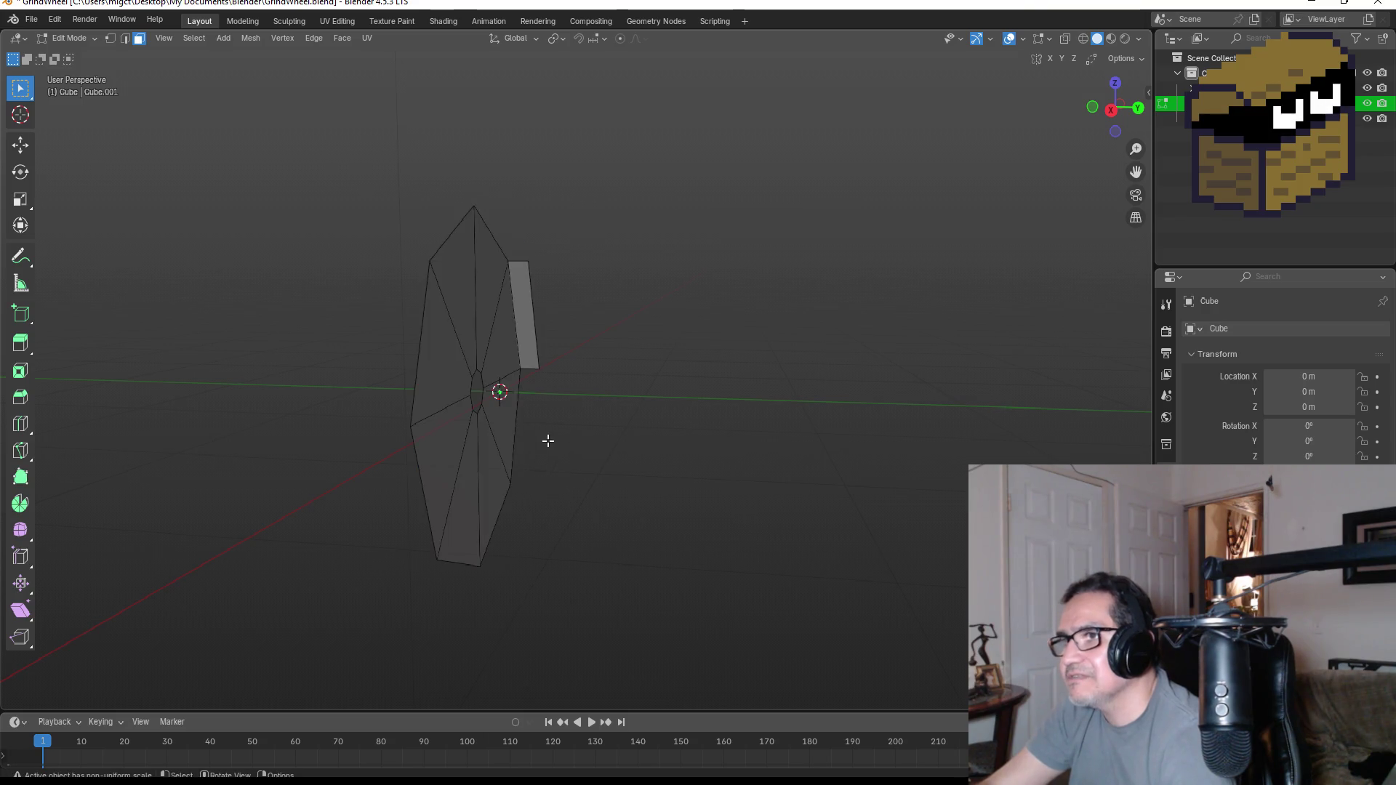
middle_drag(546, 440, 585, 291)
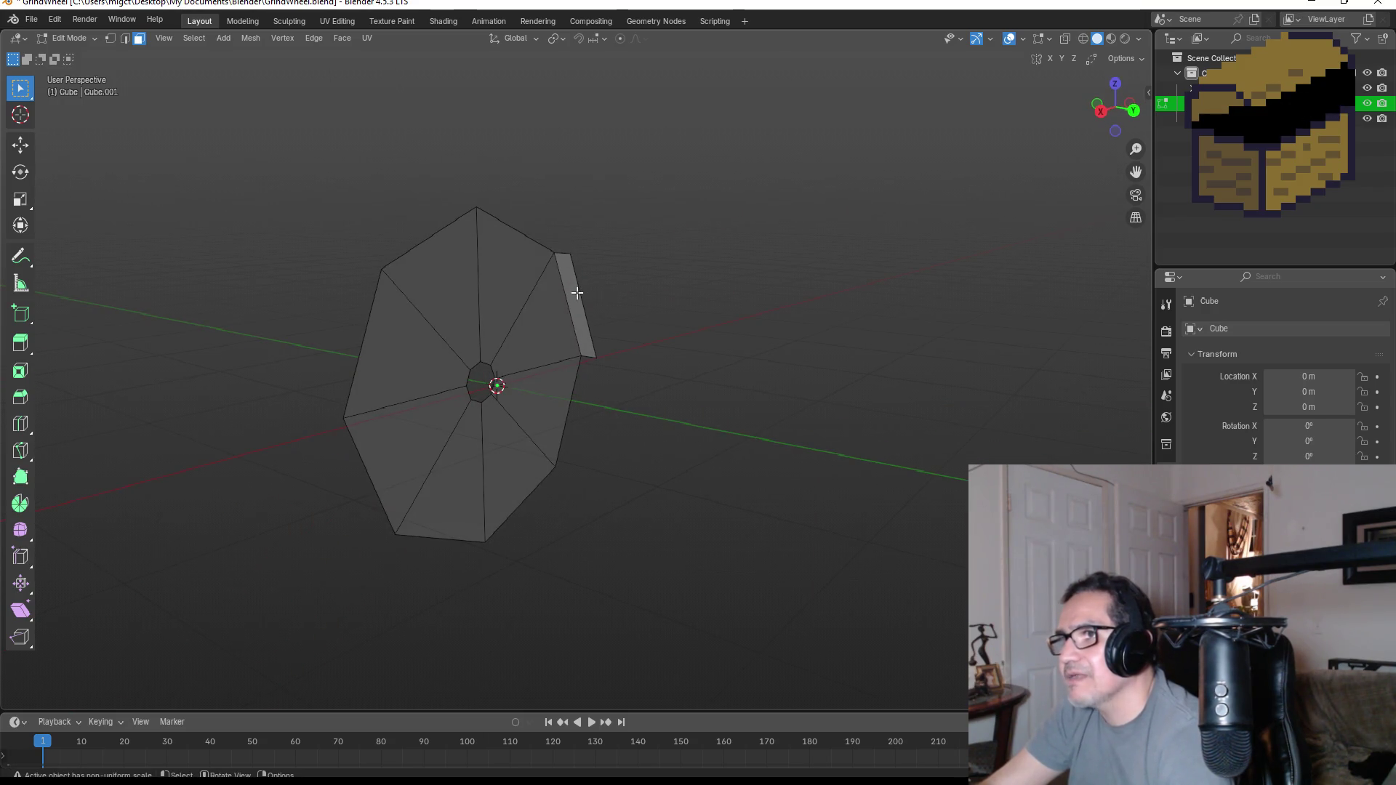
click(577, 293)
key(x)
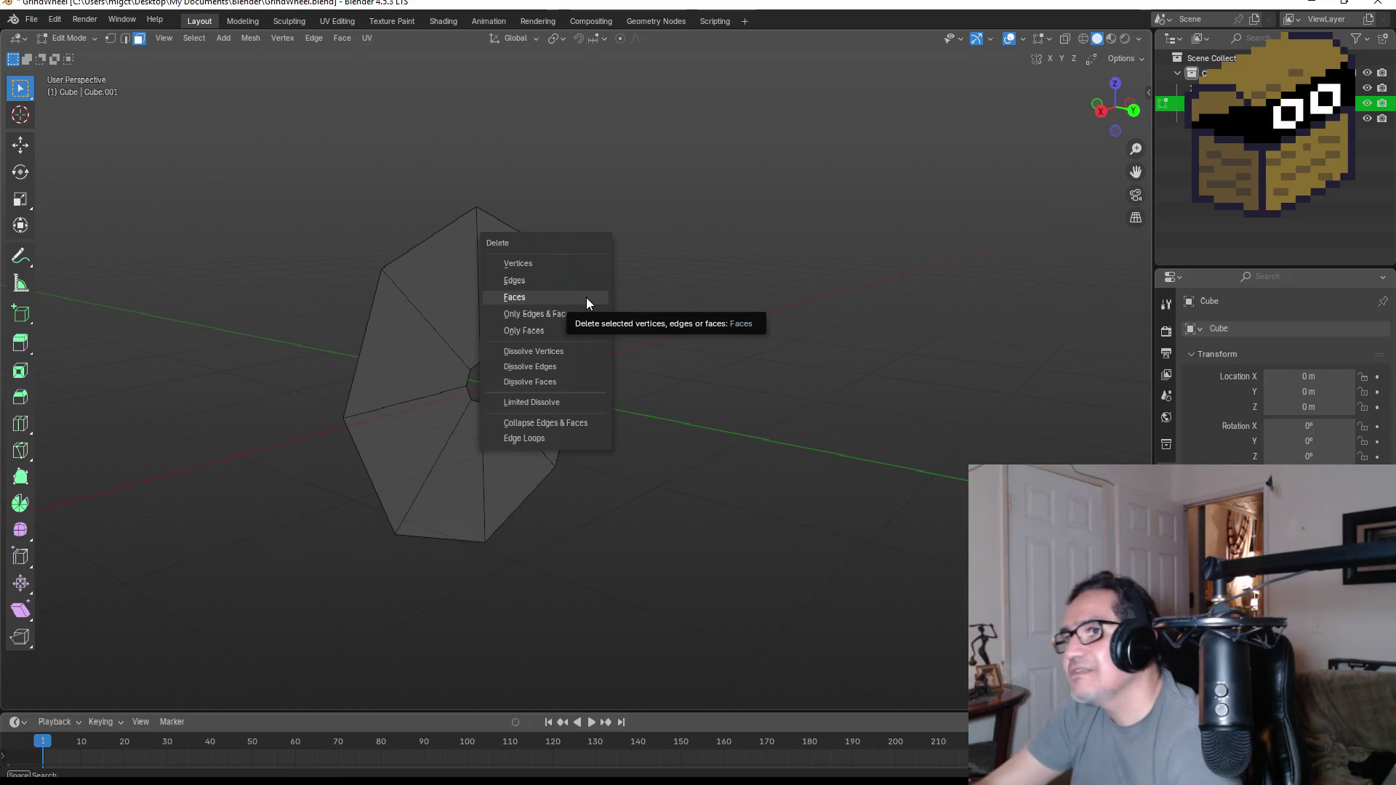
click(586, 299)
- Extrude the whole remaining octagon face along its normal into a thick solid wheel and leave Edit Mode
middle_drag(627, 301, 807, 315)
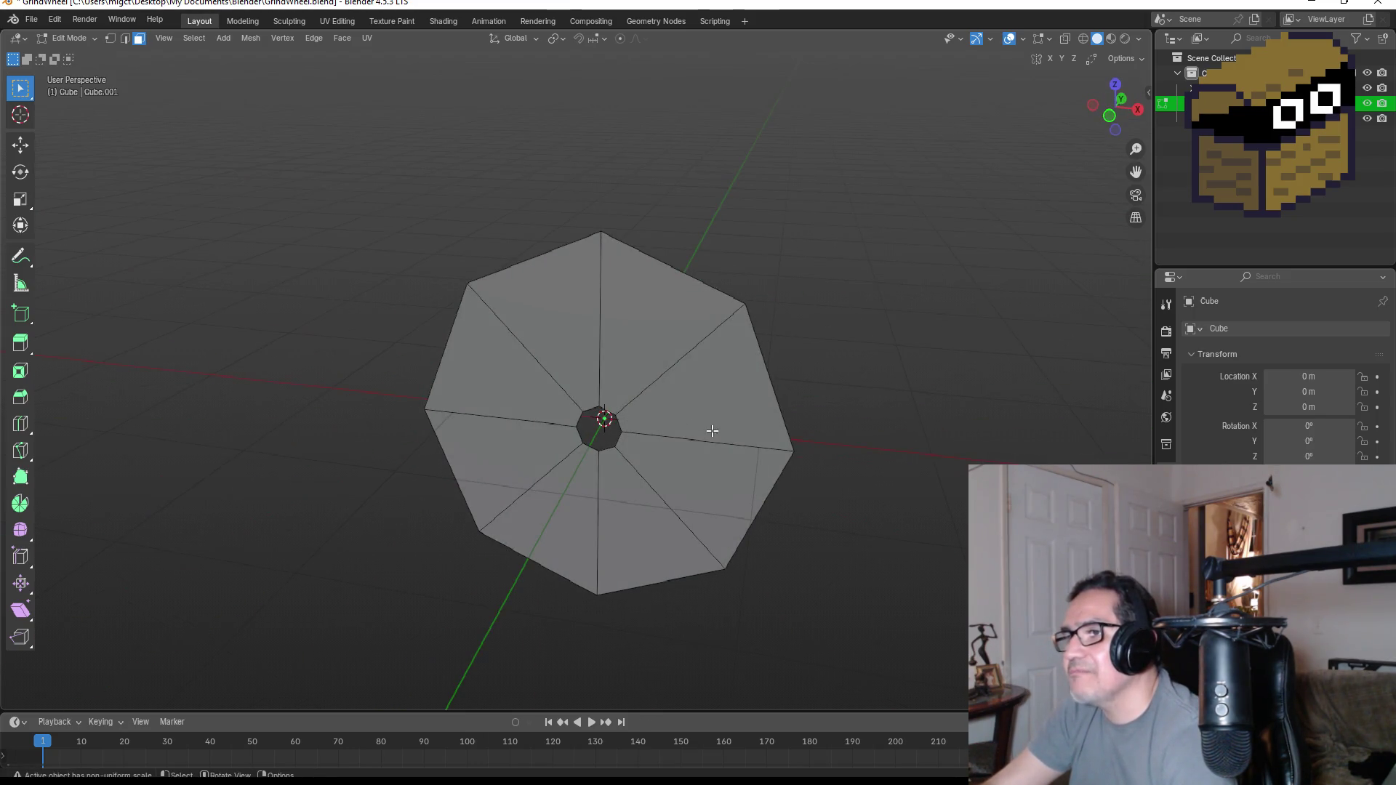
key(a)
middle_drag(720, 455, 714, 395)
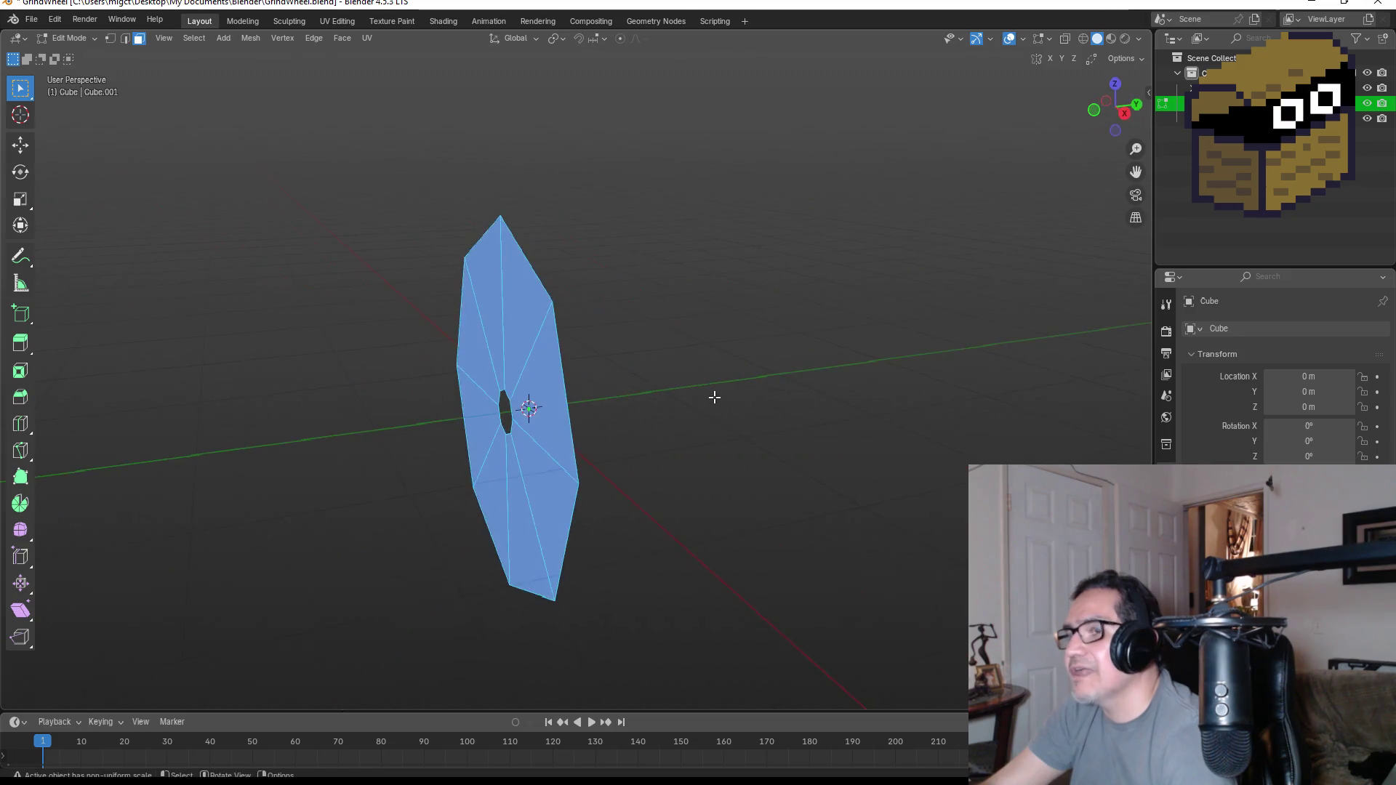
key(KP_3)
key(e)
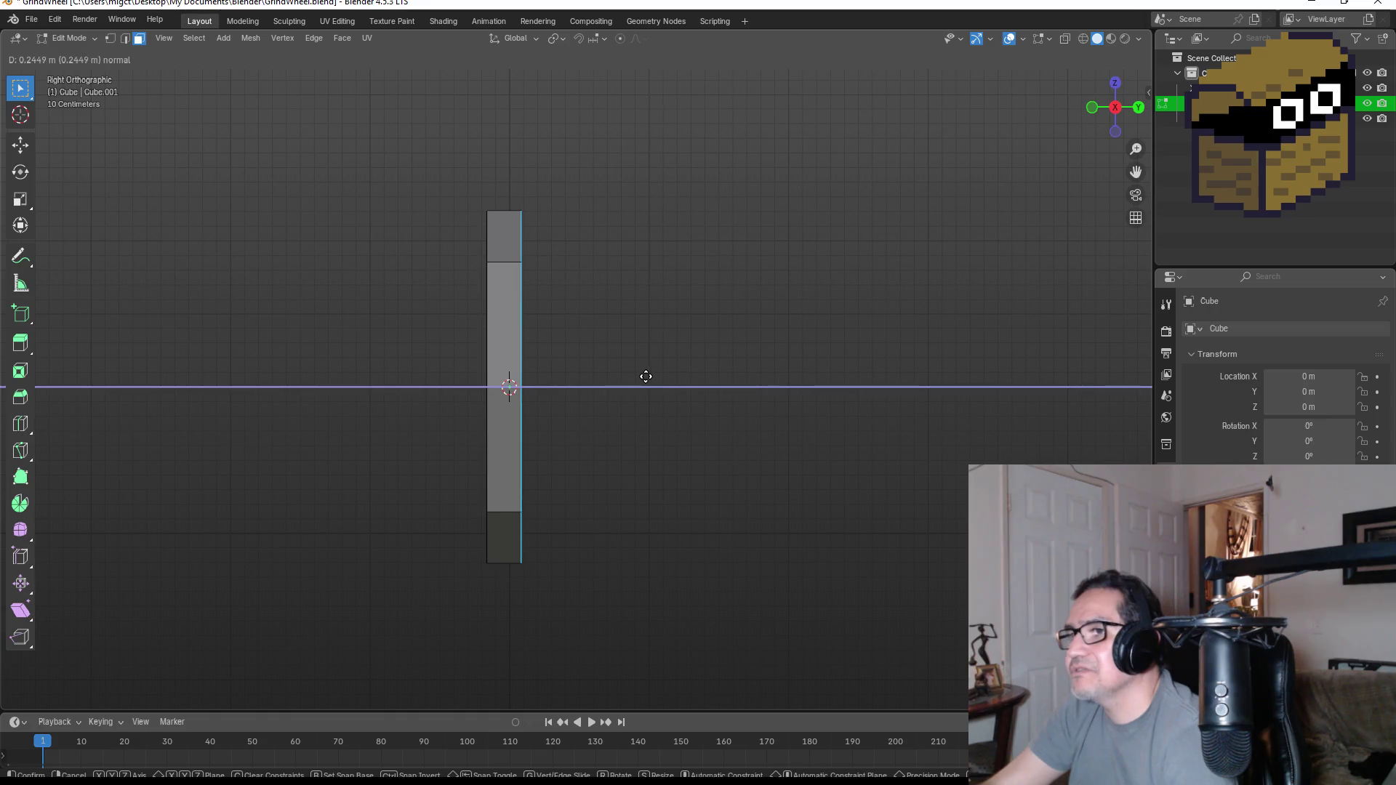
click(647, 376)
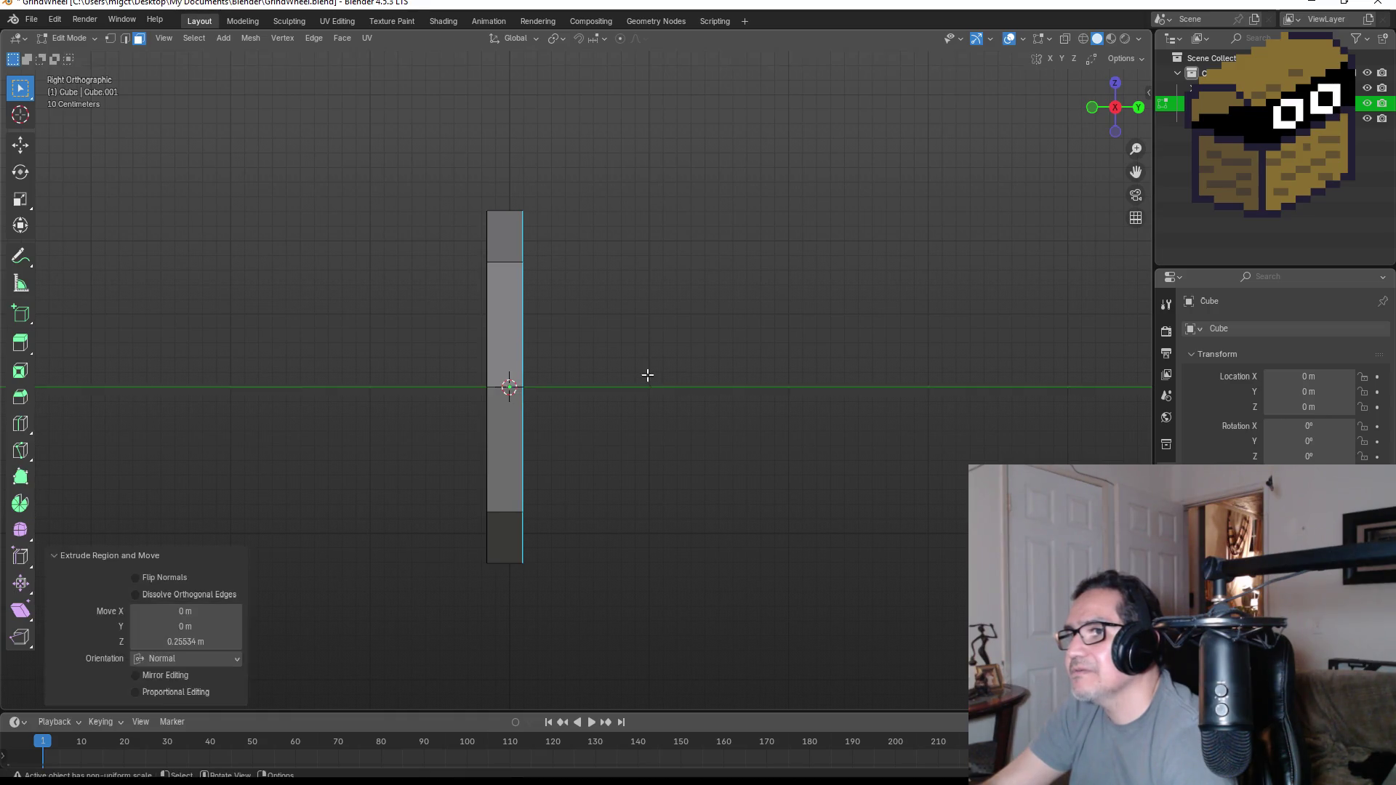
key(KP_1)
key(Tab)
mouse_move(704, 400)
middle_down()
mouse_move(800, 362)
mouse_move(933, 373)
middle_up()
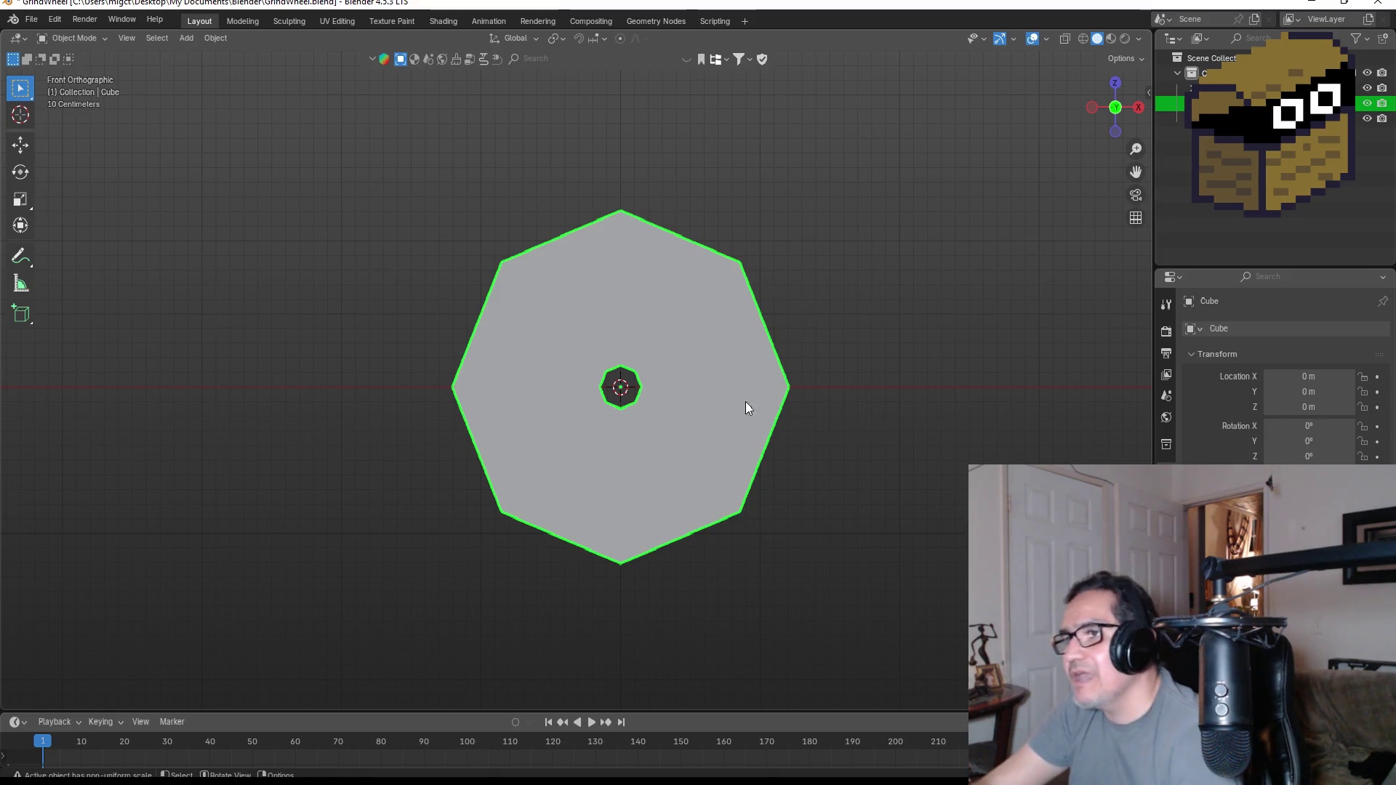
scroll(702, 393, up, 3)
mouse_move(837, 381)
middle_down()
mouse_move(812, 397)
mouse_move(648, 403)
middle_up()
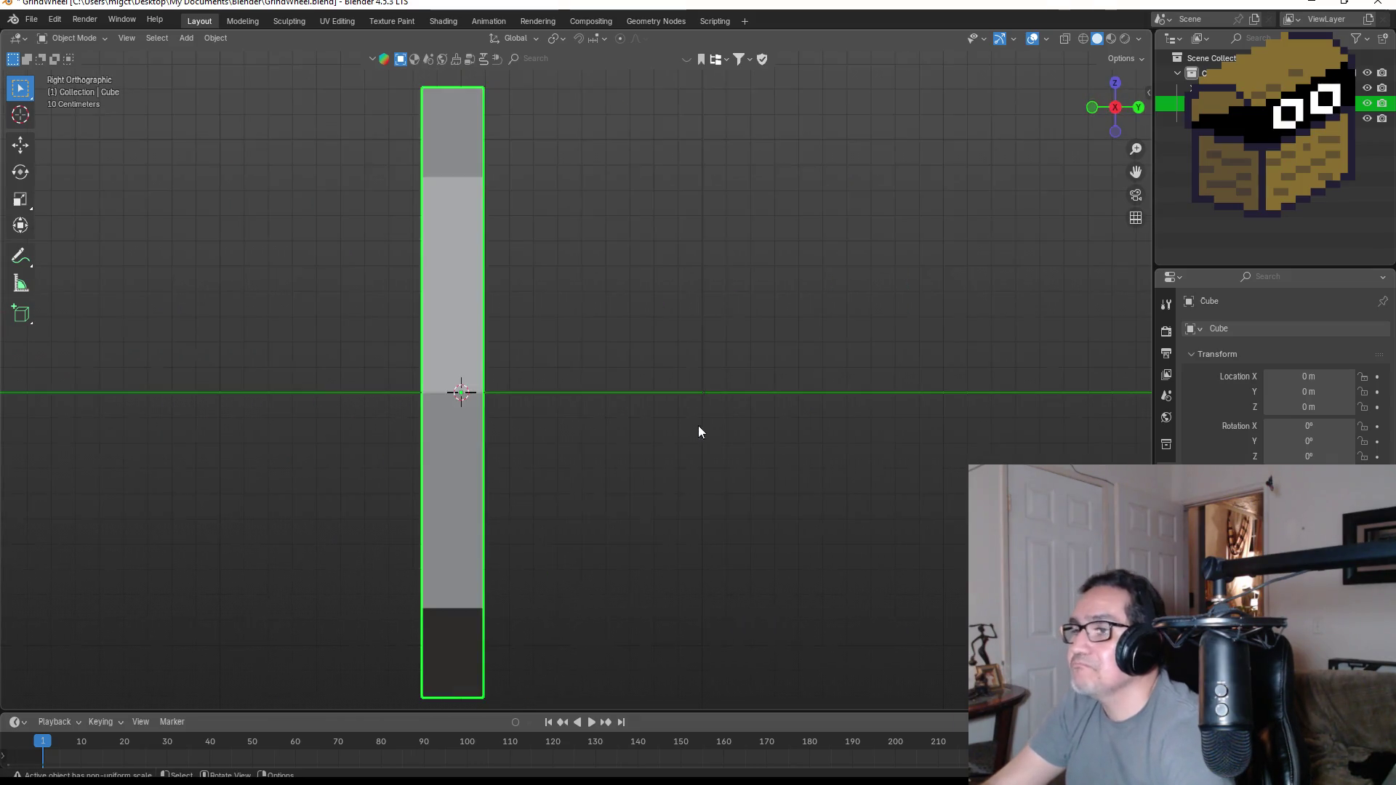
alt+middle_drag(647, 402, 647, 444)
alt+middle_drag(608, 373, 762, 394)
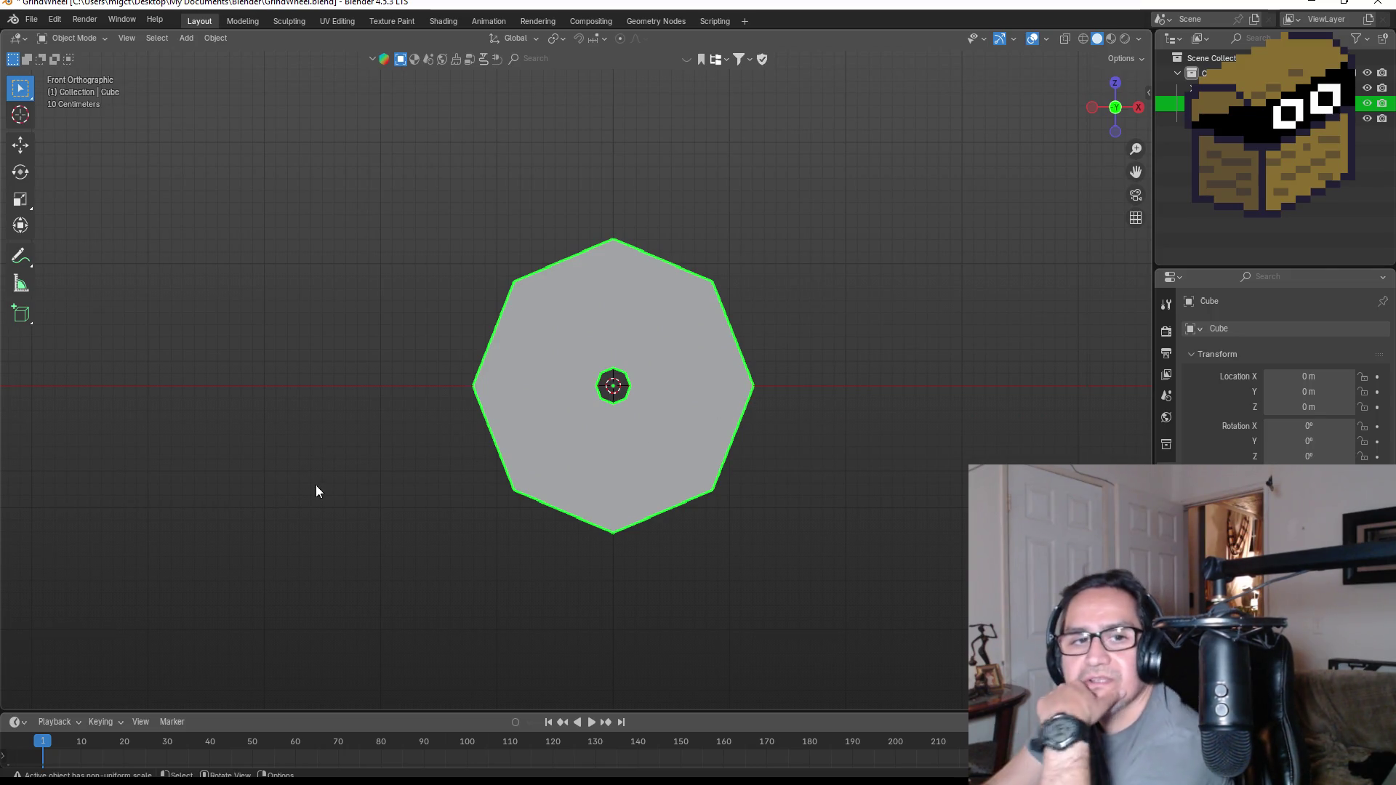
scroll(339, 457, down, 1)
scroll(332, 414, down, 2)
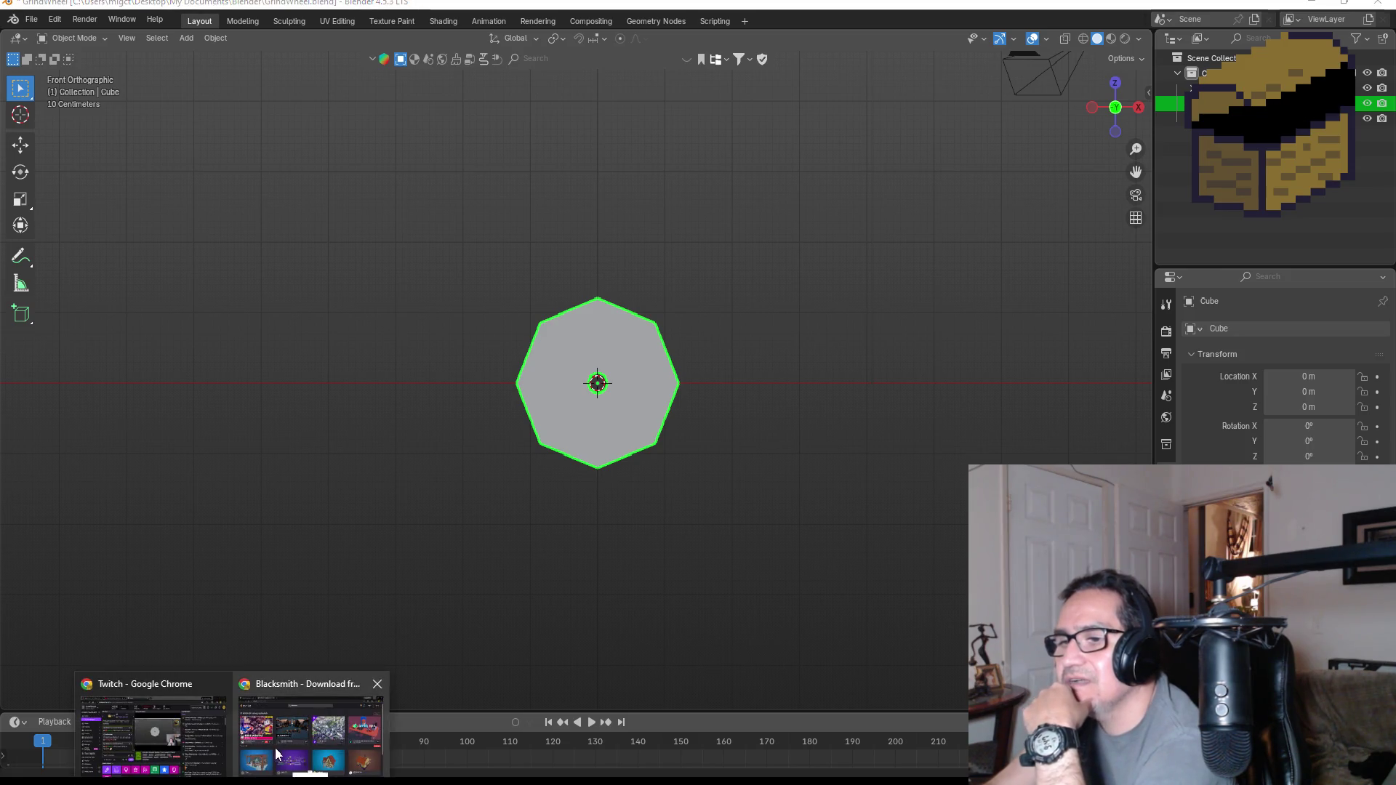
- View the Blacksmith_Kitbashing pack on the Unity Asset Store, then close it and the poly.pizza results
click(312, 726)
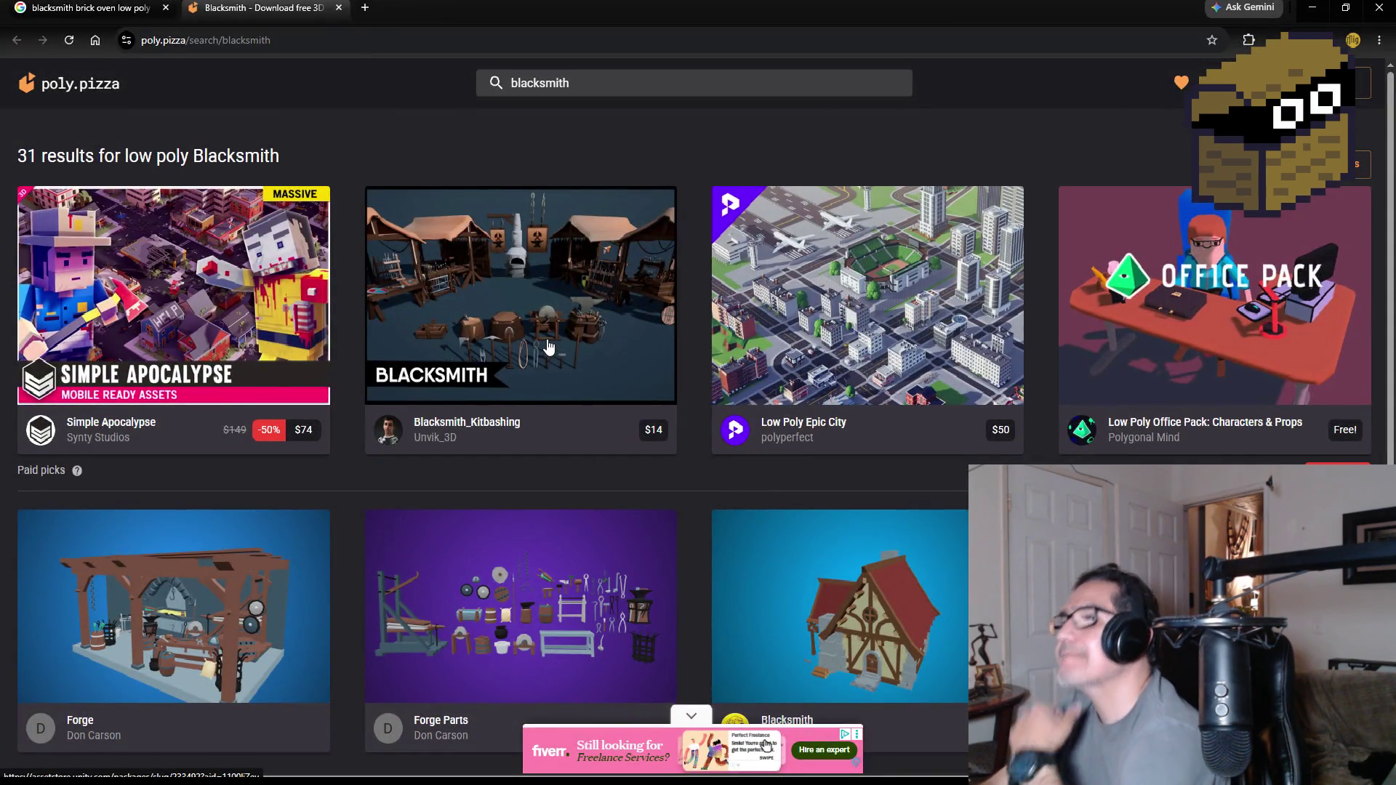
click(546, 341)
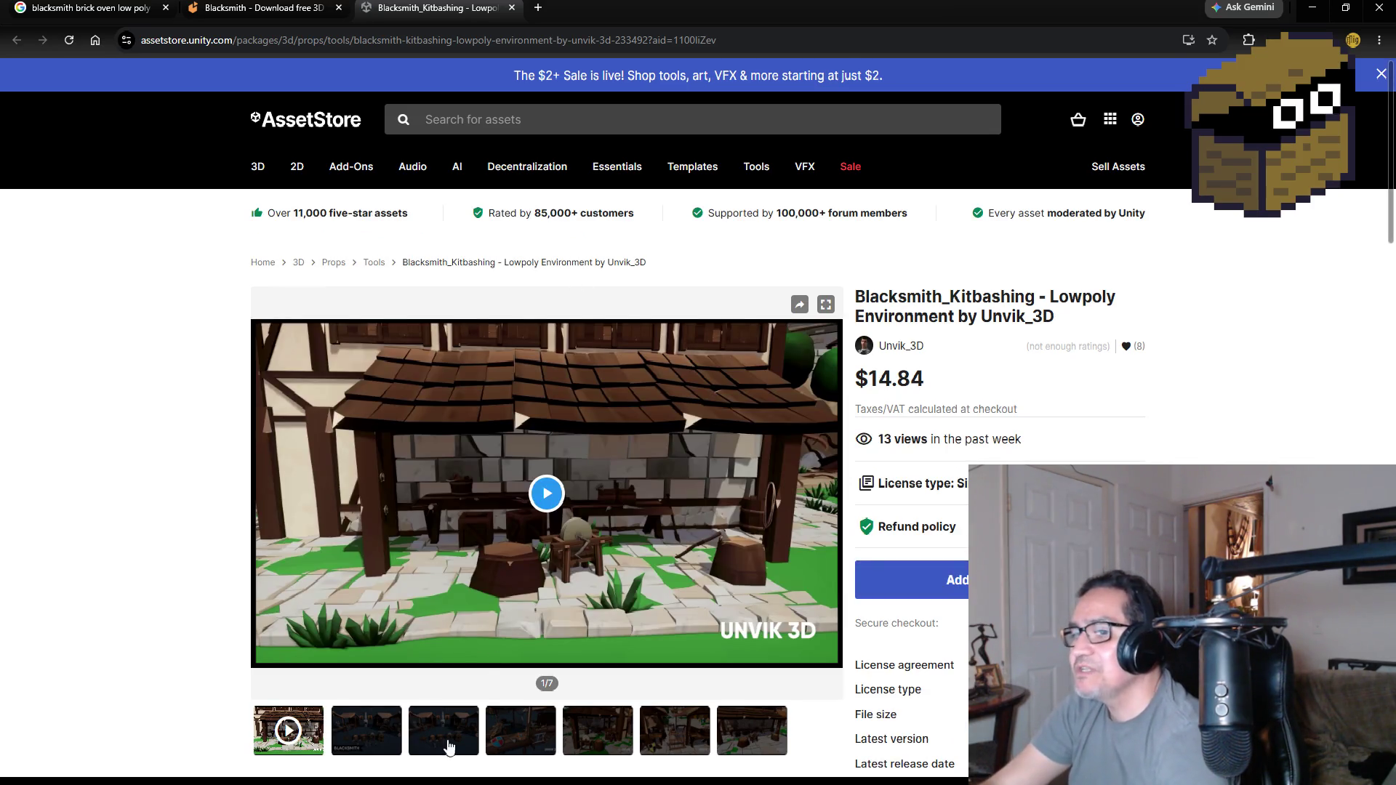
click(448, 738)
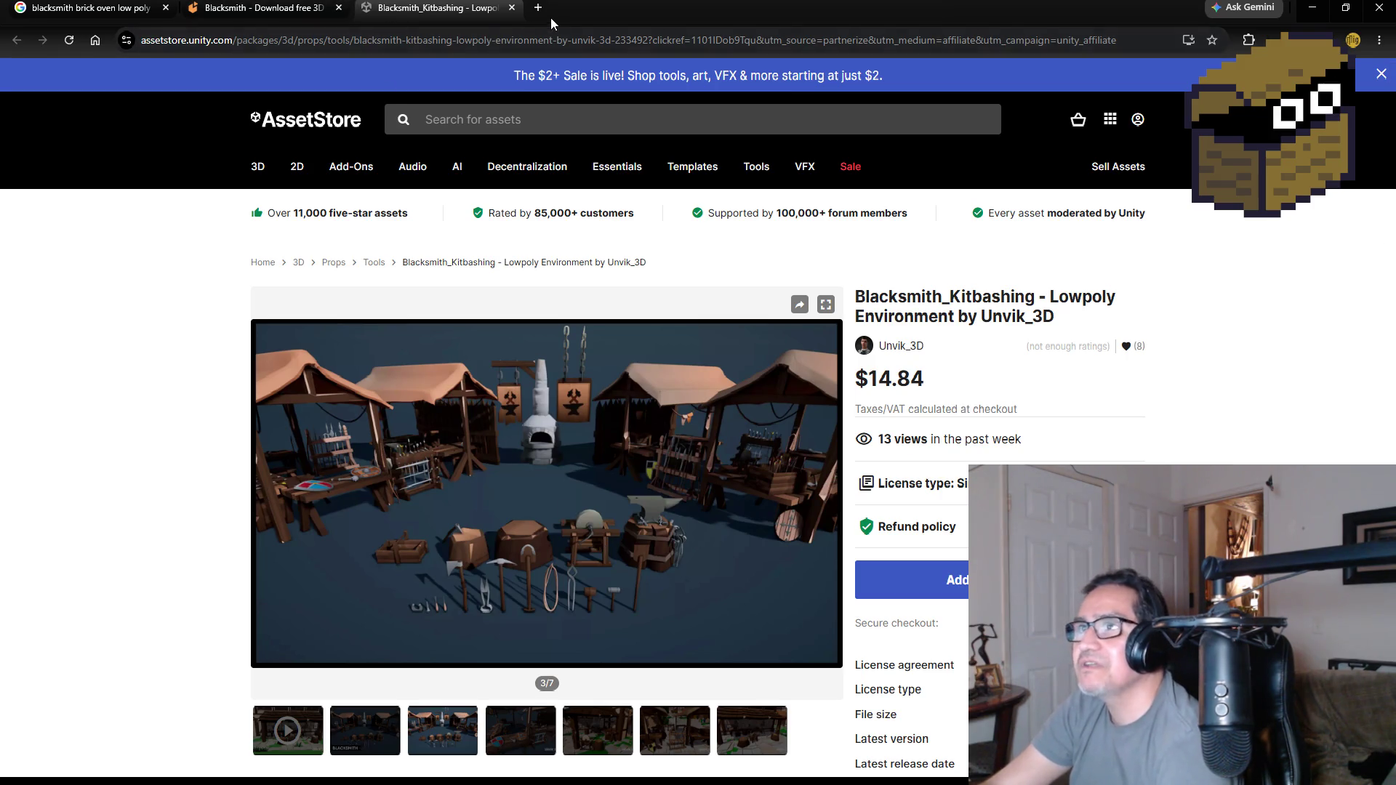
click(514, 8)
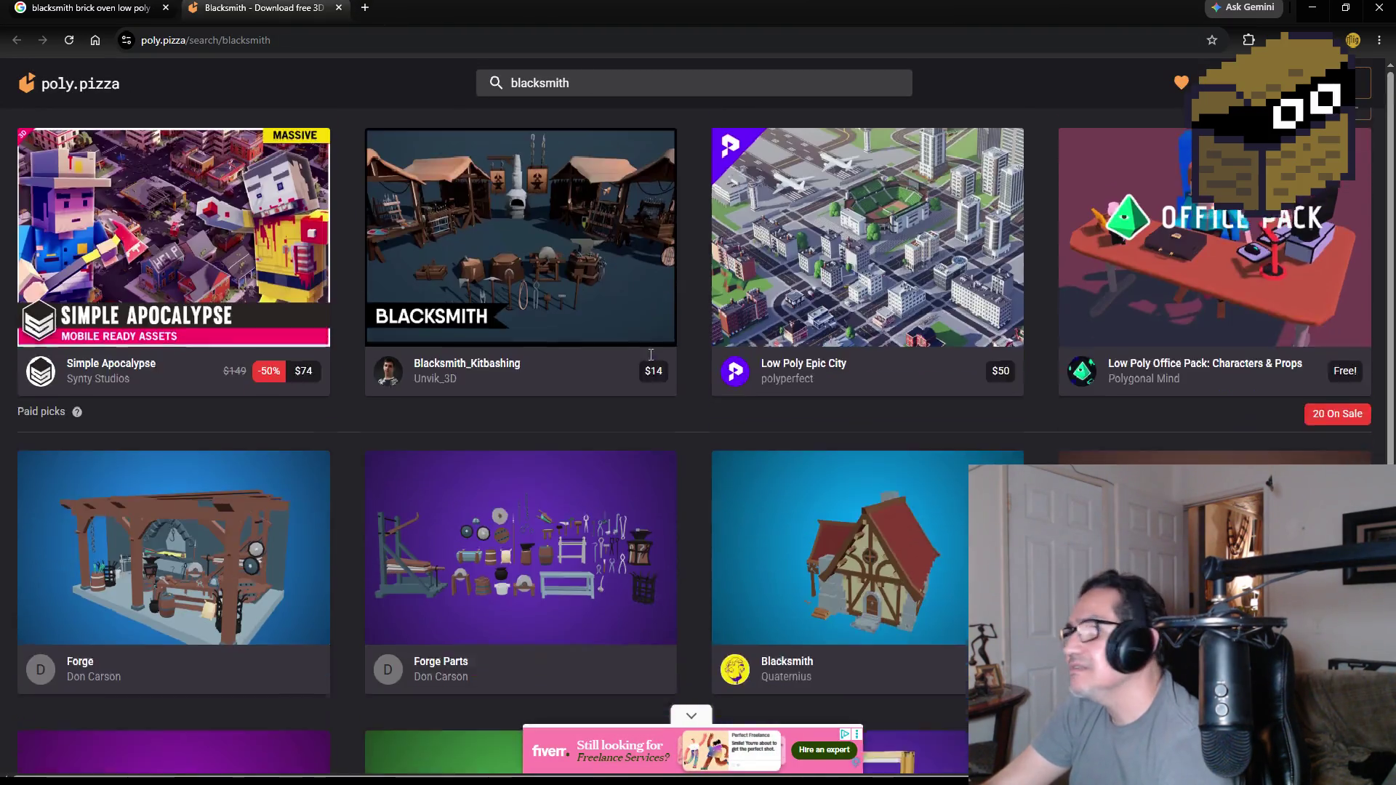
scroll(709, 384, down, 2)
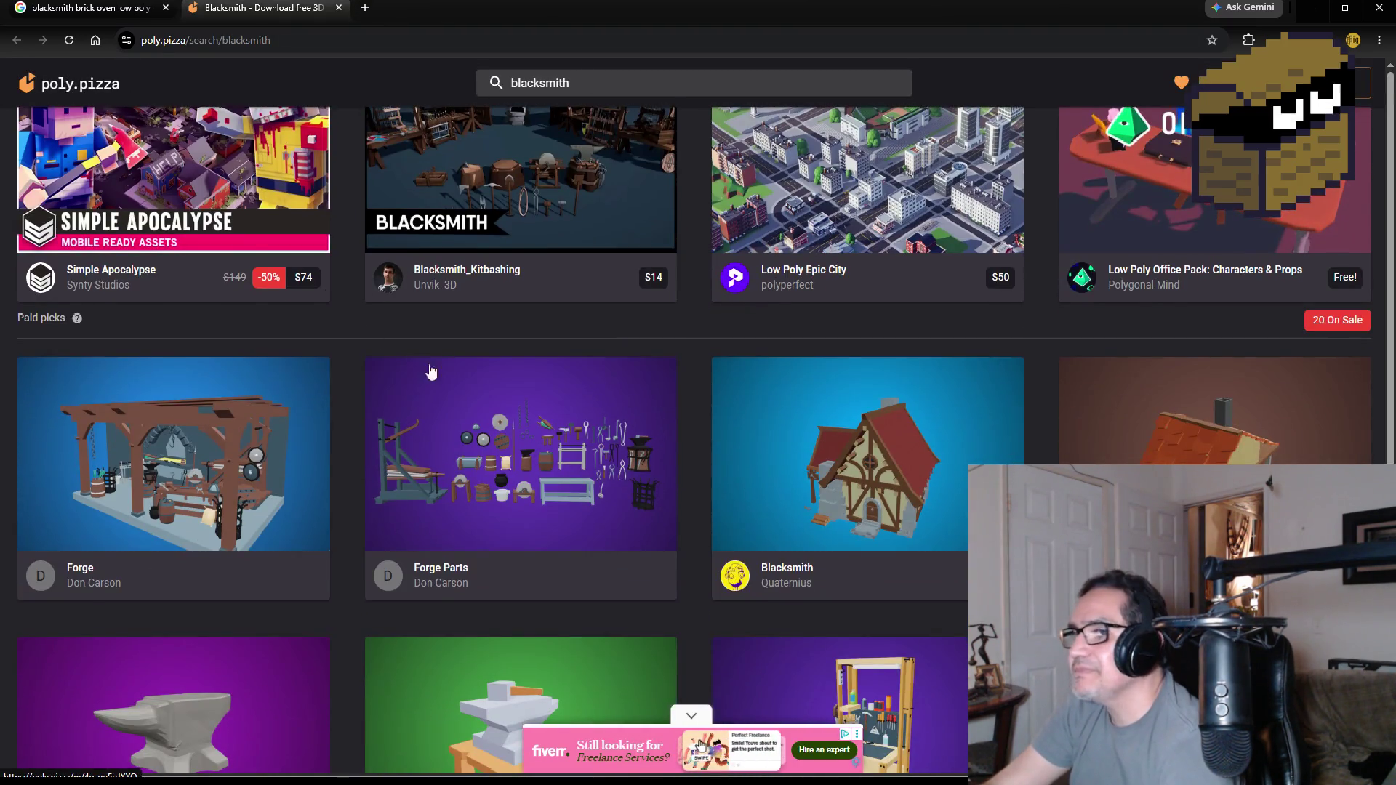
click(340, 7)
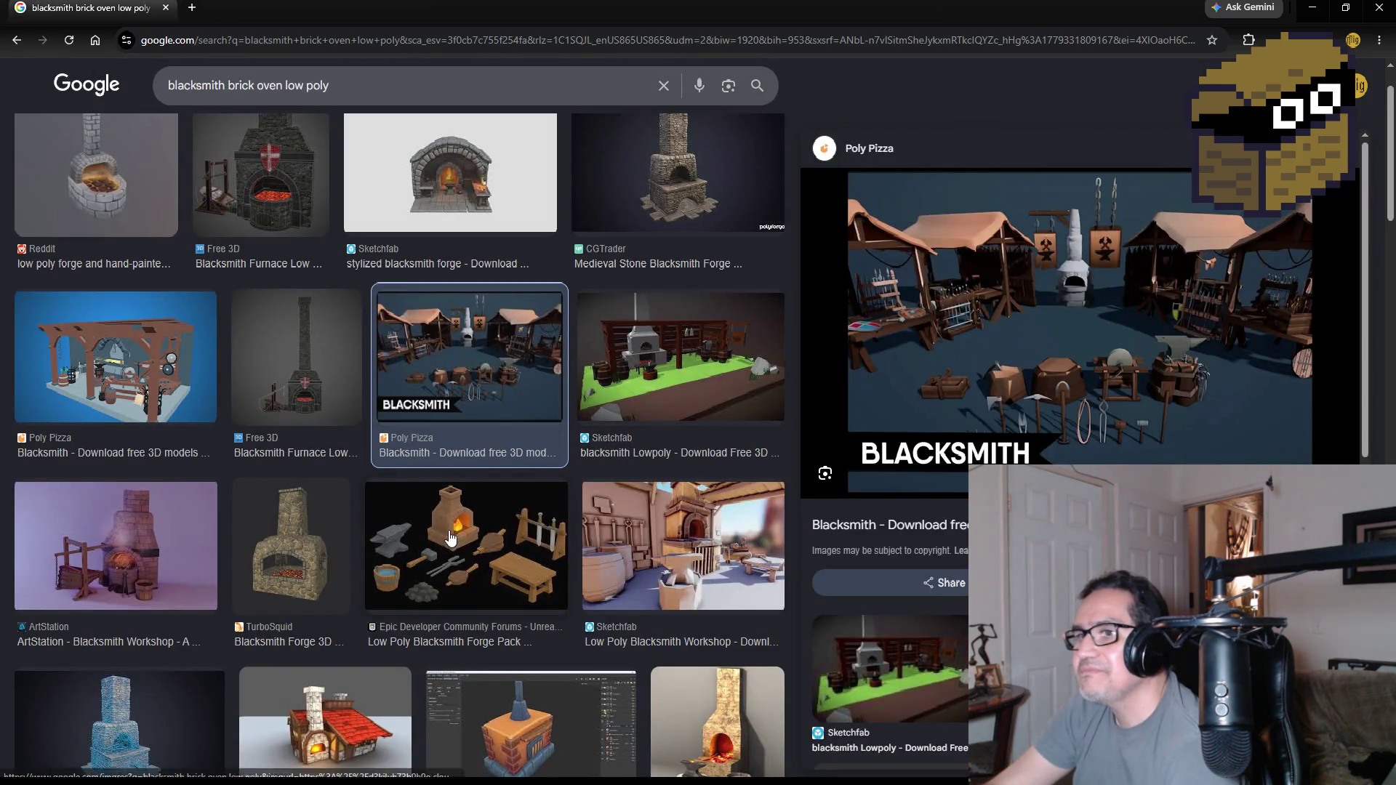
scroll(469, 550, down, 3)
scroll(533, 543, down, 2)
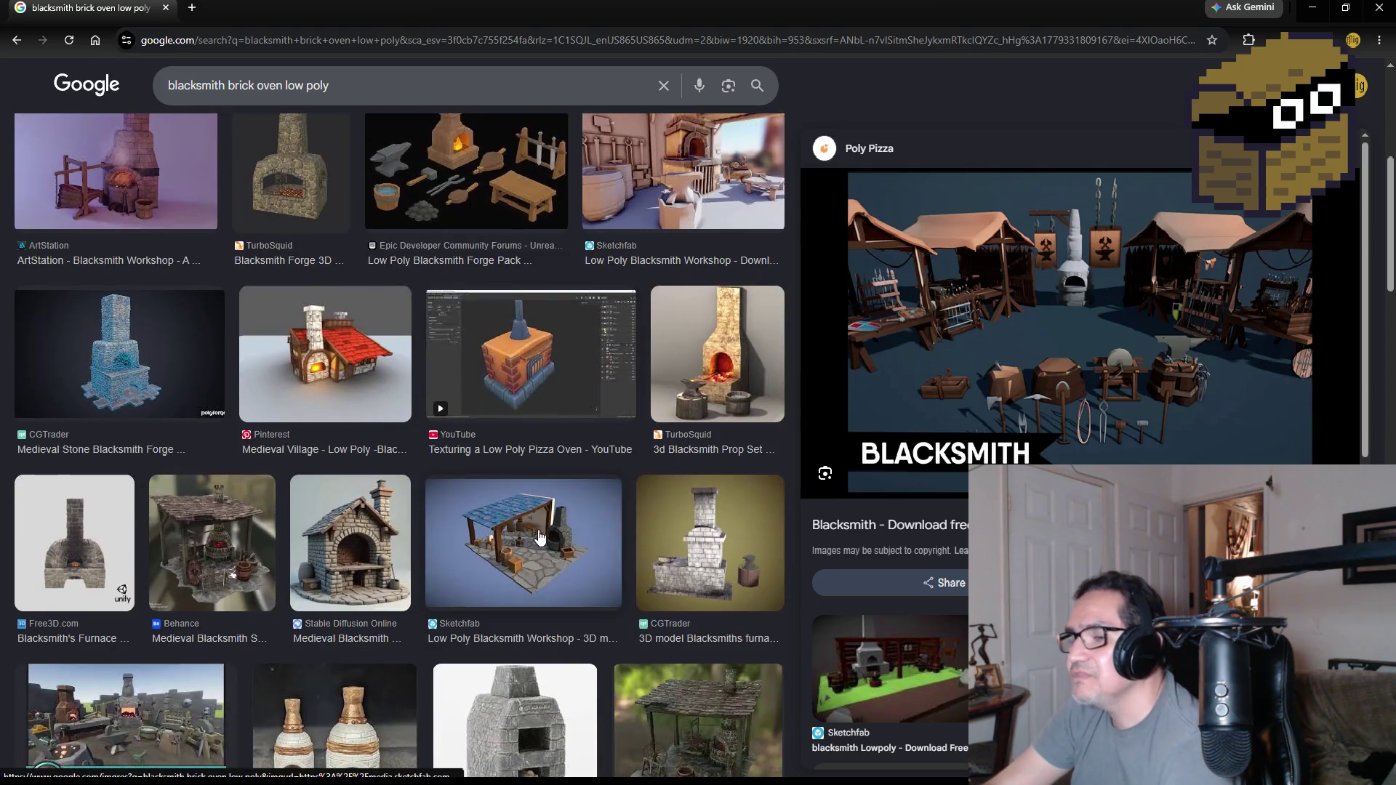
scroll(656, 545, up, 5)
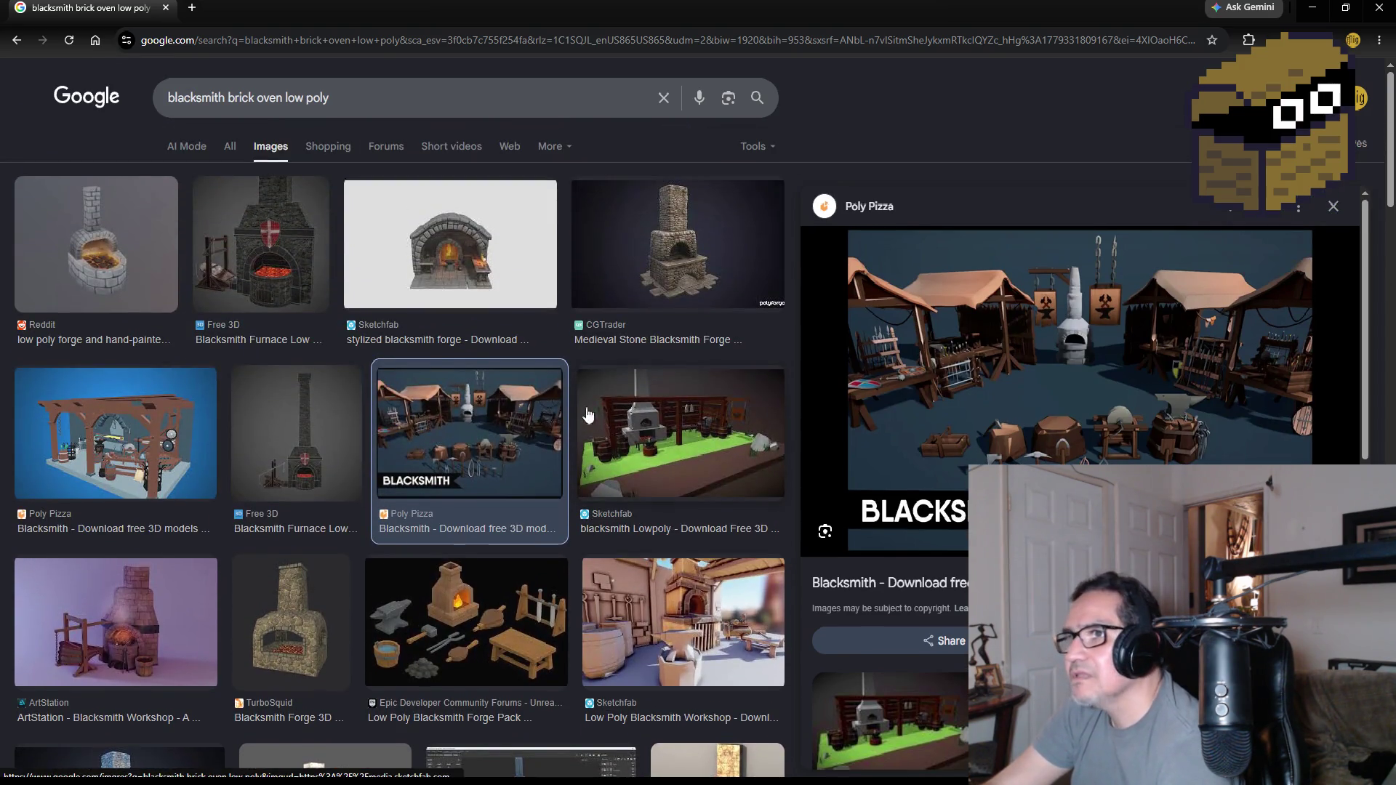
scroll(640, 516, down, 2)
scroll(639, 515, down, 3)
- Clear the brick oven query and retype it, correcting several misspellings along the way
click(390, 87)
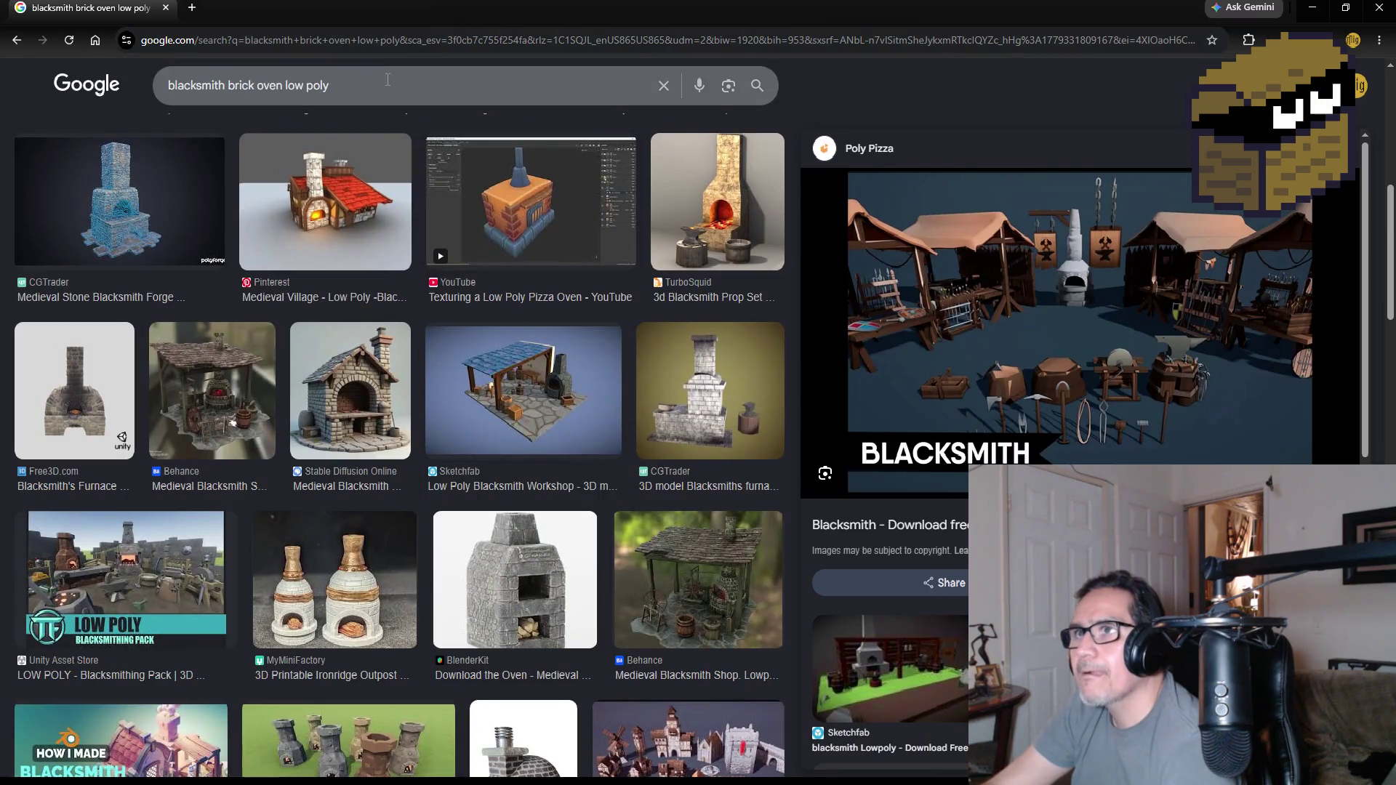
key(BackSpace)
key(BackSpace)
key(BackSpace)
key(BackSpace)
key(BackSpace)
key(BackSpace)
key(BackSpace)
key(BackSpace)
key(BackSpace)
key(BackSpace)
key(BackSpace)
text(wheel)
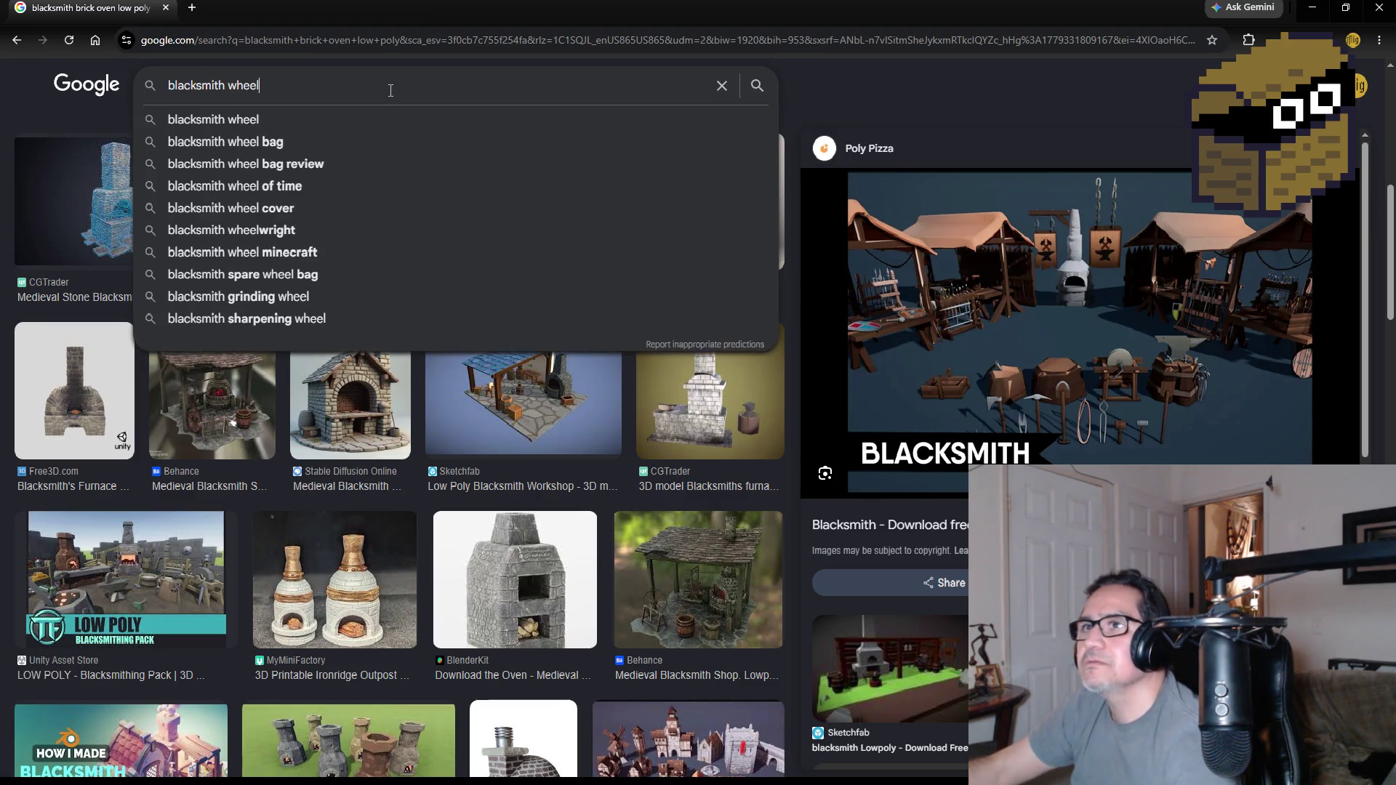
key(BackSpace)
key(BackSpace)
key(BackSpace)
key(BackSpace)
key(BackSpace)
text(gre)
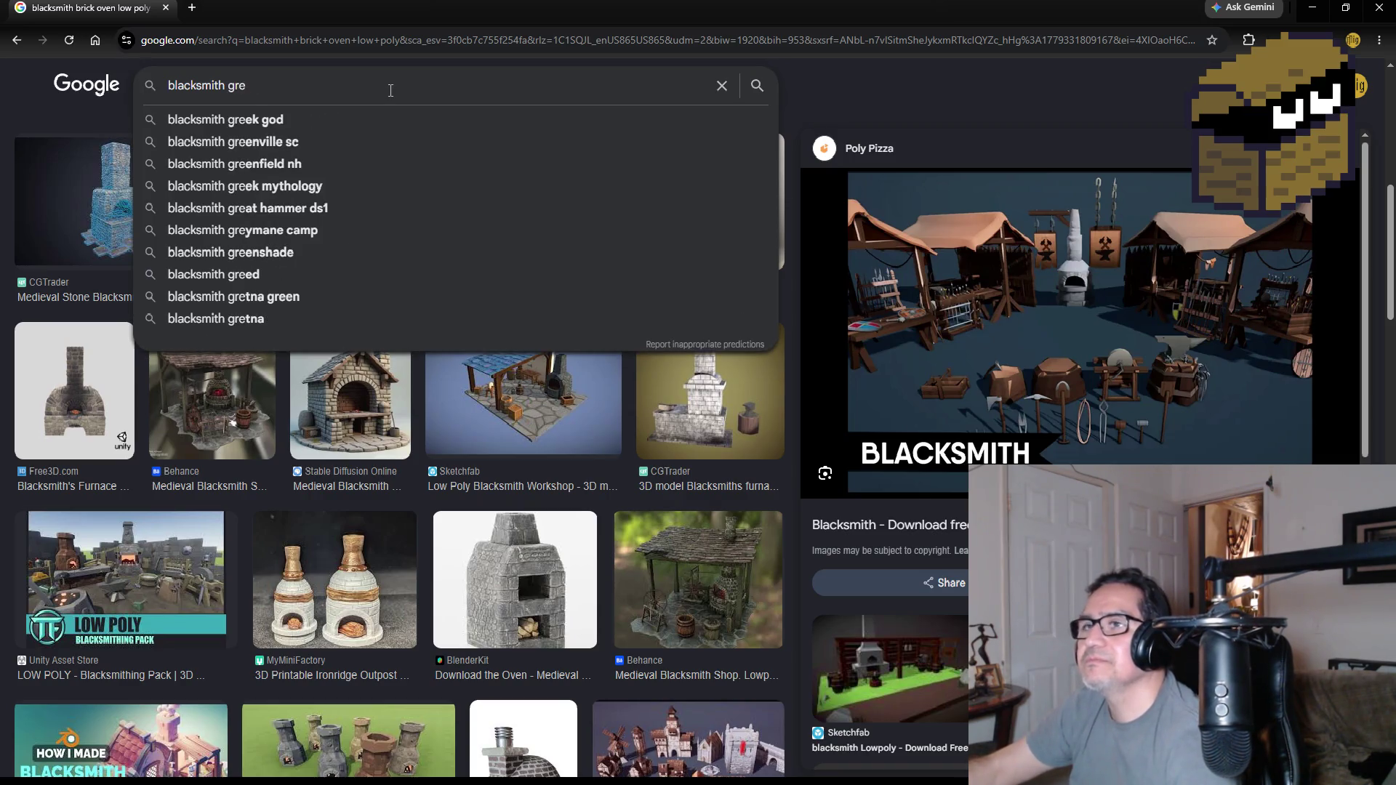
key(BackSpace)
text(i)
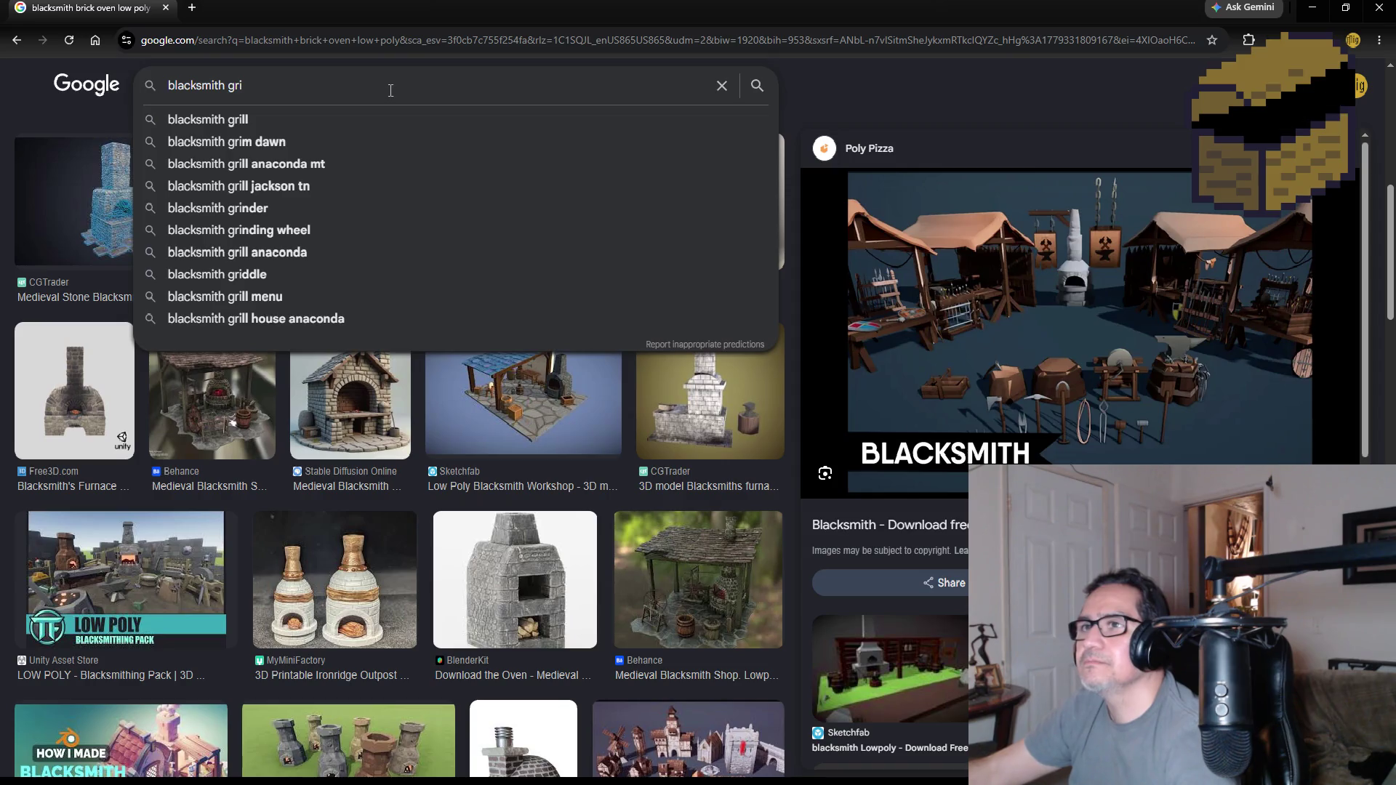
key(BackSpace)
text(eed)
key(BackSpace)
key(BackSpace)
key(BackSpace)
text(ith)
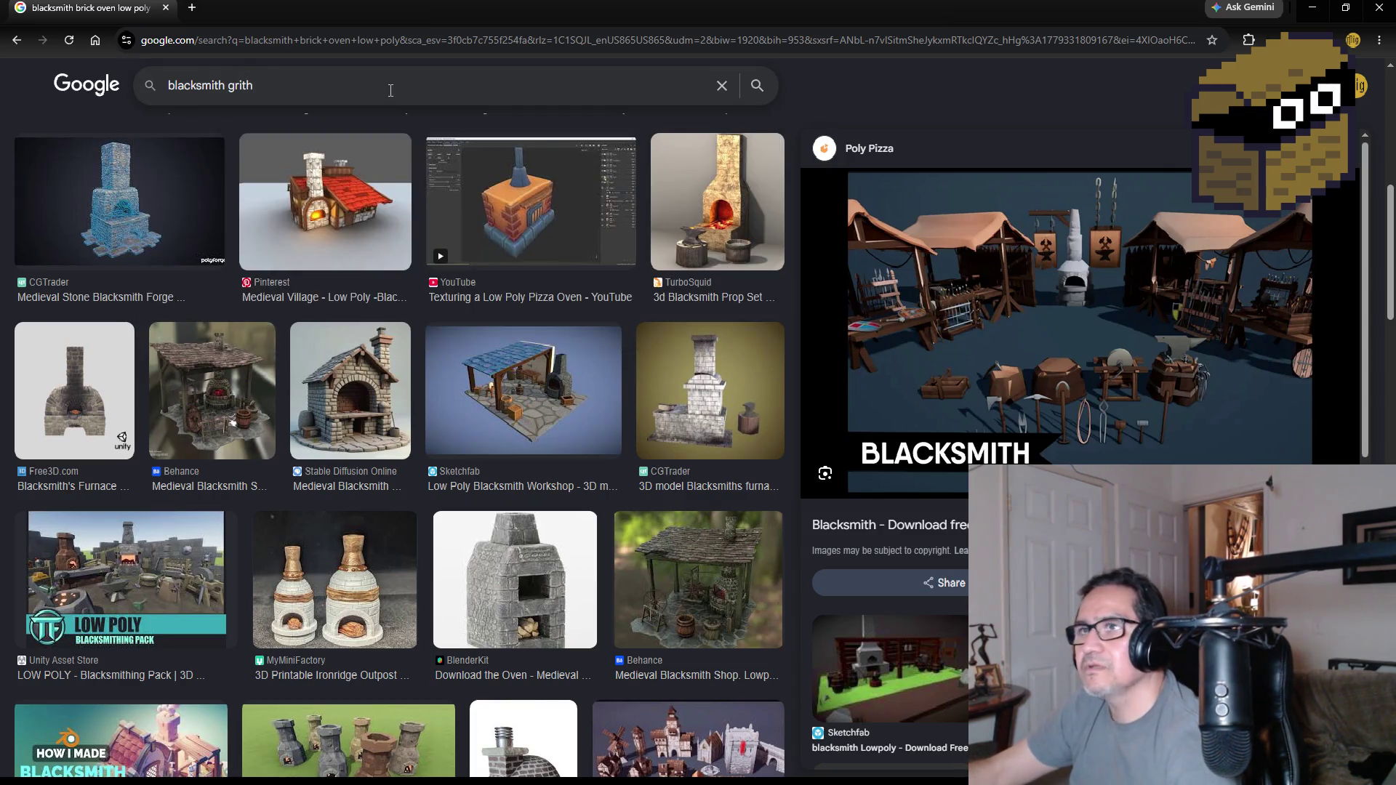
key(BackSpace)
key(BackSpace)
key(BackSpace)
key(BackSpace)
key(BackSpace)
text(w)
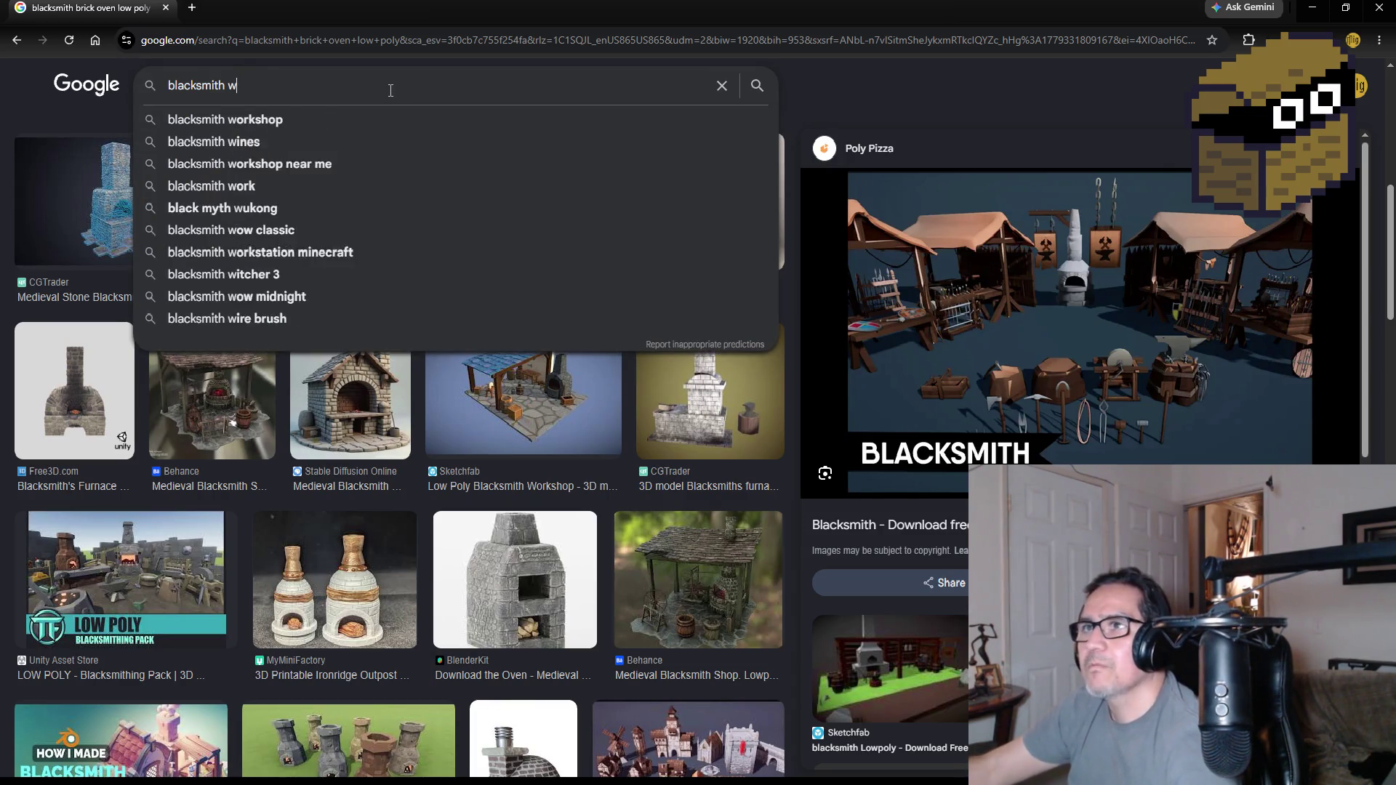
text(heel)
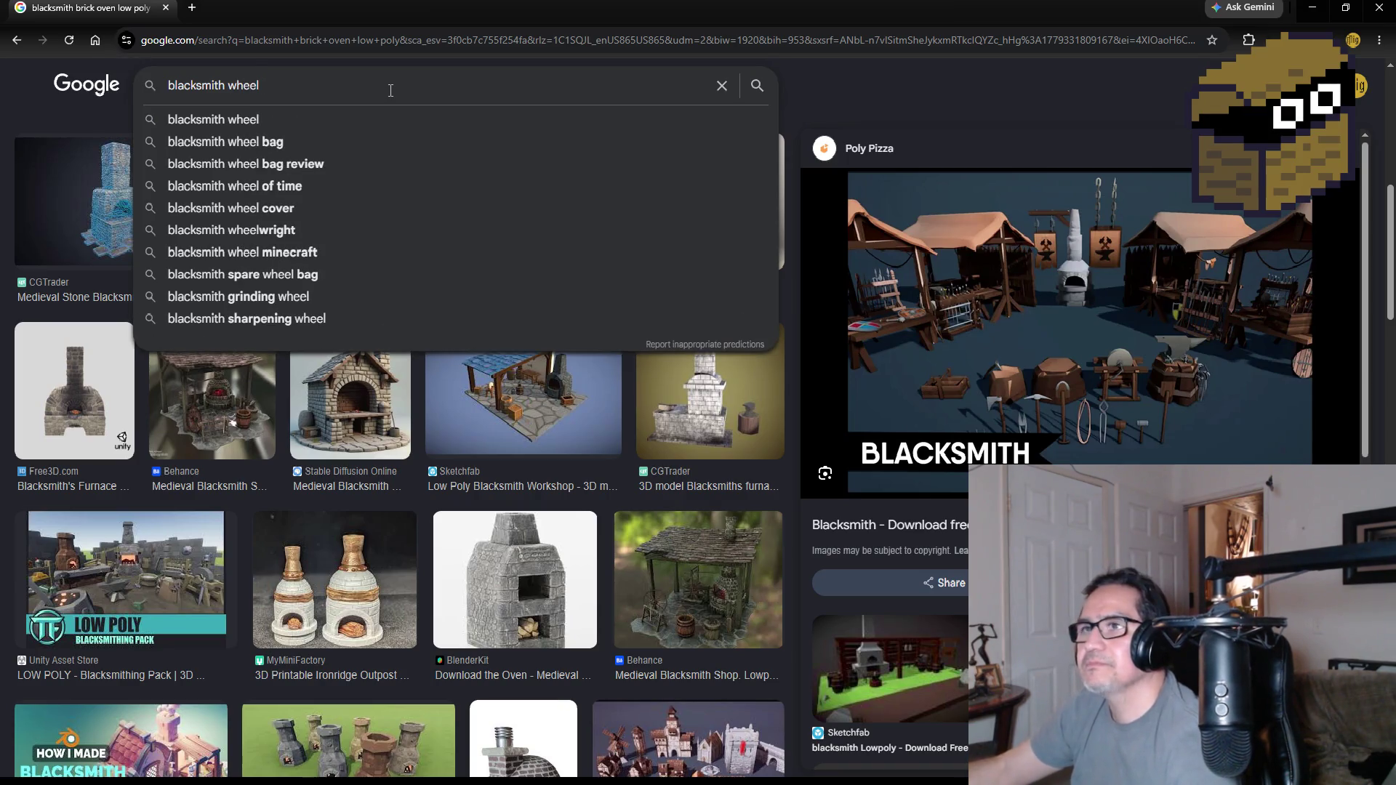
key(BackSpace)
key(BackSpace)
text(tstone poe)
- Pick the 'blacksmith whetstone' suggestion and run that image search
key(Down)
key(Down)
key(Down)
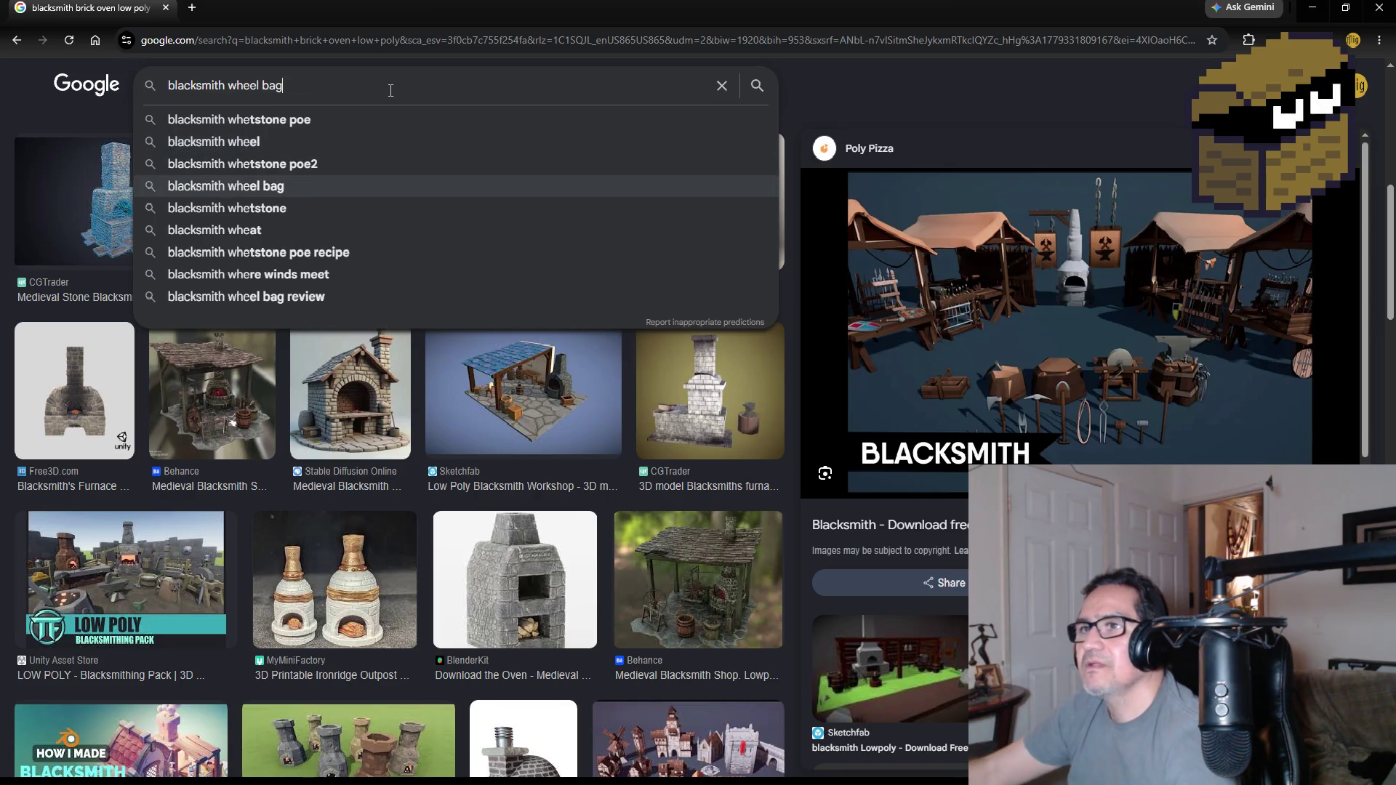
key(Down)
key(Return)
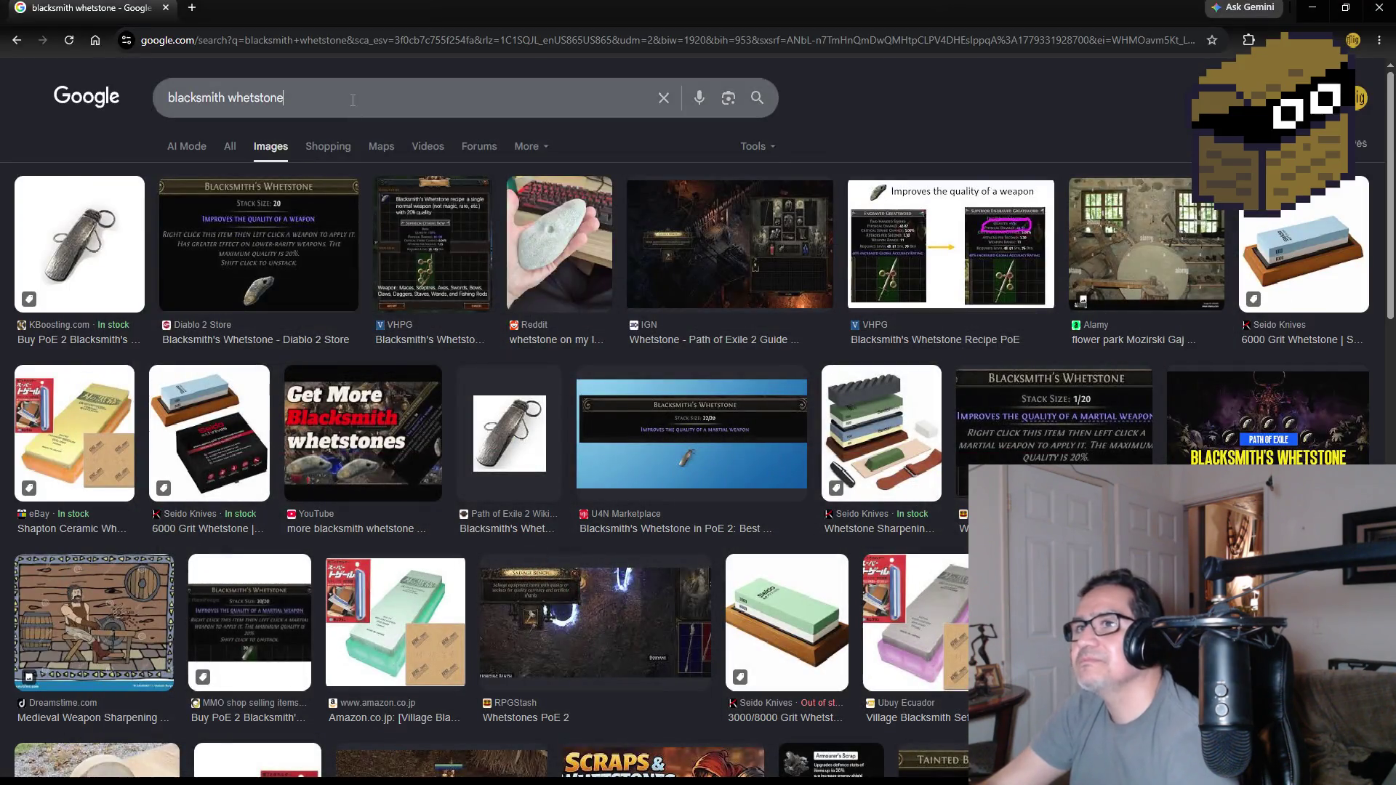
click(353, 99)
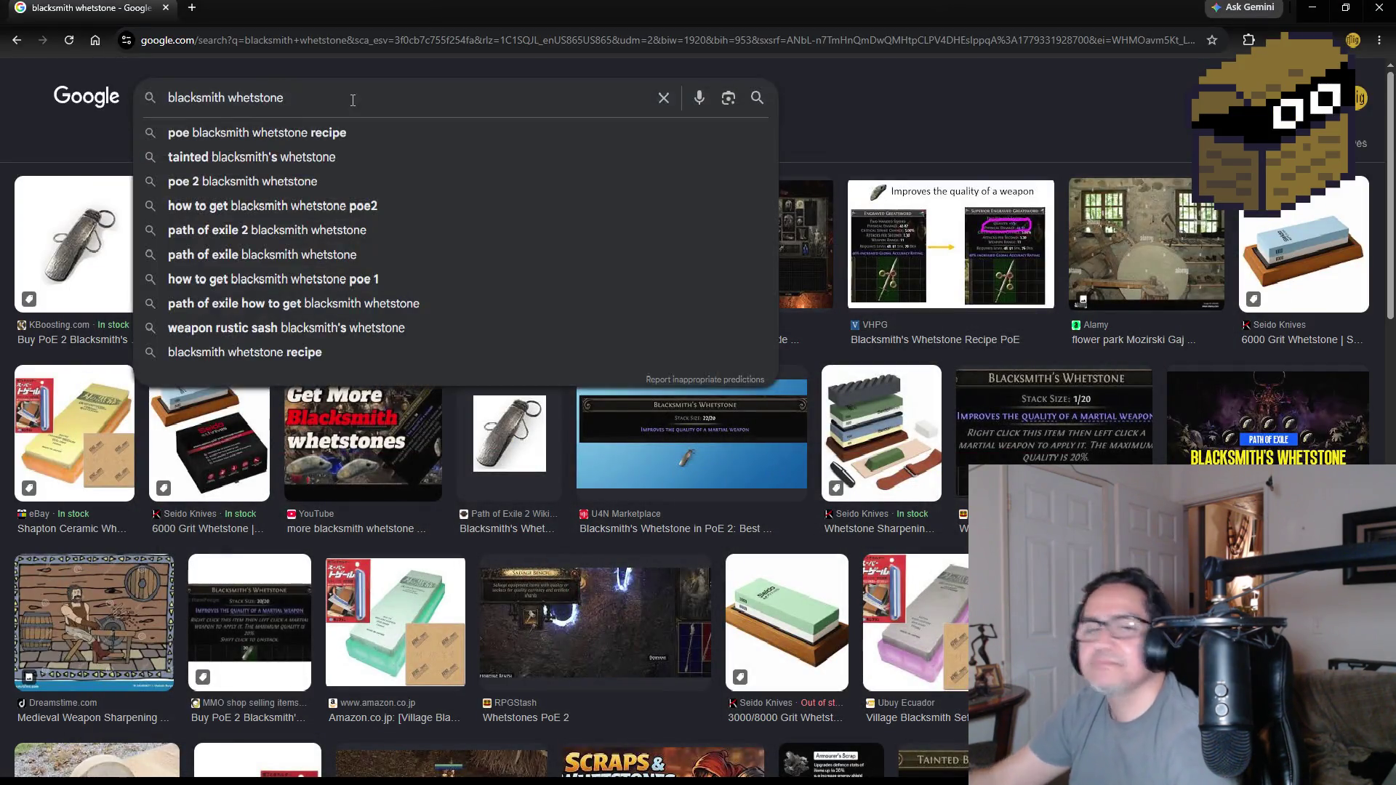
- Search Google Images for 'blacksmith grind wheel', then refine it to 'blacksmith grind wheel low poly'
key(BackSpace)
key(BackSpace)
key(BackSpace)
key(BackSpace)
key(BackSpace)
key(BackSpace)
key(BackSpace)
key(BackSpace)
text(grindw)
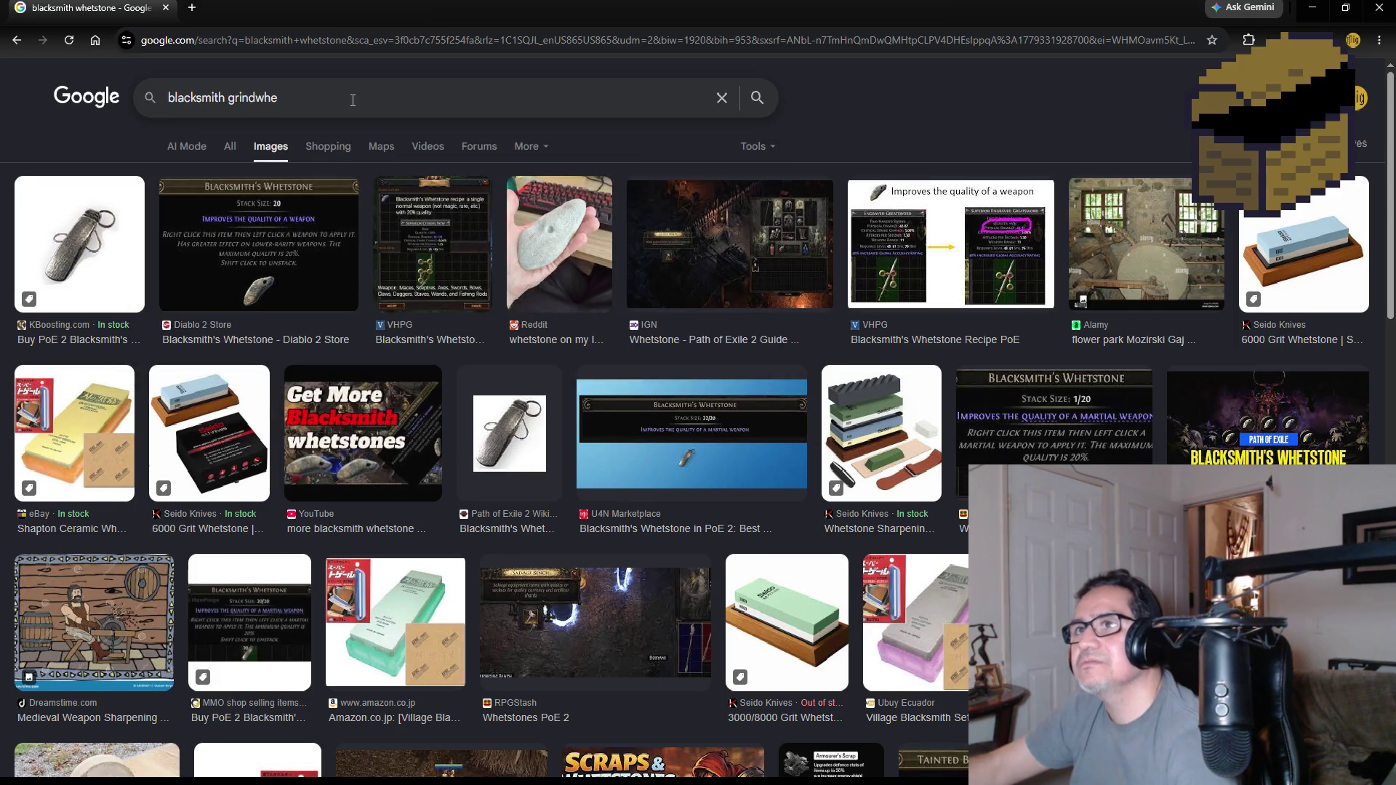
key(BackSpace)
text(whe)
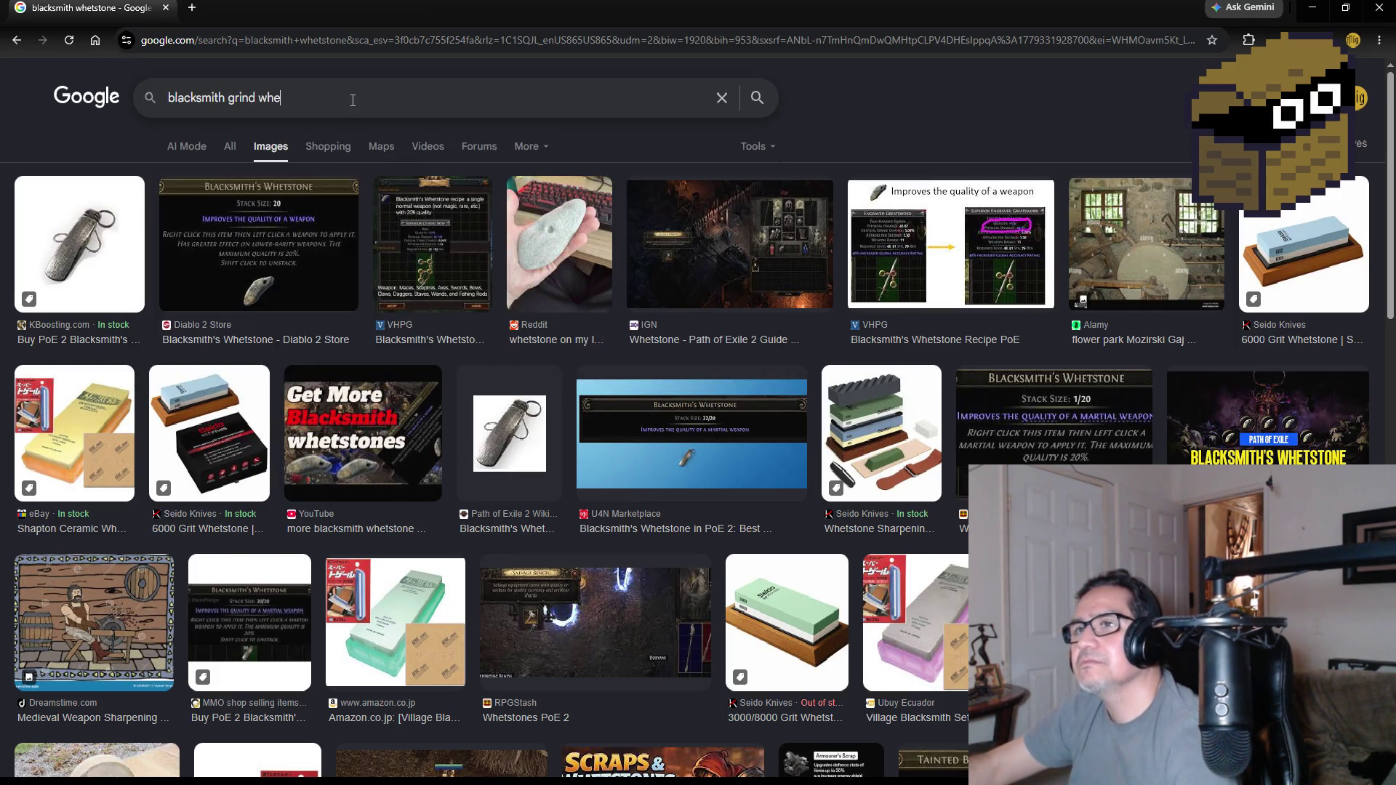
text(el)
key(Return)
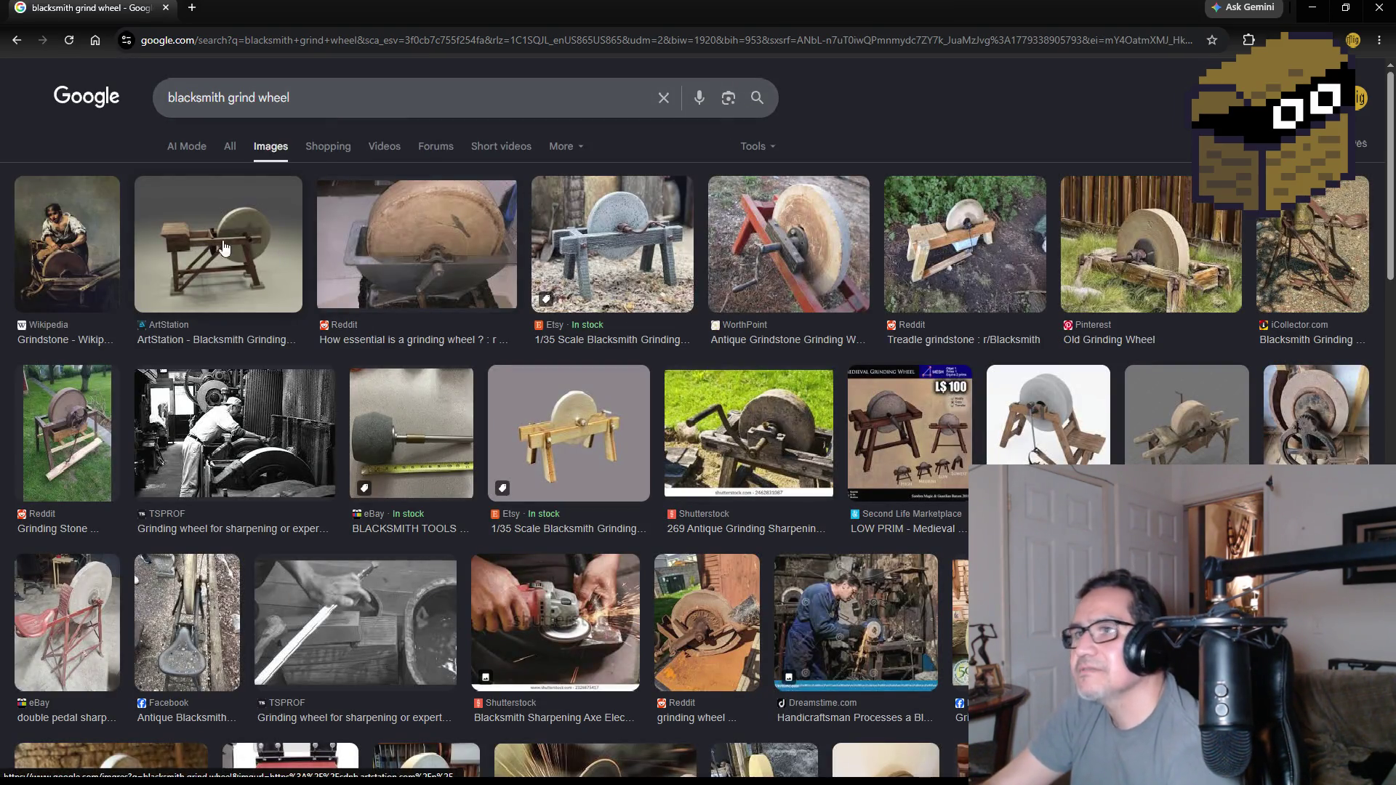
click(313, 105)
text(po)
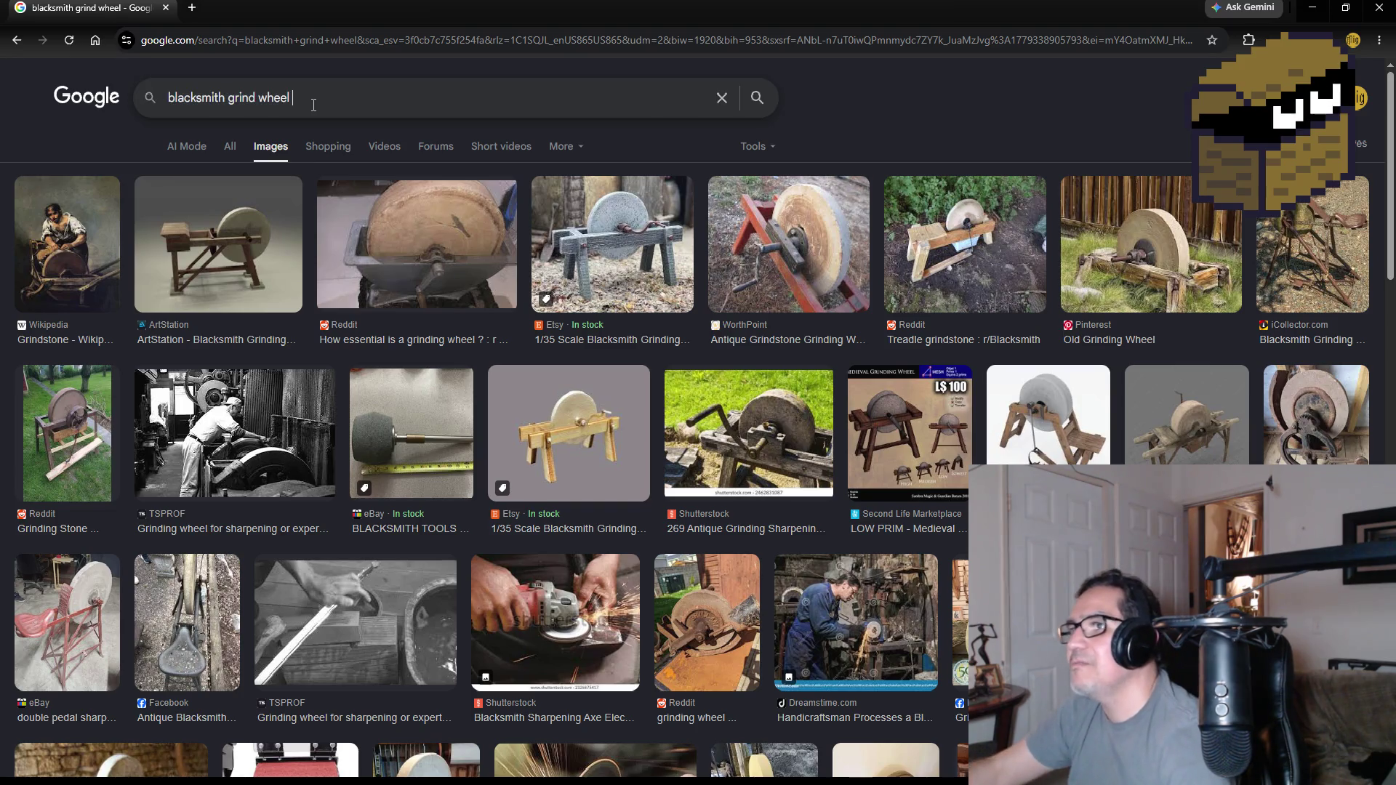
text(ly)
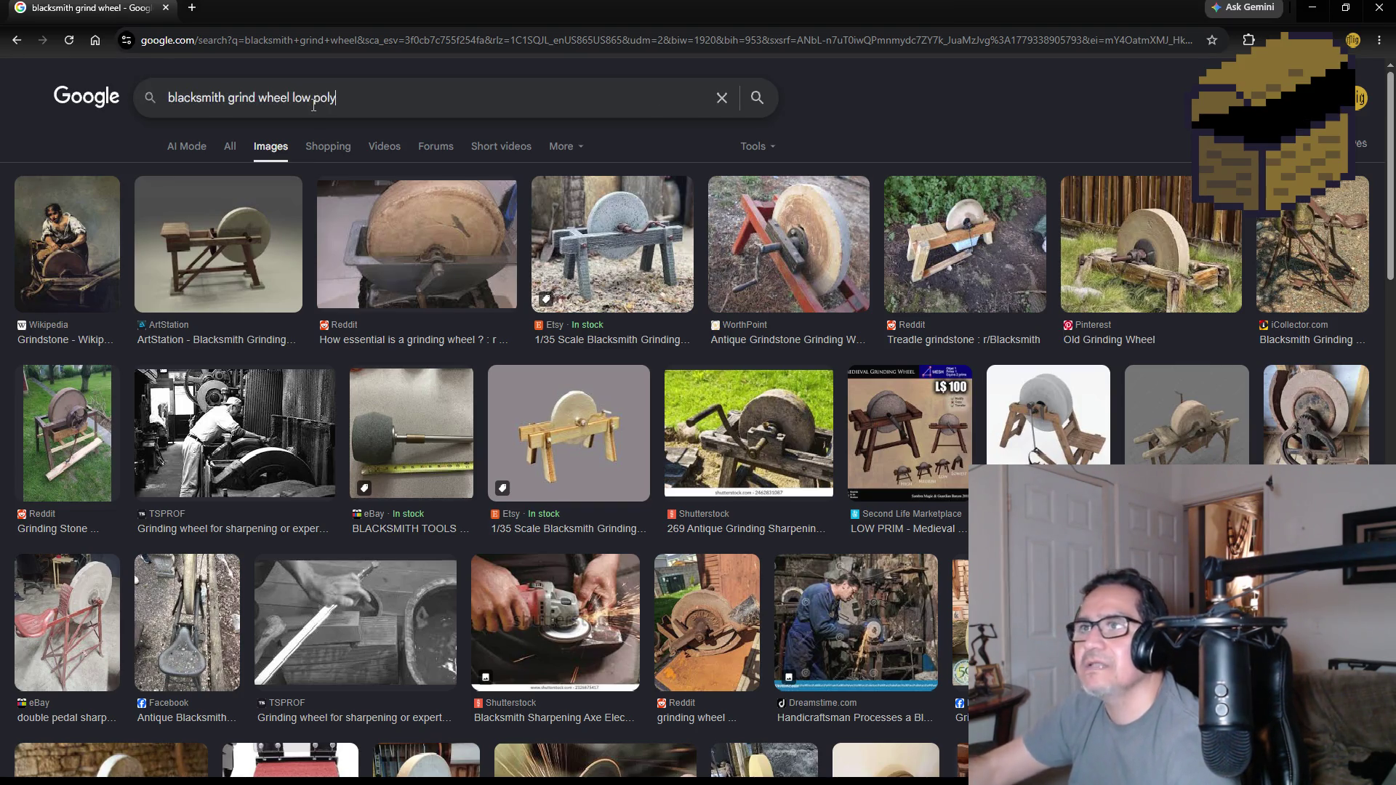
key(Return)
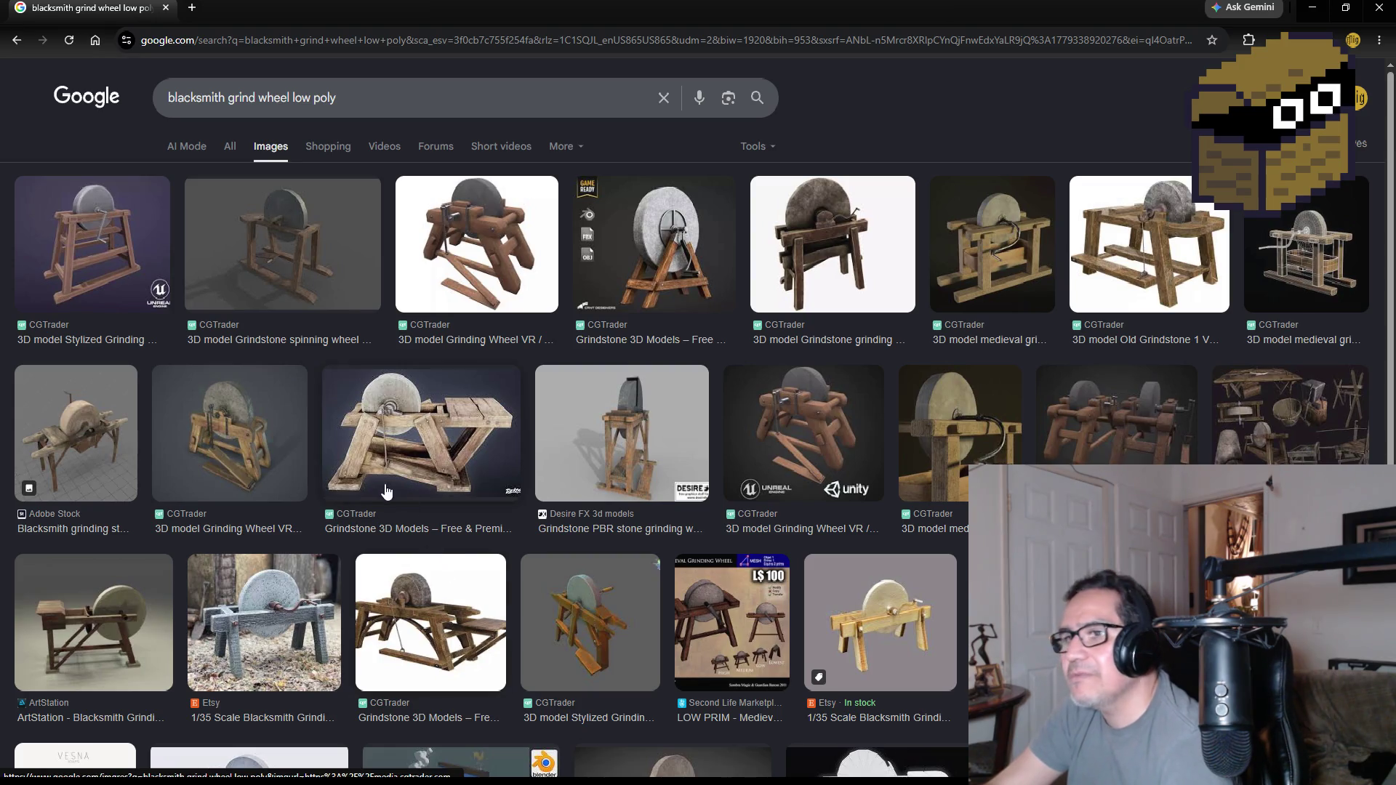
- Preview the ArtStation, Free 3D and RenderHub grindstone results, then visit the Free3D grindstone page
click(96, 611)
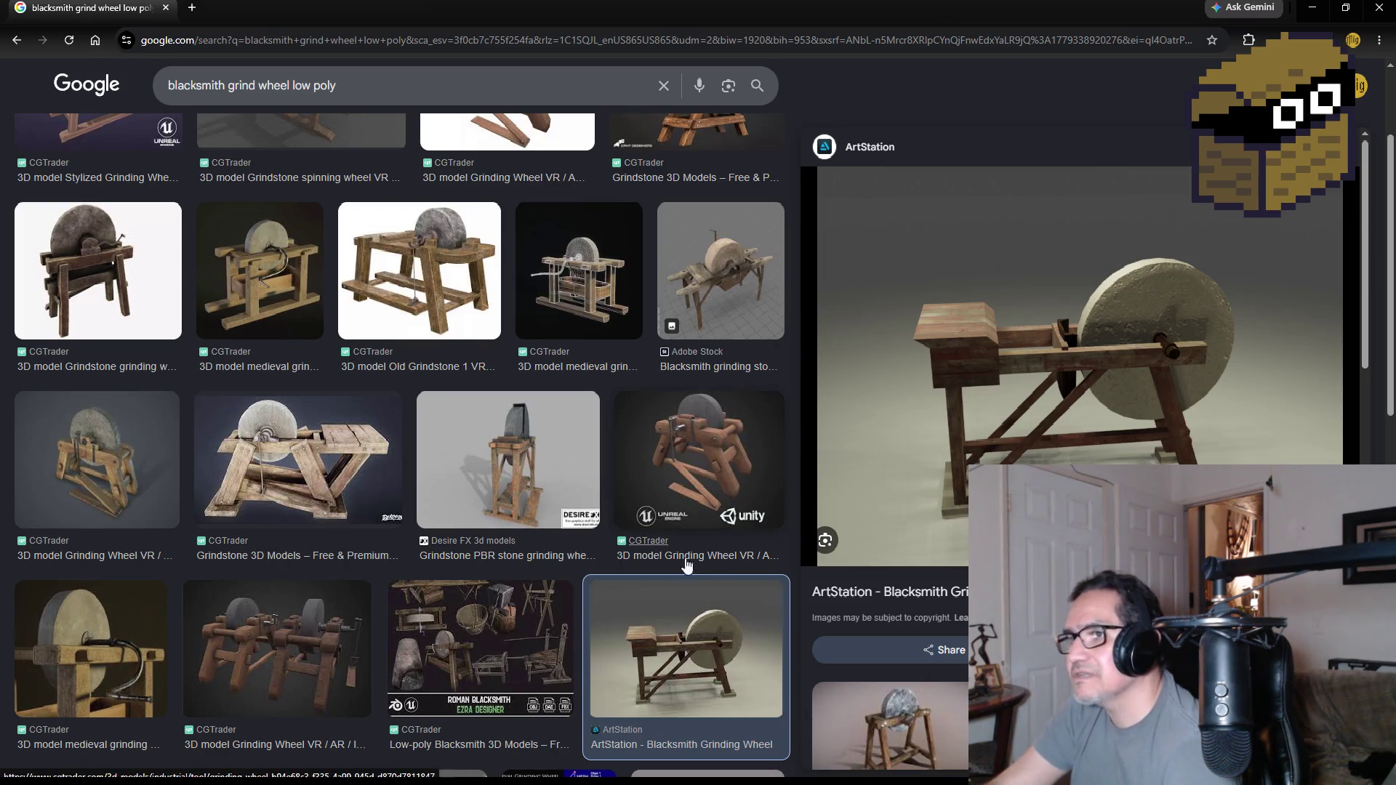
scroll(524, 575, down, 2)
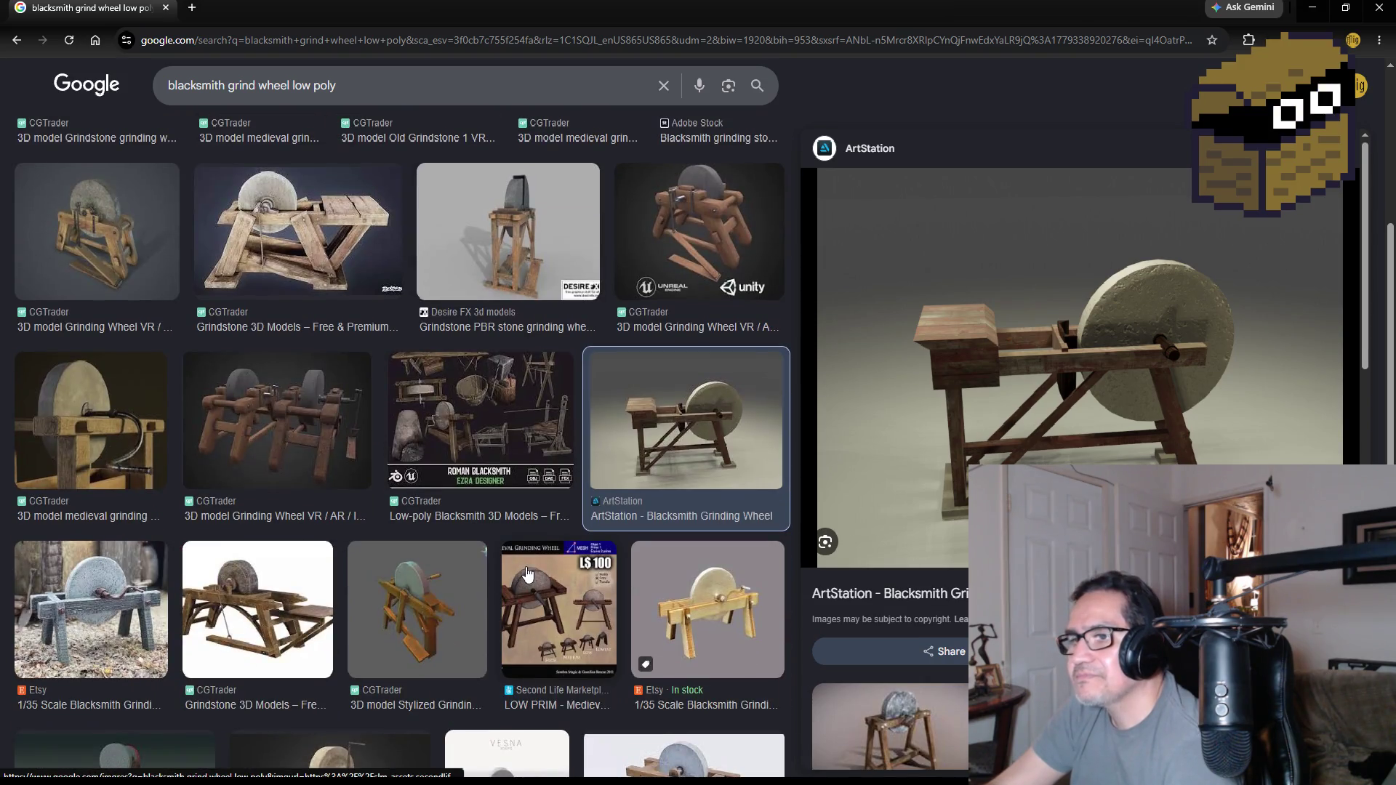
scroll(526, 576, down, 2)
scroll(538, 575, down, 2)
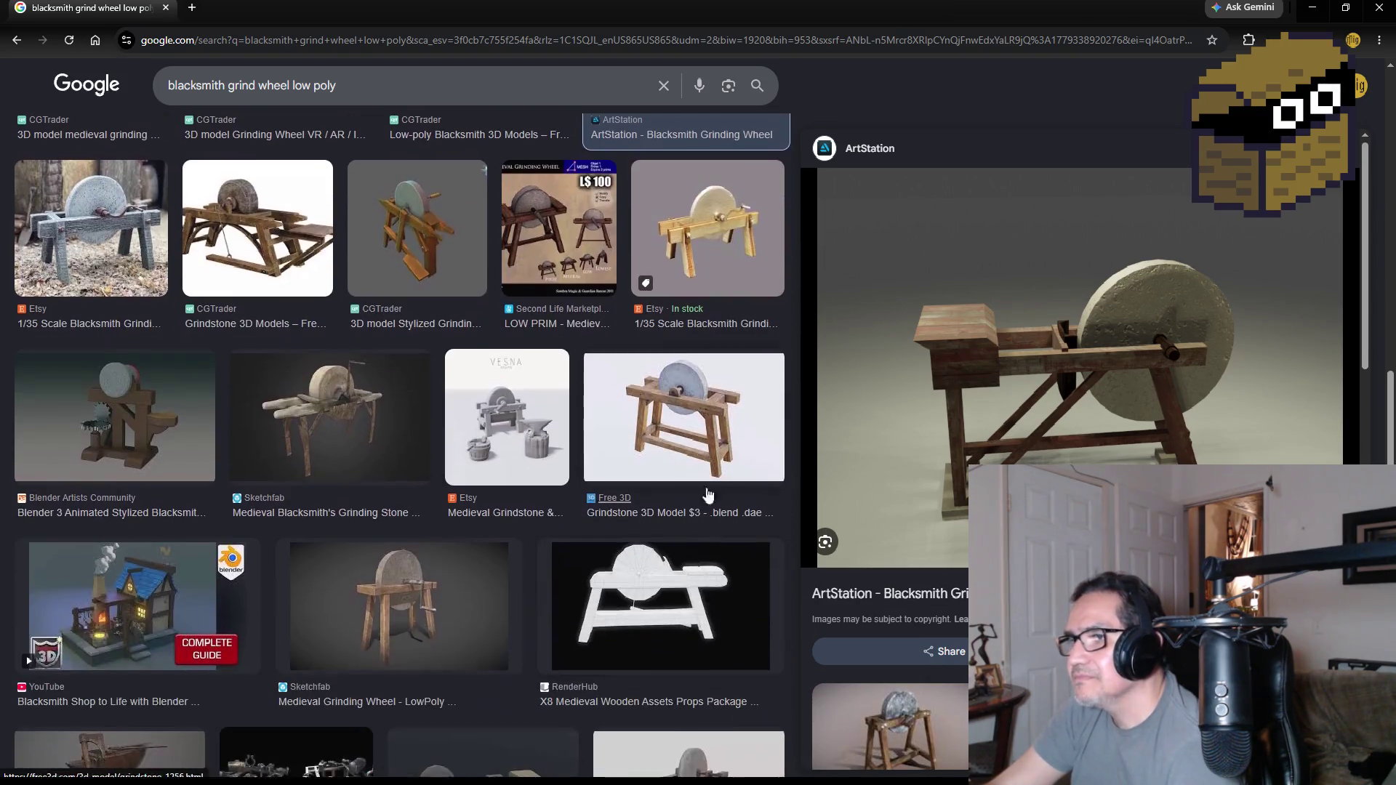
click(715, 418)
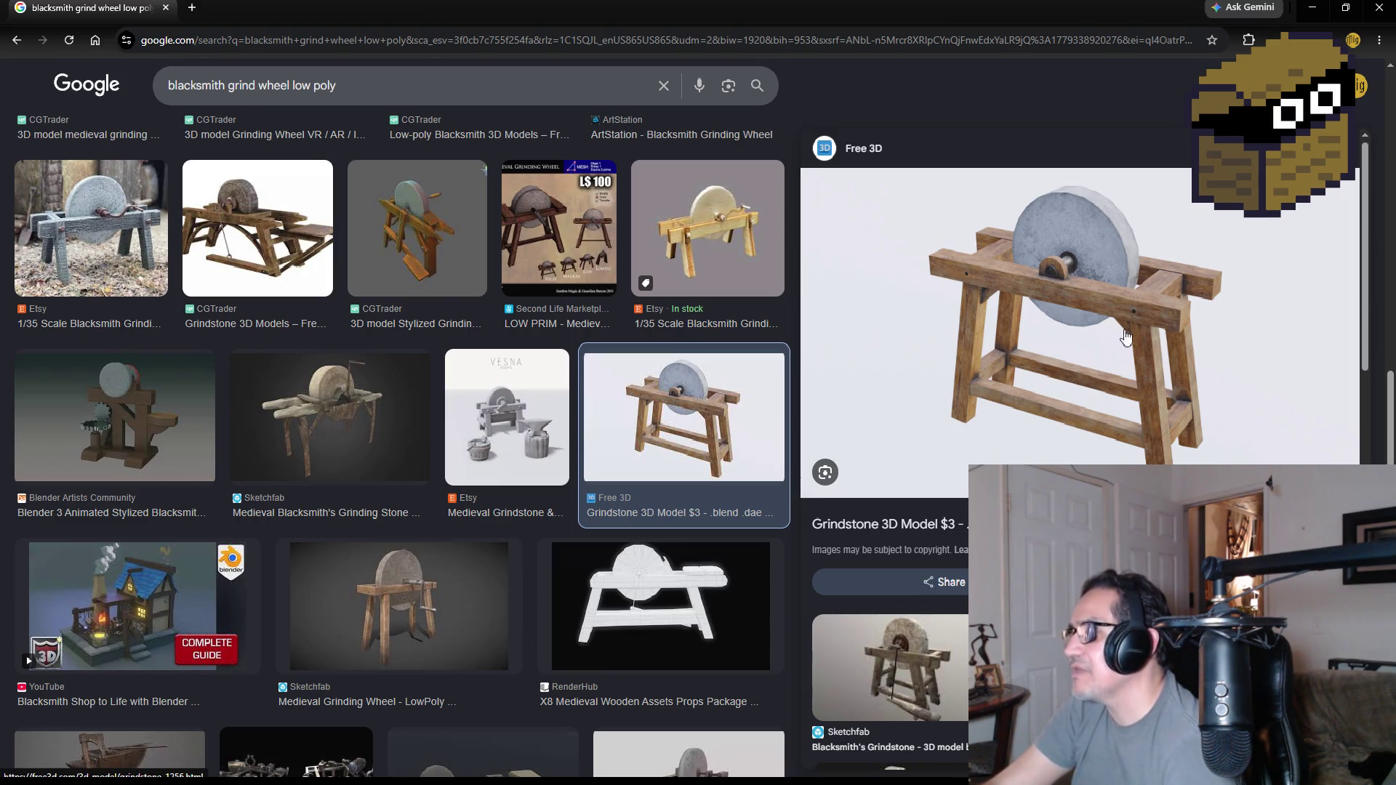
scroll(1061, 396, down, 2)
click(874, 680)
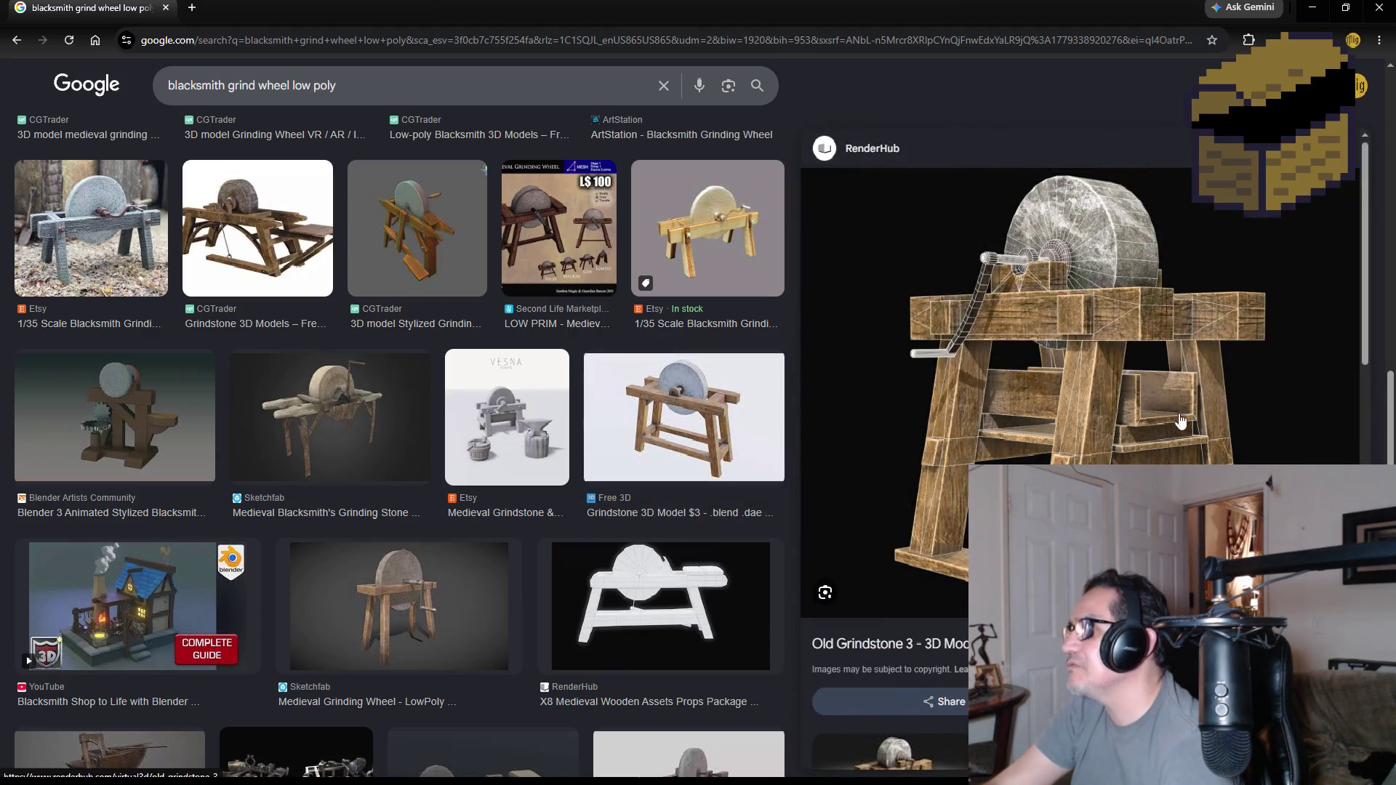
click(685, 421)
scroll(1080, 360, down, 1)
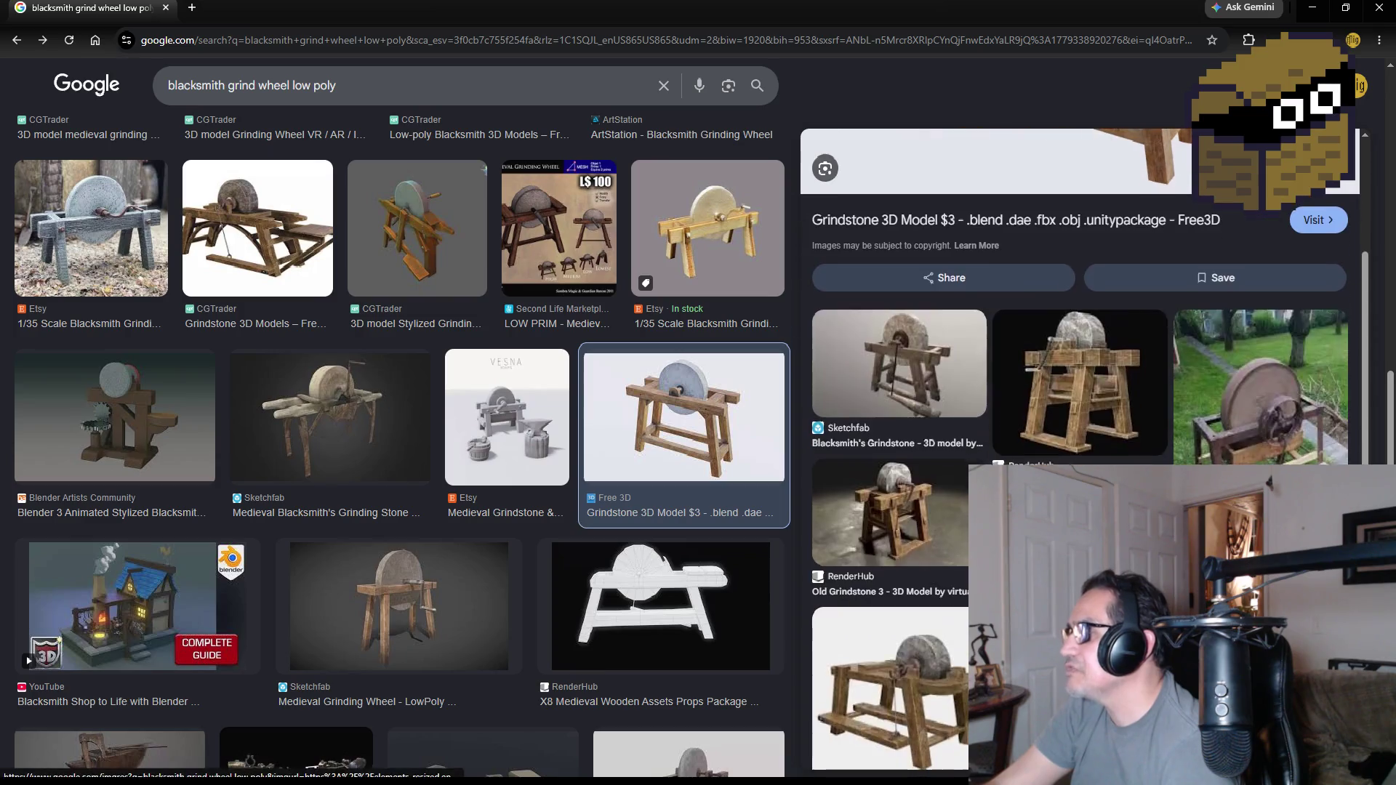
scroll(1080, 328, down, 3)
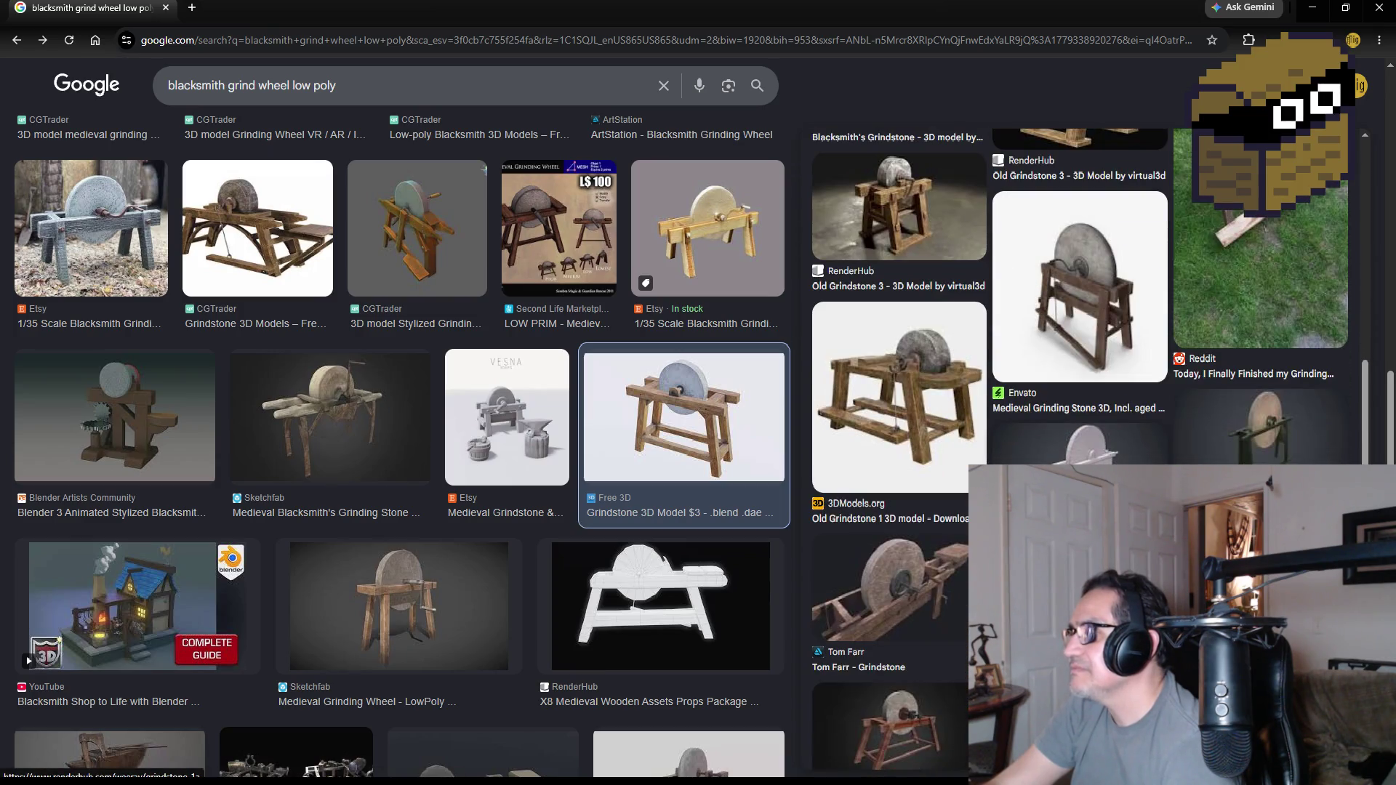
scroll(1091, 381, up, 3)
scroll(1091, 383, up, 2)
click(1105, 384)
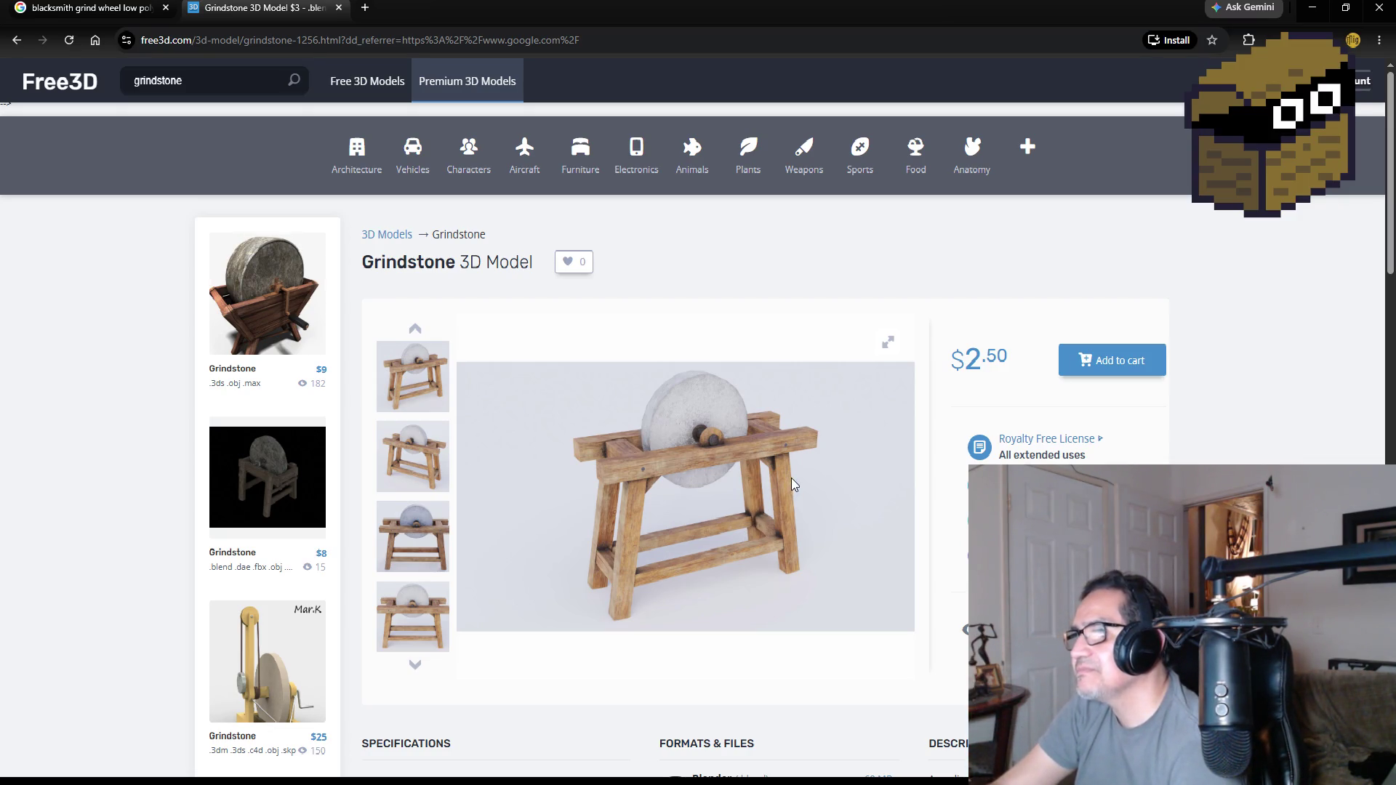
- Minimize the browser after reviewing the $2.50 Free3D Grindstone listing
click(1314, 10)
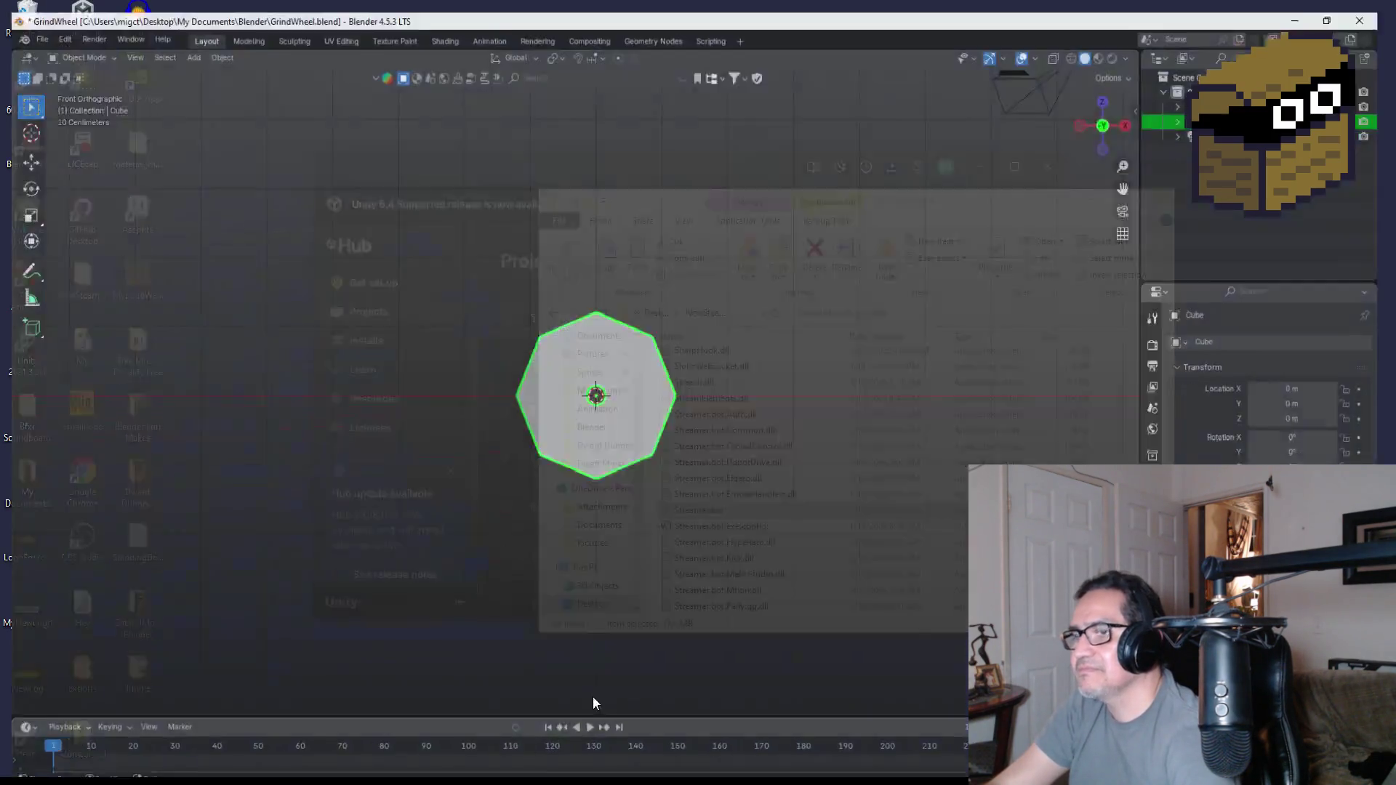
scroll(654, 361, up, 1)
scroll(717, 361, down, 2)
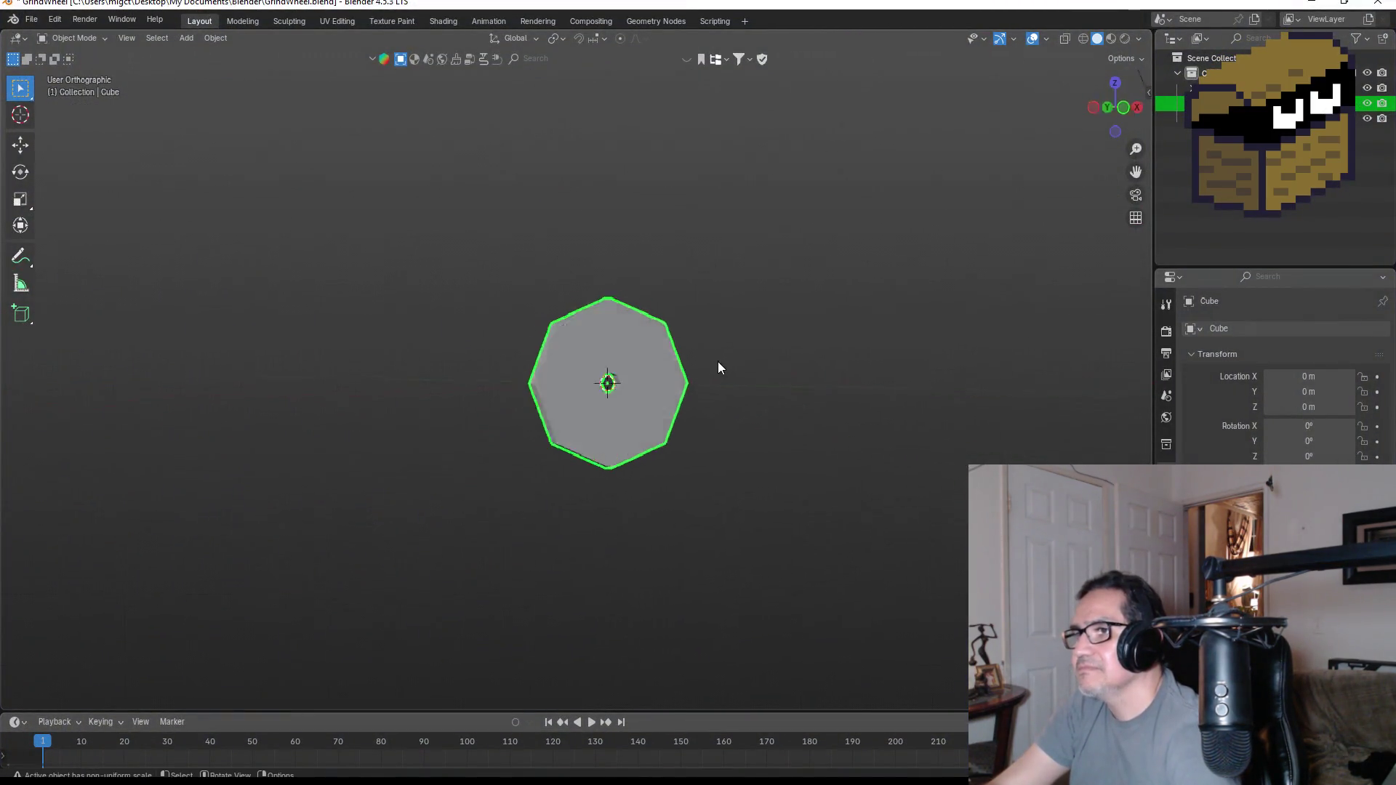
scroll(699, 371, up, 1)
scroll(610, 388, up, 2)
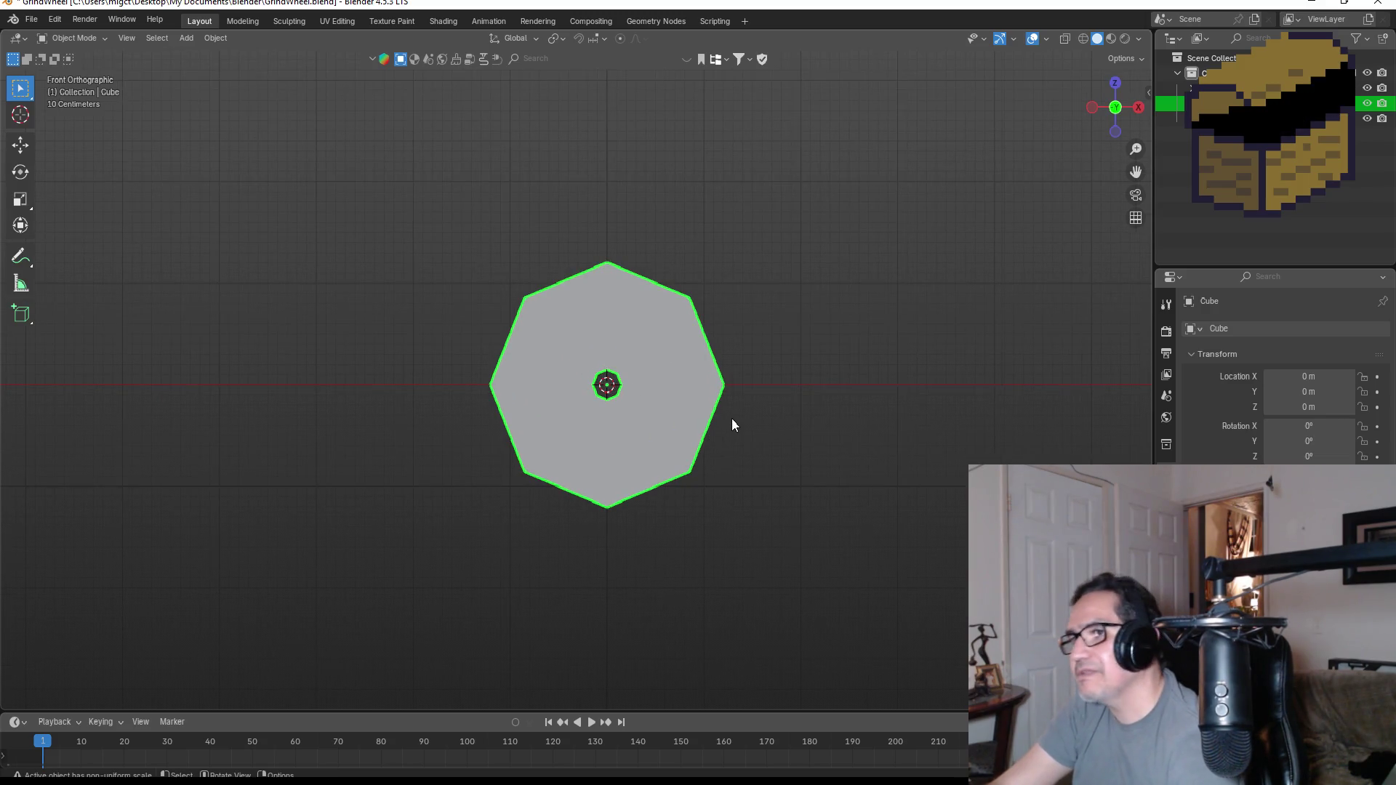
- Bring up the Add menu over the finished wheel in Blender
key(shift+a)
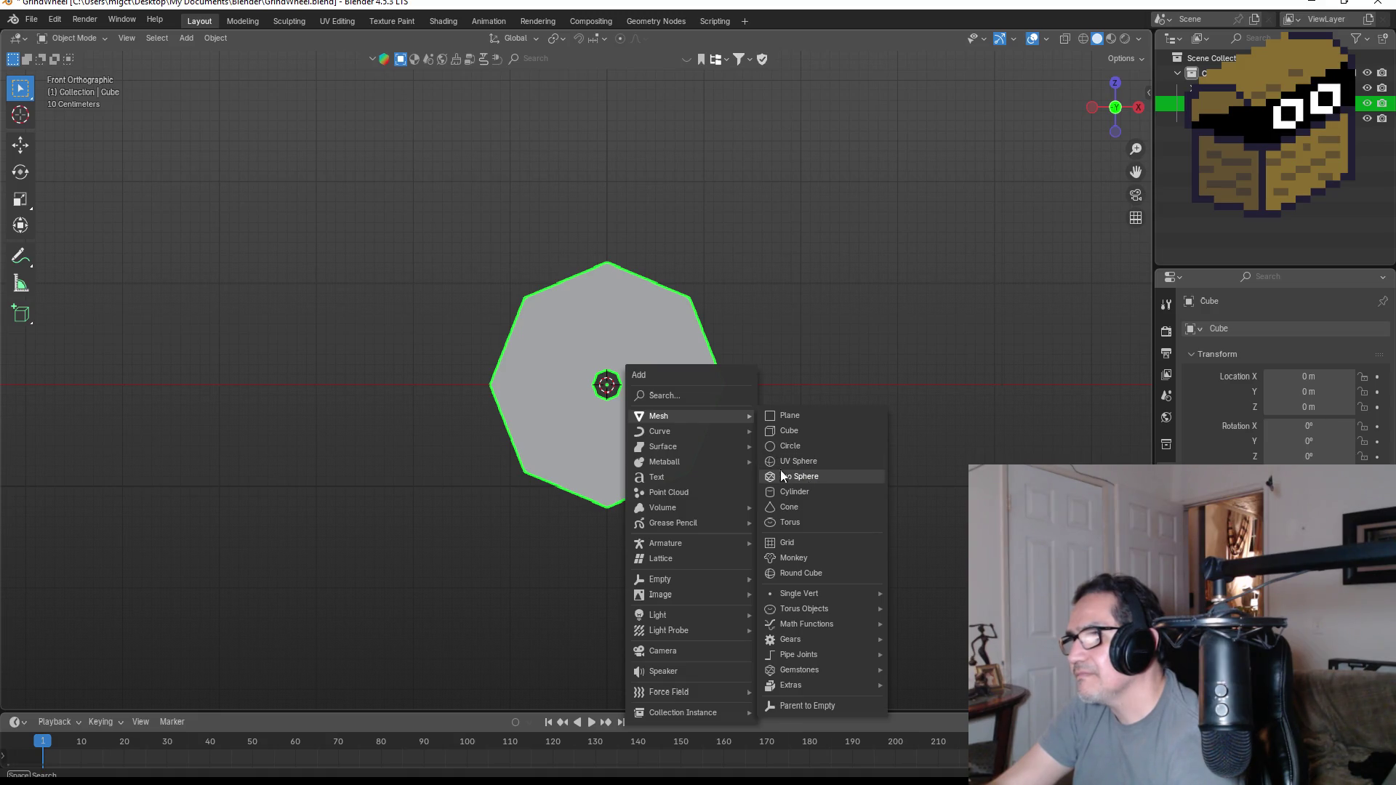
- Add a cylinder and rotate it 90 degrees so it stands through the wheel's plane
click(808, 494)
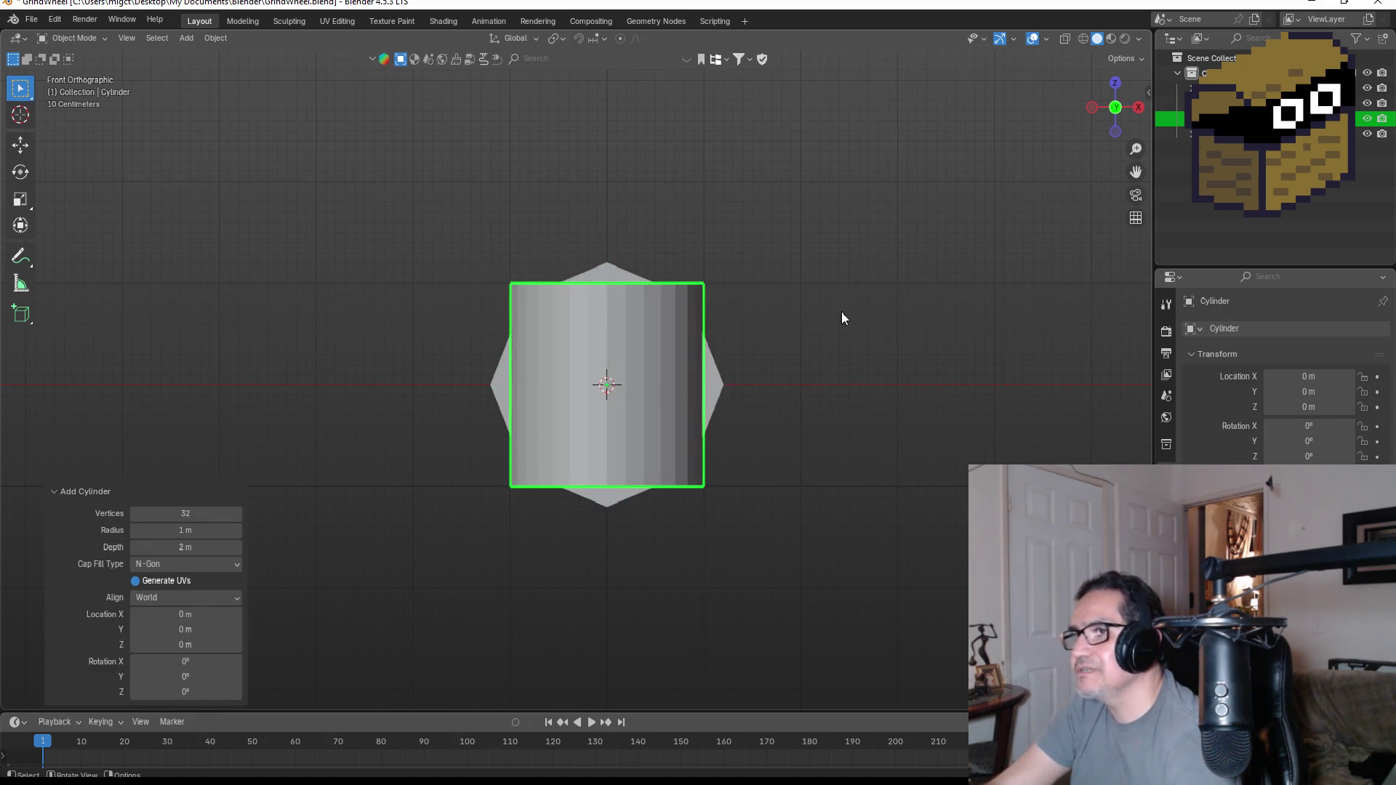
click(1135, 107)
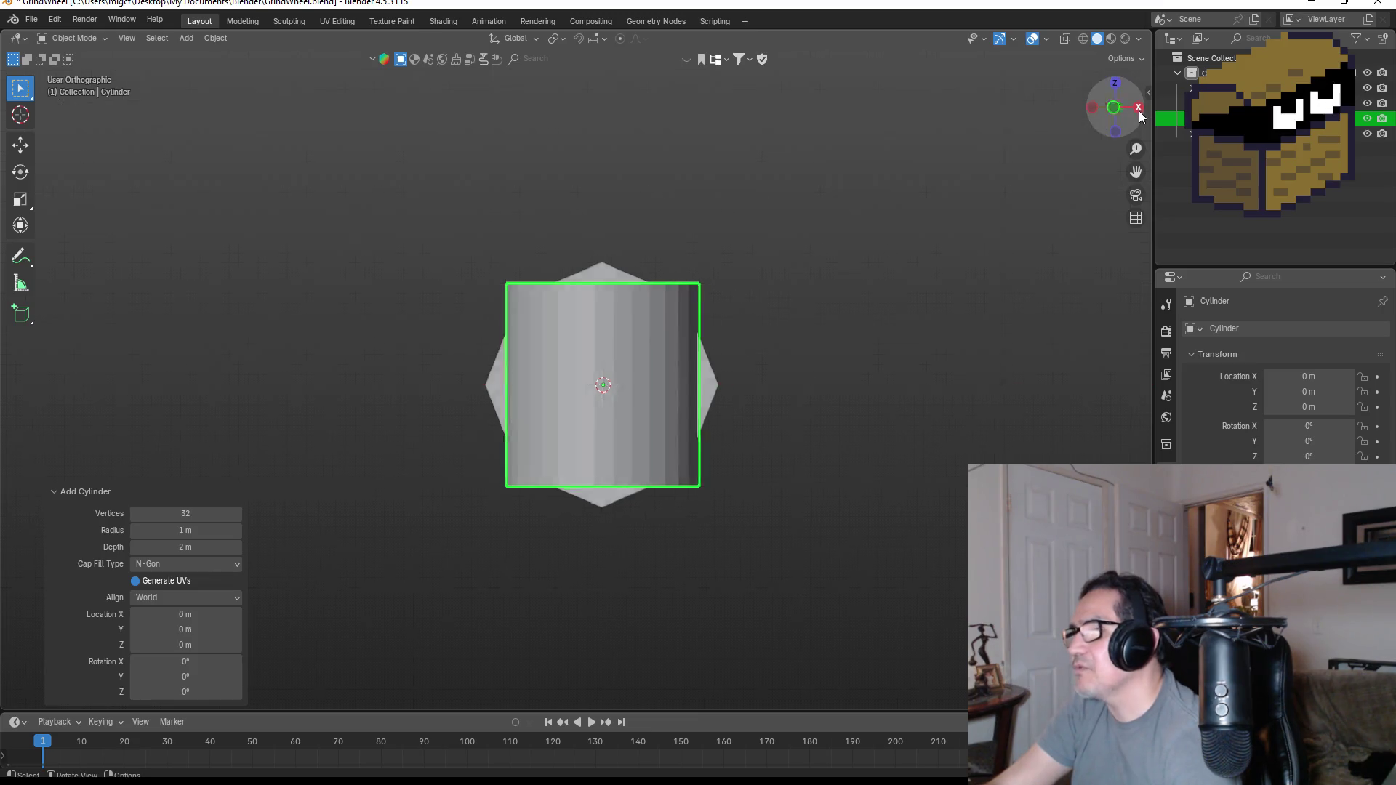
key(r)
click(647, 439)
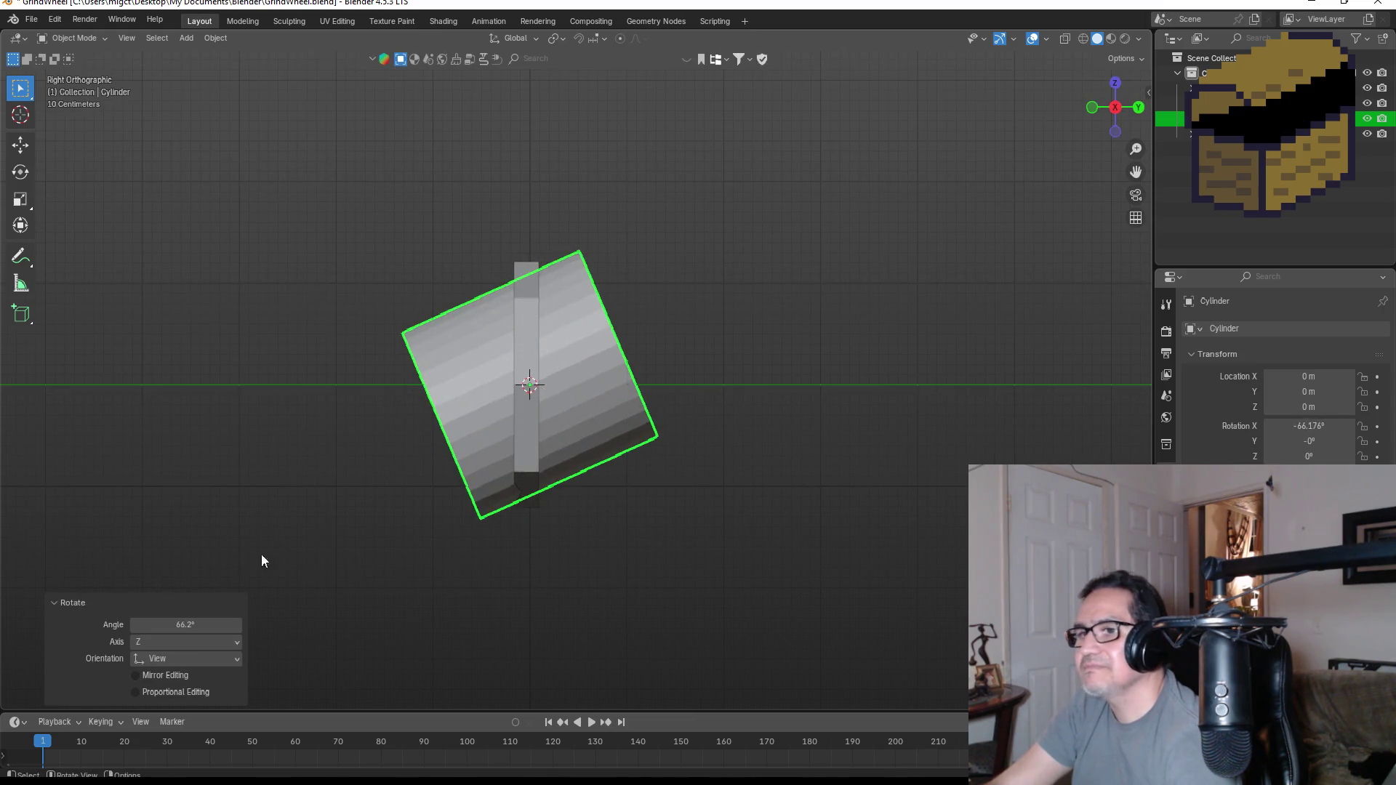
click(219, 623)
key(BackSpace)
text(90)
key(Return)
- Scale the cylinder down to a small hub fitting the centre hole, nudge it along Y, and enter Edit Mode
key(s)
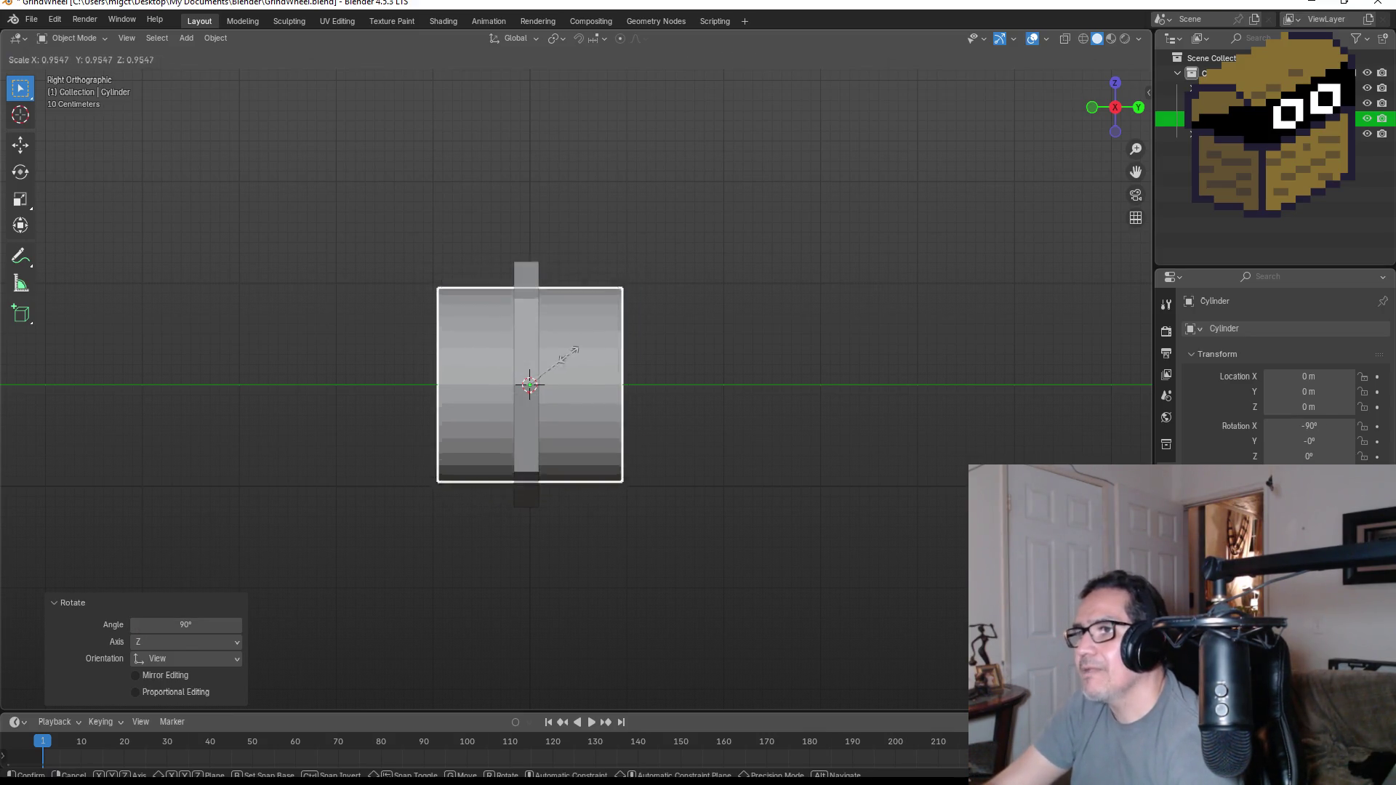
click(545, 381)
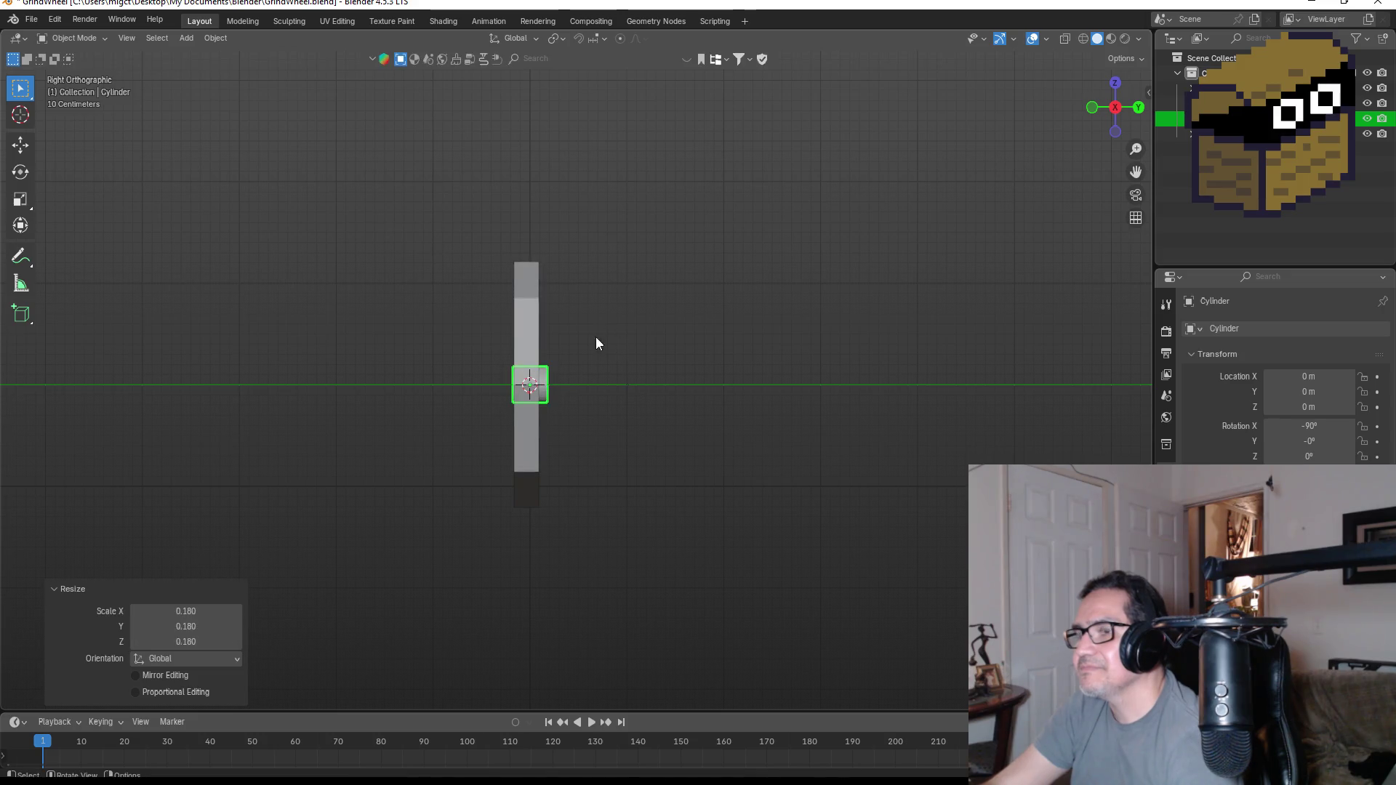
scroll(633, 341, up, 3)
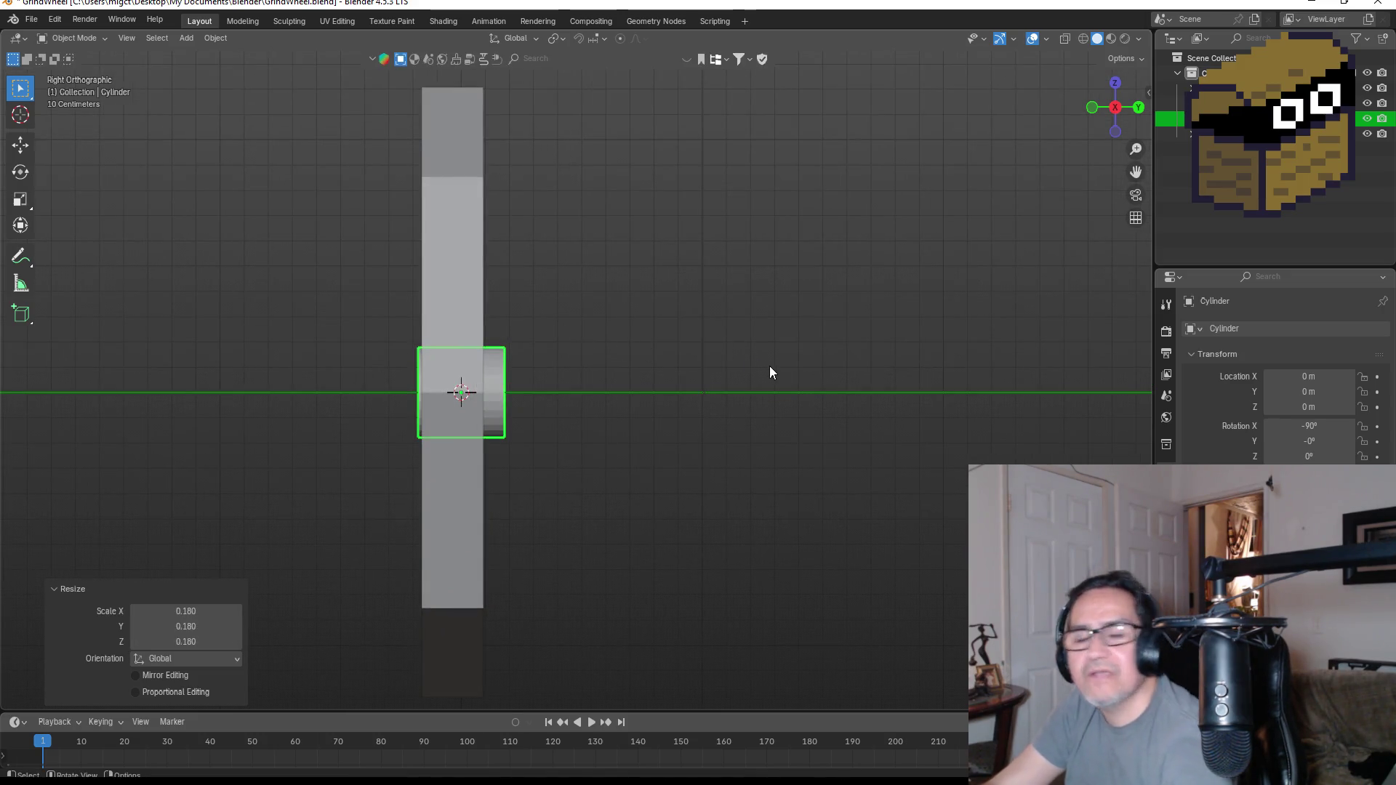
key(KP_1)
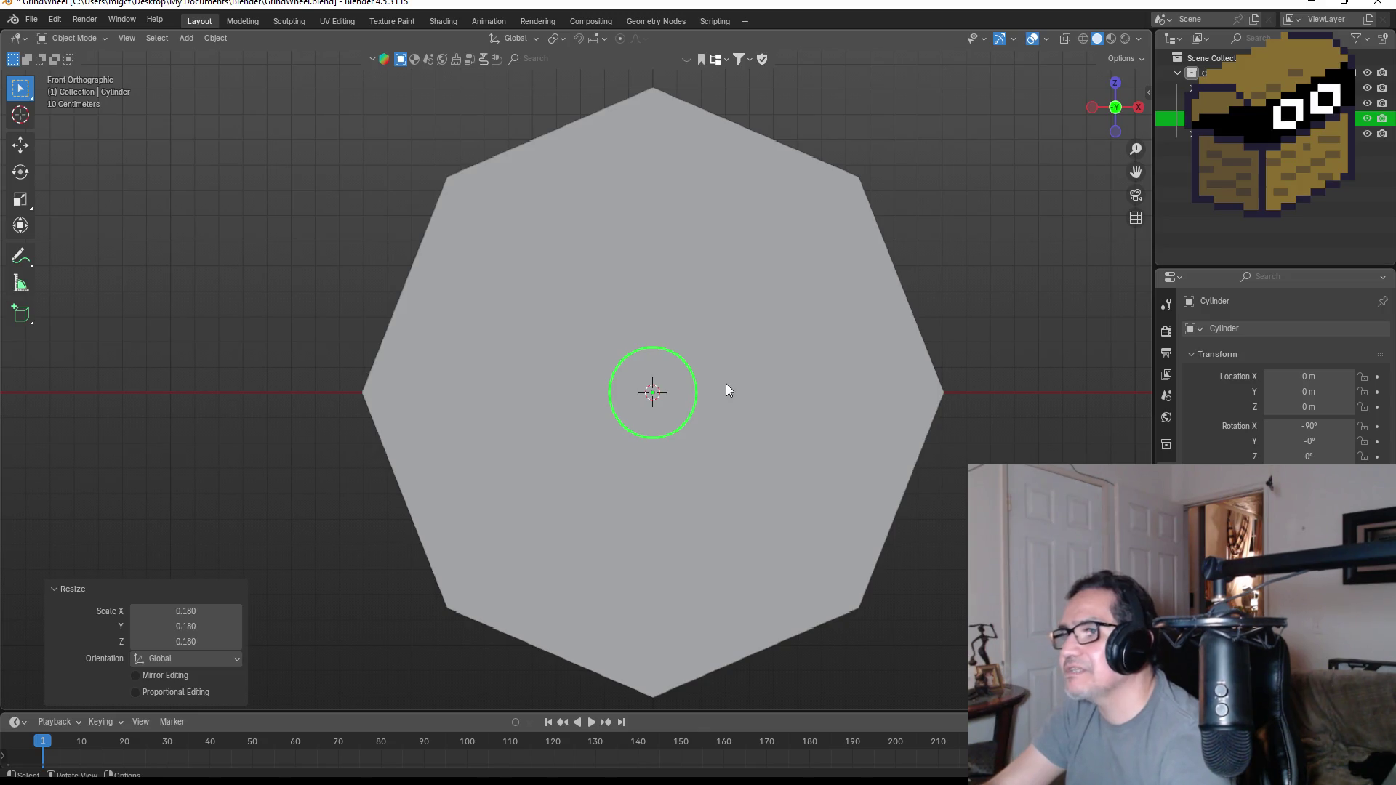
key(s)
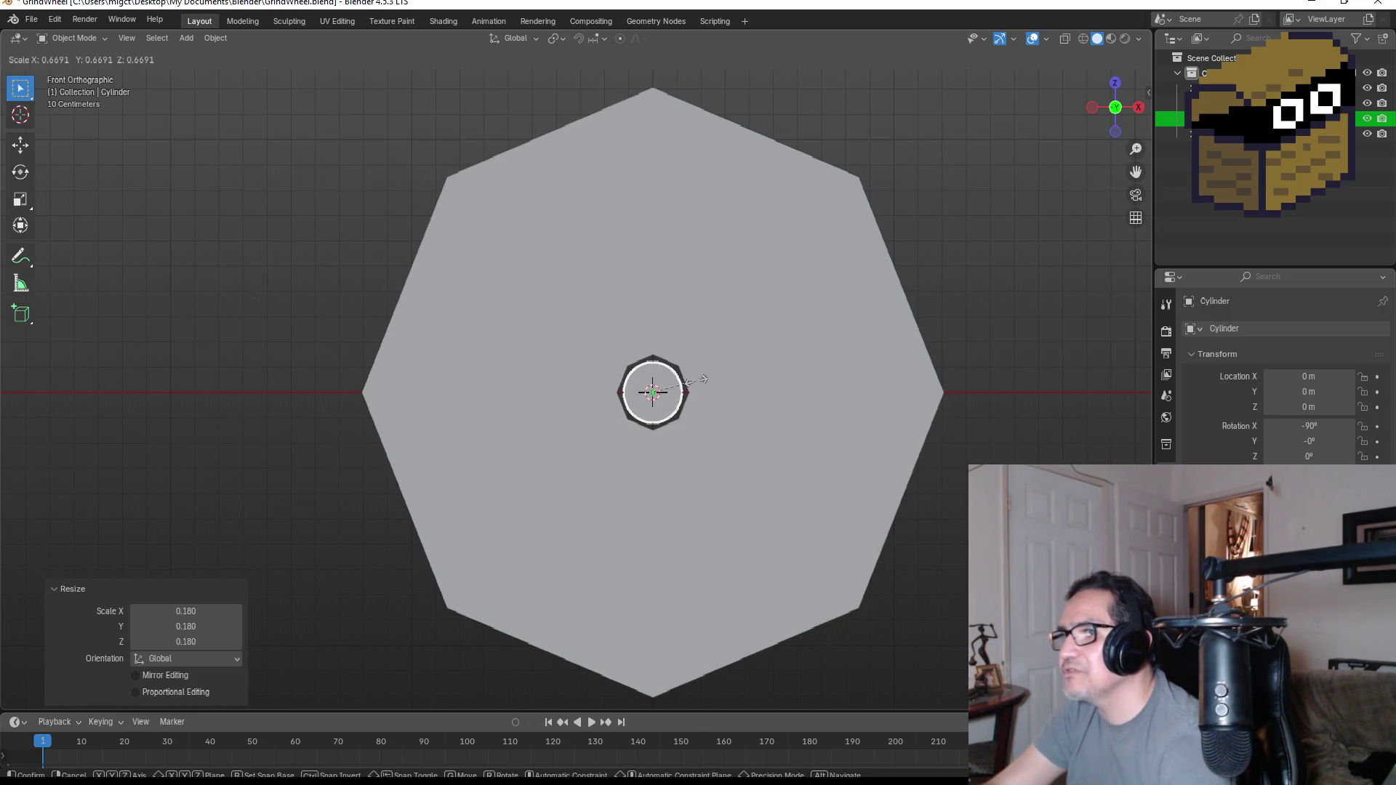
click(704, 379)
key(KP_3)
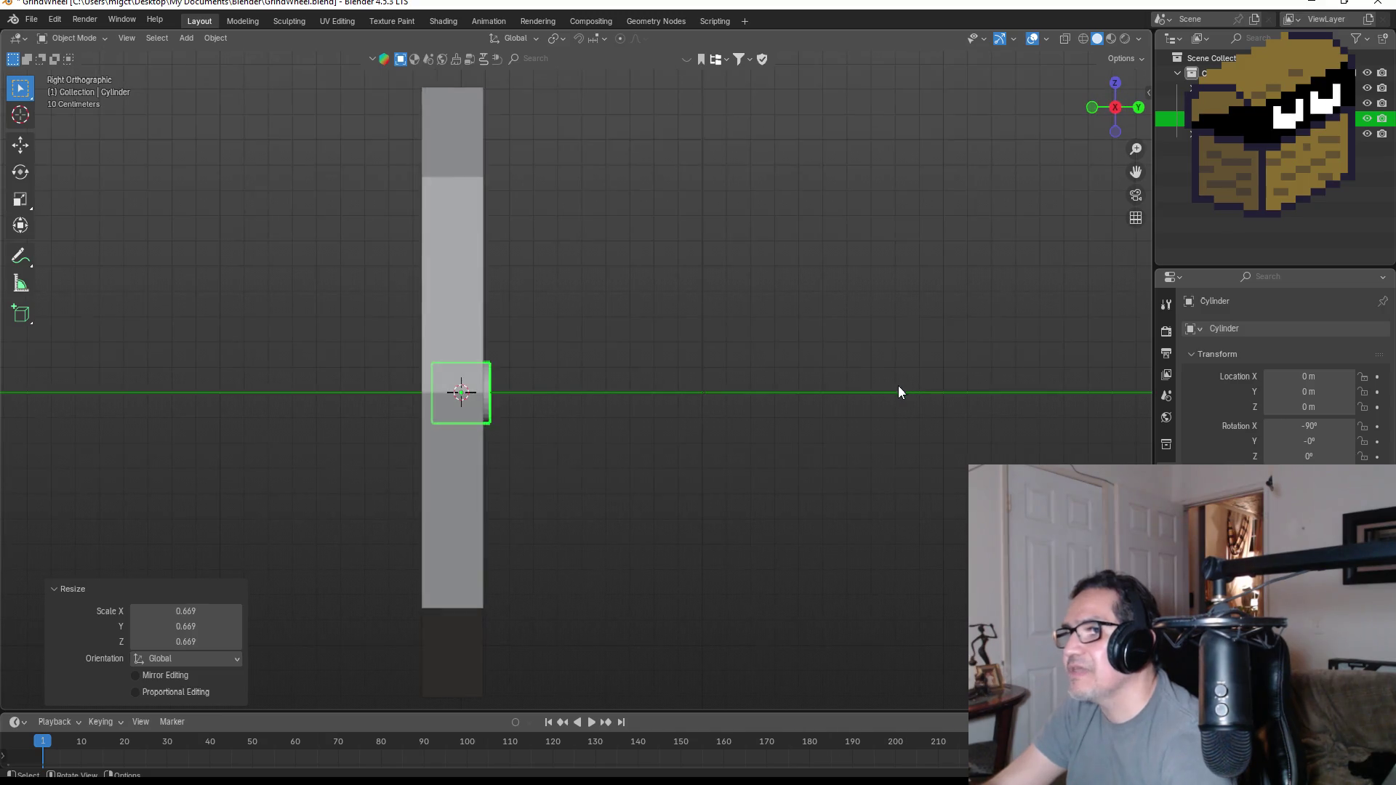
key(g)
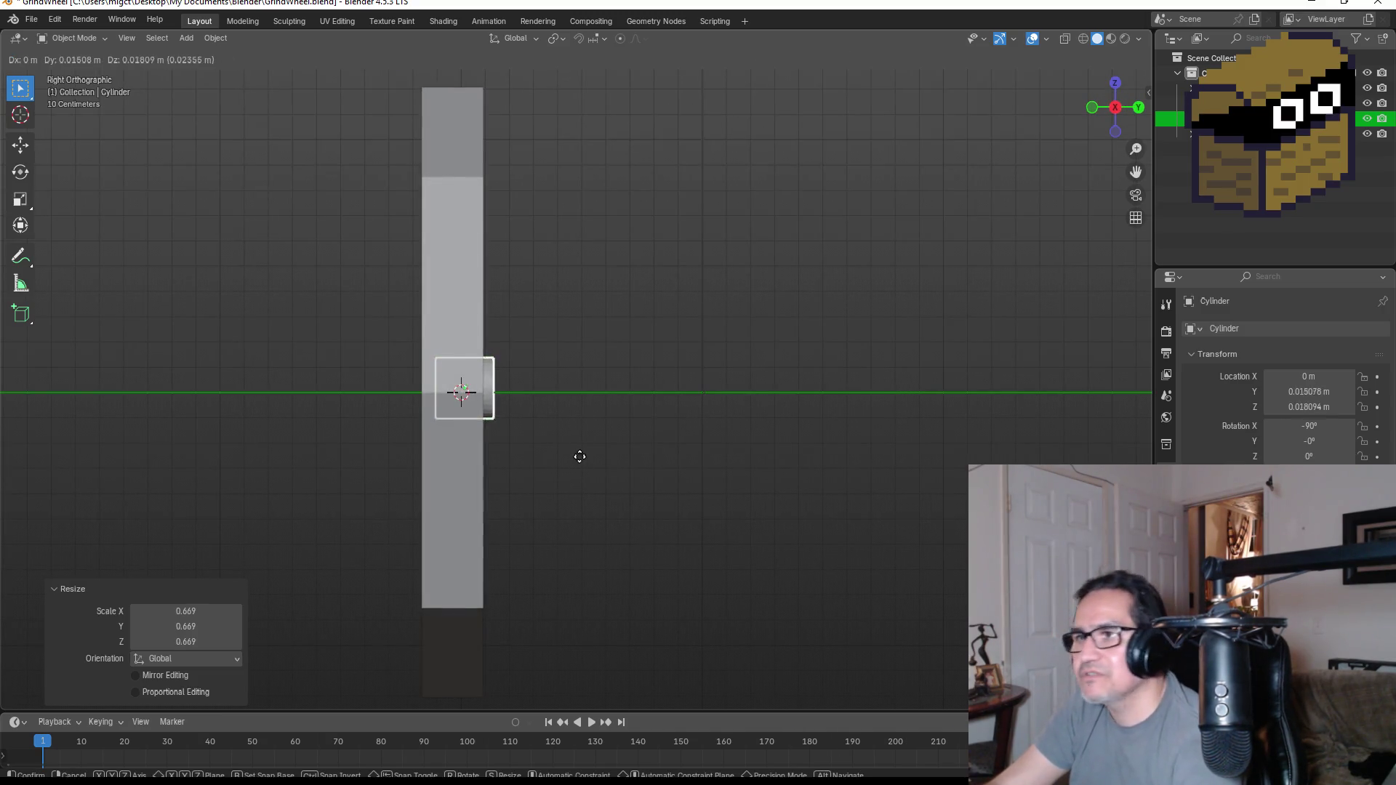
key(y)
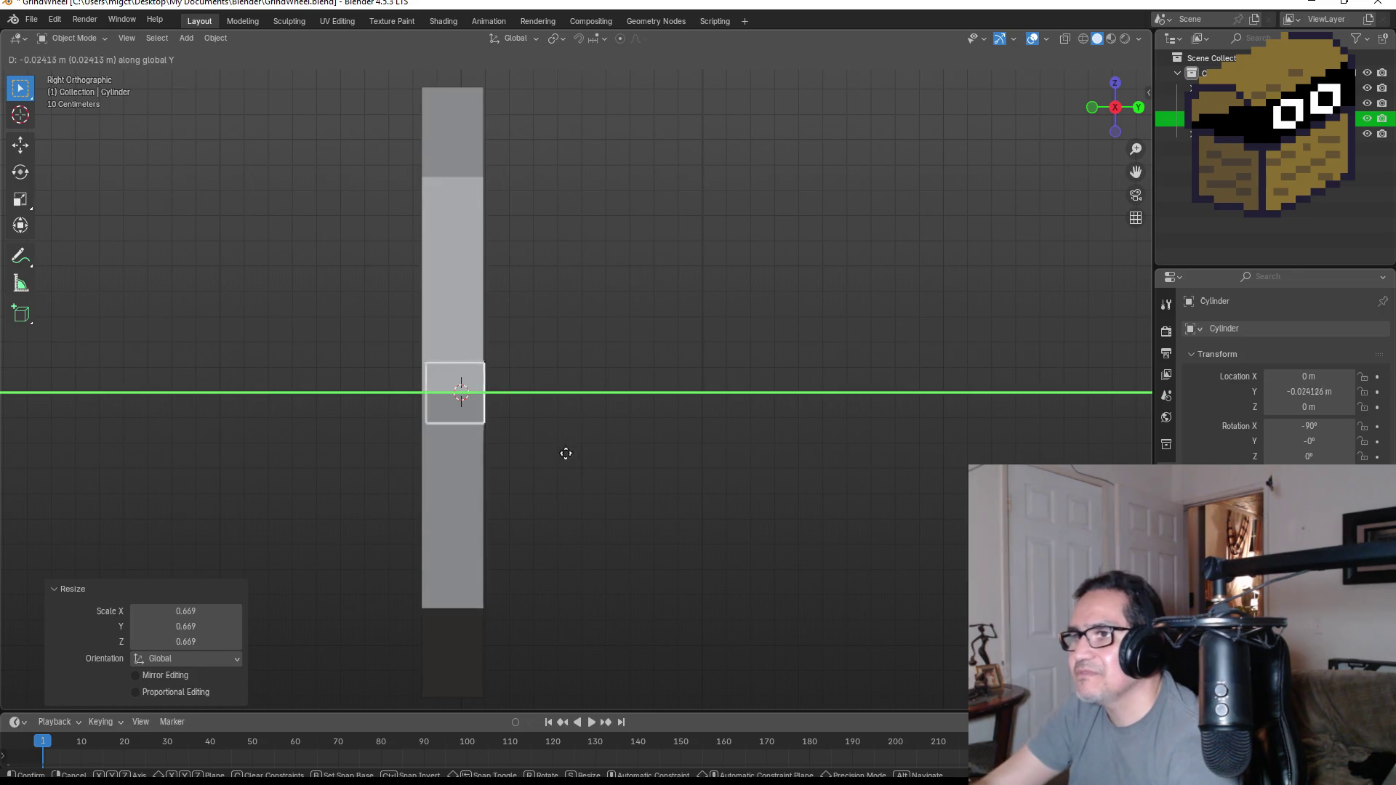
click(566, 451)
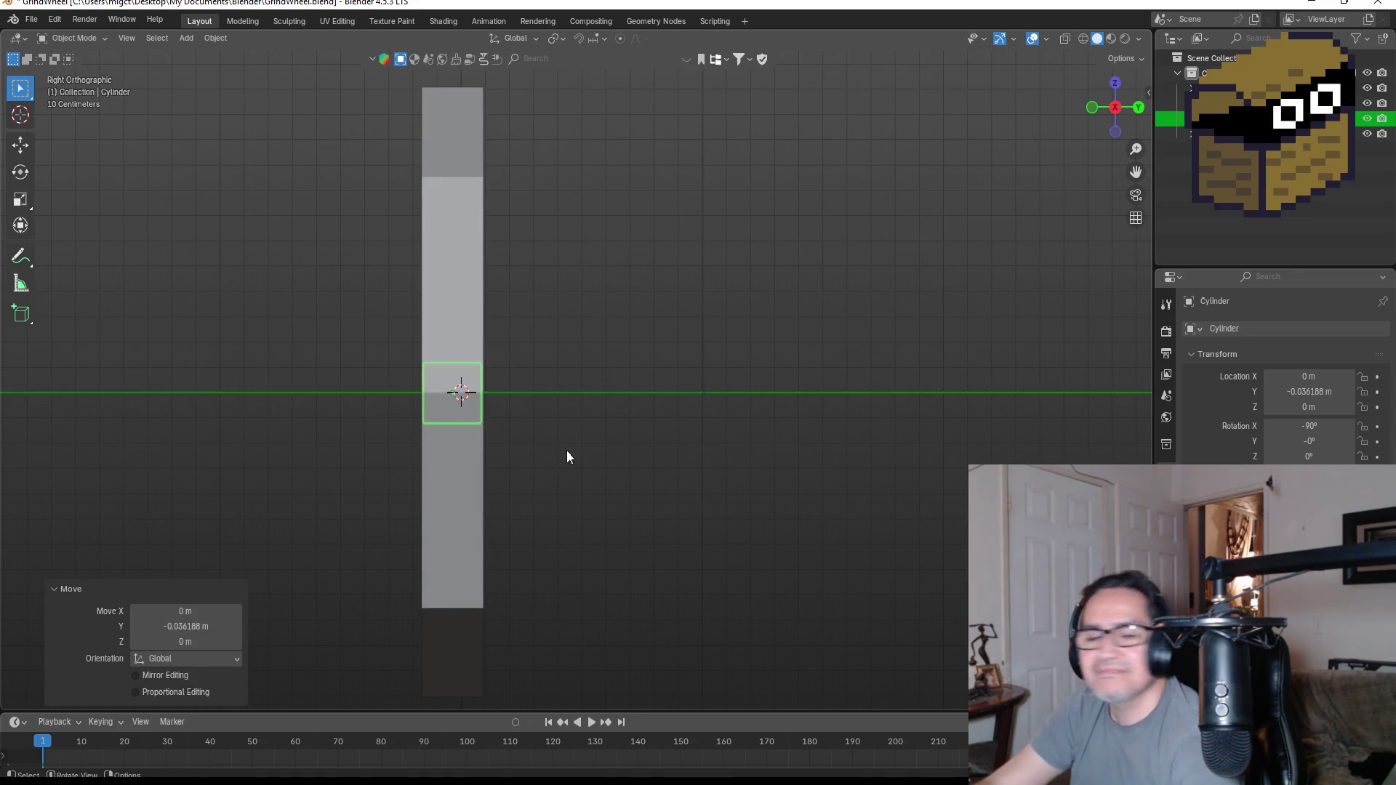
key(Tab)
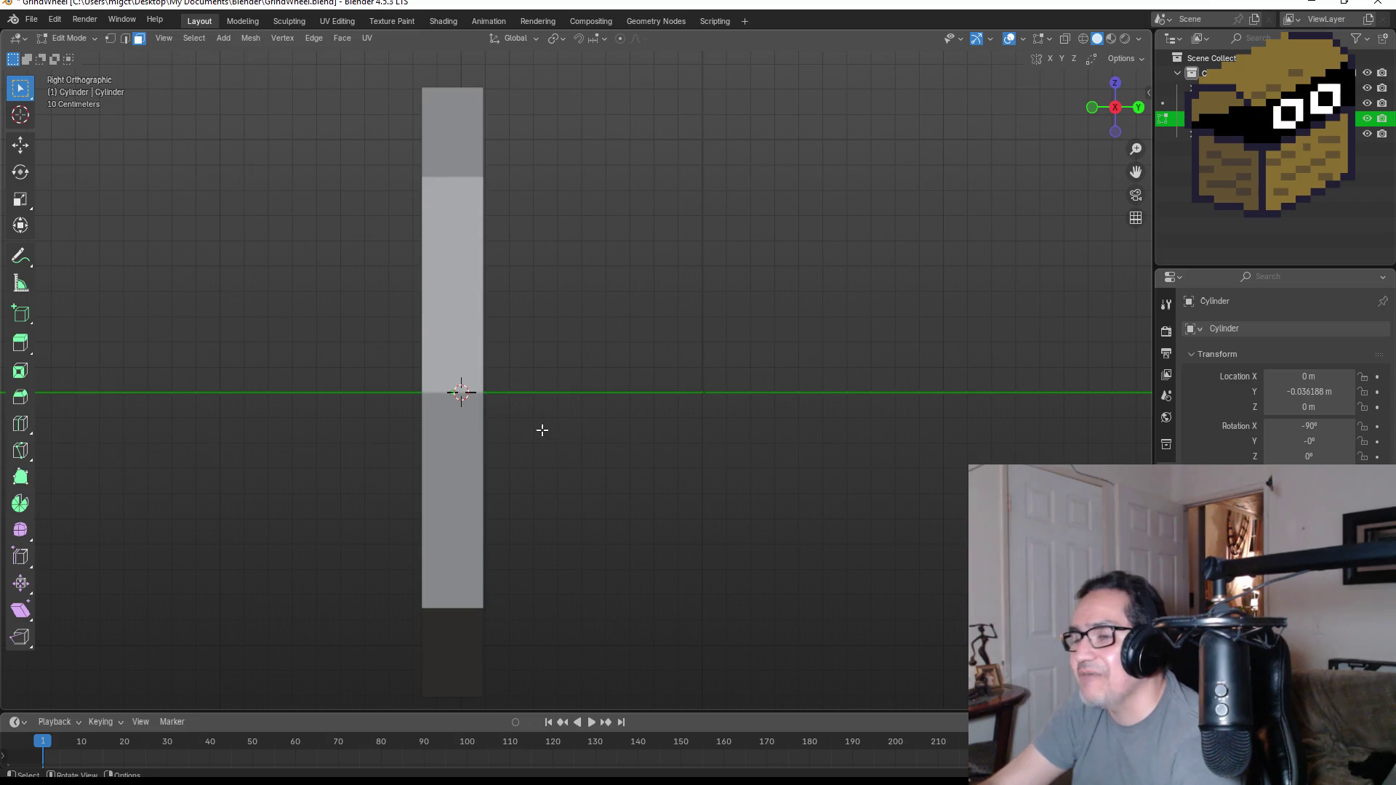
- Try extruding the hub's faces along their normals from the Alt+E menu, cancelling a shrink/fatten
key(KP_1)
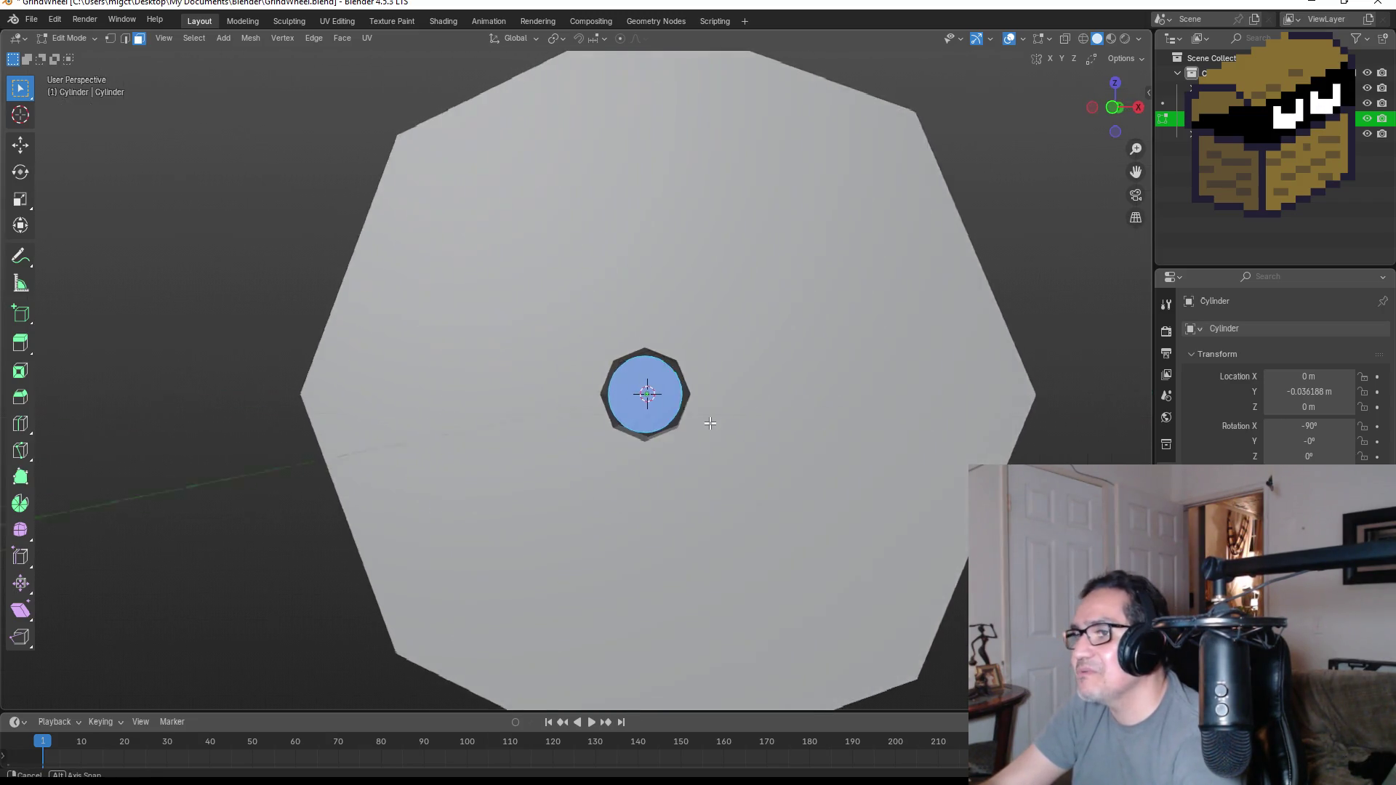
scroll(695, 434, down, 1)
key(KP_3)
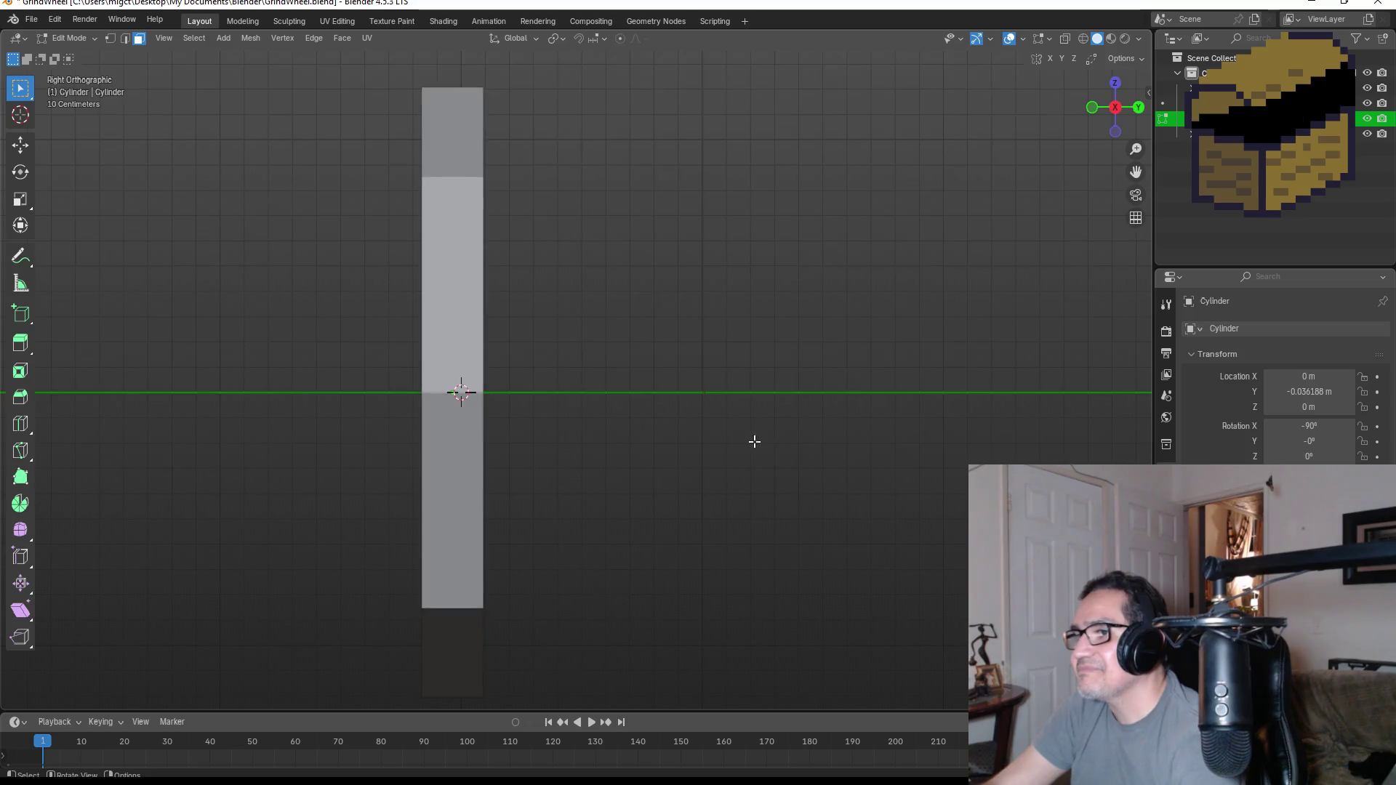
key(alt+e)
click(564, 449)
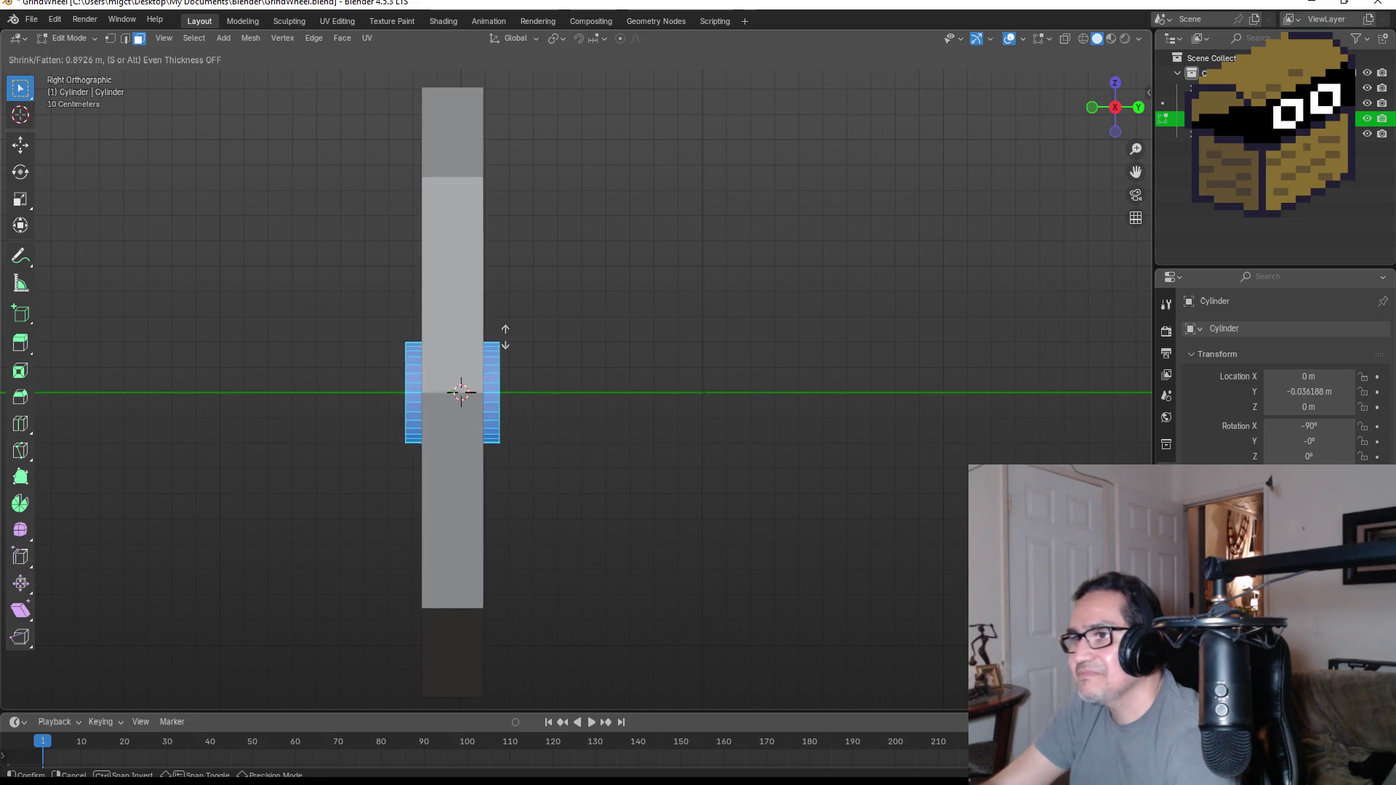
key(Escape)
middle_drag(523, 420, 672, 408)
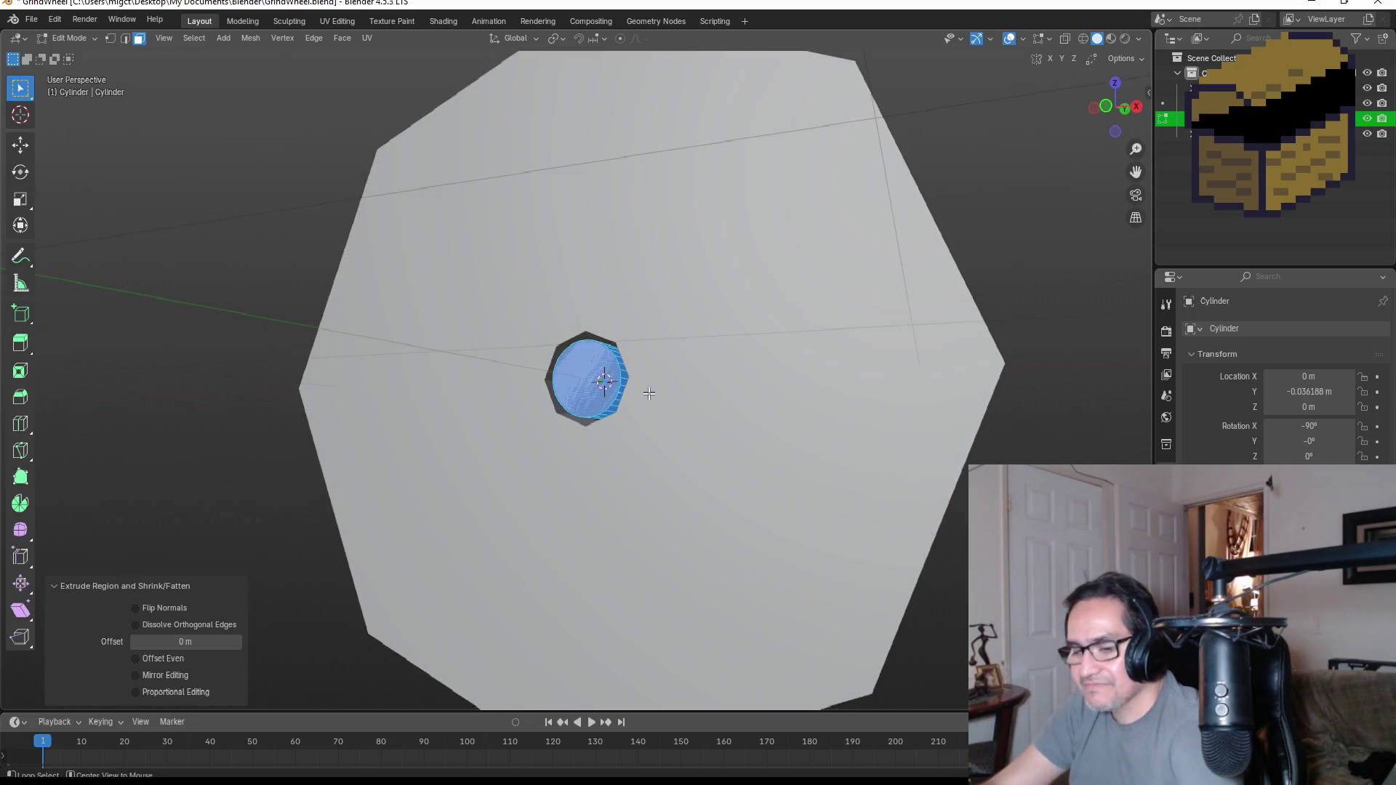
key(alt+e)
click(626, 375)
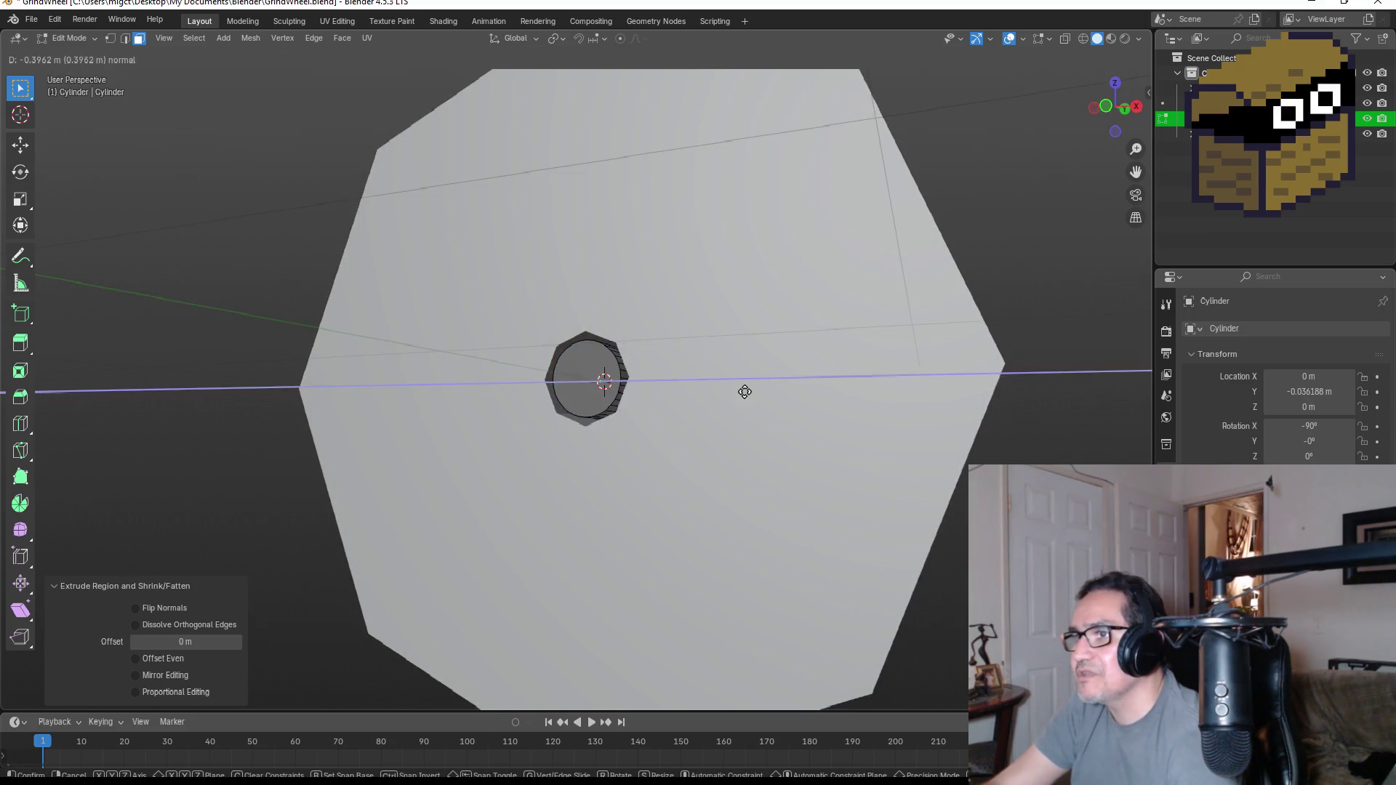
click(776, 393)
mouse_move(776, 393)
middle_down()
mouse_move(783, 404)
mouse_move(761, 411)
mouse_move(776, 408)
mouse_move(645, 428)
middle_up()
scroll(687, 415, down, 3)
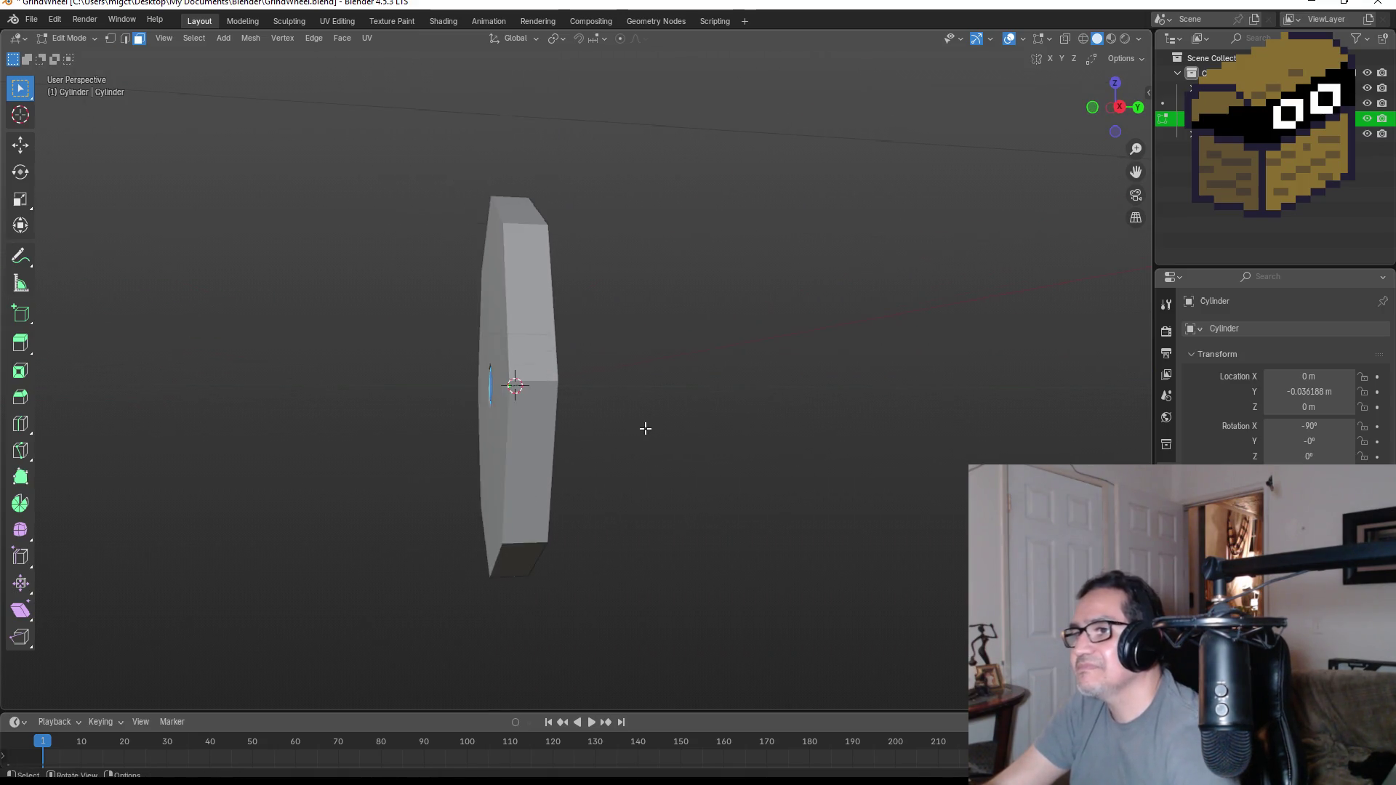
- After a few cancelled attempts, extrude the hub's end face out into a long axle rod
key(alt+e)
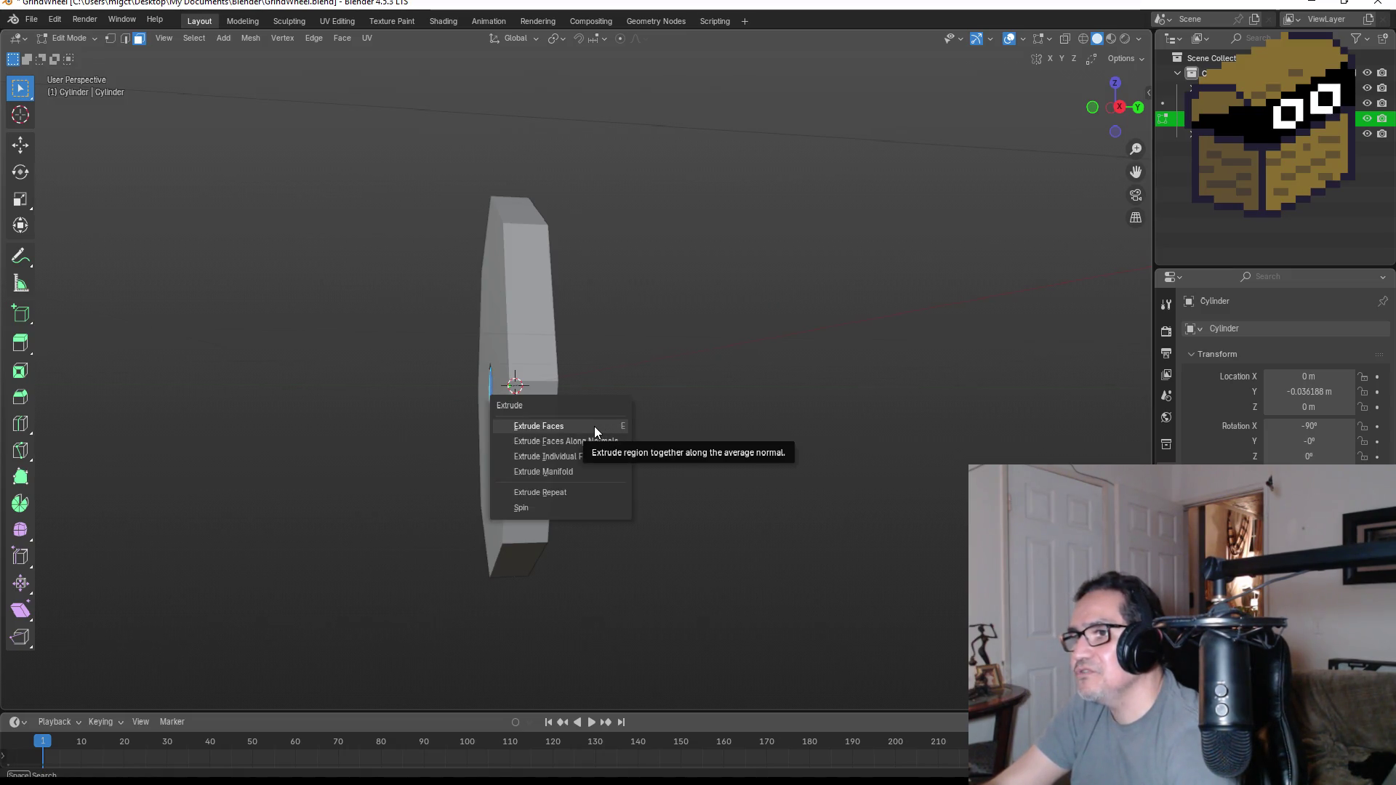
click(595, 427)
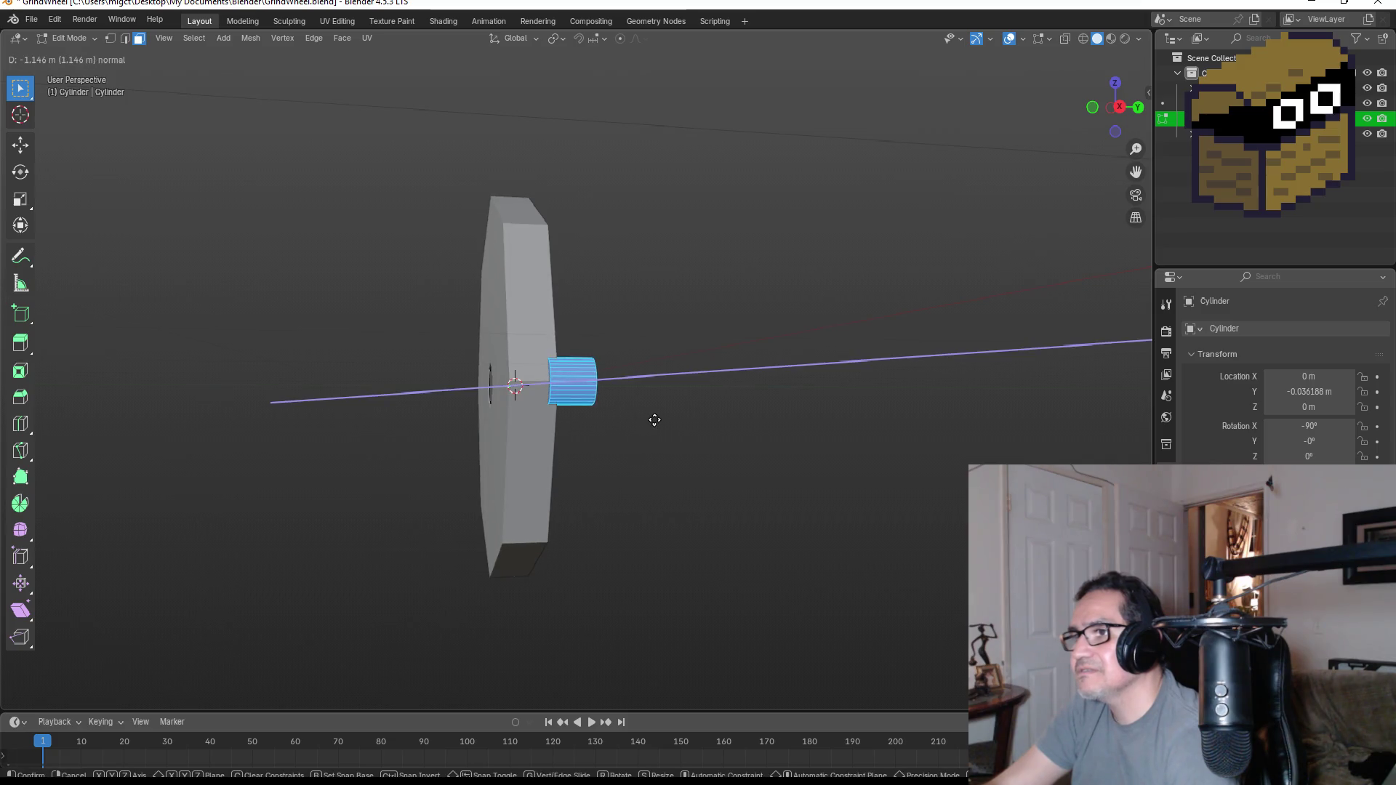
key(y)
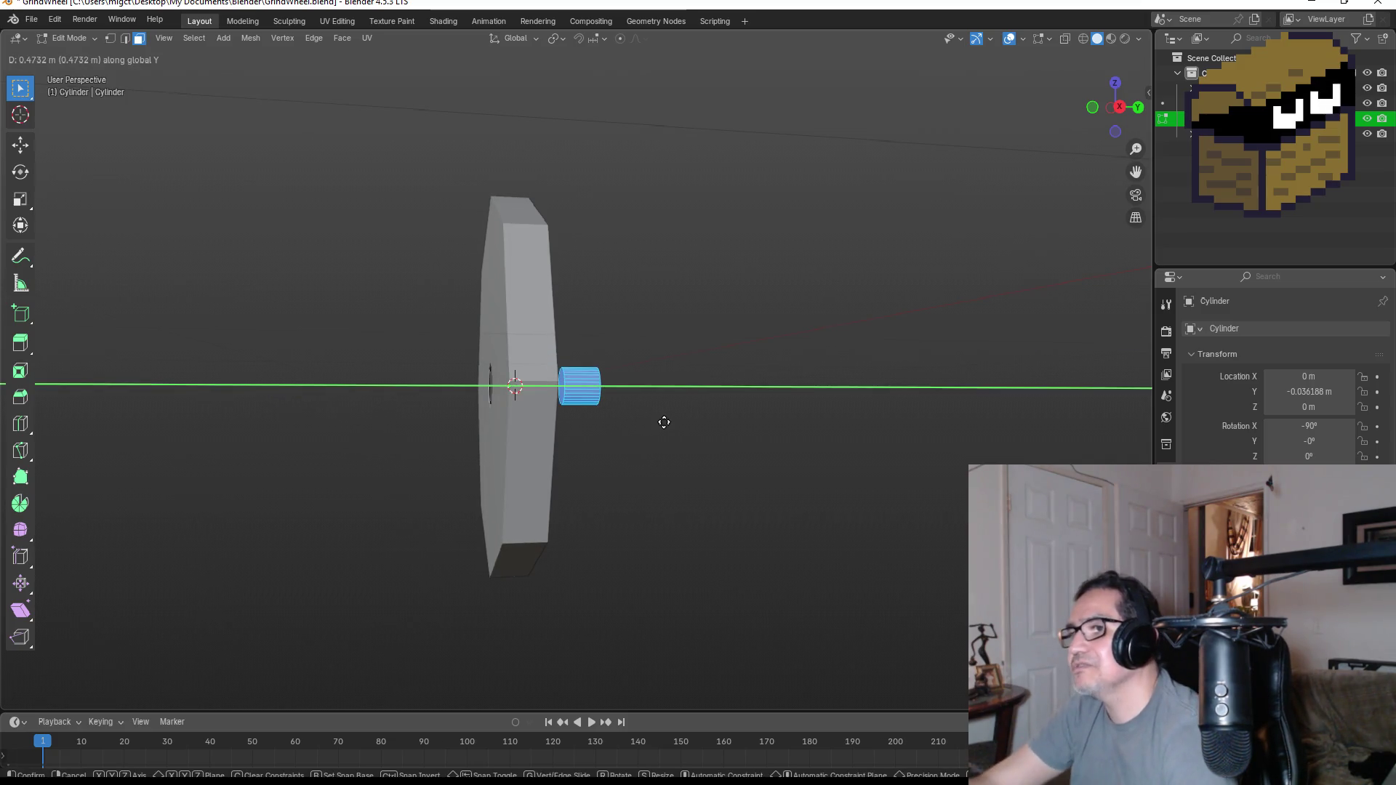
key(Escape)
mouse_move(653, 390)
middle_down()
mouse_move(538, 415)
mouse_move(452, 407)
middle_up()
key(e)
key(Escape)
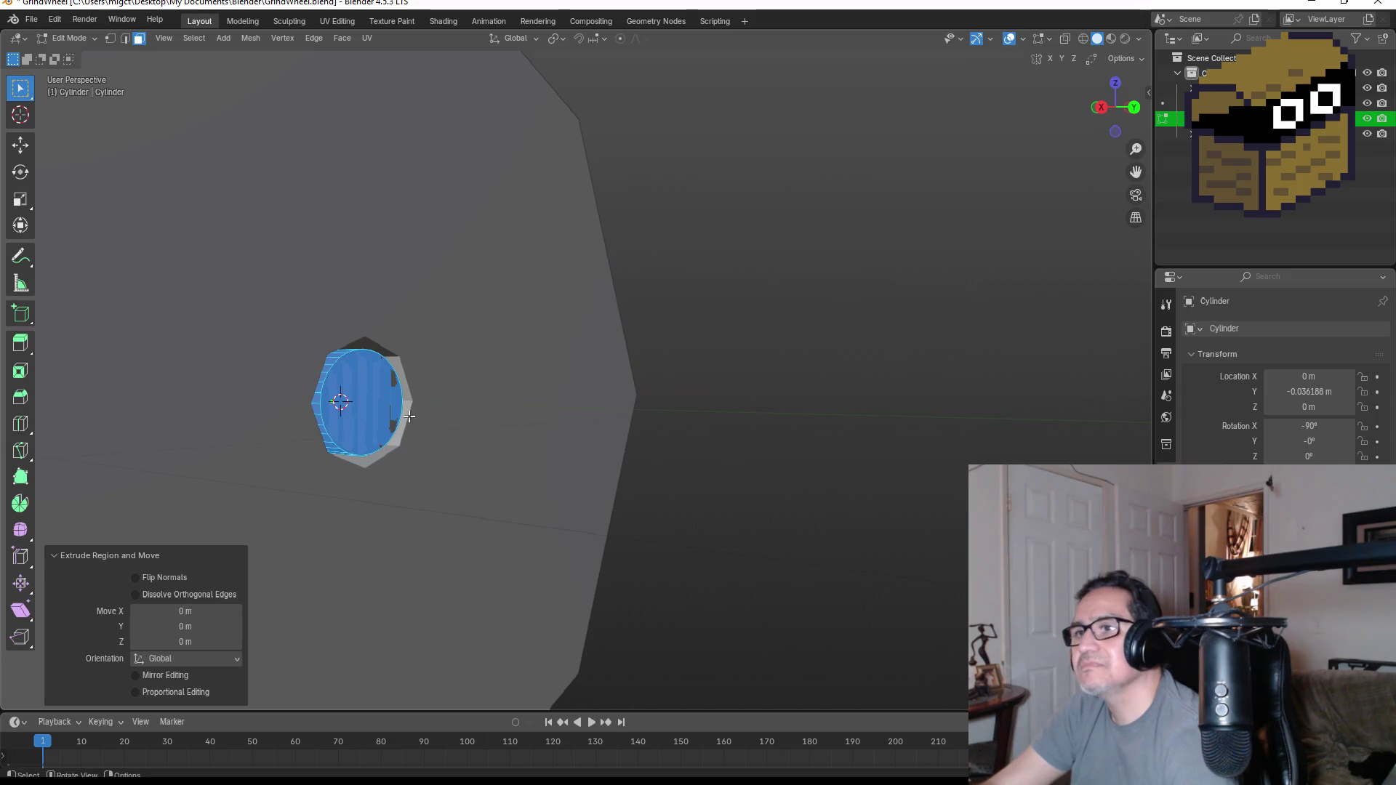
click(410, 416)
middle_drag(409, 416, 343, 399)
key(KP_1)
scroll(704, 476, down, 3)
key(KP_3)
key(e)
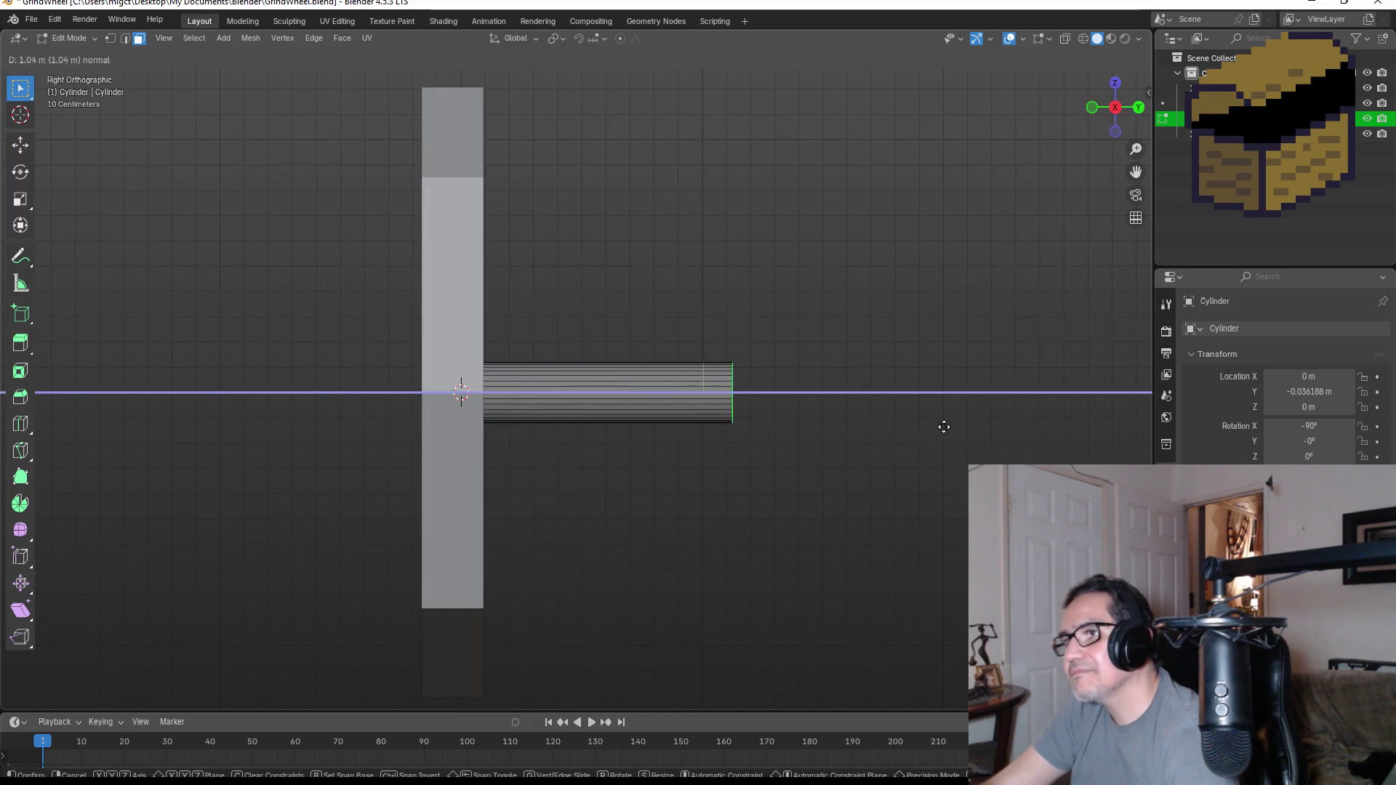
click(889, 420)
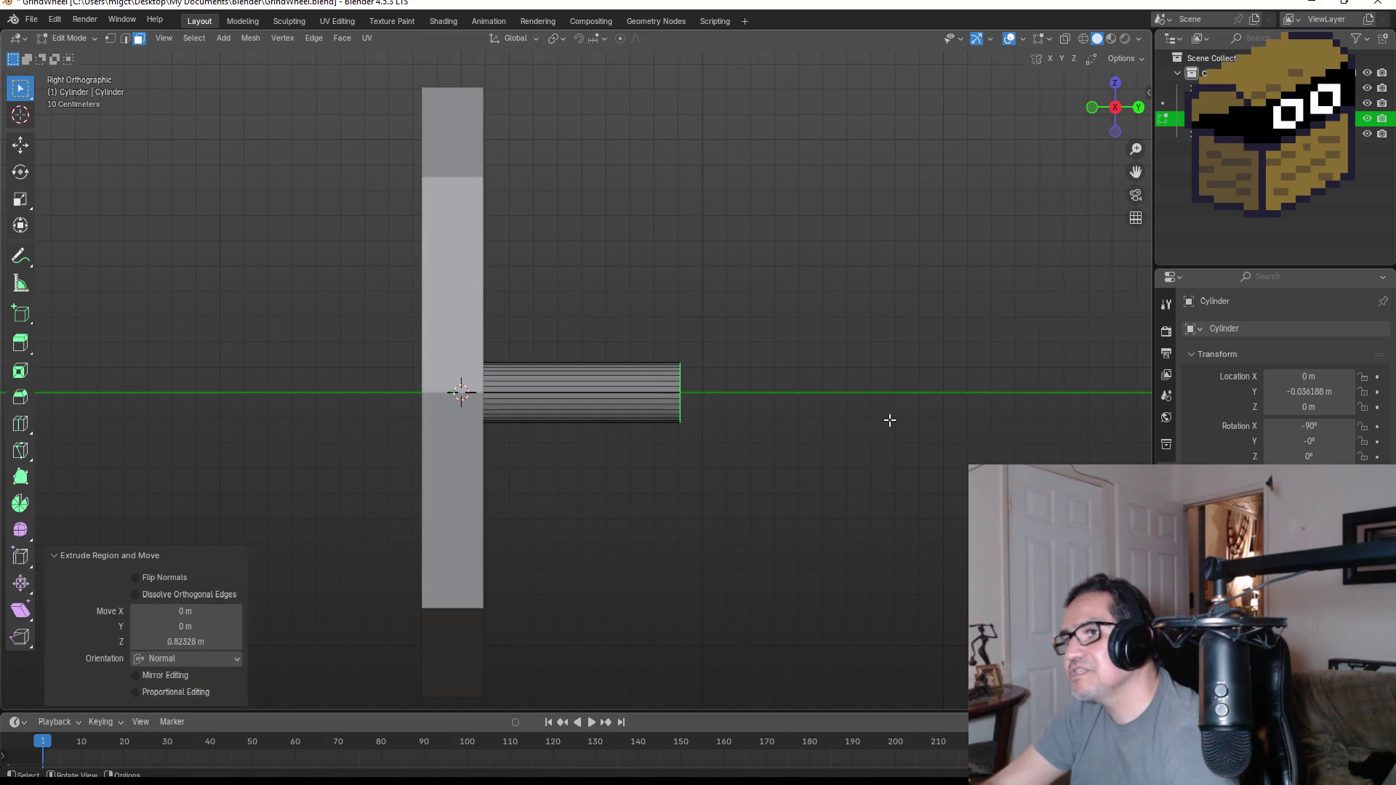
- Shift the whole axle mesh along X, leave Edit Mode, and start sliding the axle along Y through the wheel
key(a)
key(g)
key(x)
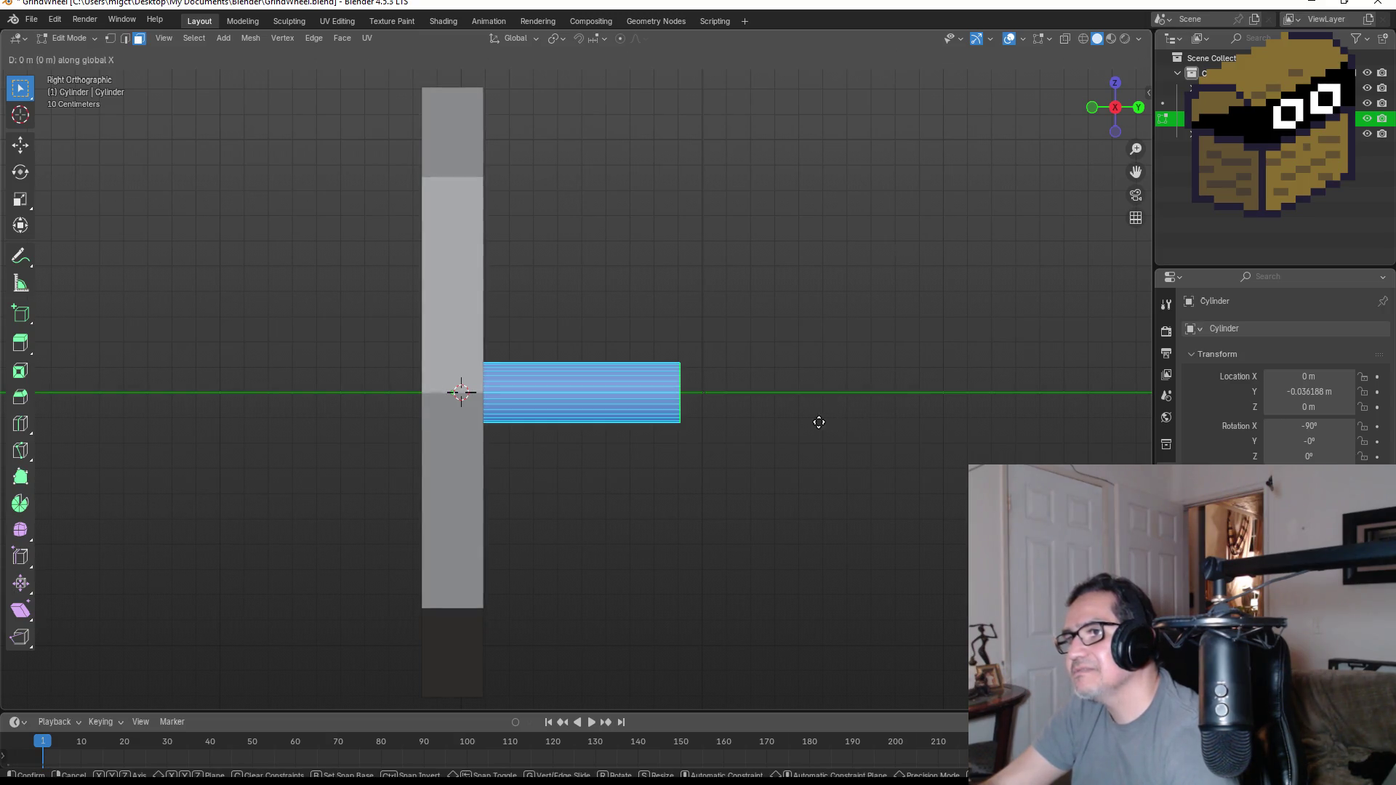
click(601, 357)
key(Tab)
key(g)
key(y)
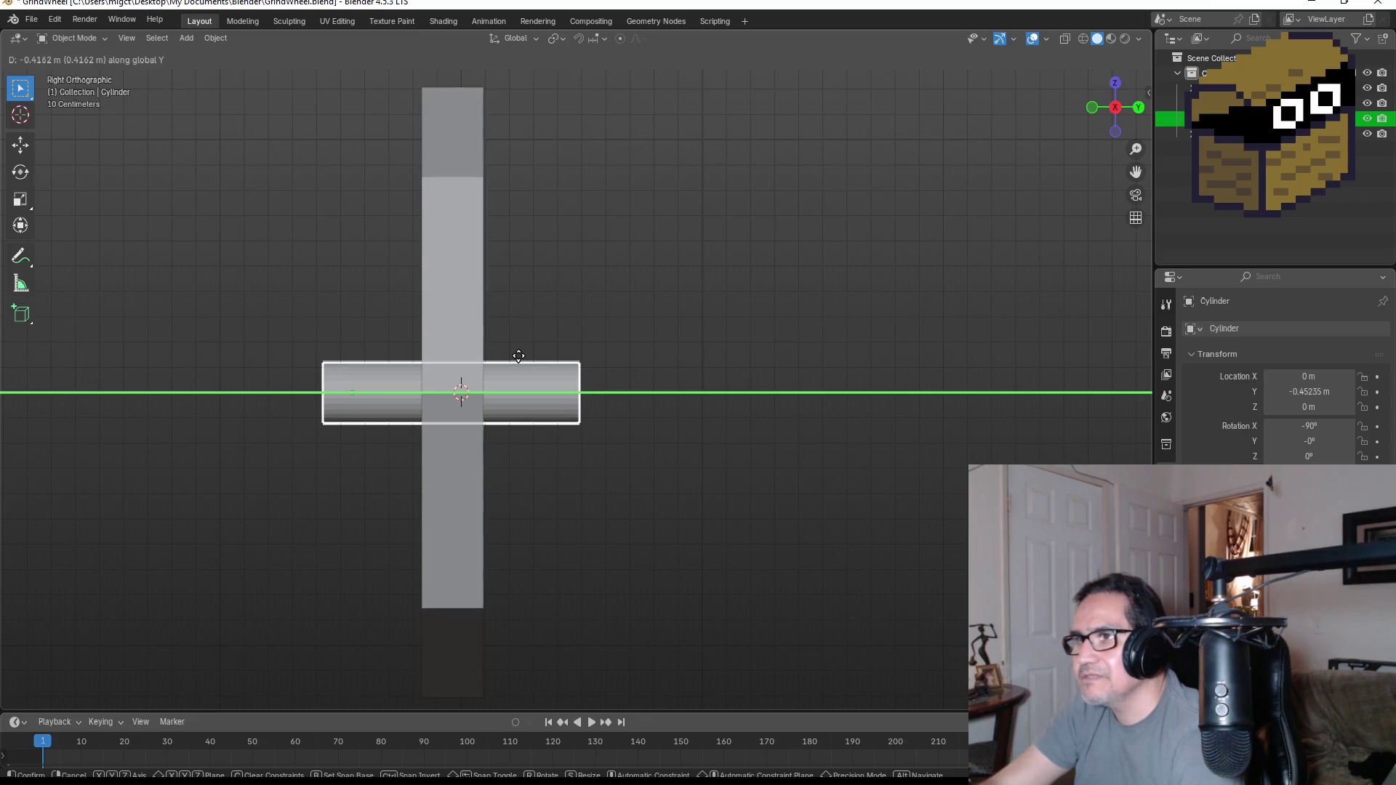
- Centre the axle through the wheel along X and set its origin to the 3D cursor
click(519, 362)
mouse_move(519, 363)
middle_down()
mouse_move(781, 386)
mouse_move(685, 398)
middle_up()
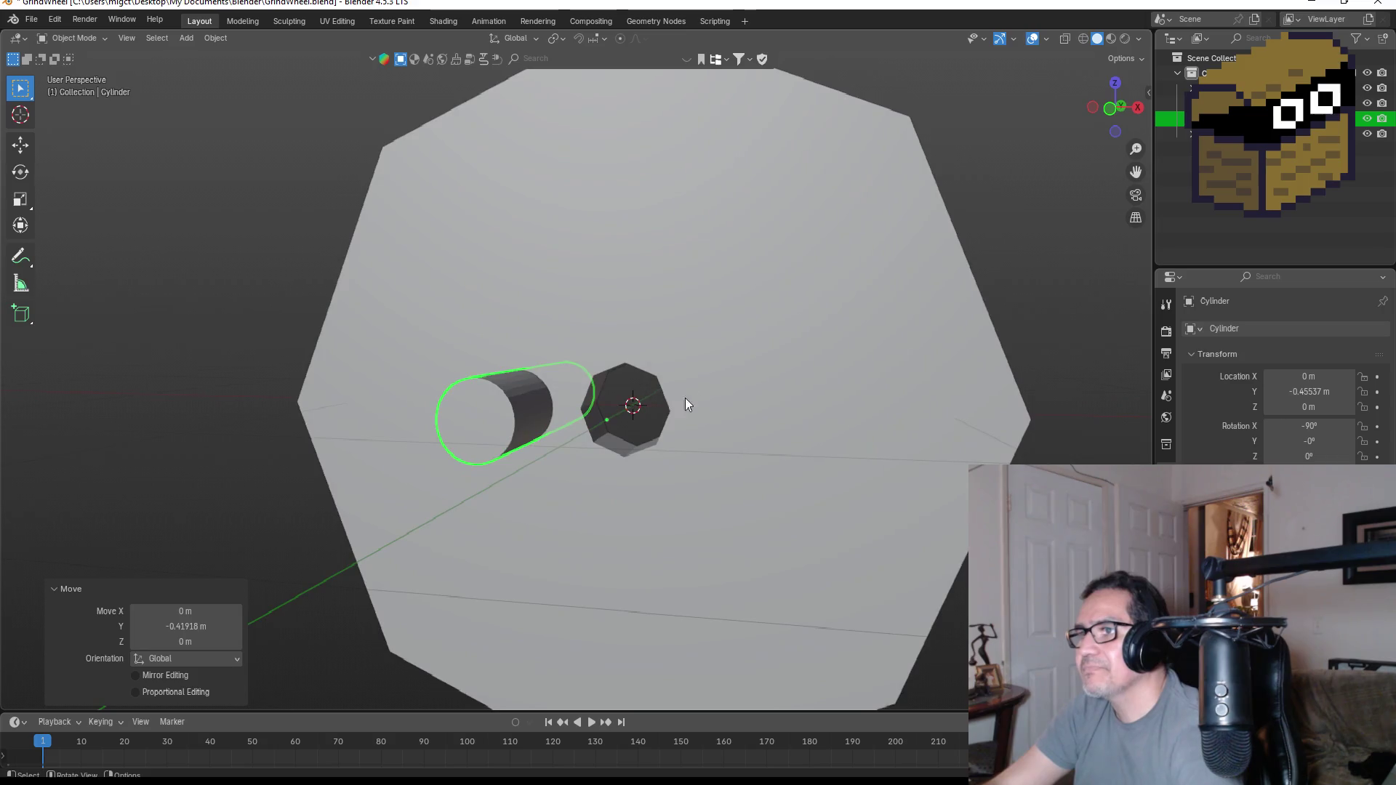
key(KP_1)
key(g)
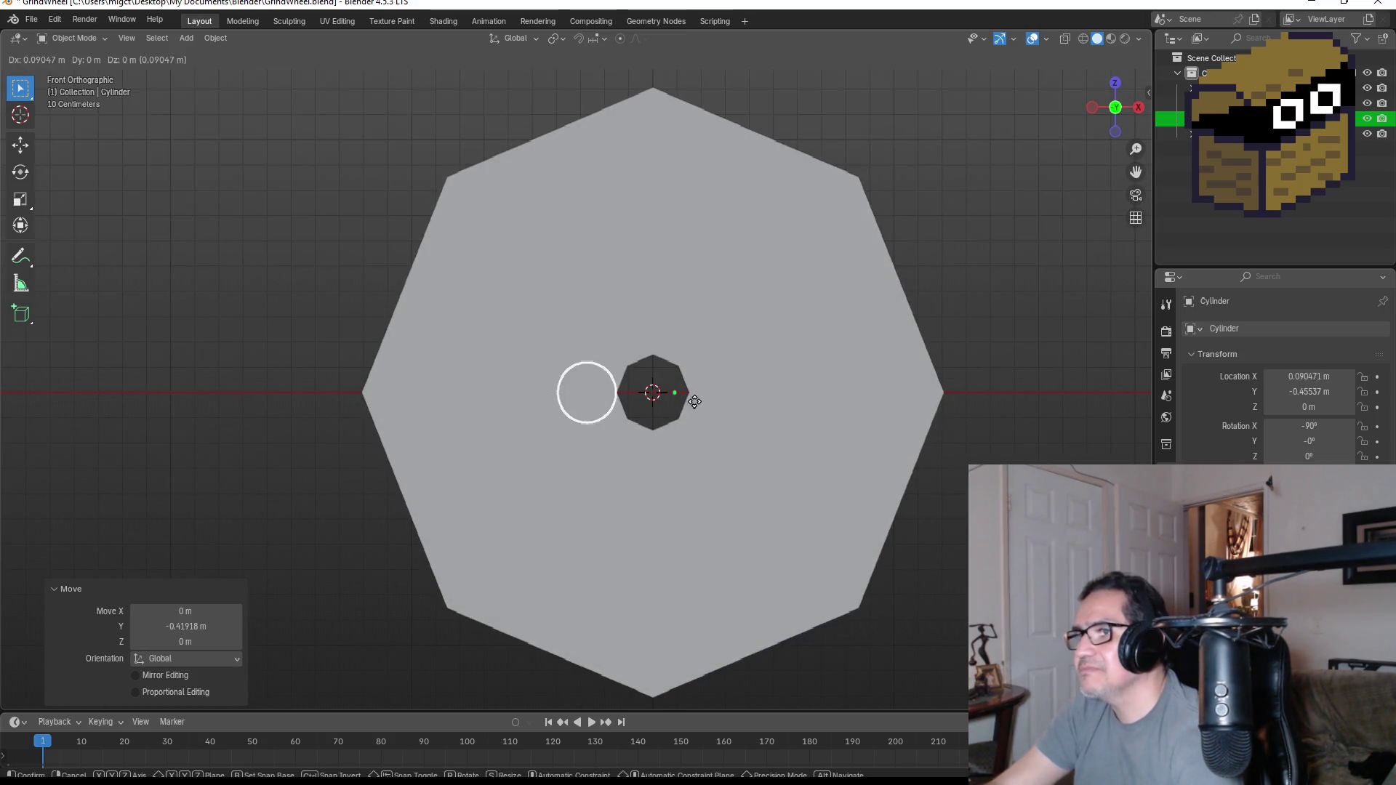
key(x)
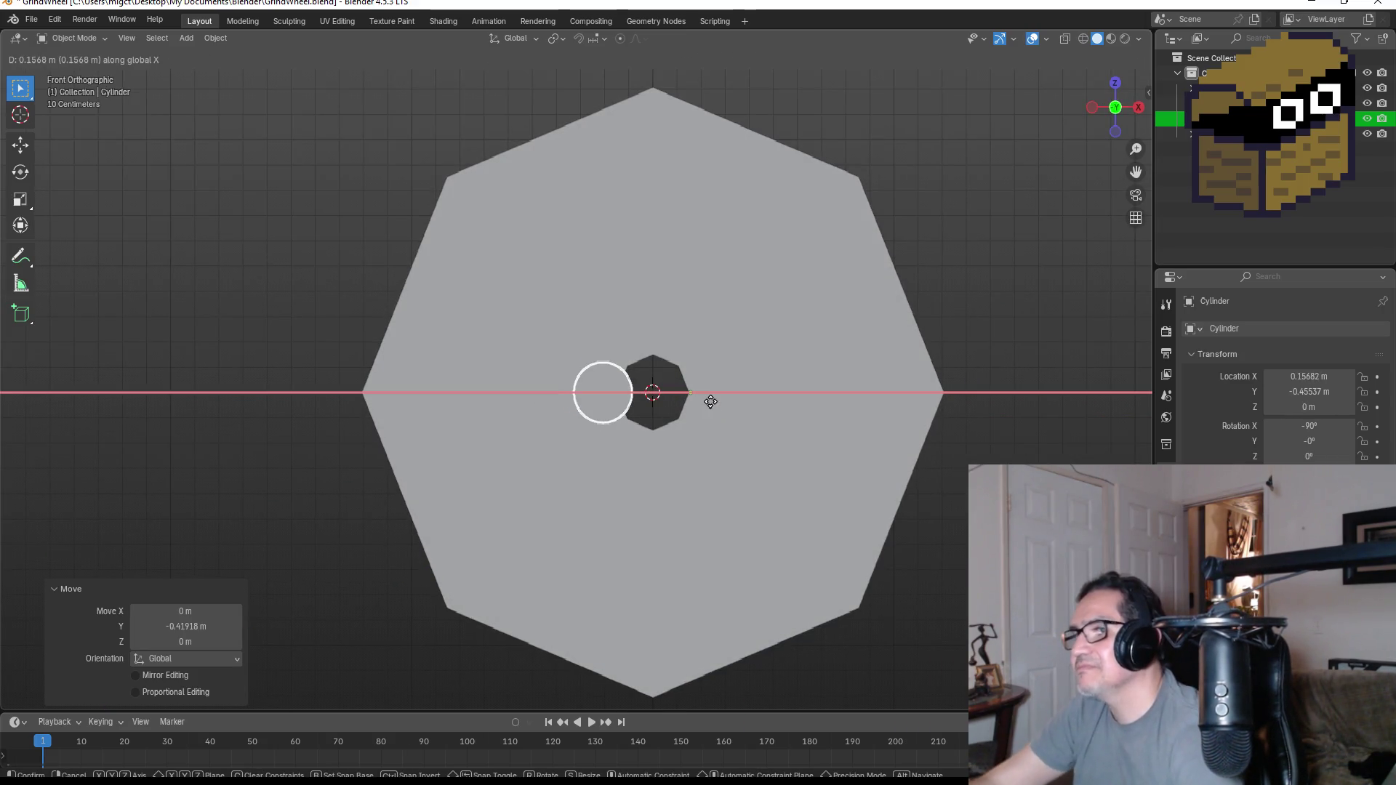
click(761, 370)
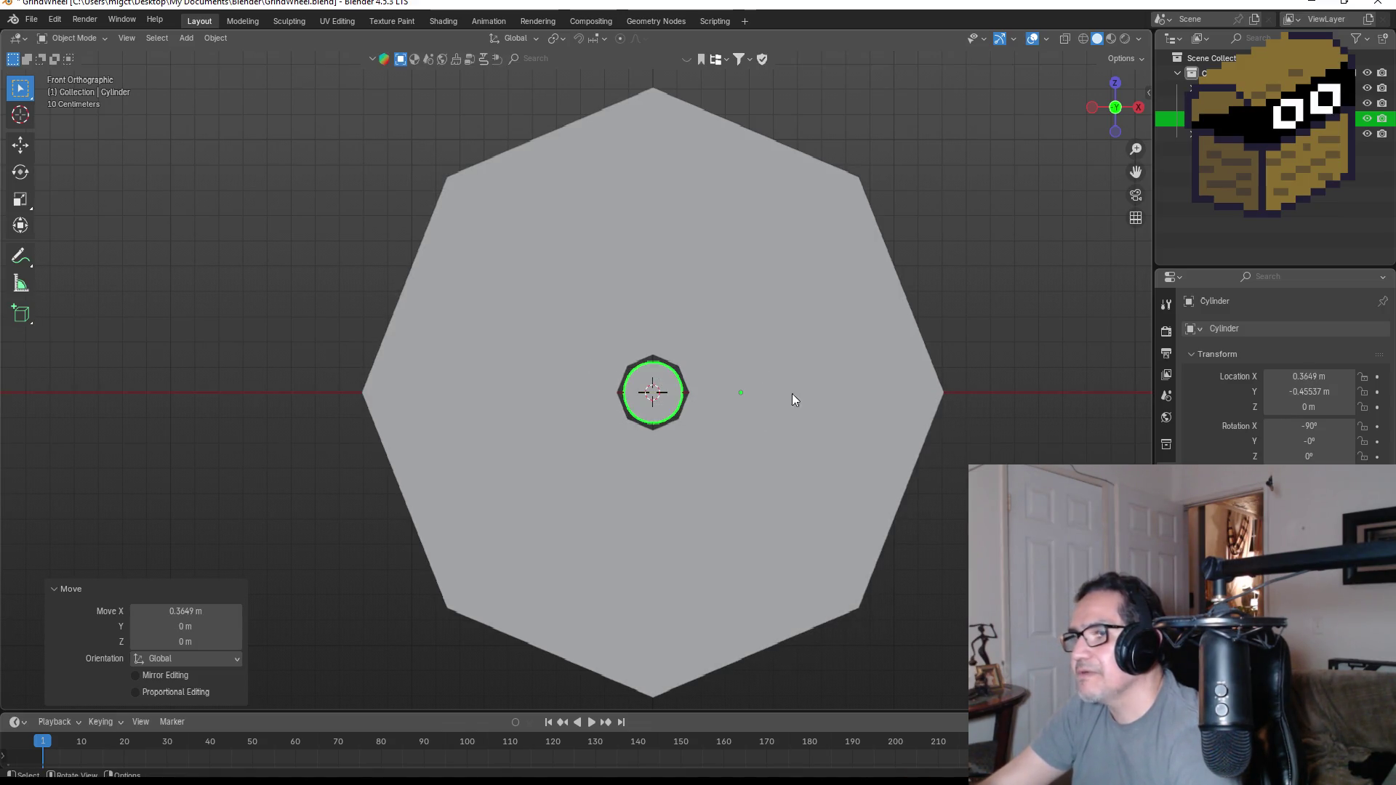
click(213, 37)
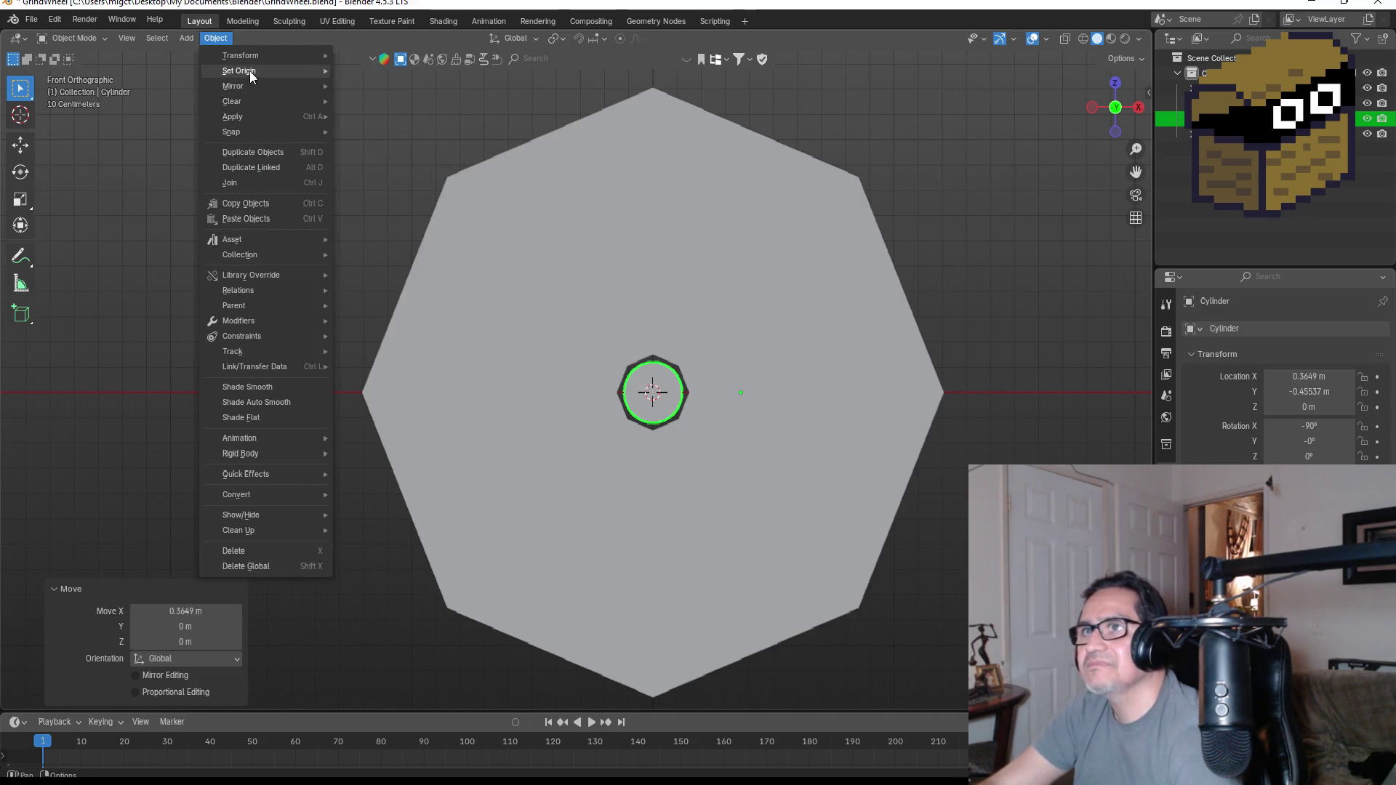
mouse_move(239, 71)
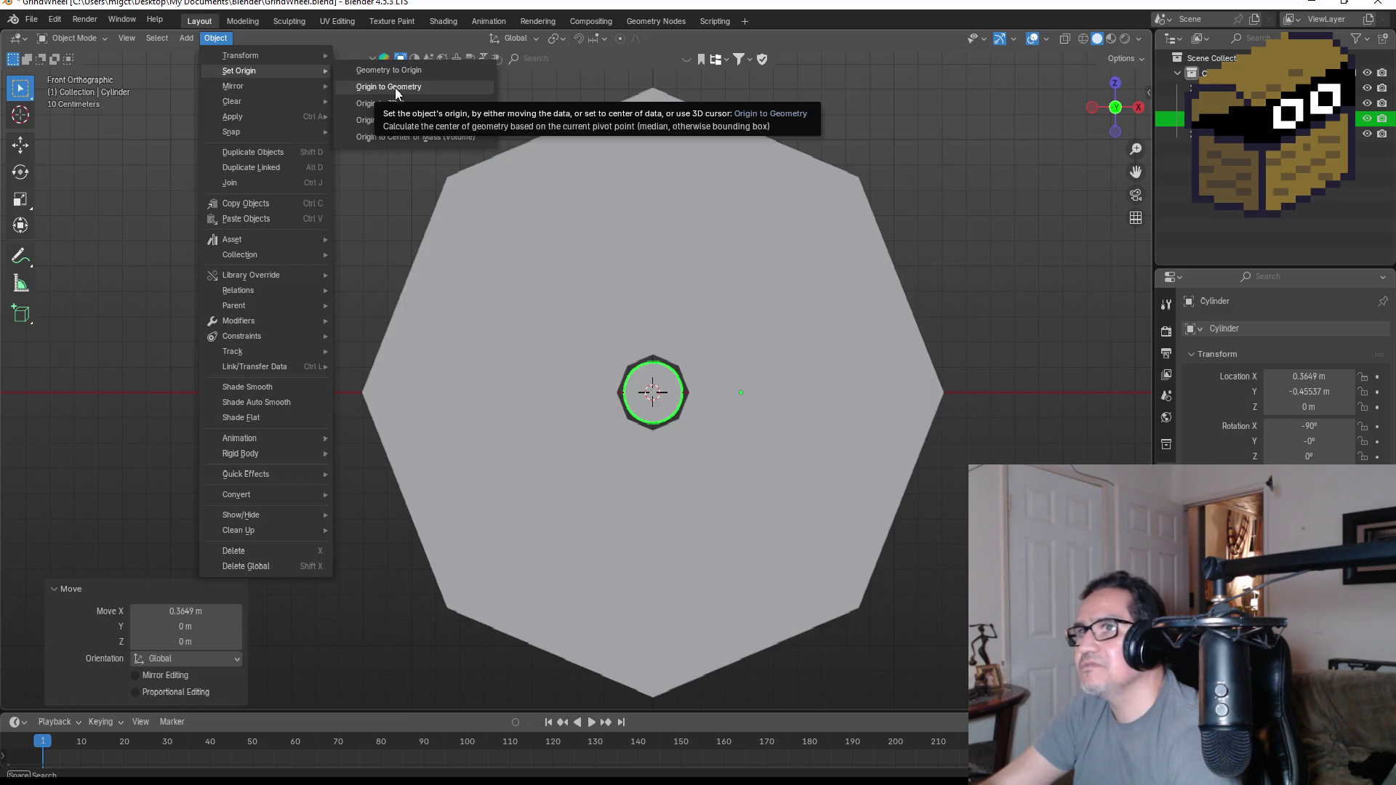
click(400, 106)
- Check the wheel and axle from front, side and angled views, then bring up the Add menu
mouse_move(1051, 363)
middle_down()
mouse_move(917, 359)
mouse_move(885, 379)
mouse_move(851, 446)
mouse_move(724, 419)
middle_up()
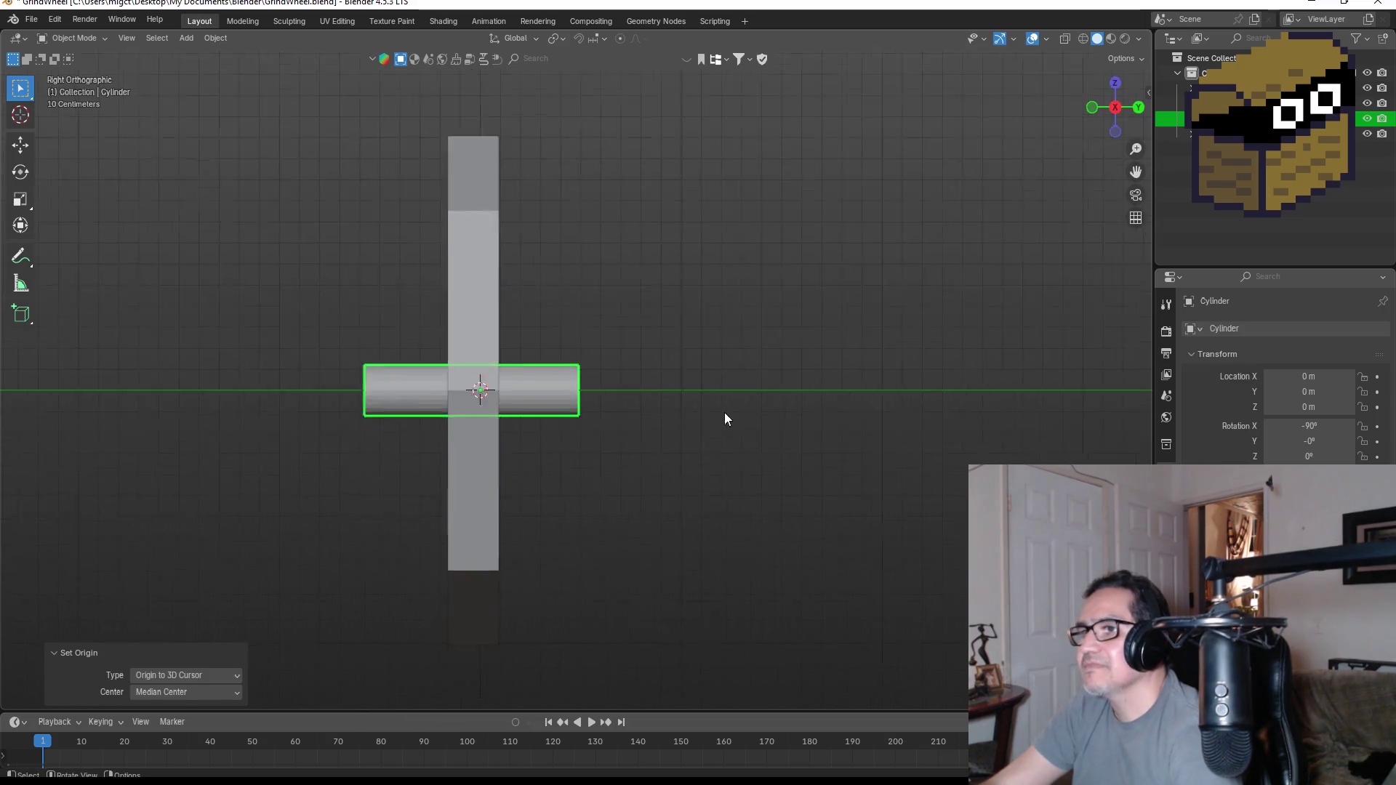
scroll(676, 398, down, 3)
middle_drag(643, 390, 879, 394)
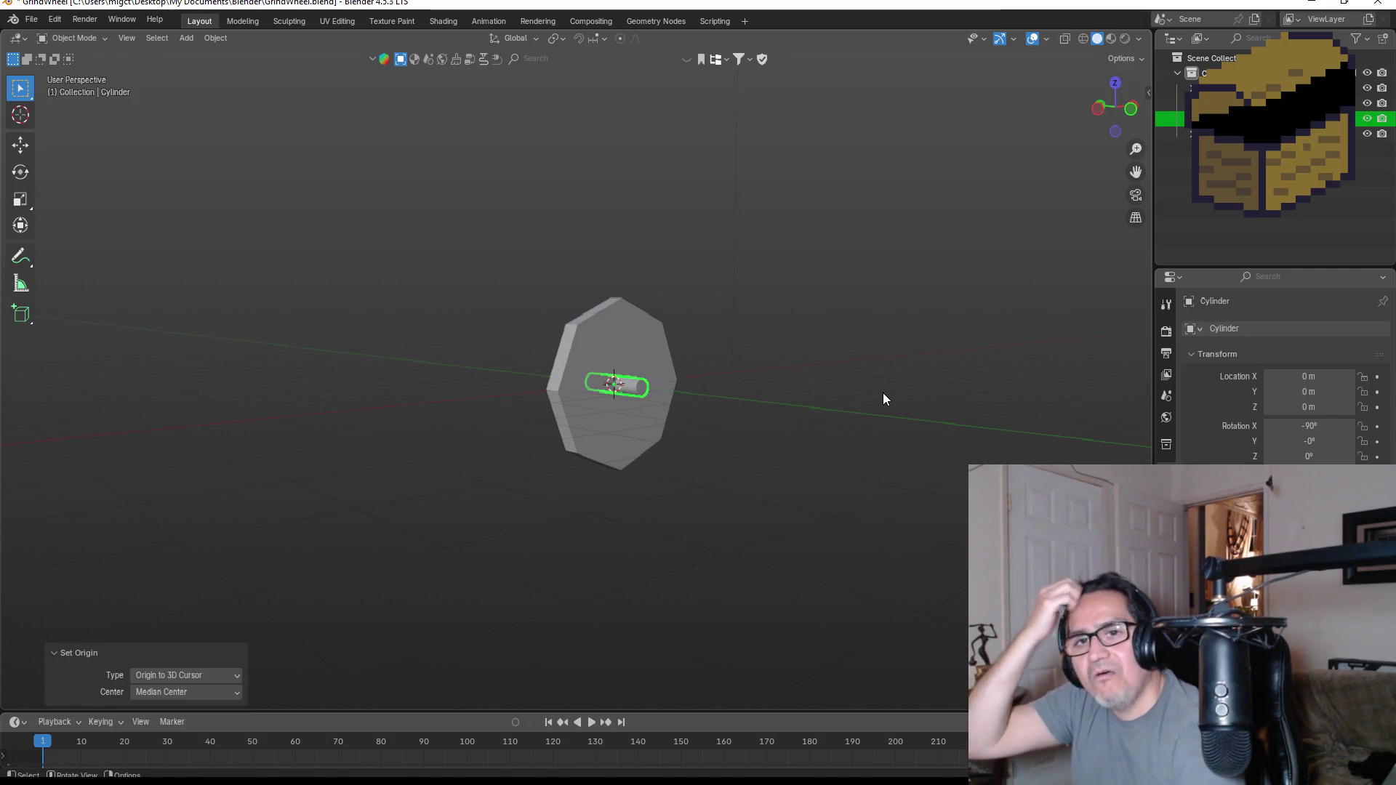
middle_drag(780, 417, 865, 435)
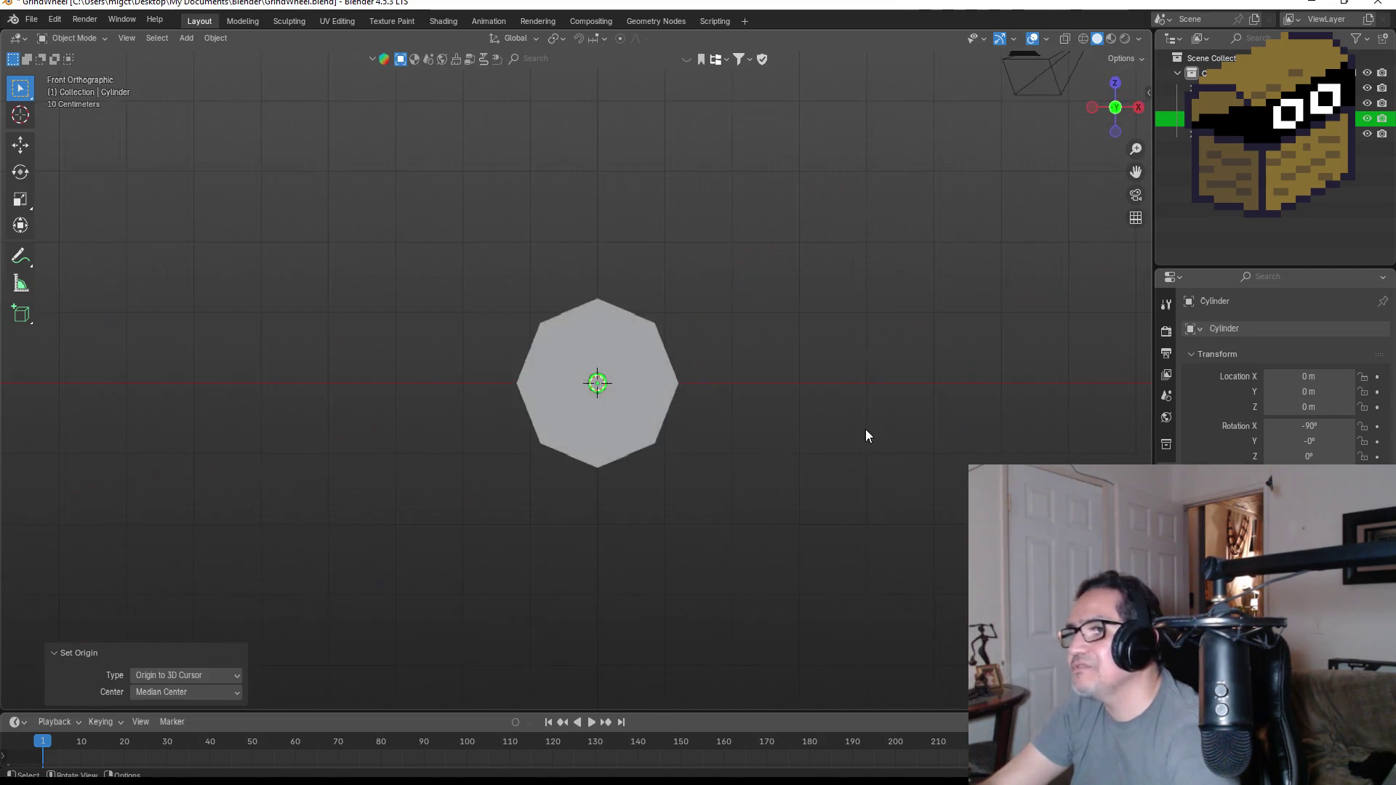
key(KP_3)
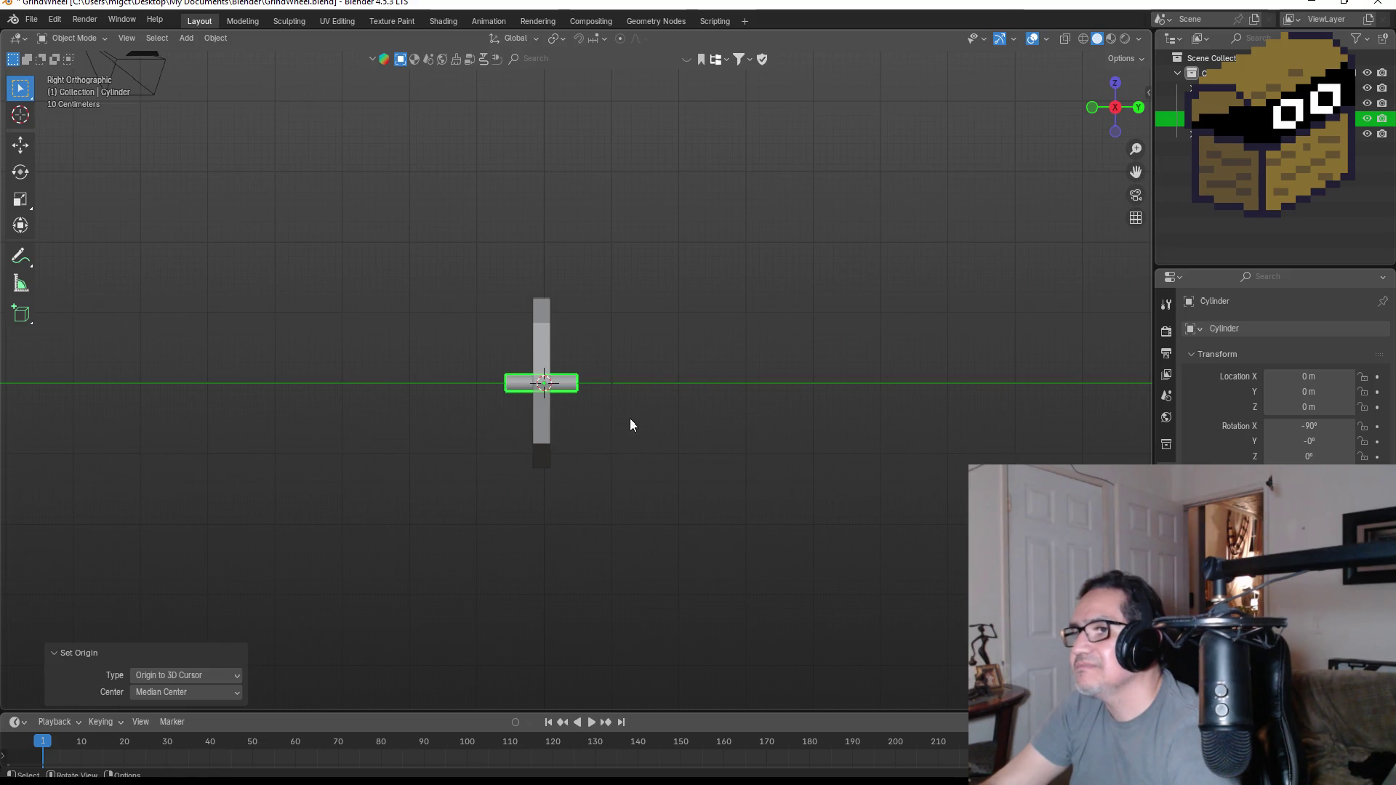
scroll(629, 425, up, 5)
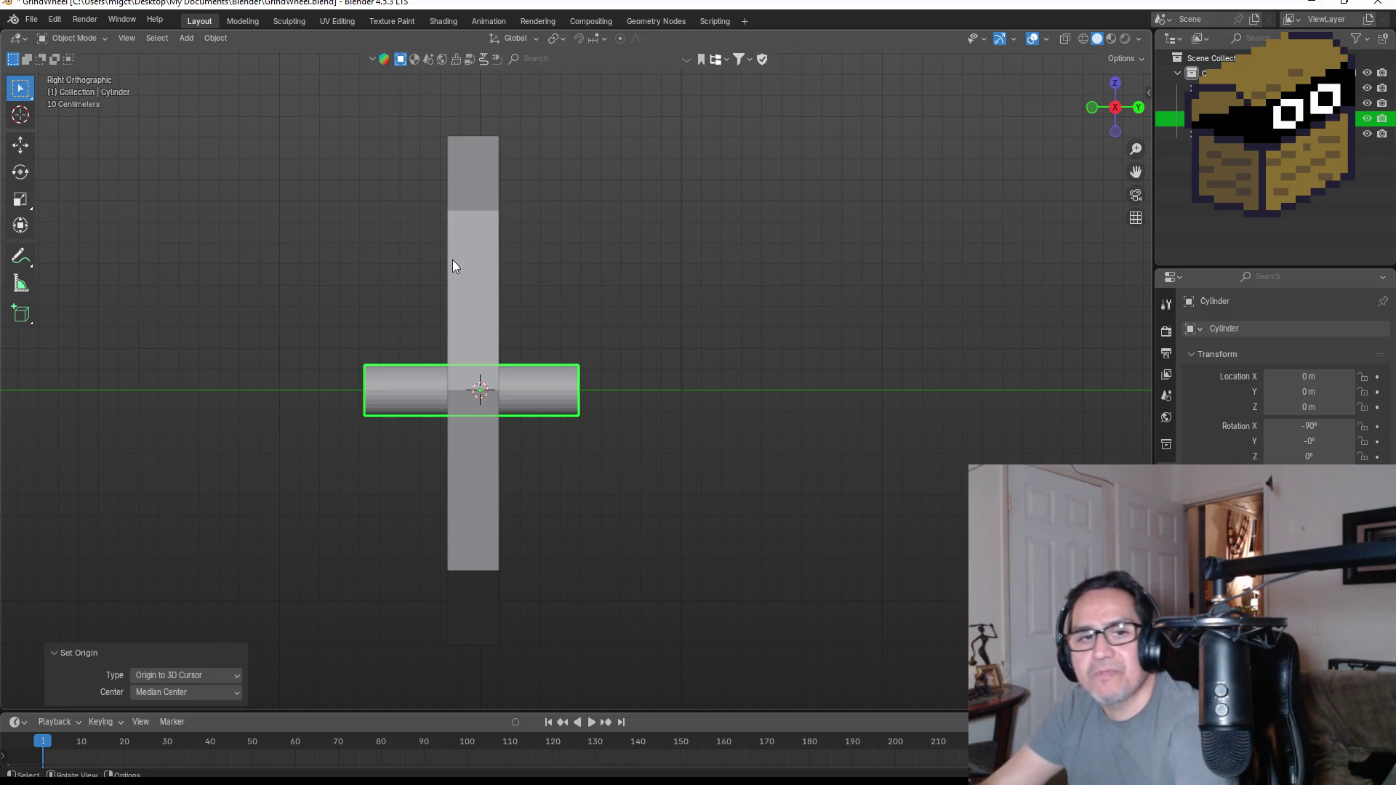
key(KP_1)
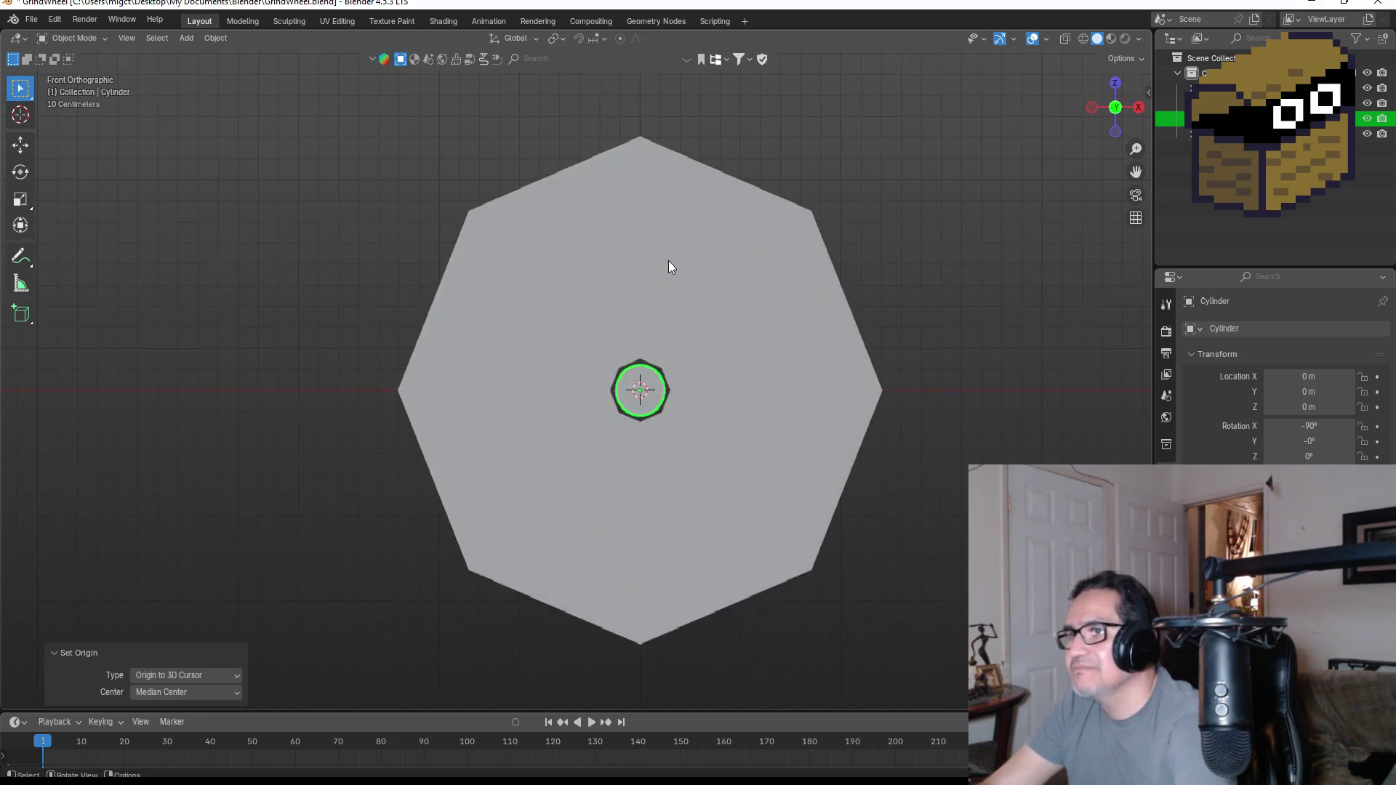
scroll(763, 393, down, 3)
scroll(834, 379, down, 4)
mouse_move(825, 371)
middle_down()
mouse_move(767, 396)
mouse_move(824, 383)
middle_up()
key(shift+a)
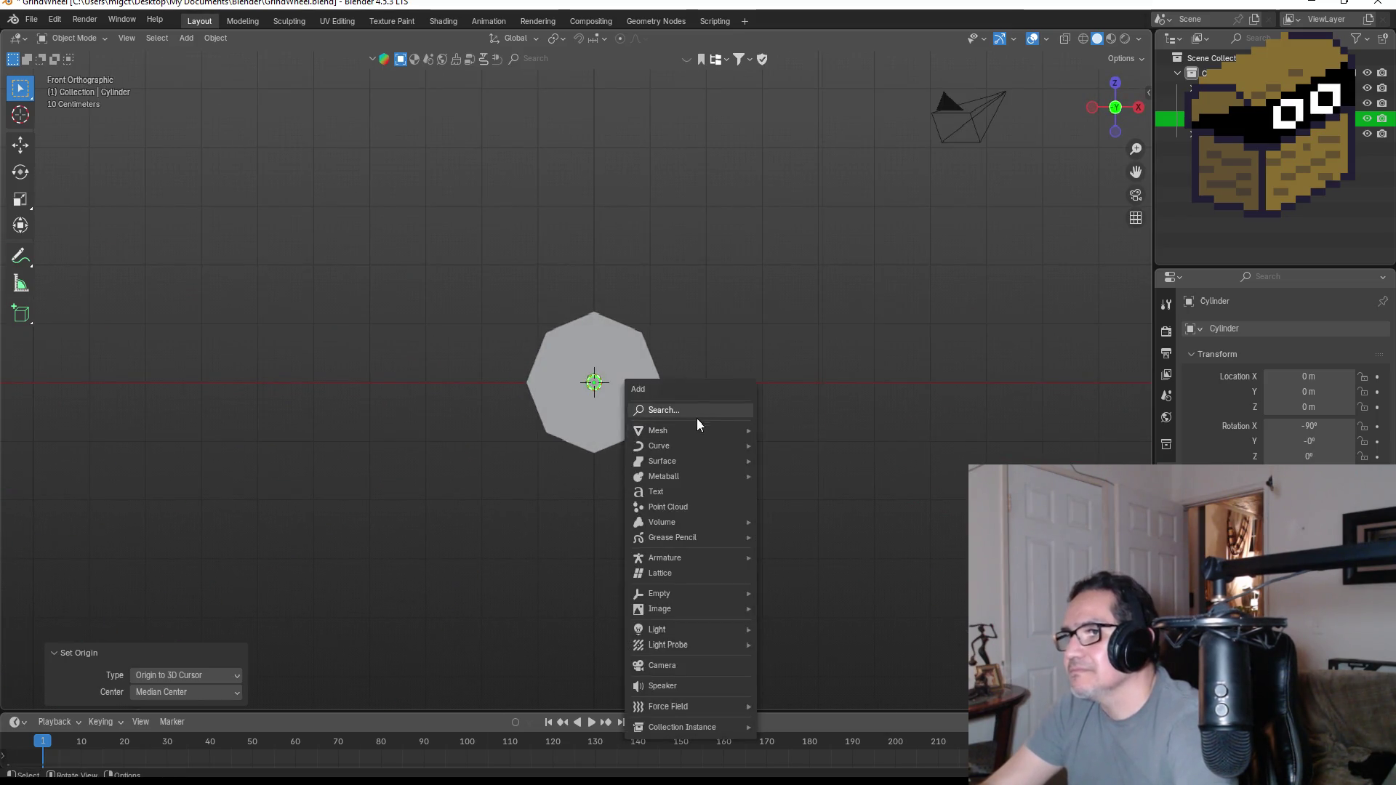
- Add a cube, scale it down to about 0.17 and lower it below the axle along Z
click(804, 447)
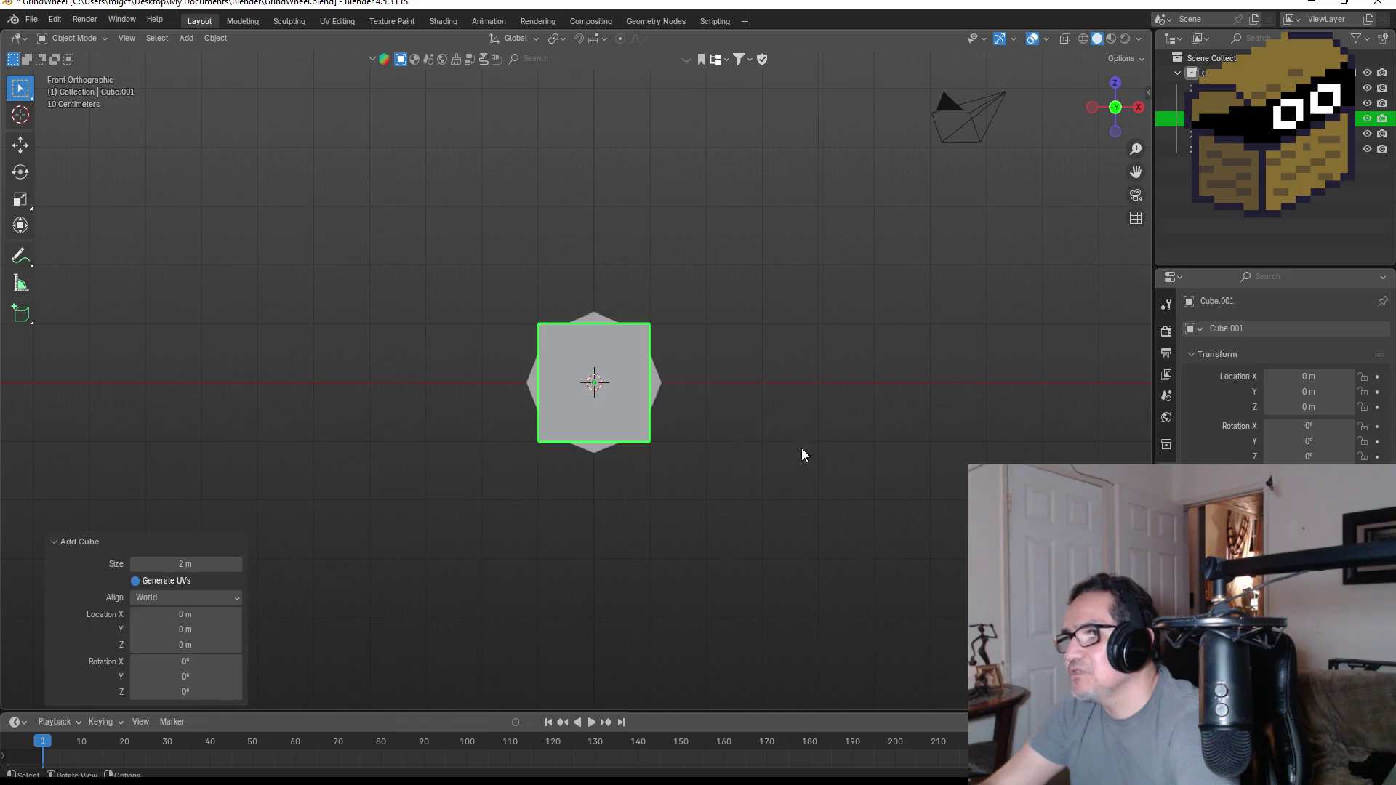
key(s)
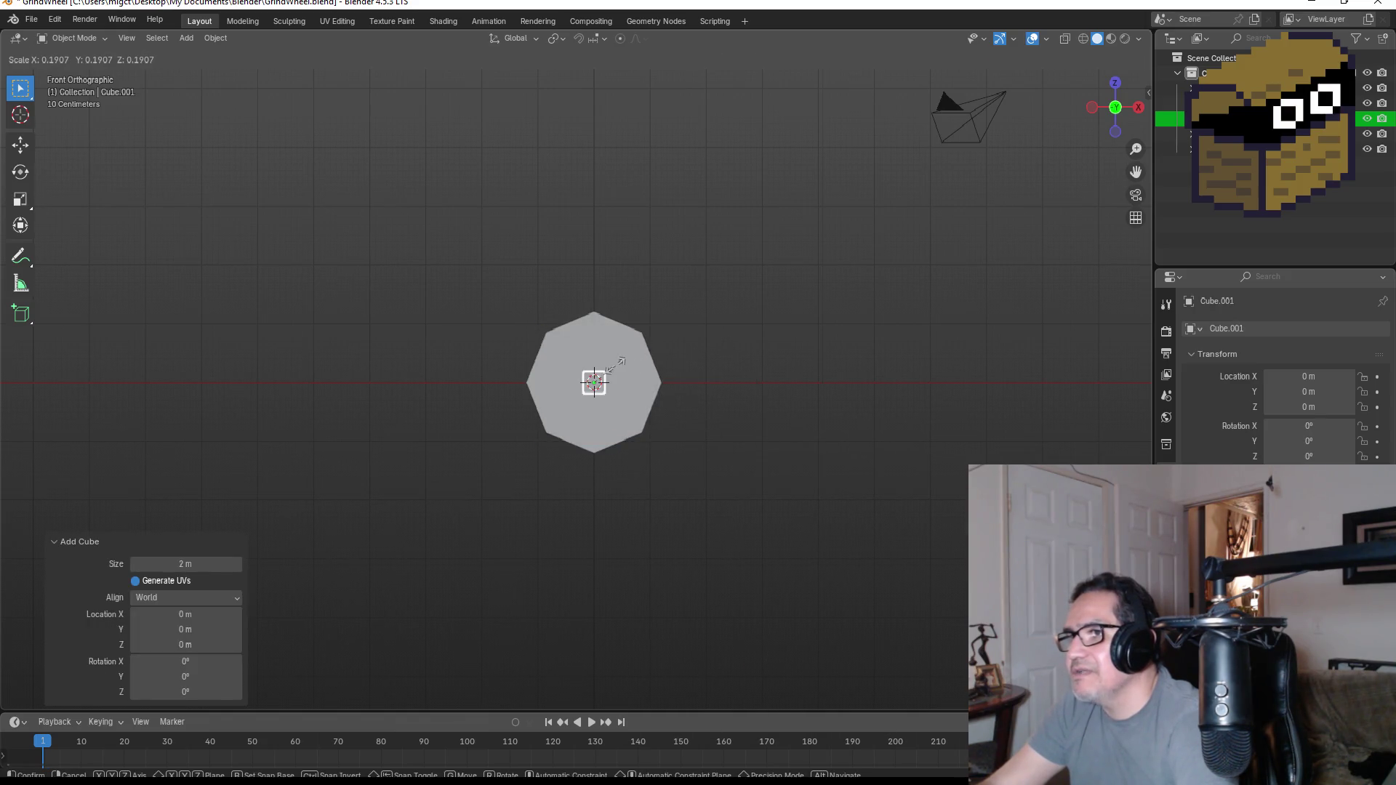
click(612, 366)
key(g)
key(z)
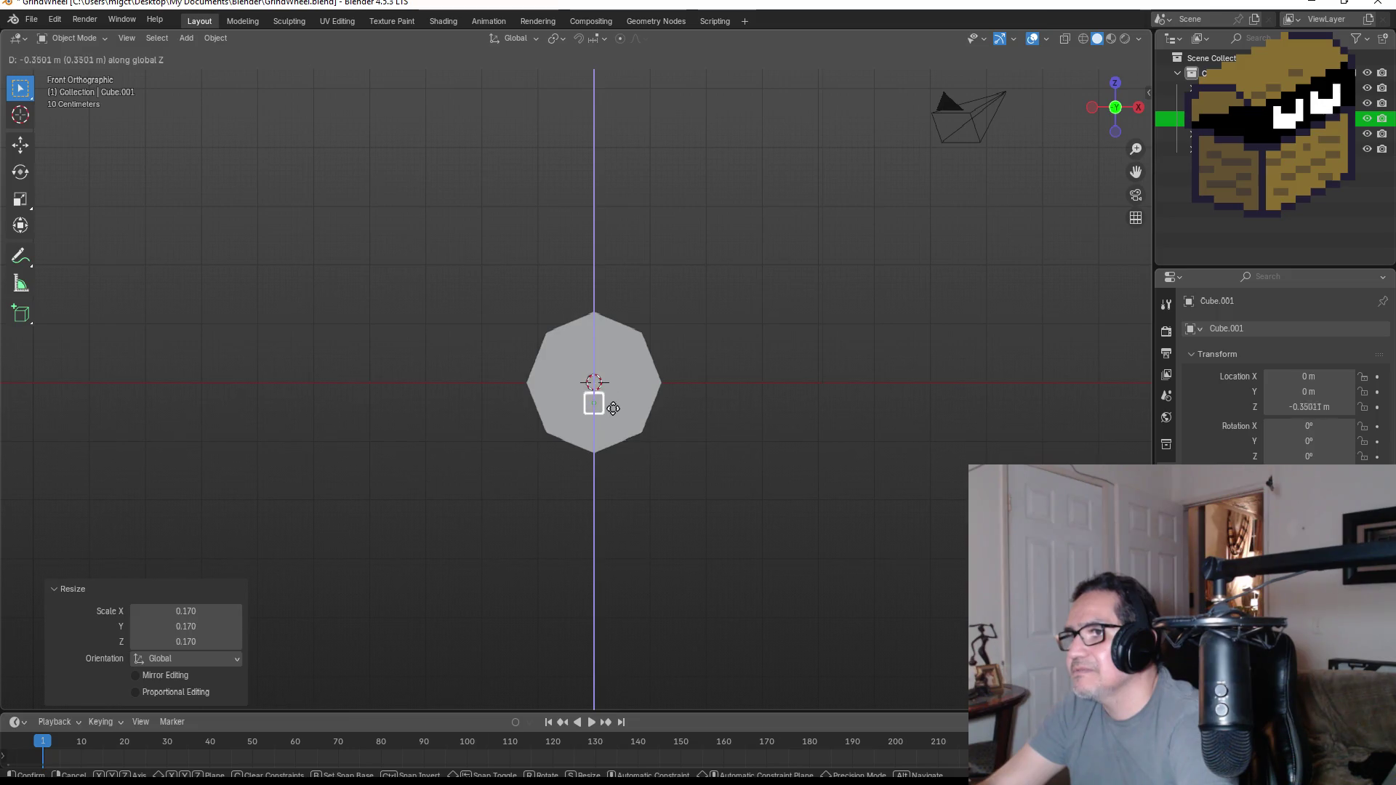
click(612, 393)
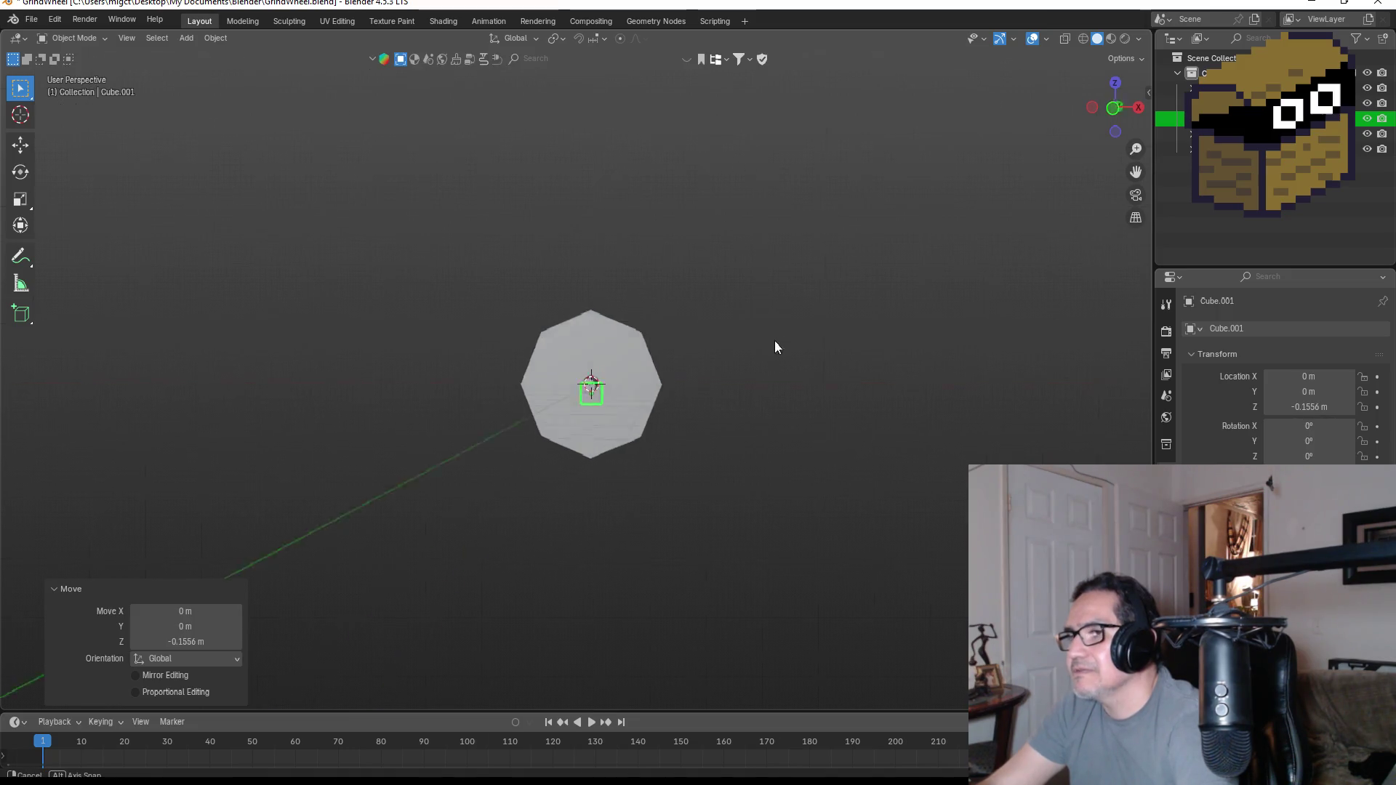
- Slide the small cube along Y to sit on one side of the wheel
middle_drag(775, 341, 569, 392)
key(g)
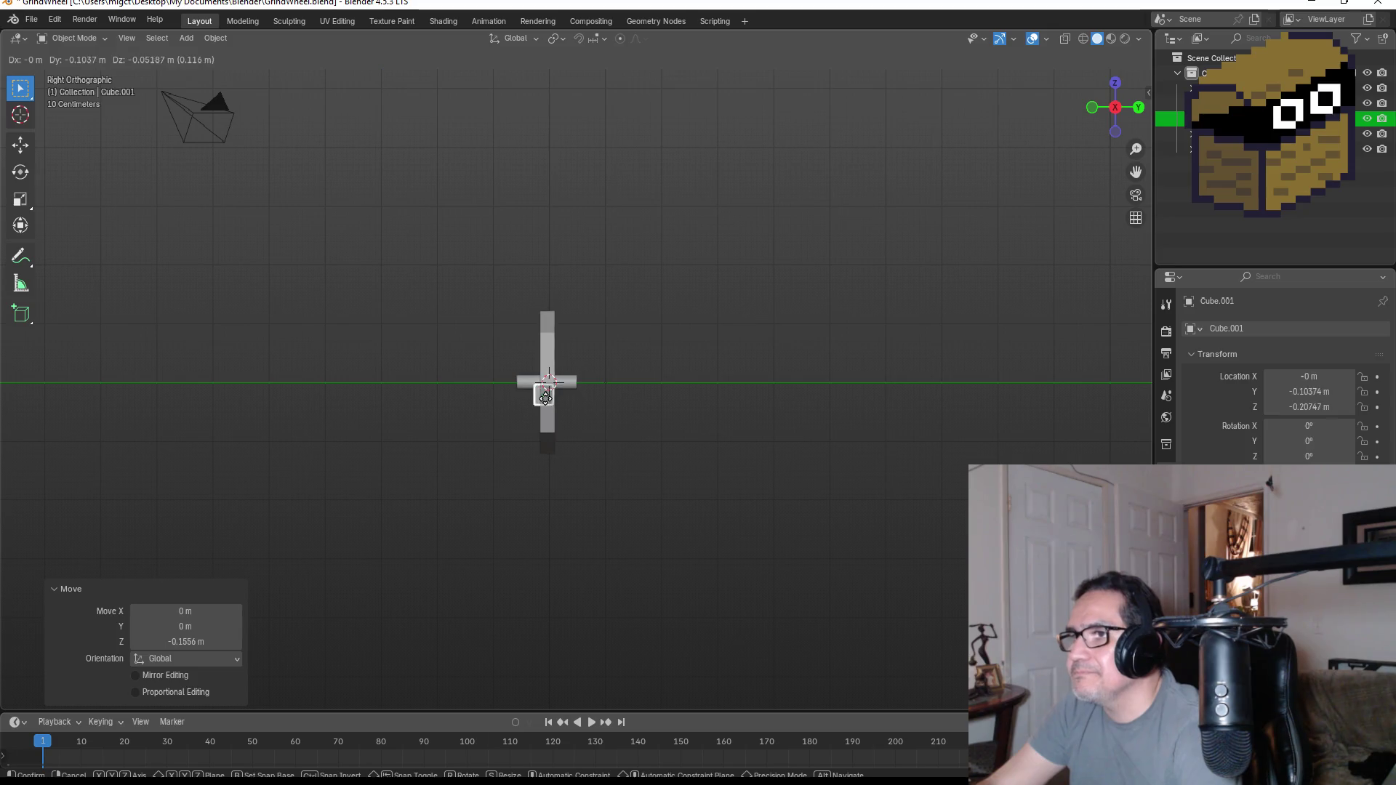
key(y)
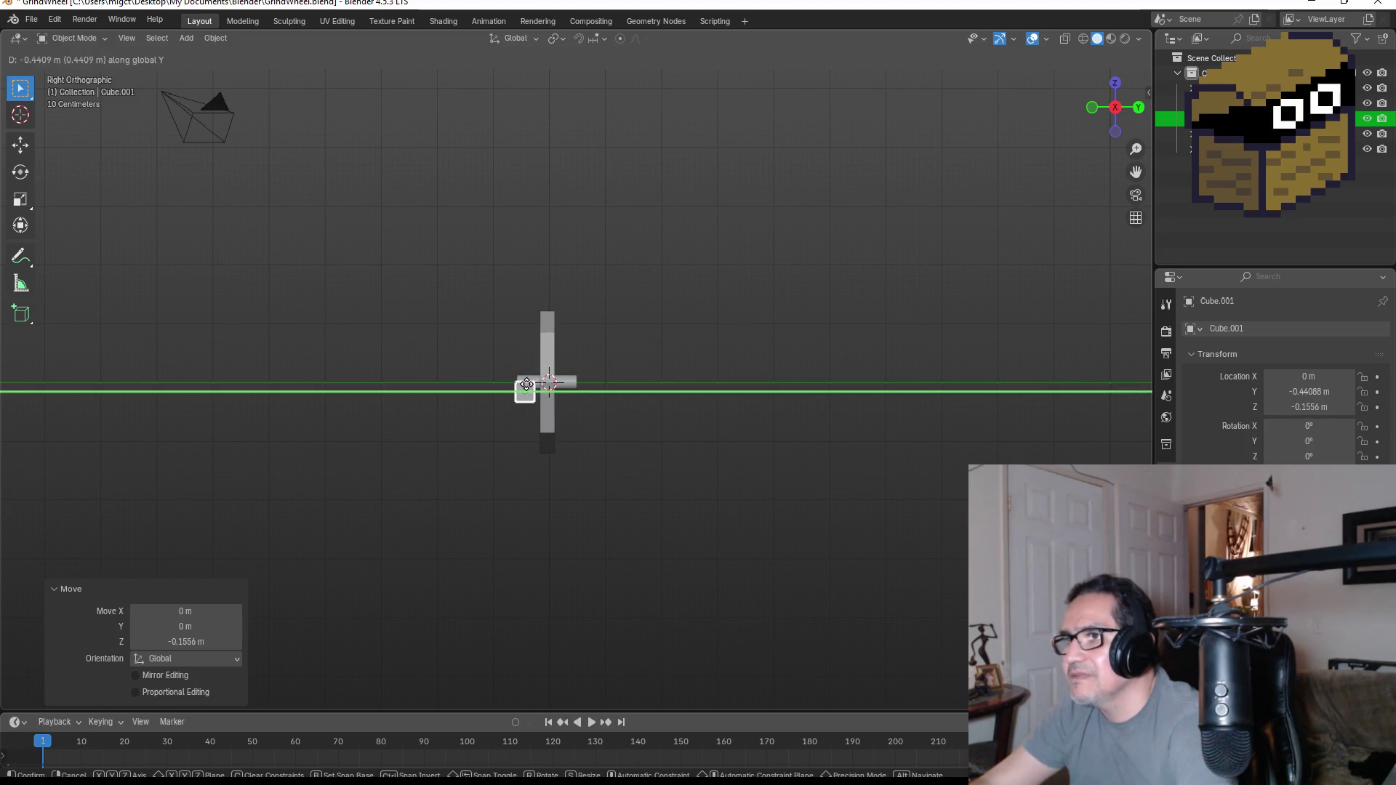
click(526, 384)
scroll(538, 395, up, 7)
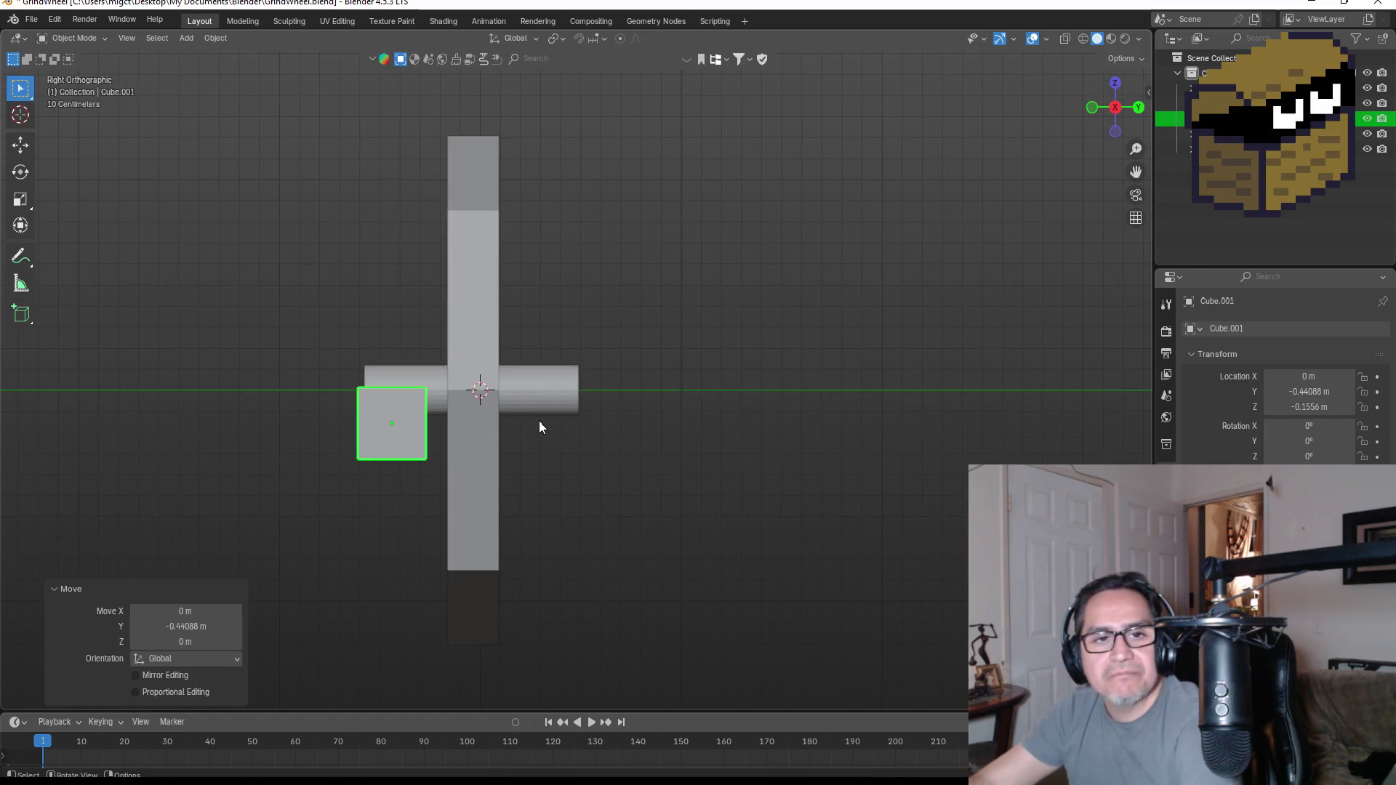
- Duplicate the small cube along Y to the other side of the wheel and check it from side view
key(shift+d)
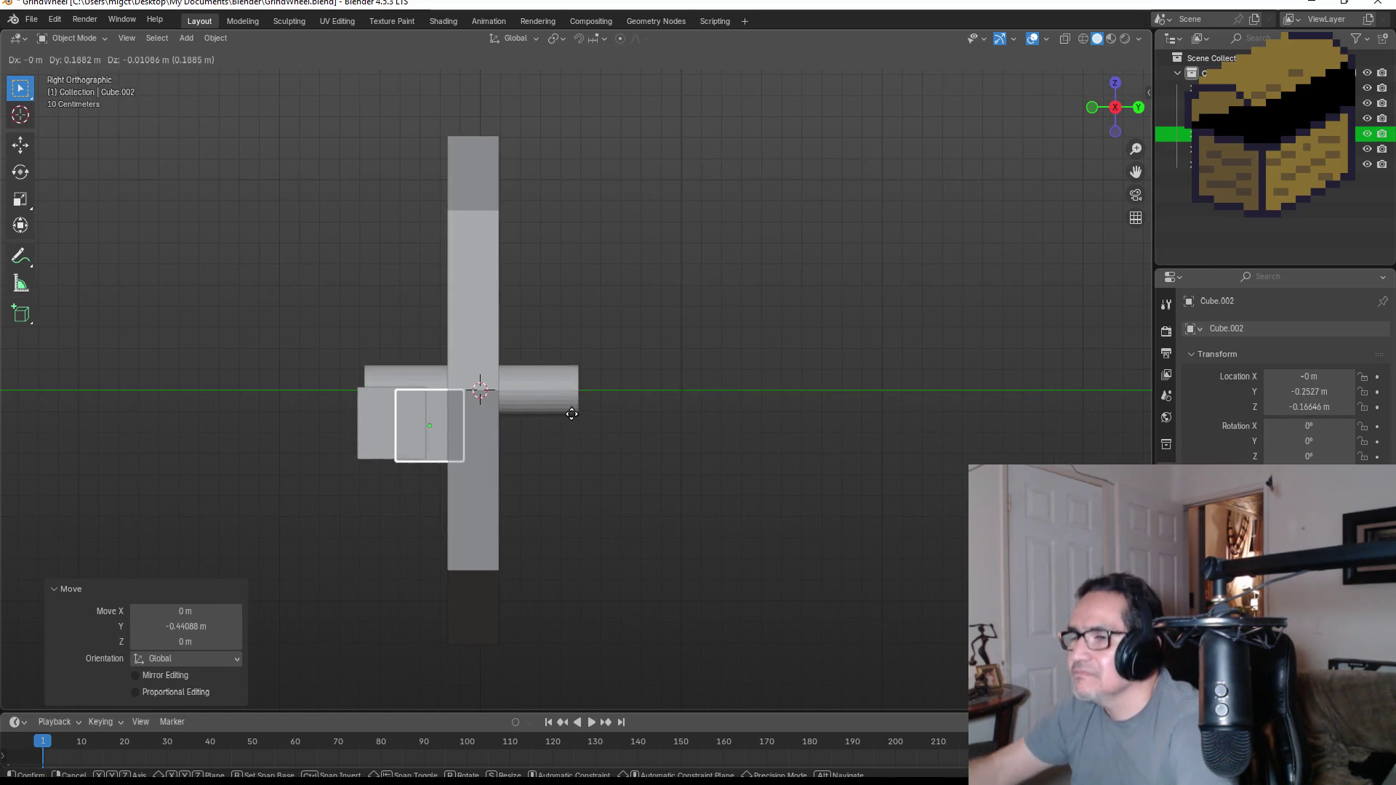
key(y)
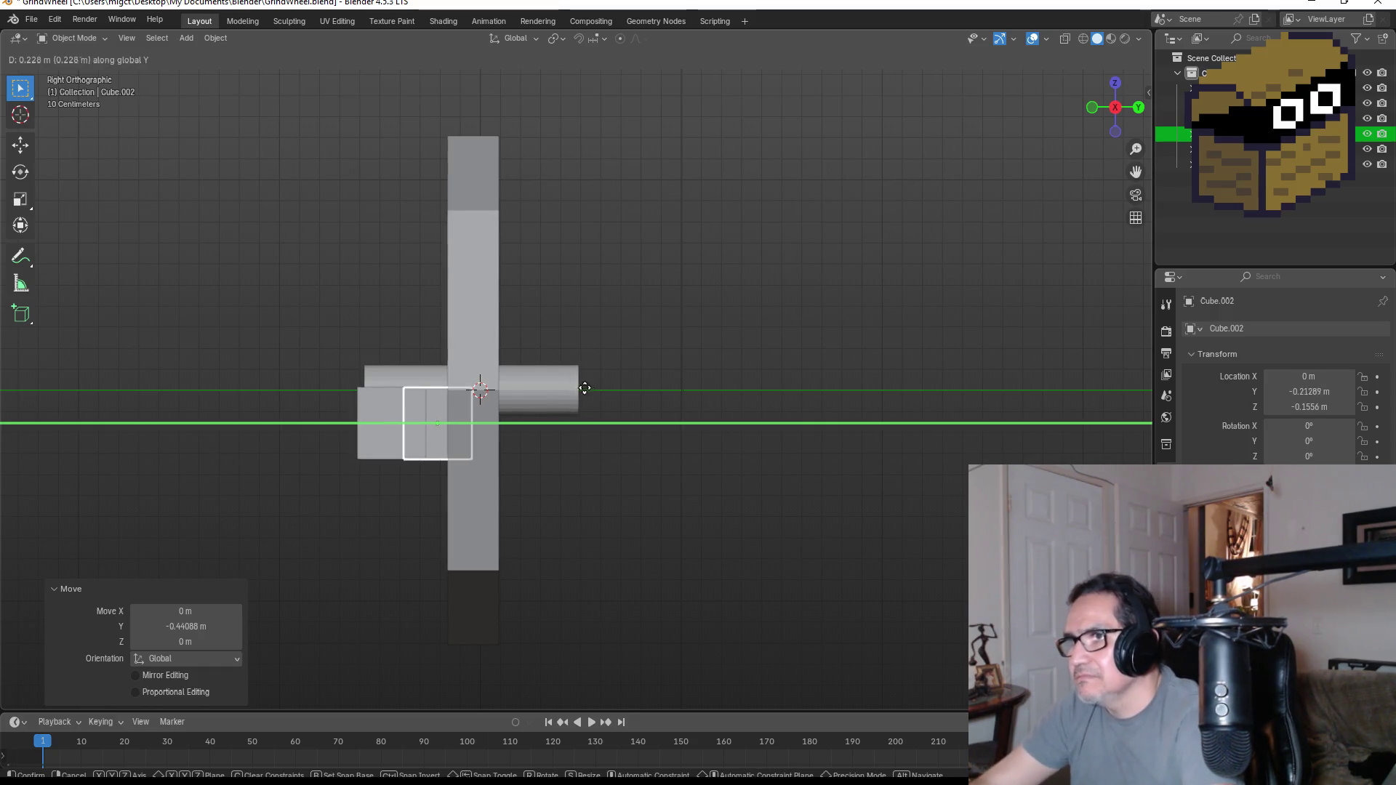
click(693, 396)
mouse_move(693, 395)
middle_down()
mouse_move(767, 364)
mouse_move(682, 407)
mouse_move(712, 432)
mouse_move(1085, 395)
middle_up()
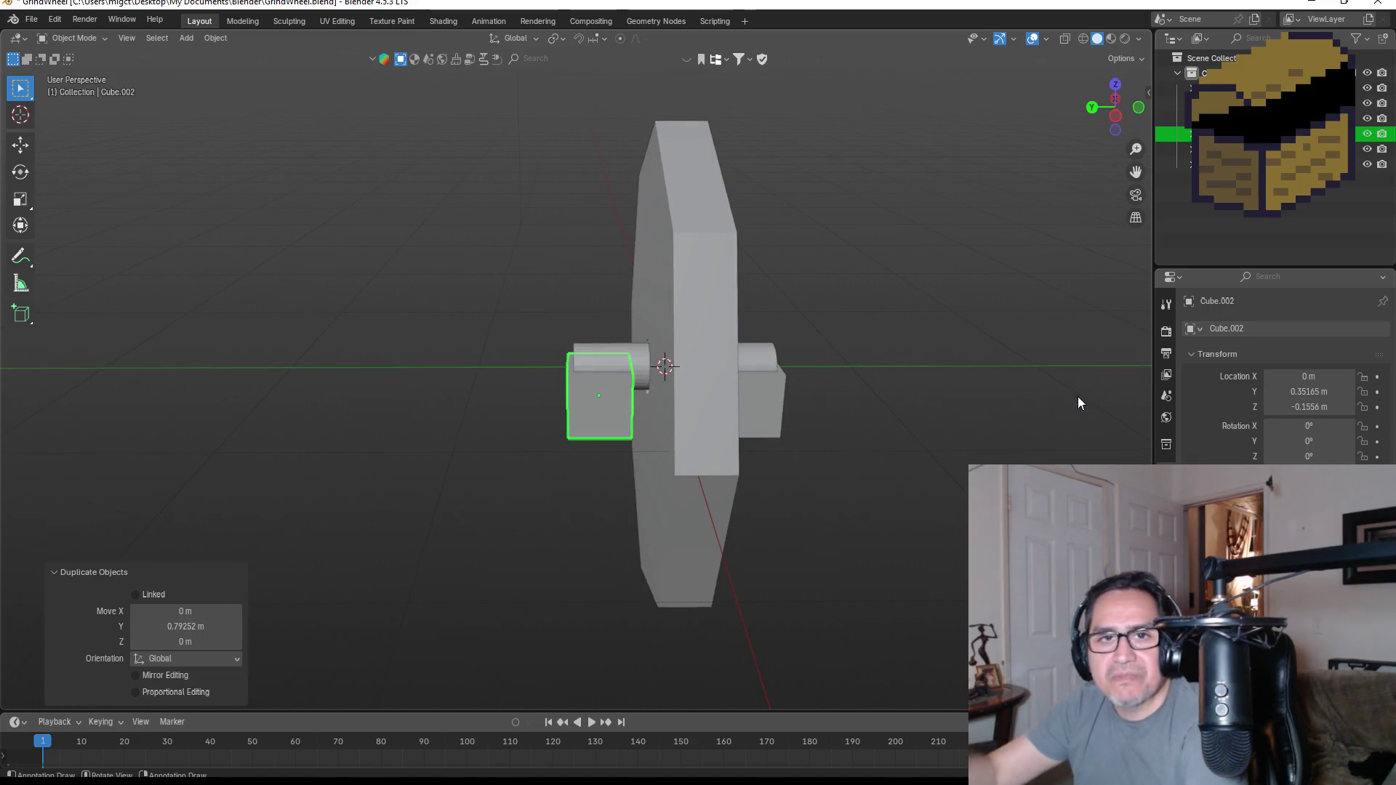
key(KP_1)
key(KP_3)
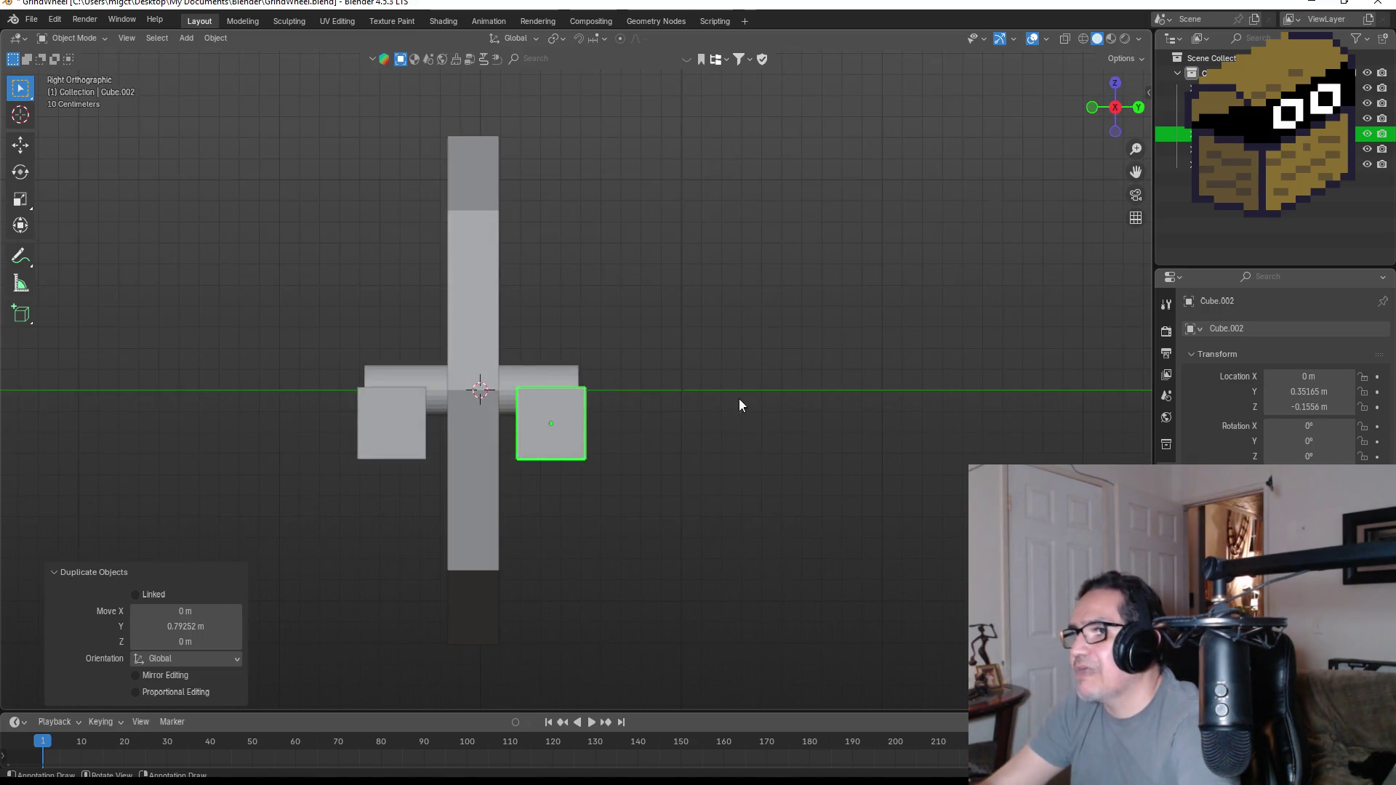
- In Edit Mode, try and cancel two extrusions of the cube from the extrude menu
click(1115, 84)
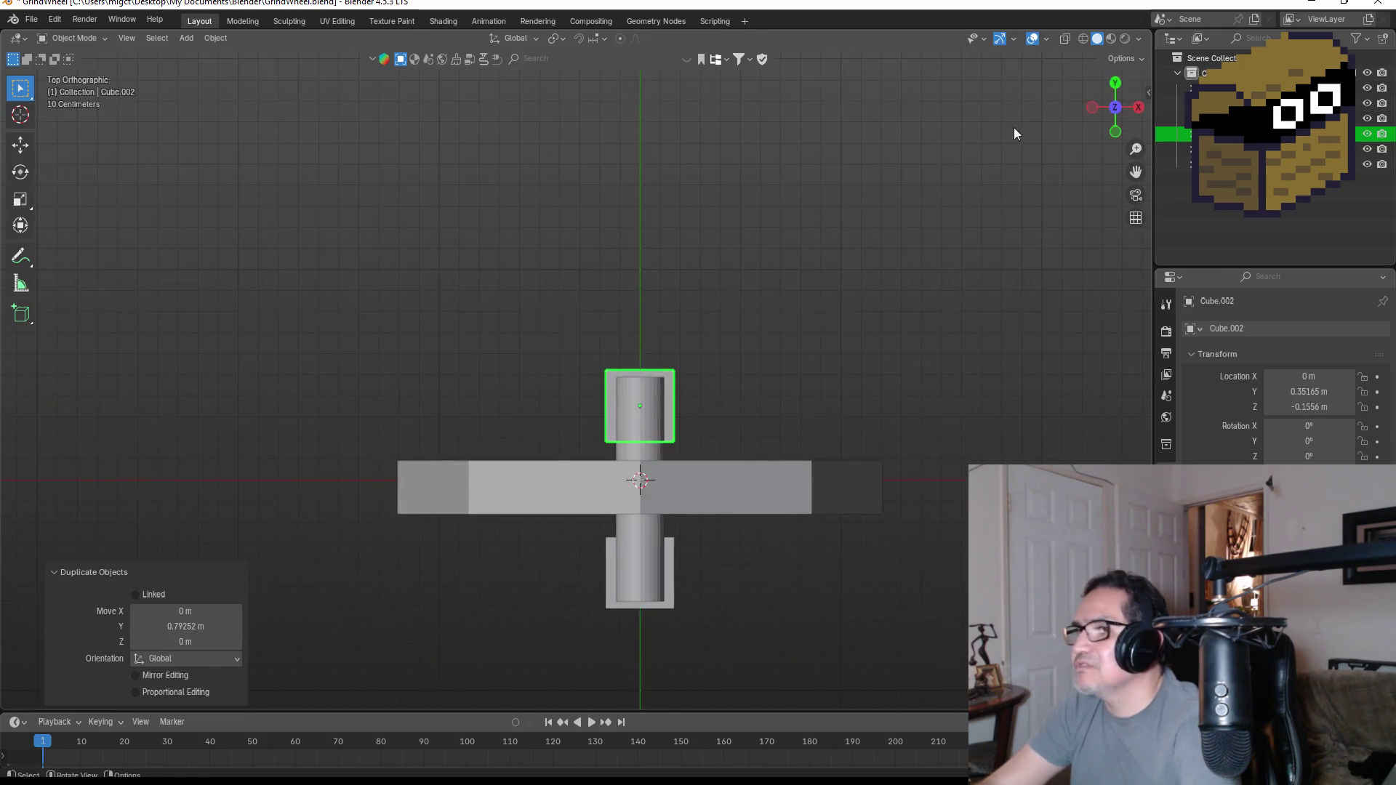
scroll(792, 375, down, 2)
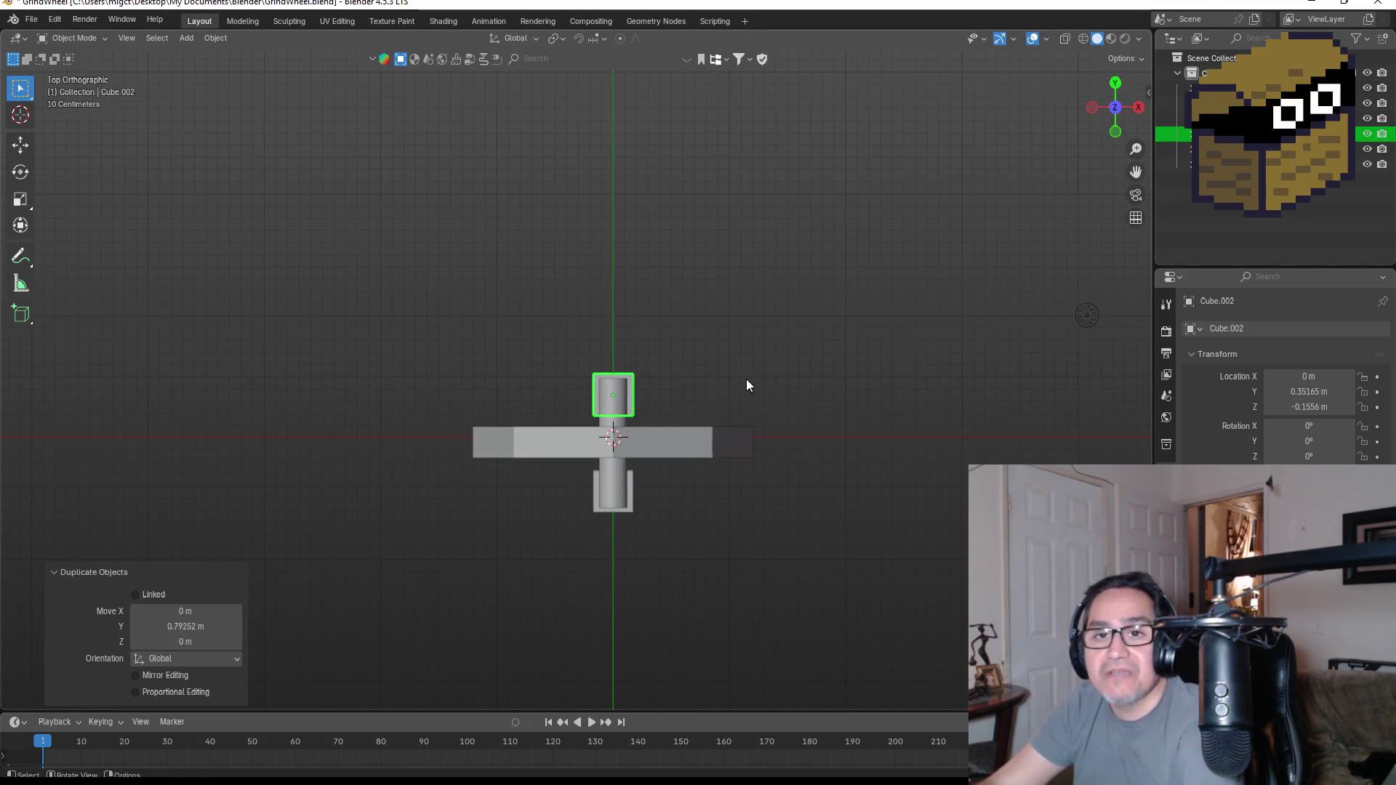
key(Tab)
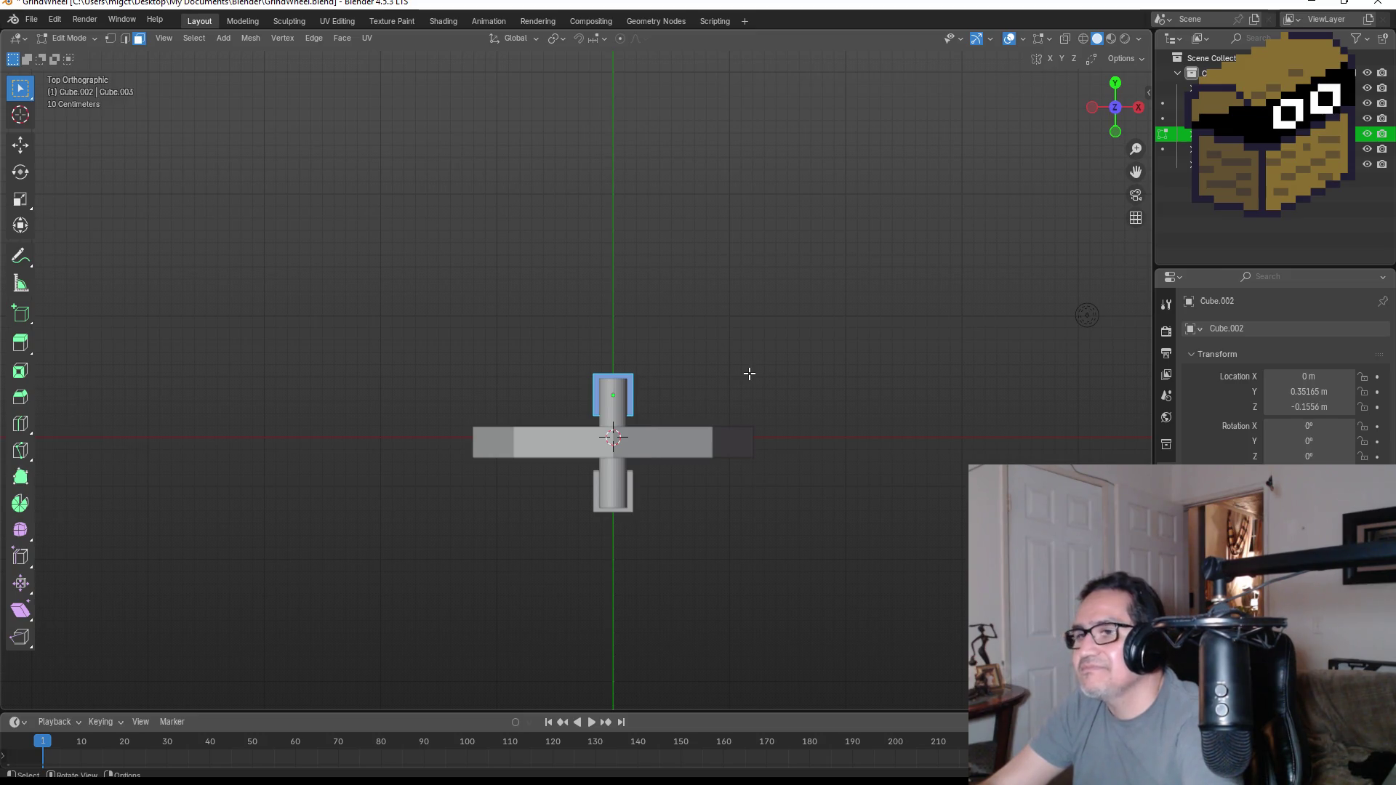
key(alt+e)
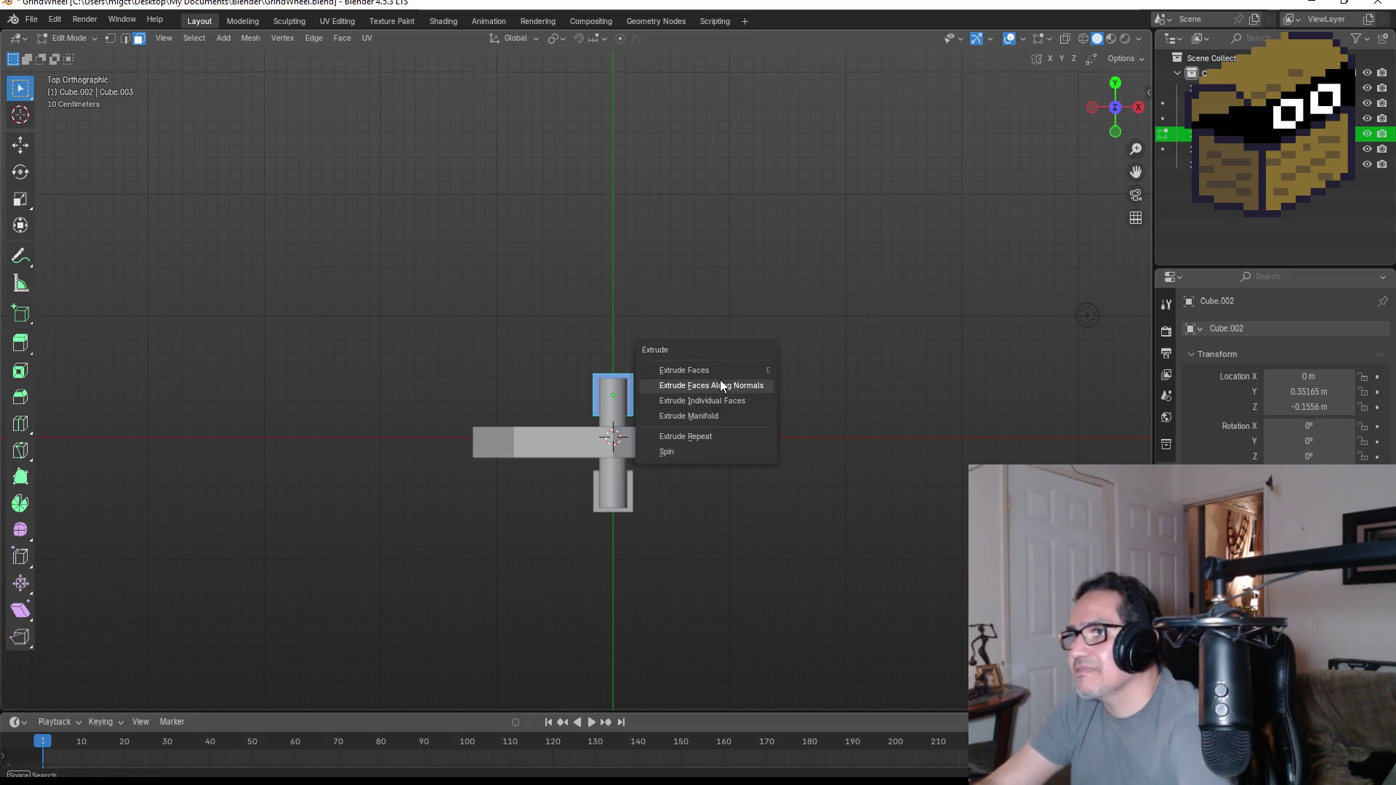
click(718, 383)
right_click(693, 386)
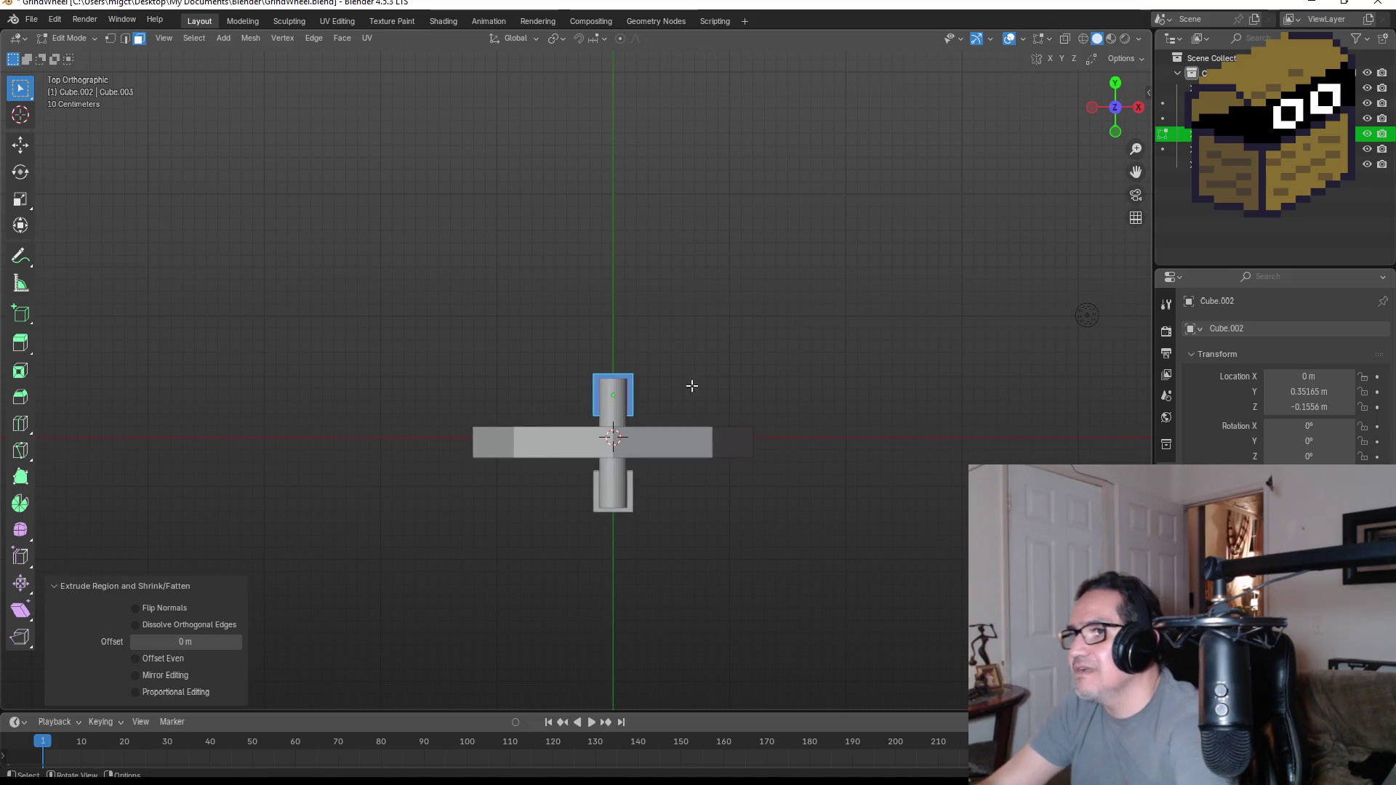
key(alt+e)
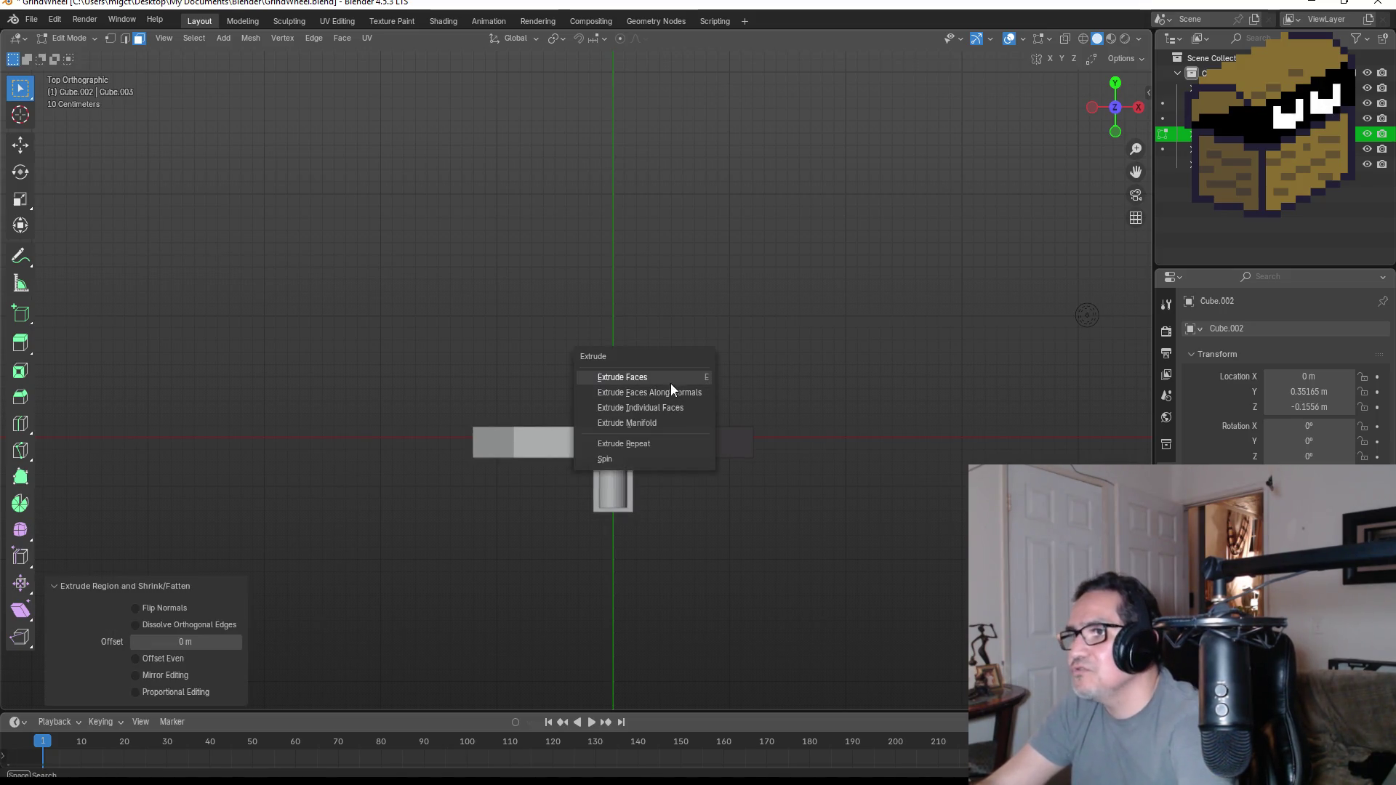
click(674, 379)
right_click(777, 381)
- Extrude the cube's outer side face into a long bar and centre it along X over the wheel
mouse_move(779, 381)
middle_down()
mouse_move(702, 284)
mouse_move(464, 313)
middle_up()
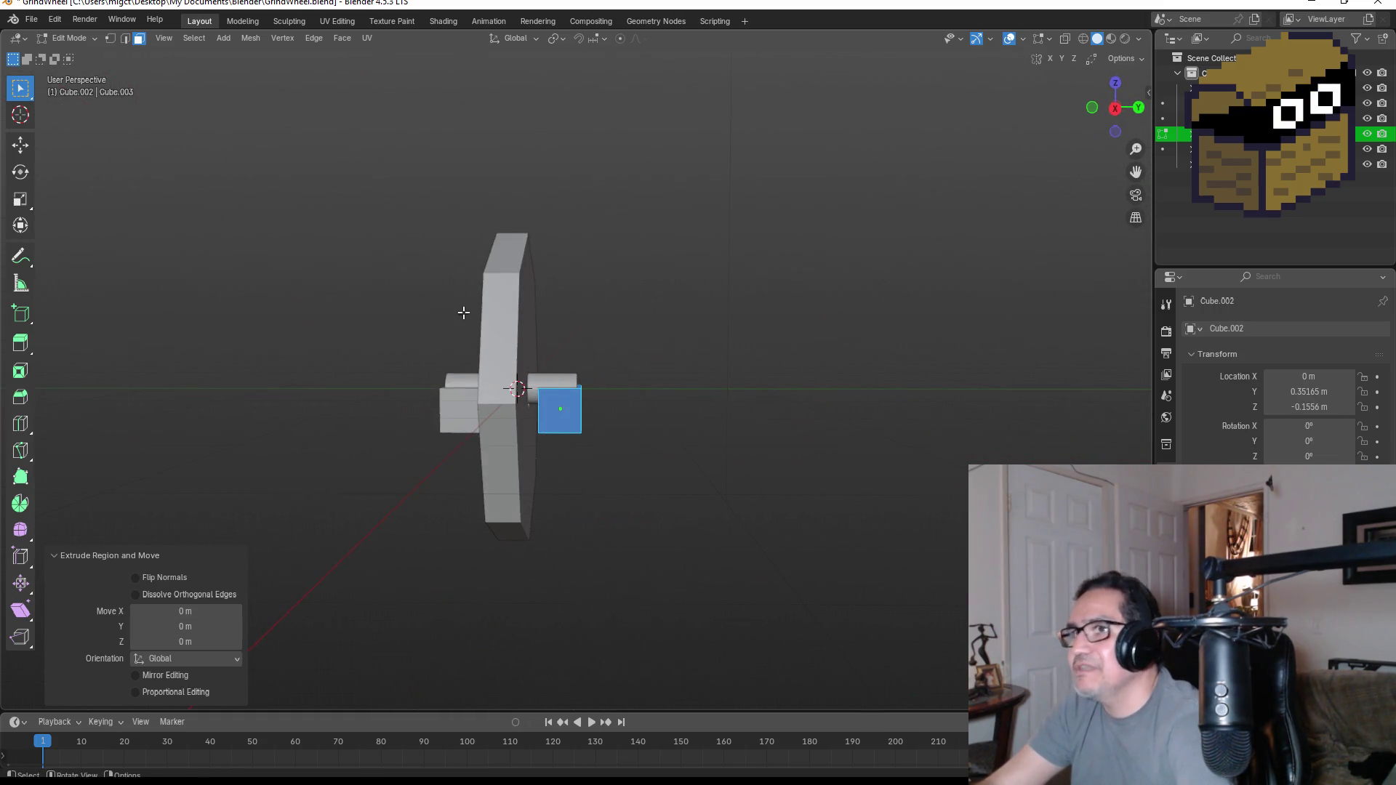
click(573, 400)
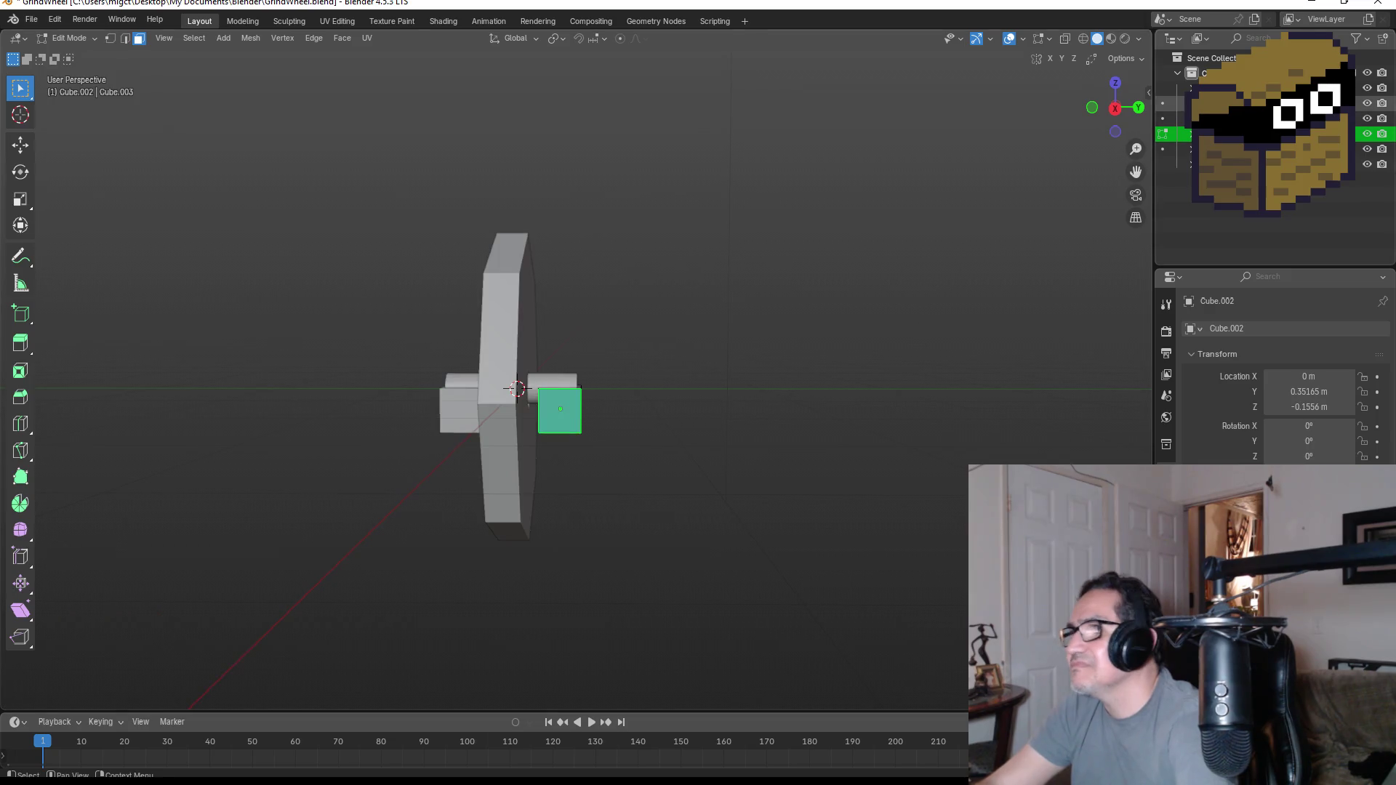
click(1118, 85)
key(e)
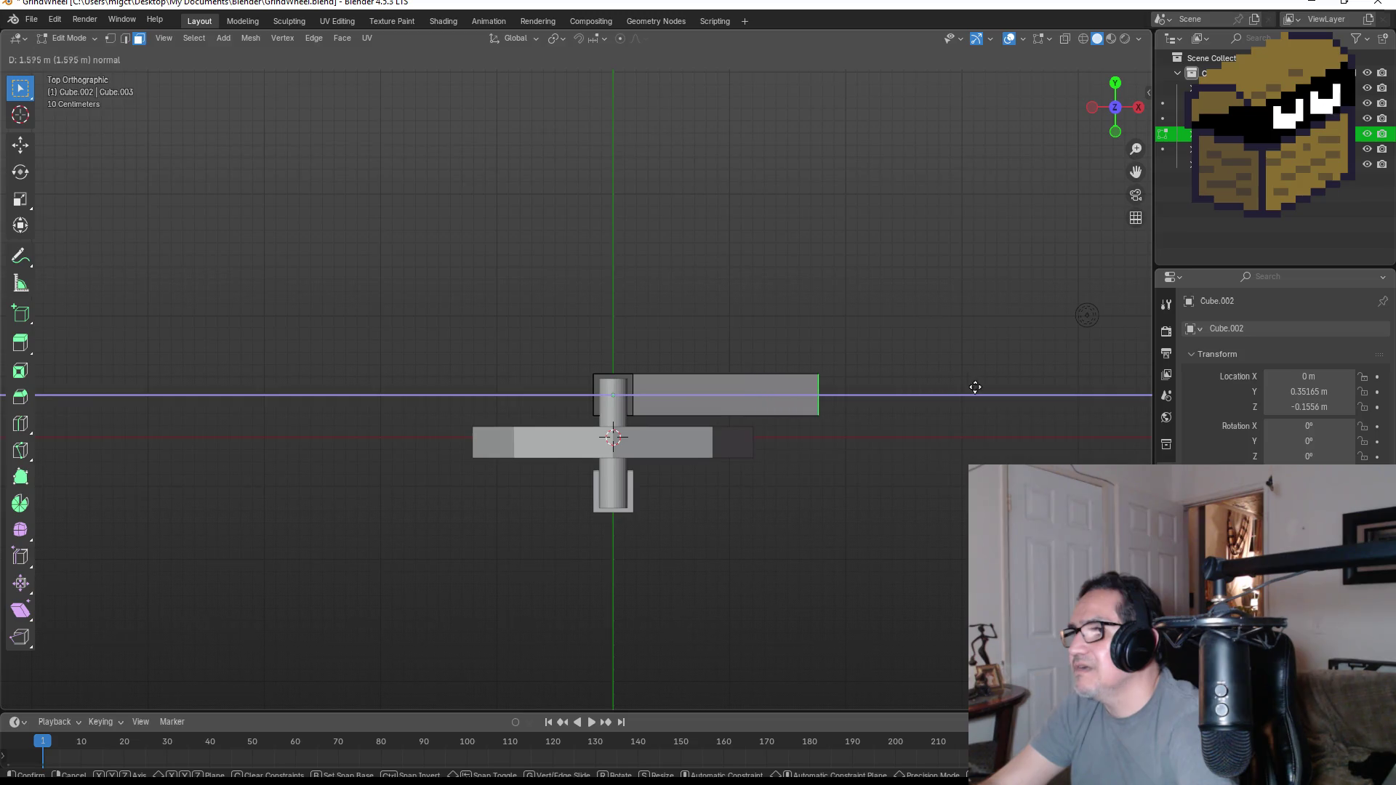
click(1032, 387)
key(l)
key(g)
key(x)
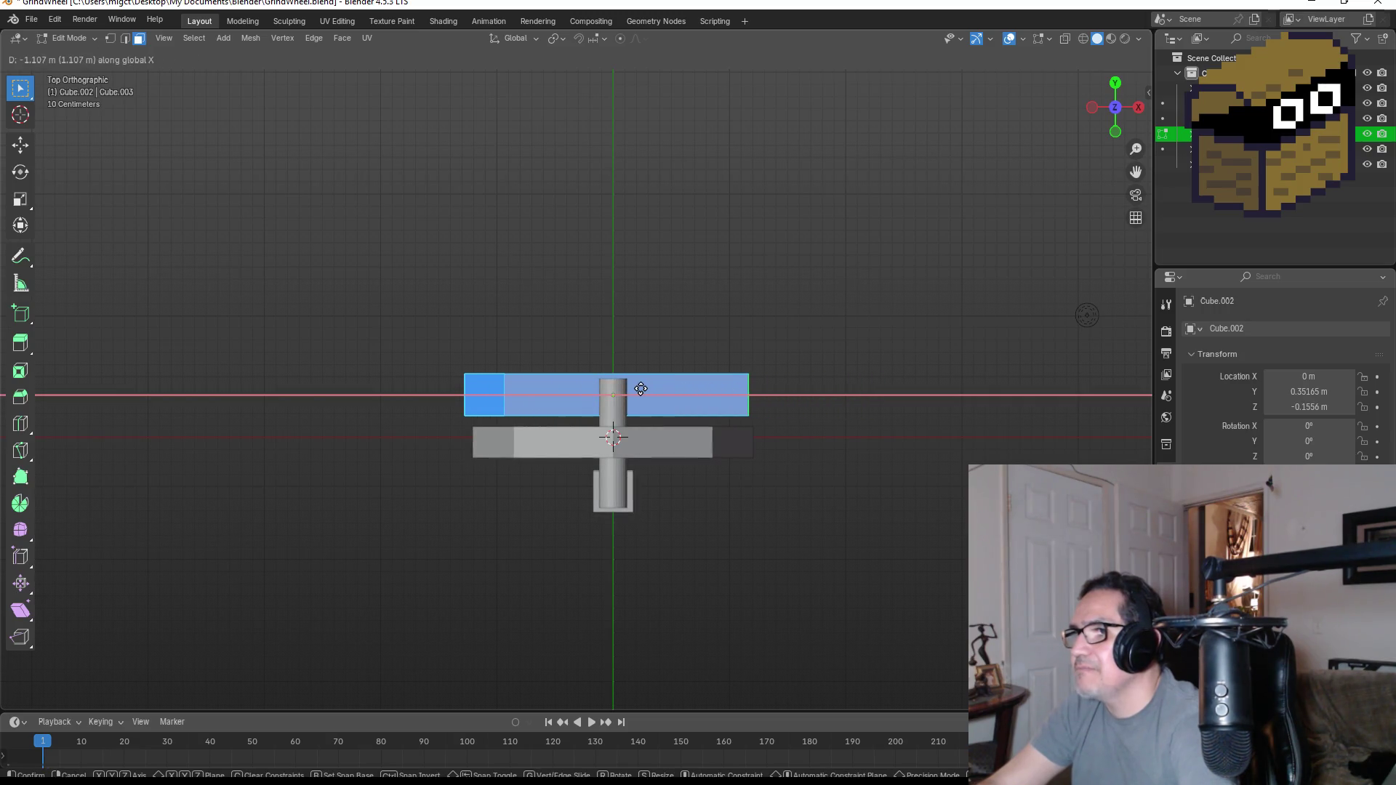
click(645, 388)
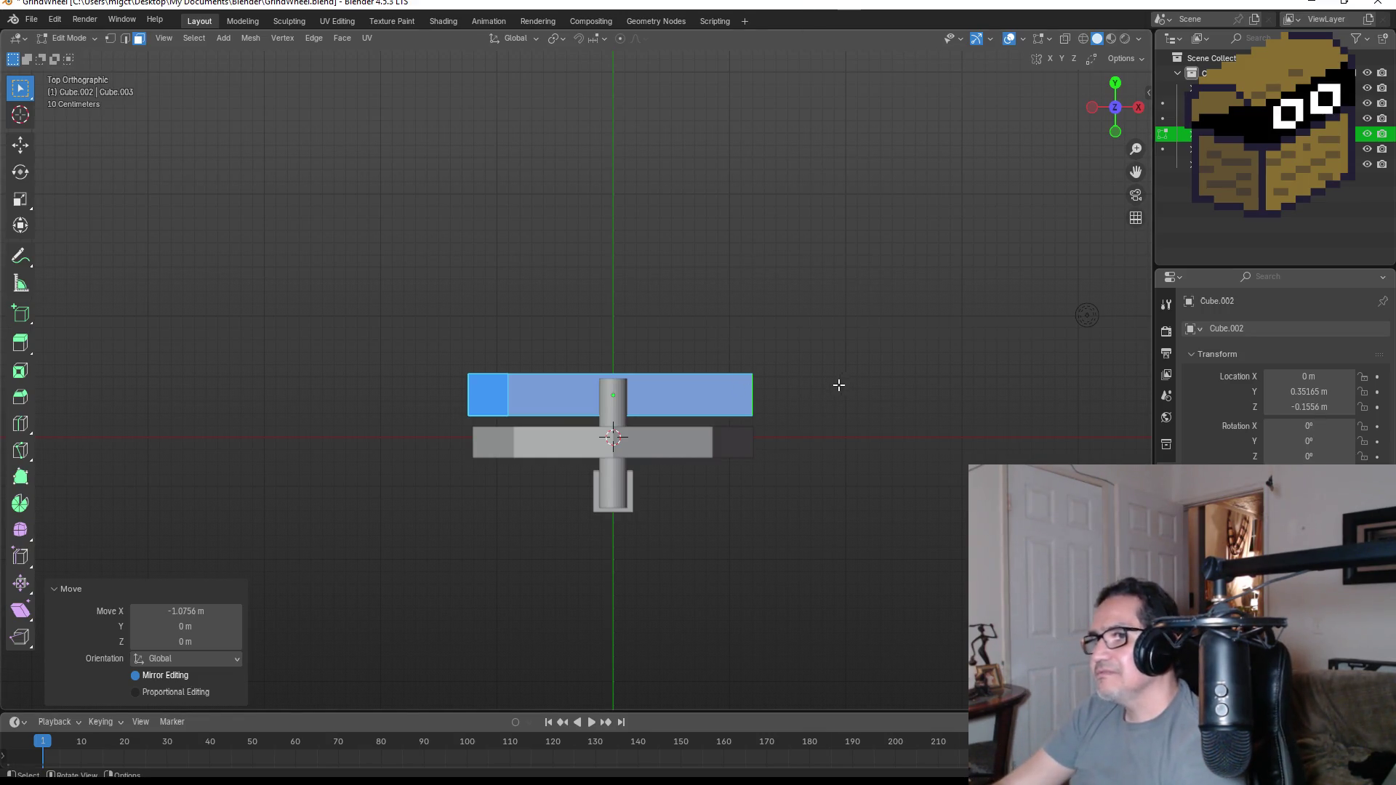
- Extrude the bar's end face further, leave Edit Mode and start sliding the beam along X
mouse_move(760, 382)
middle_down()
mouse_move(757, 356)
mouse_move(673, 268)
mouse_move(682, 516)
middle_up()
click(995, 224)
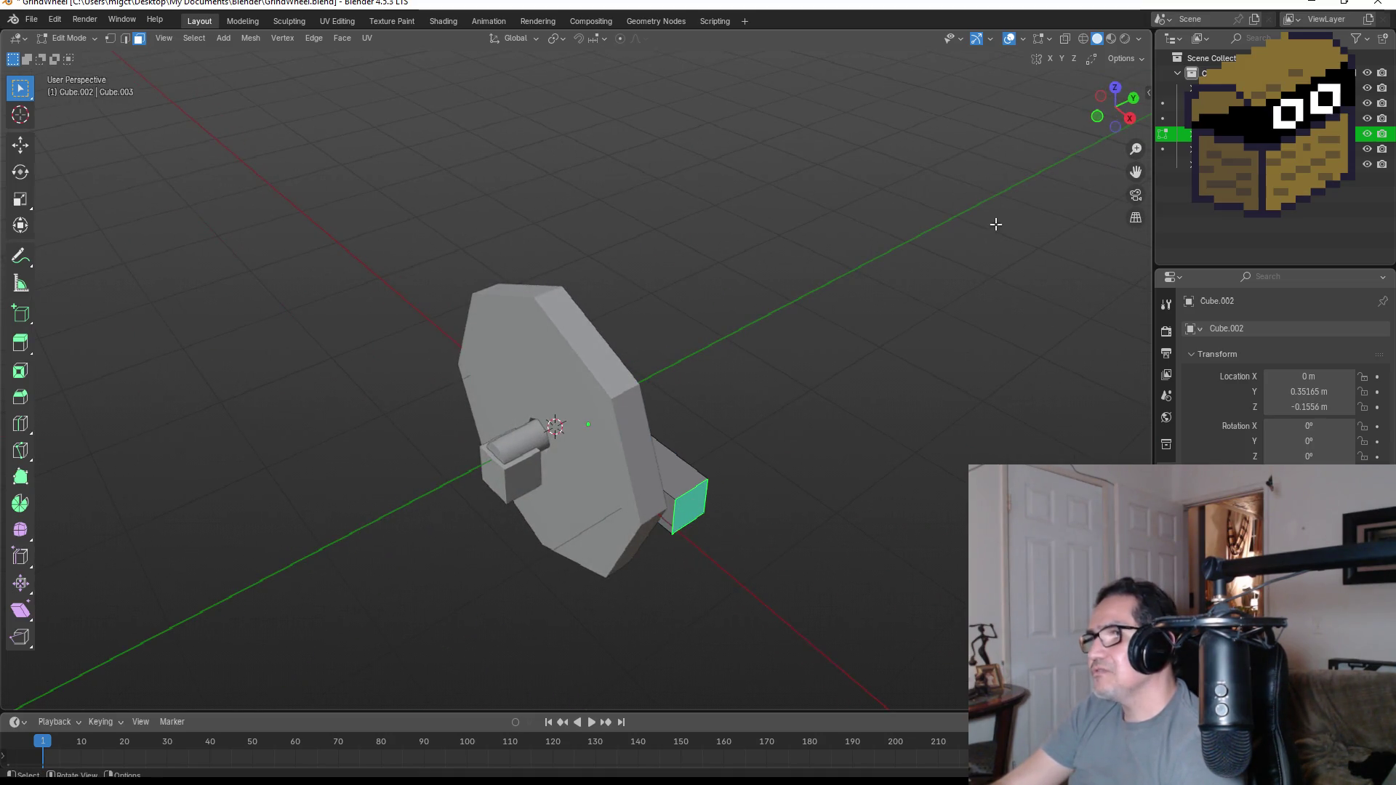
click(1113, 91)
key(e)
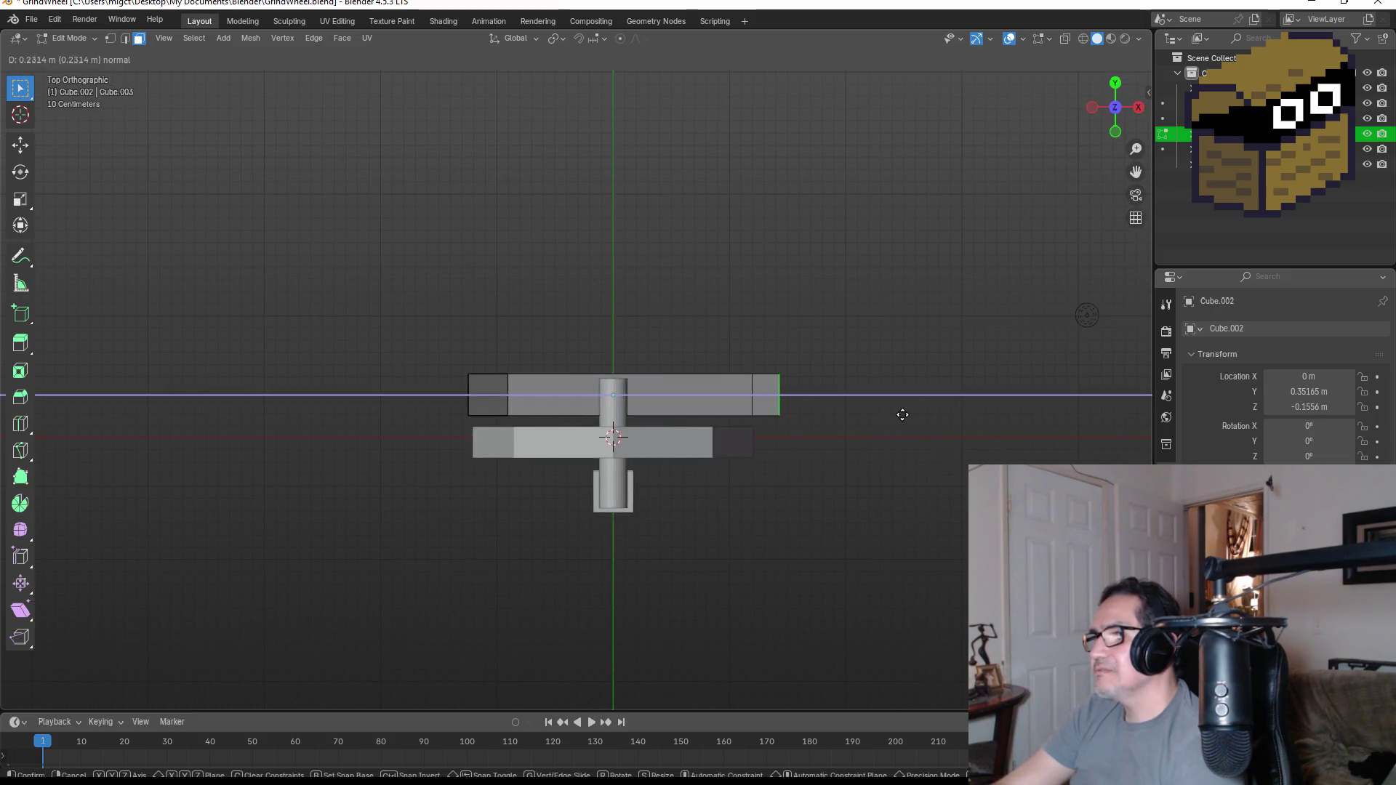
click(941, 408)
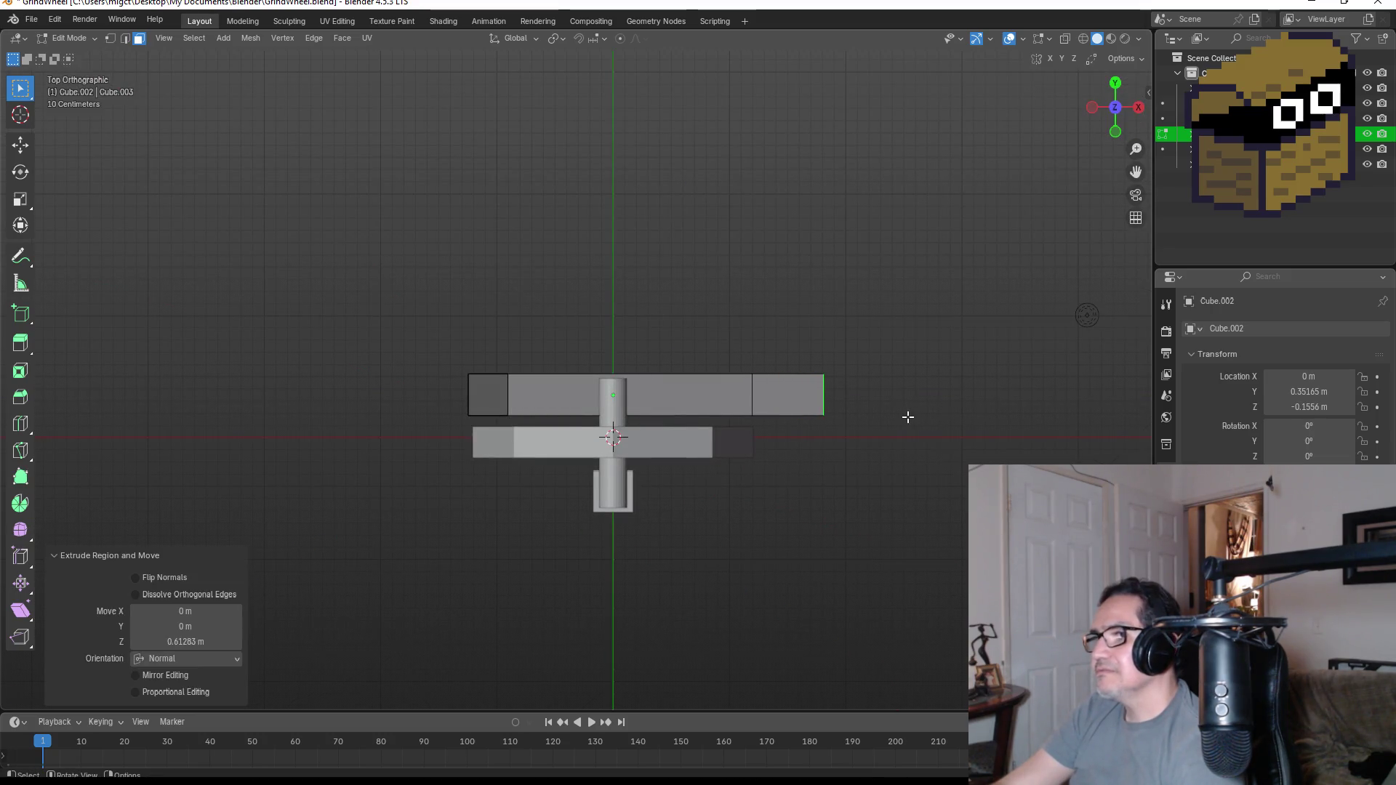
key(Tab)
key(g)
key(x)
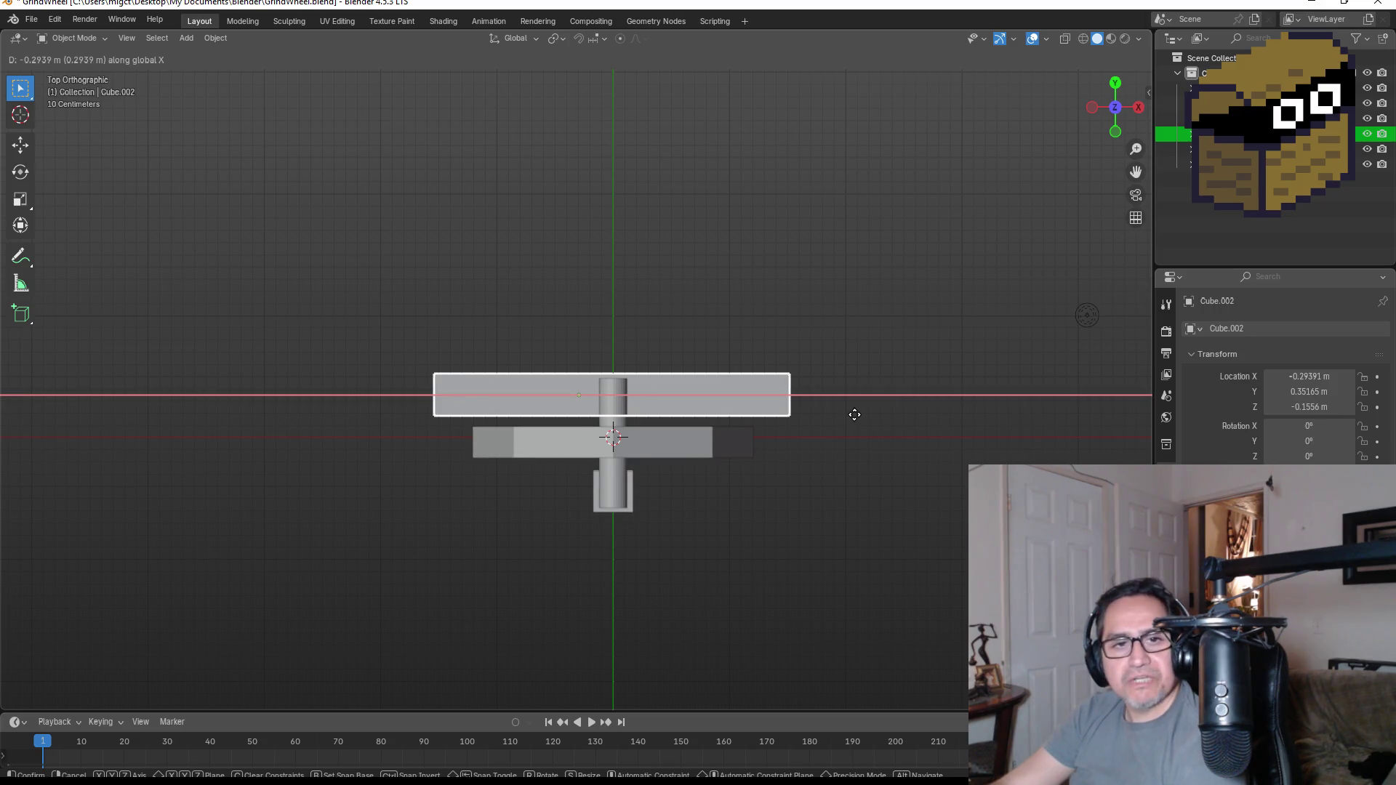
- Confirm the beam's position and delete the other small cube
click(854, 415)
click(636, 509)
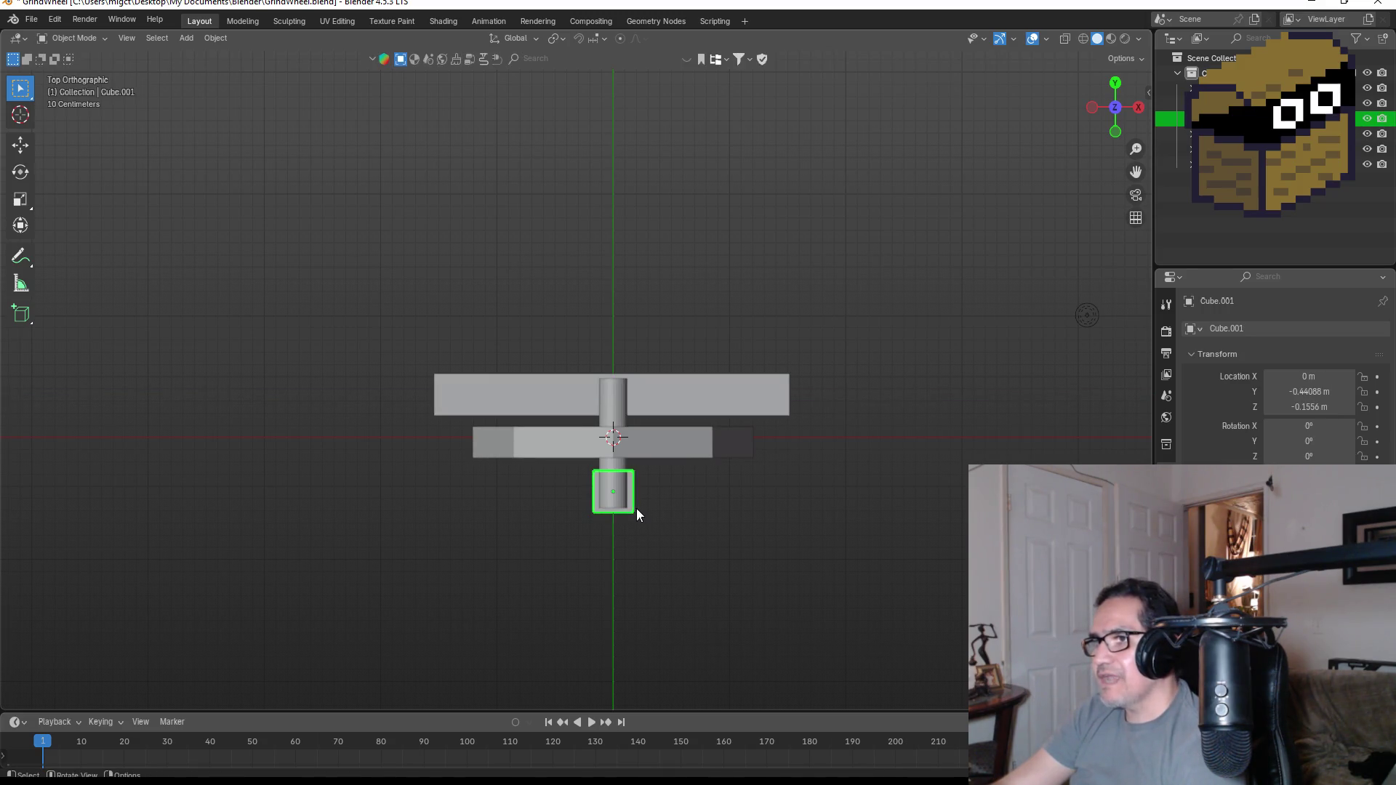
key(Delete)
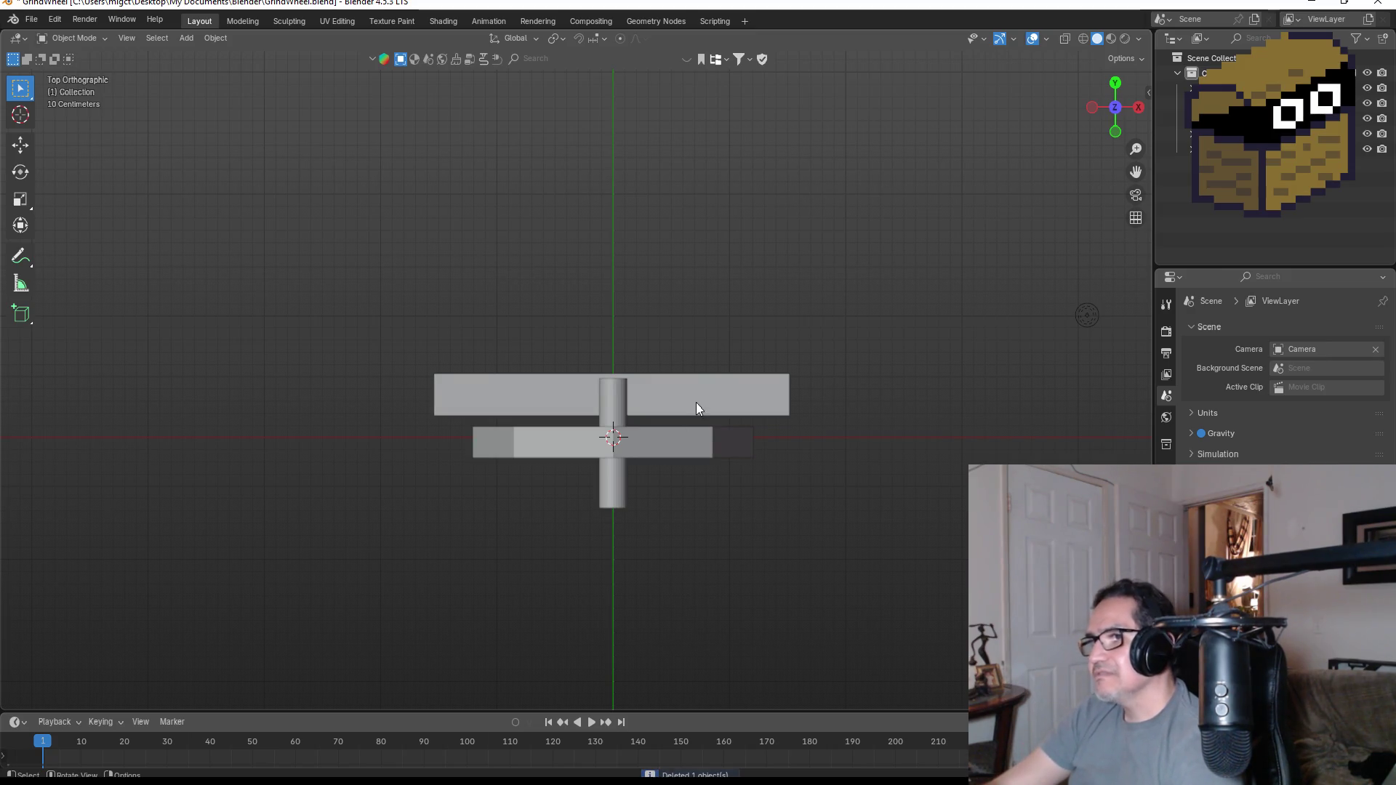
- Duplicate the top frame bar and move the copy along Y to the opposite side of the wheel
click(696, 408)
key(g)
click(689, 402)
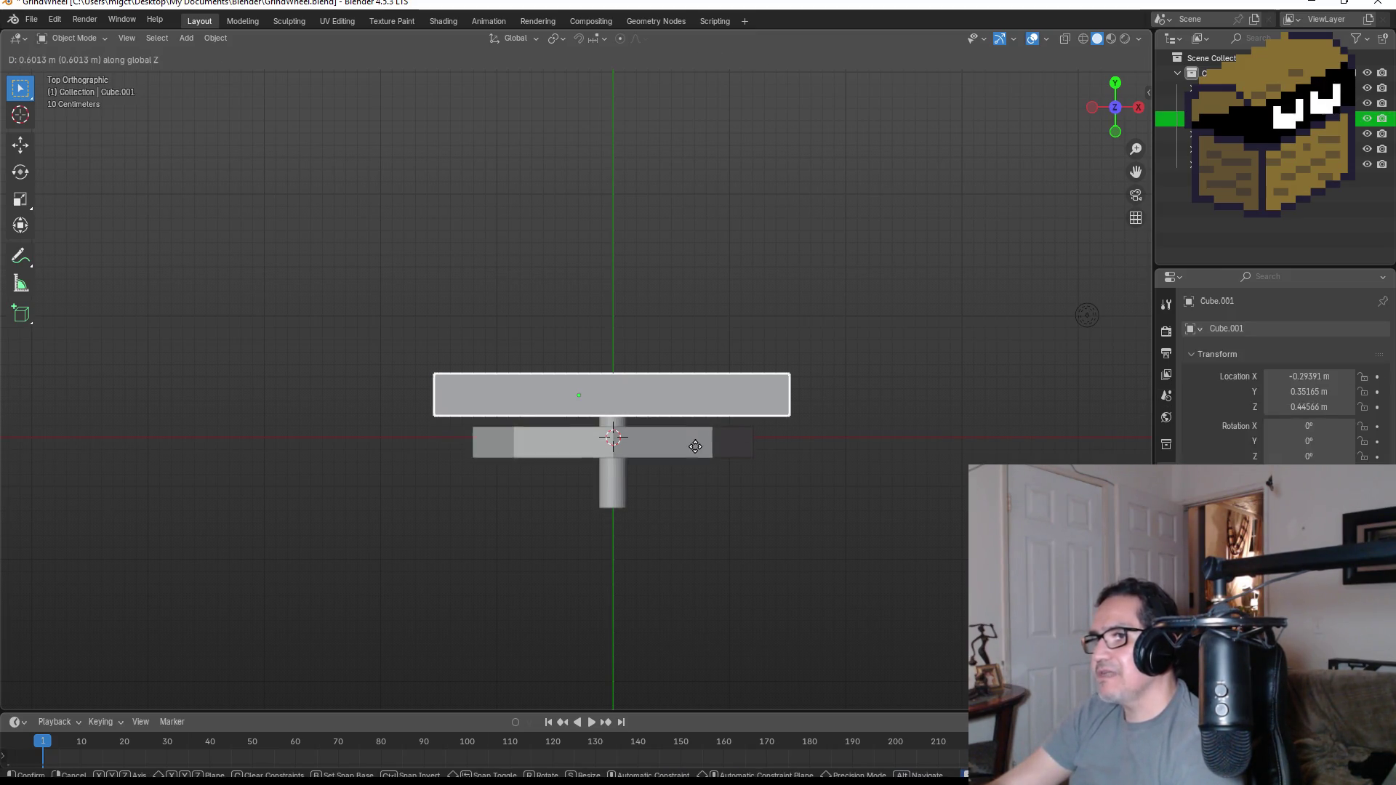
key(g)
key(y)
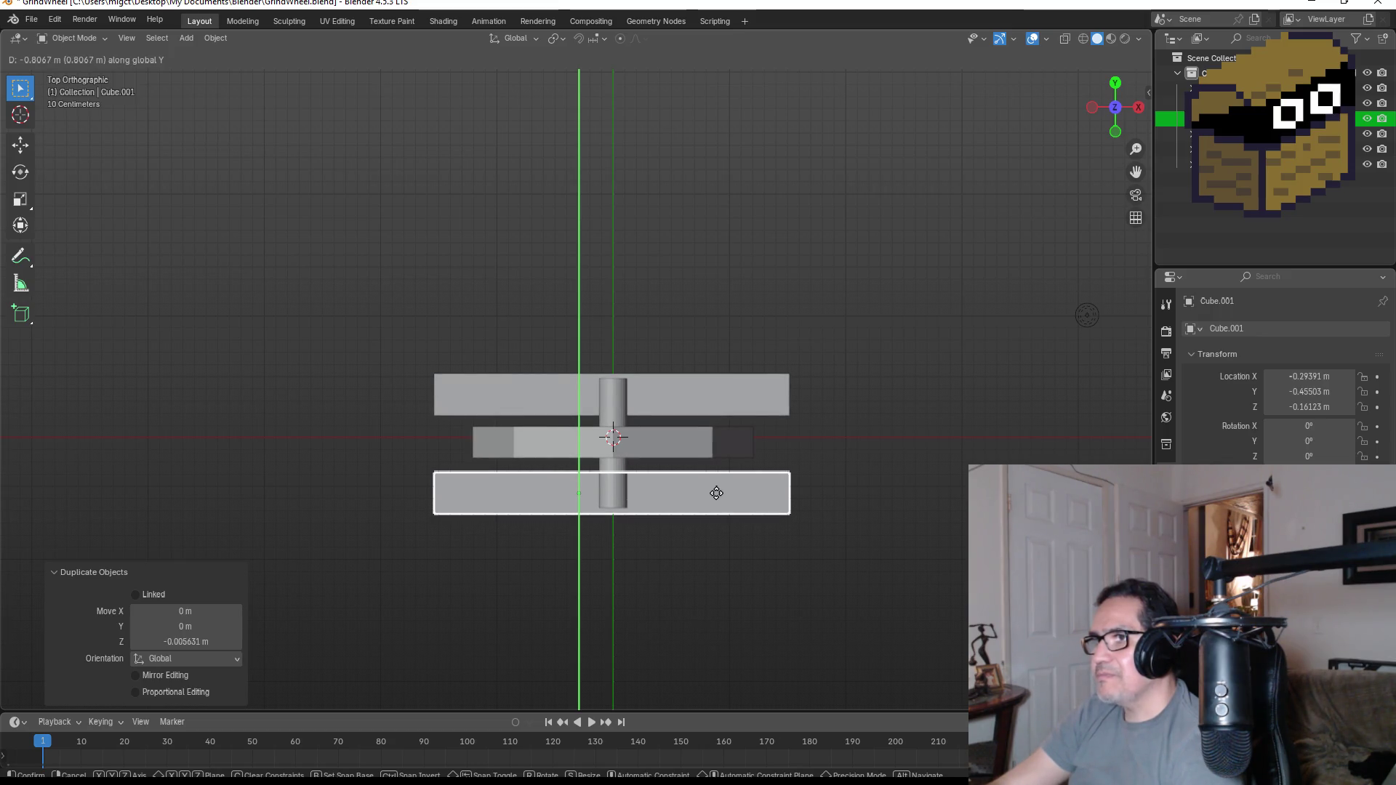
click(717, 493)
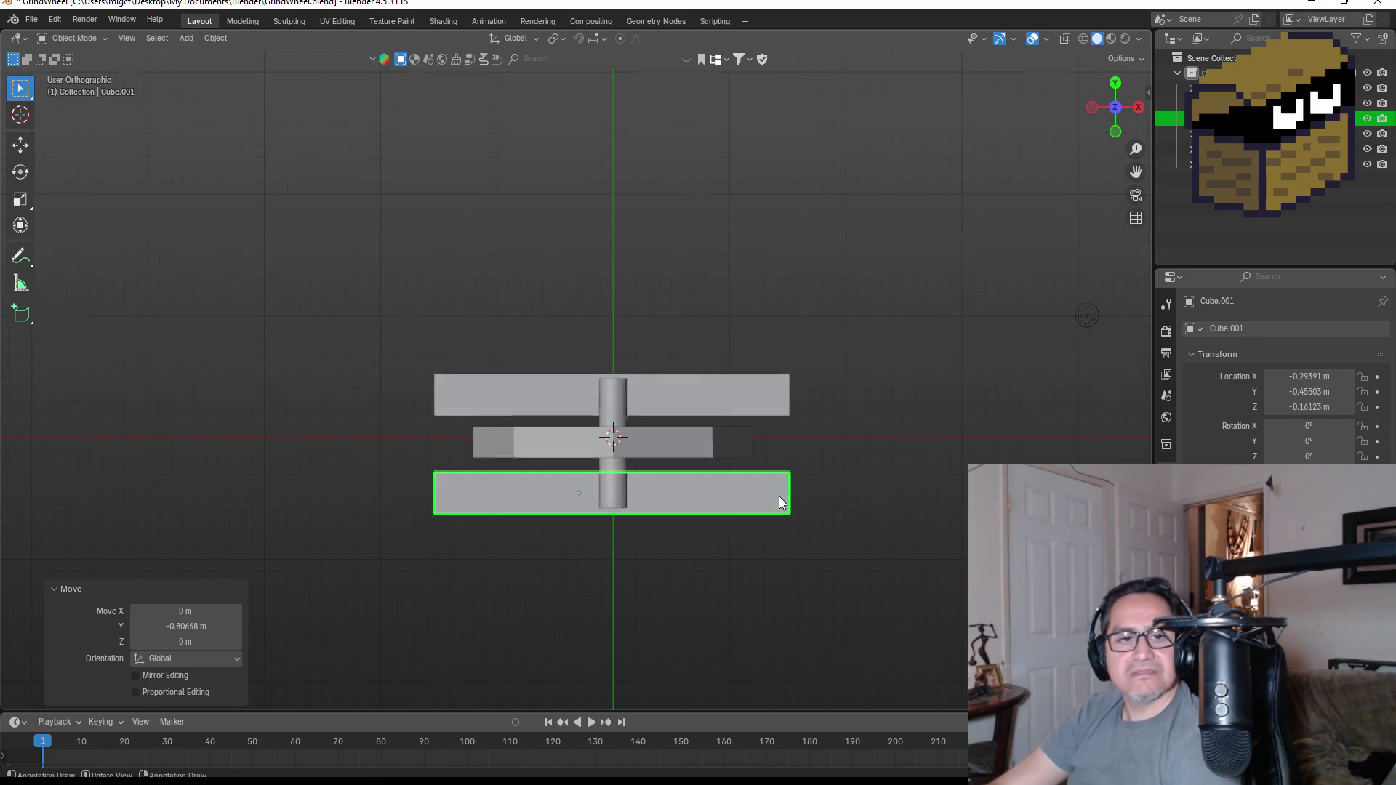
- Orbit and use the front view to check the two parallel bars around the wheel
key(KP_1)
mouse_move(984, 384)
middle_down()
mouse_move(851, 405)
mouse_move(825, 425)
mouse_move(910, 397)
mouse_move(860, 465)
mouse_move(771, 477)
mouse_move(764, 514)
middle_up()
key(KP_1)
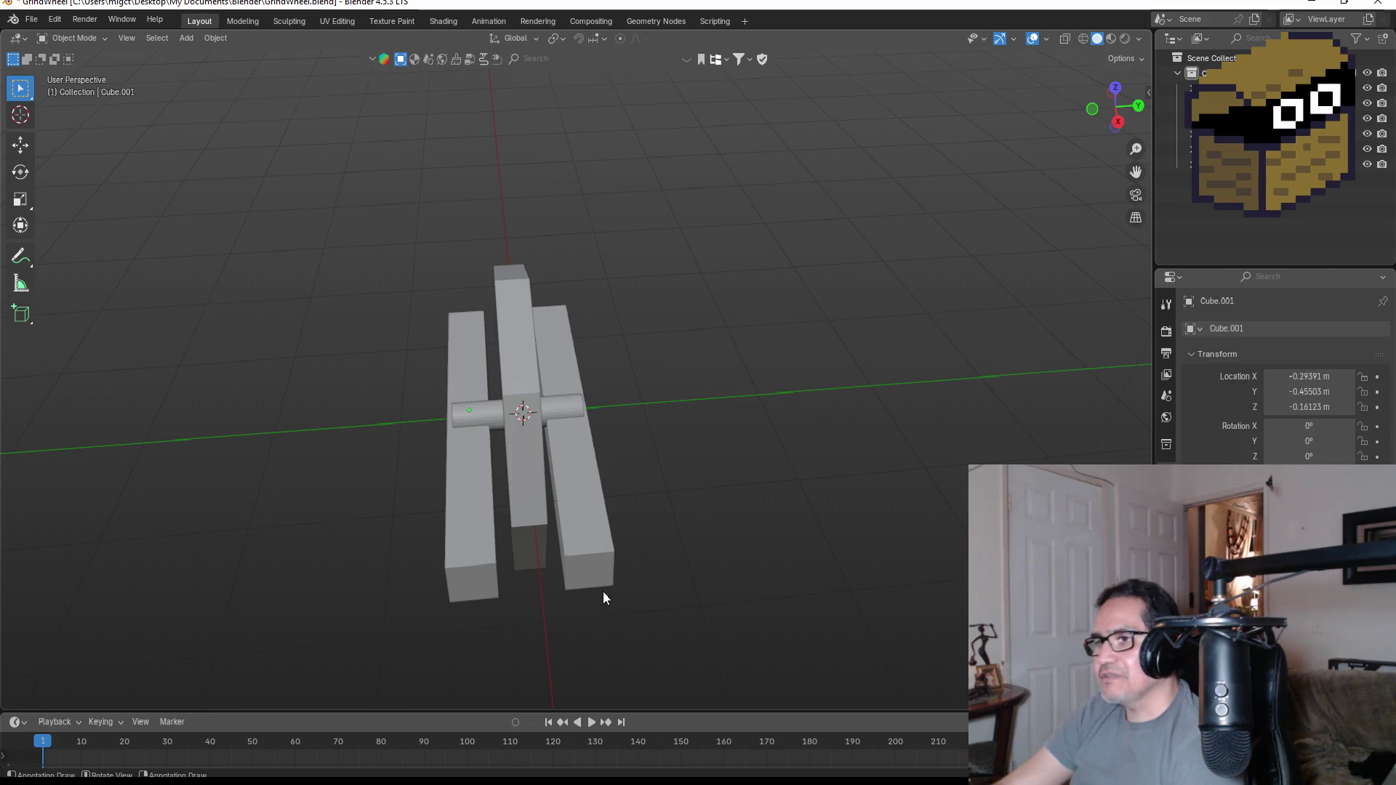
mouse_move(525, 421)
middle_down()
mouse_move(698, 425)
mouse_move(878, 402)
mouse_move(717, 344)
middle_up()
key(KP_1)
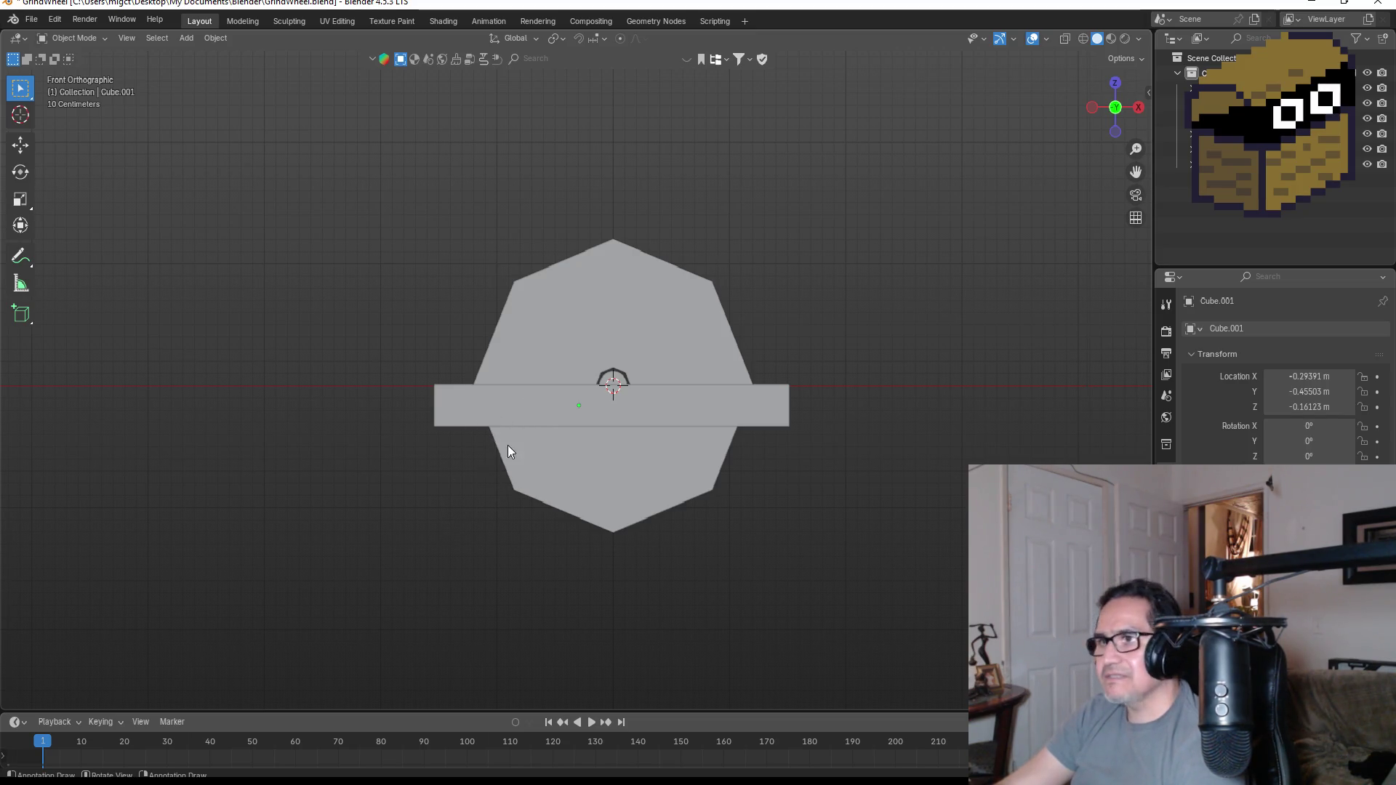
middle_drag(508, 450, 564, 403)
- In Edit Mode, add a loop cut near the frame bar's left end
click(514, 320)
key(Tab)
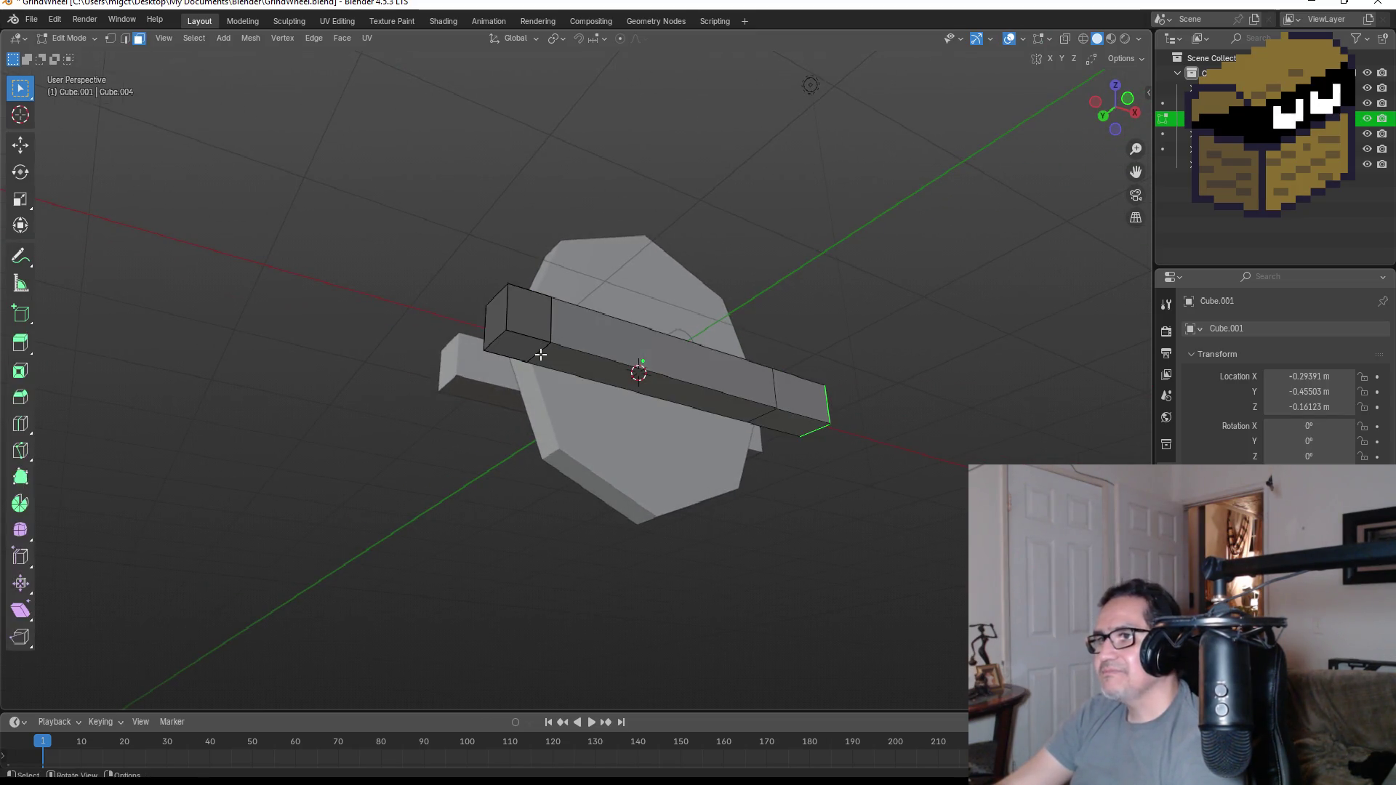
mouse_move(531, 343)
middle_down()
mouse_move(790, 395)
mouse_move(770, 413)
middle_up()
key(ctrl+r)
drag(770, 413, 786, 410)
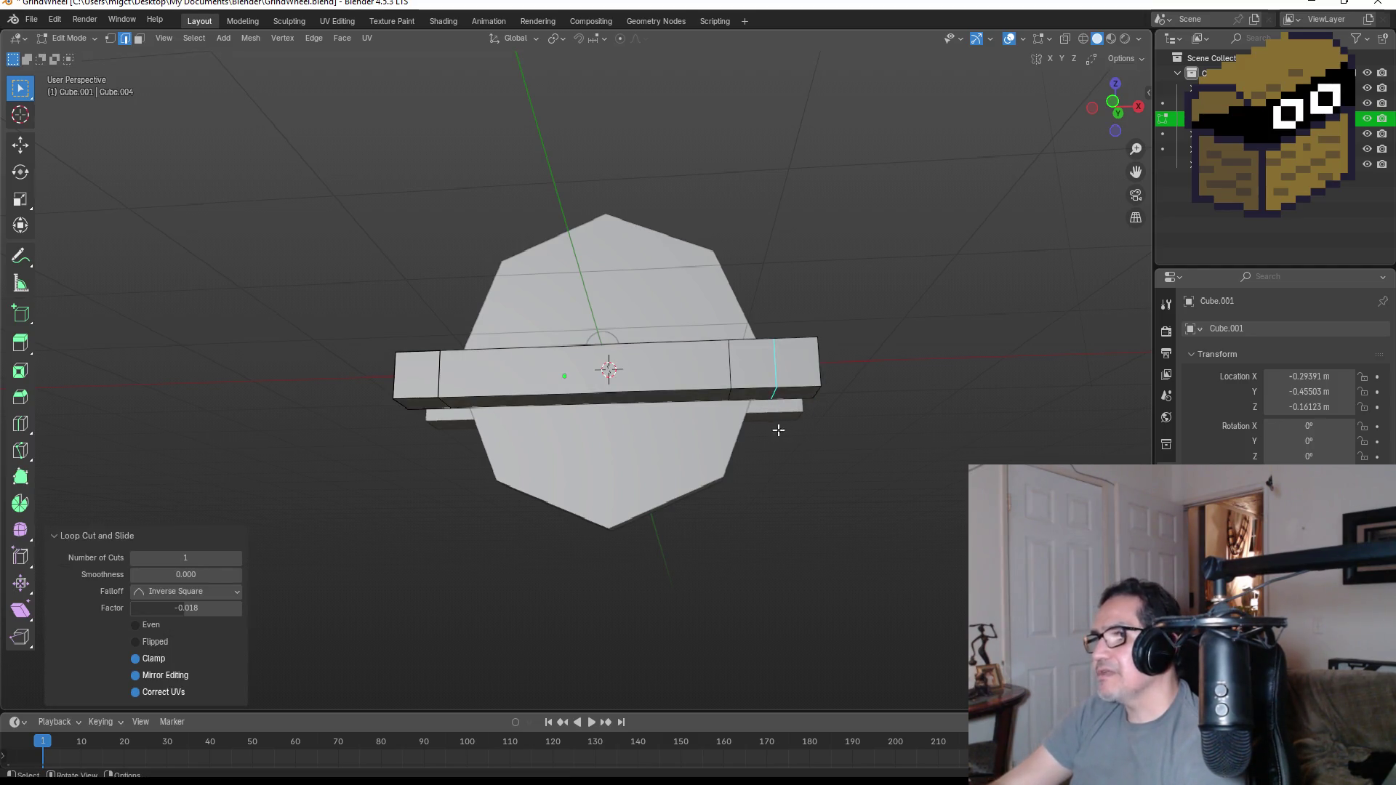
click(433, 409)
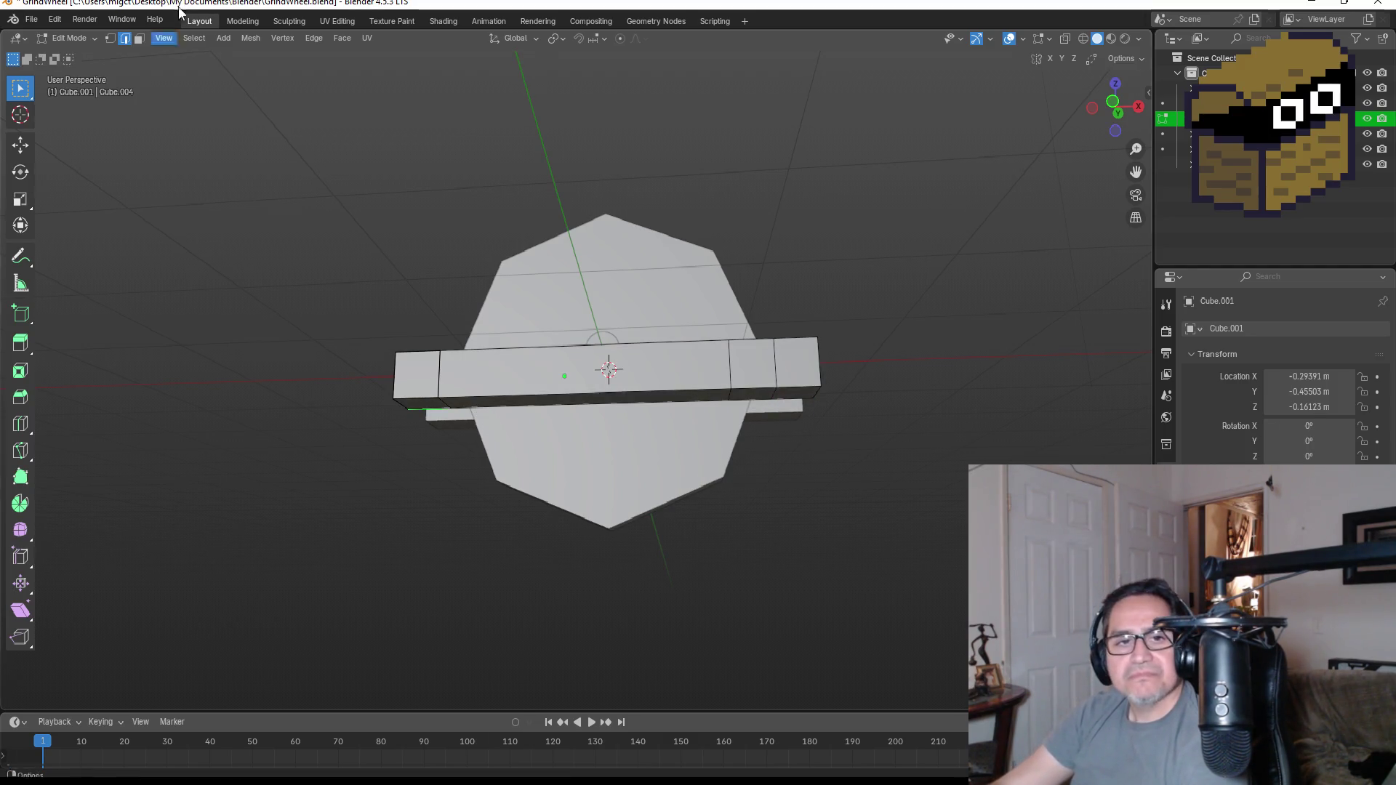
- Extrude the bar's small left end face straight down along Z into a leg
click(138, 39)
click(412, 407)
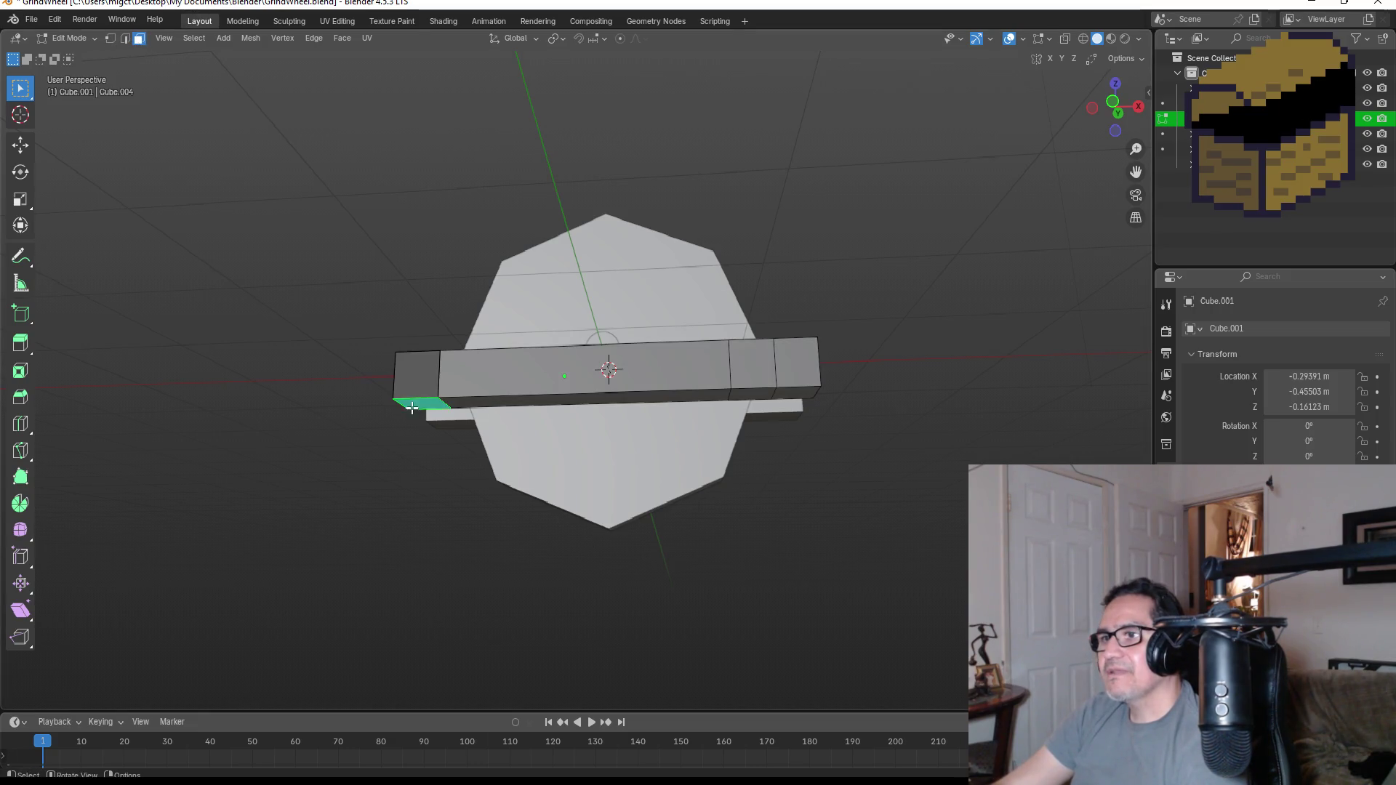
click(1114, 83)
key(KP_1)
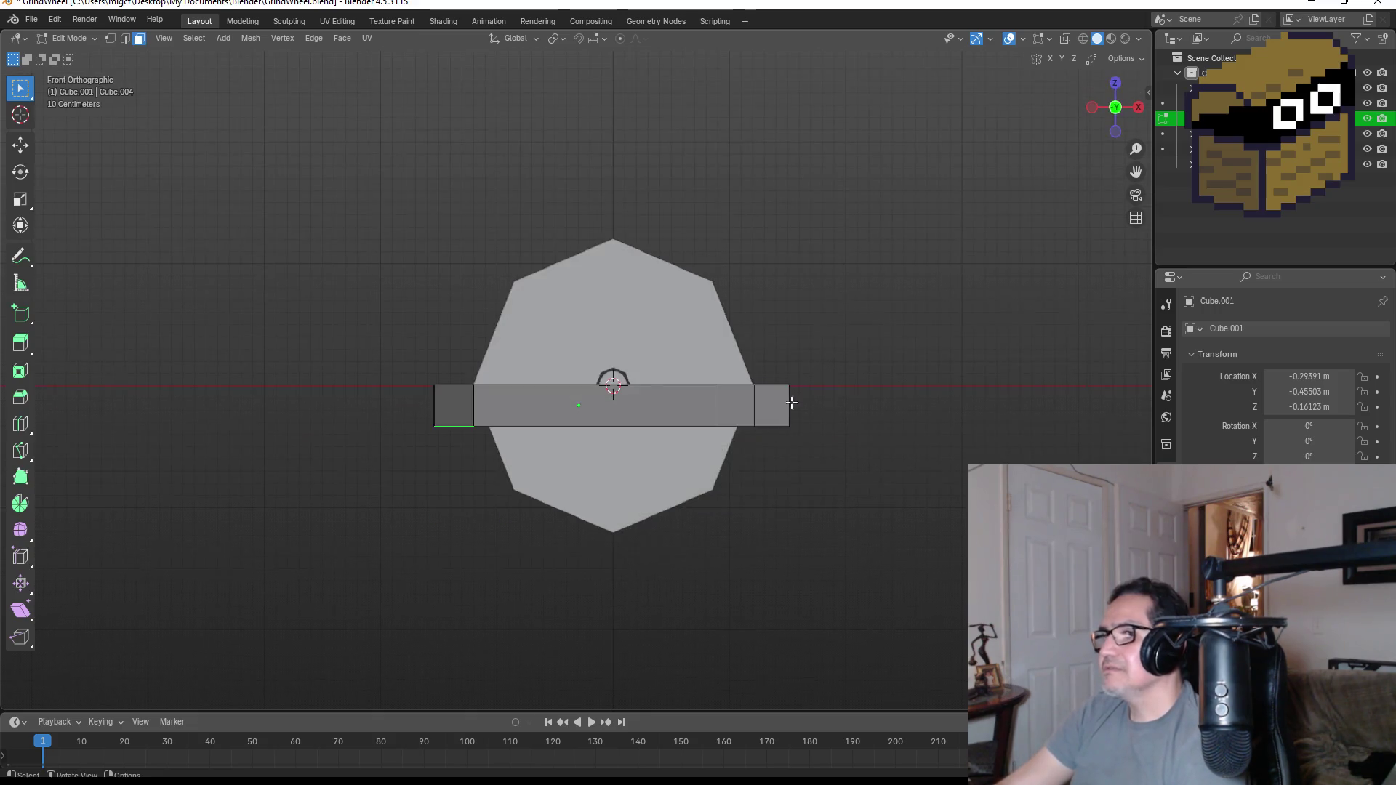
key(e)
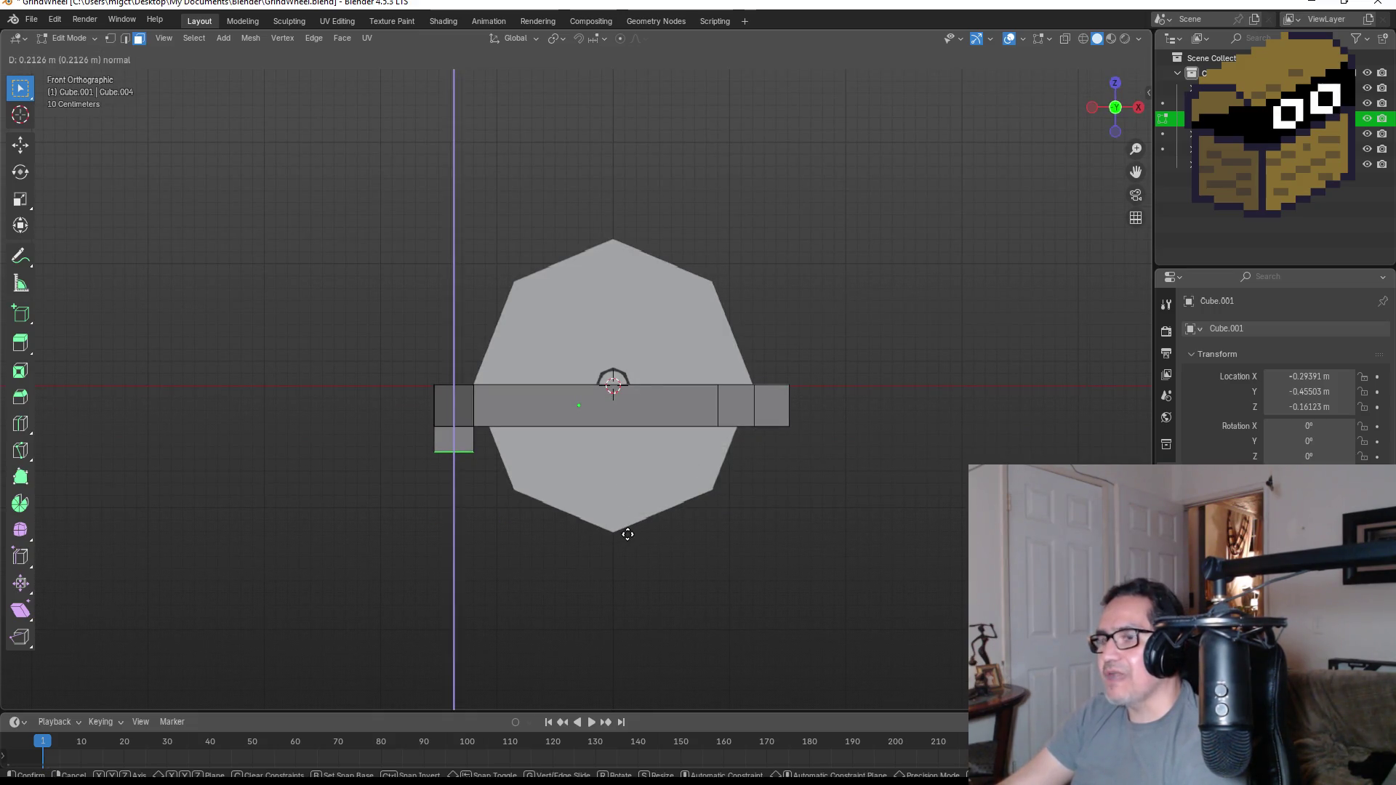
key(Escape)
key(g)
key(g)
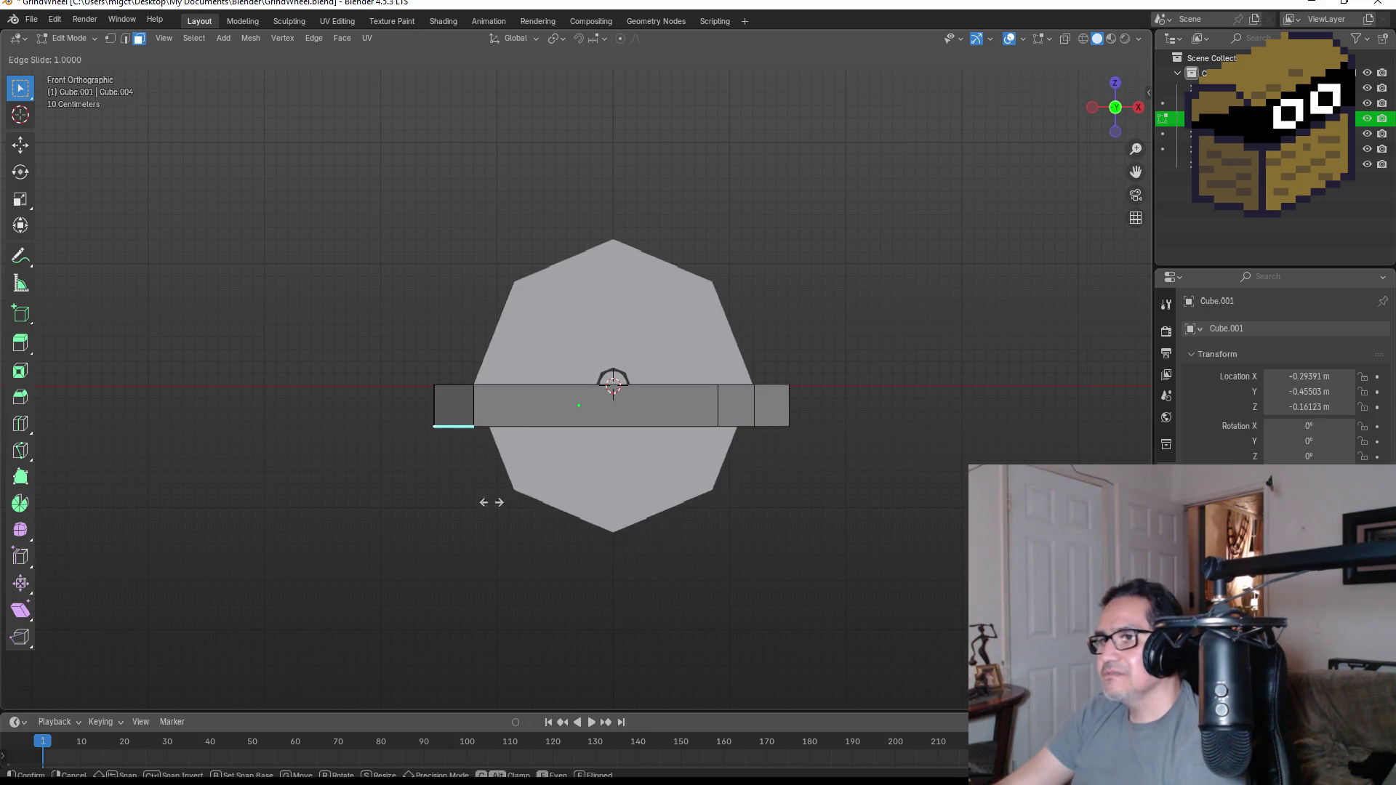
key(Escape)
key(e)
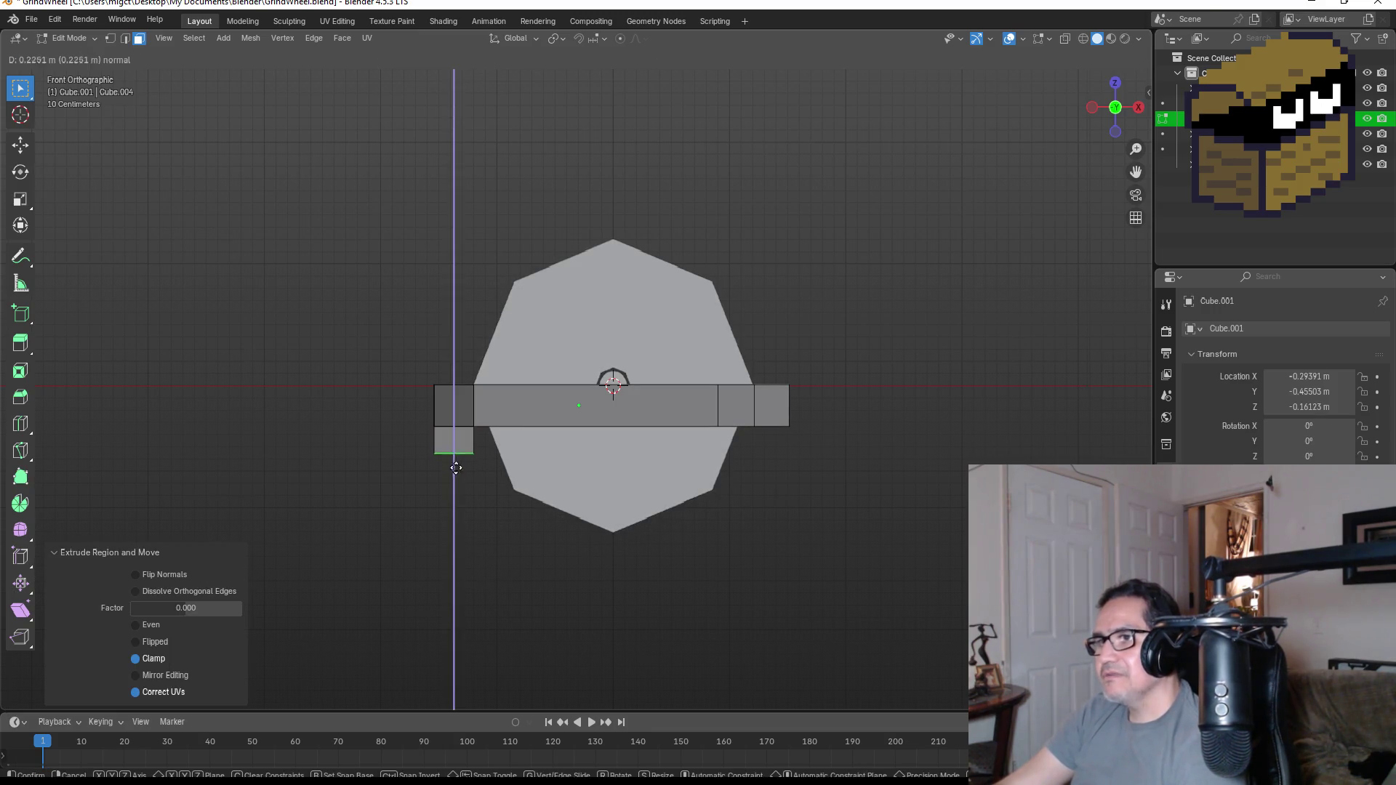
key(z)
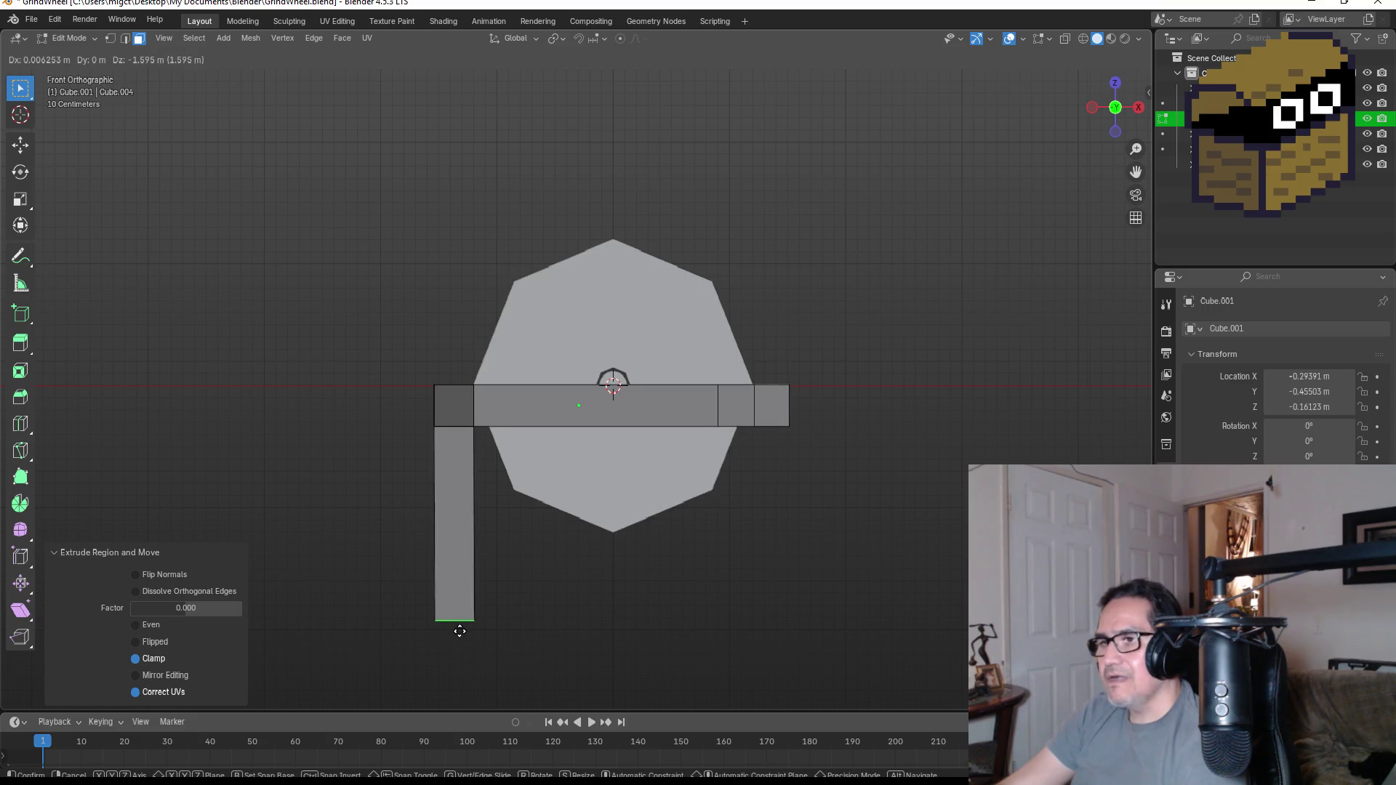
key(z)
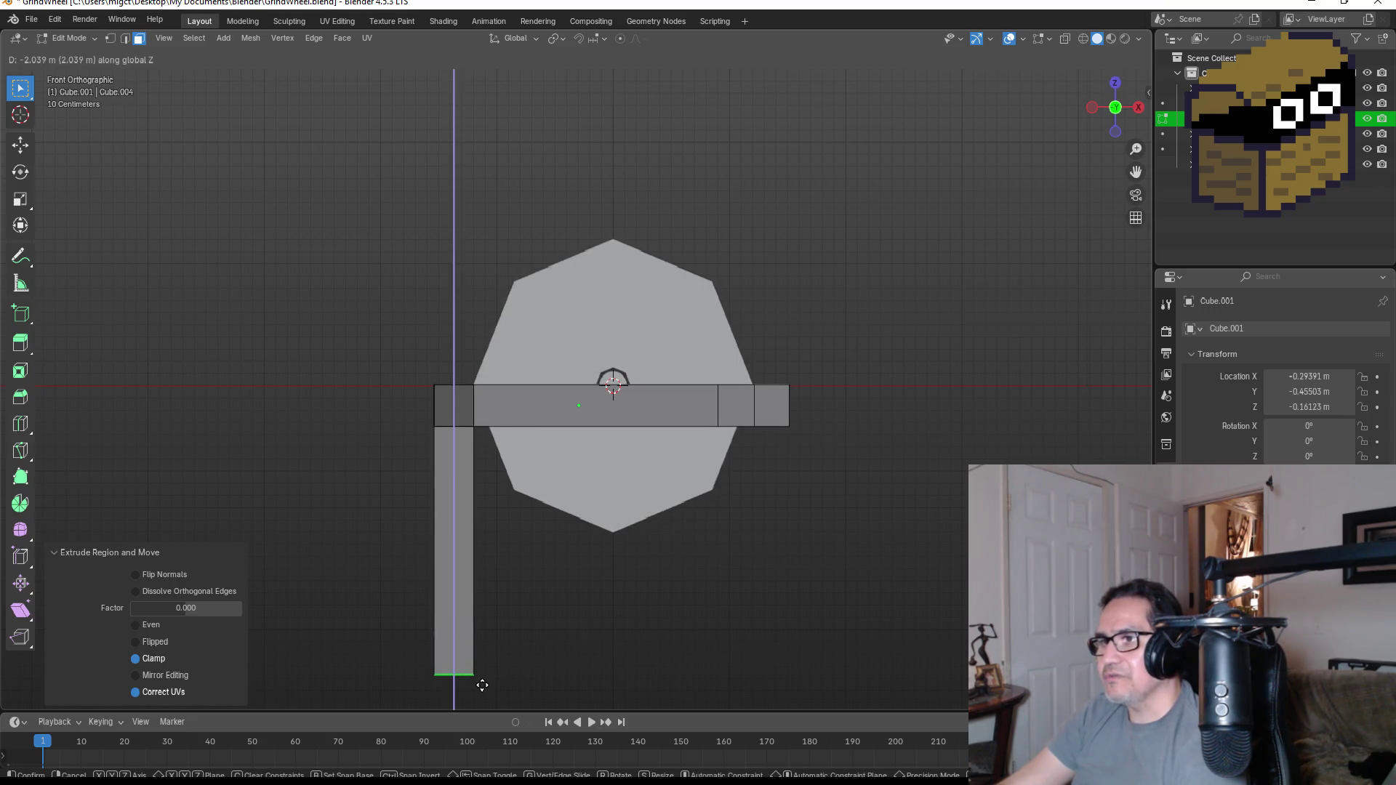
click(481, 685)
- Select the leg's bottom vertices and shift them along X to slant the foot outward
drag(410, 661, 512, 692)
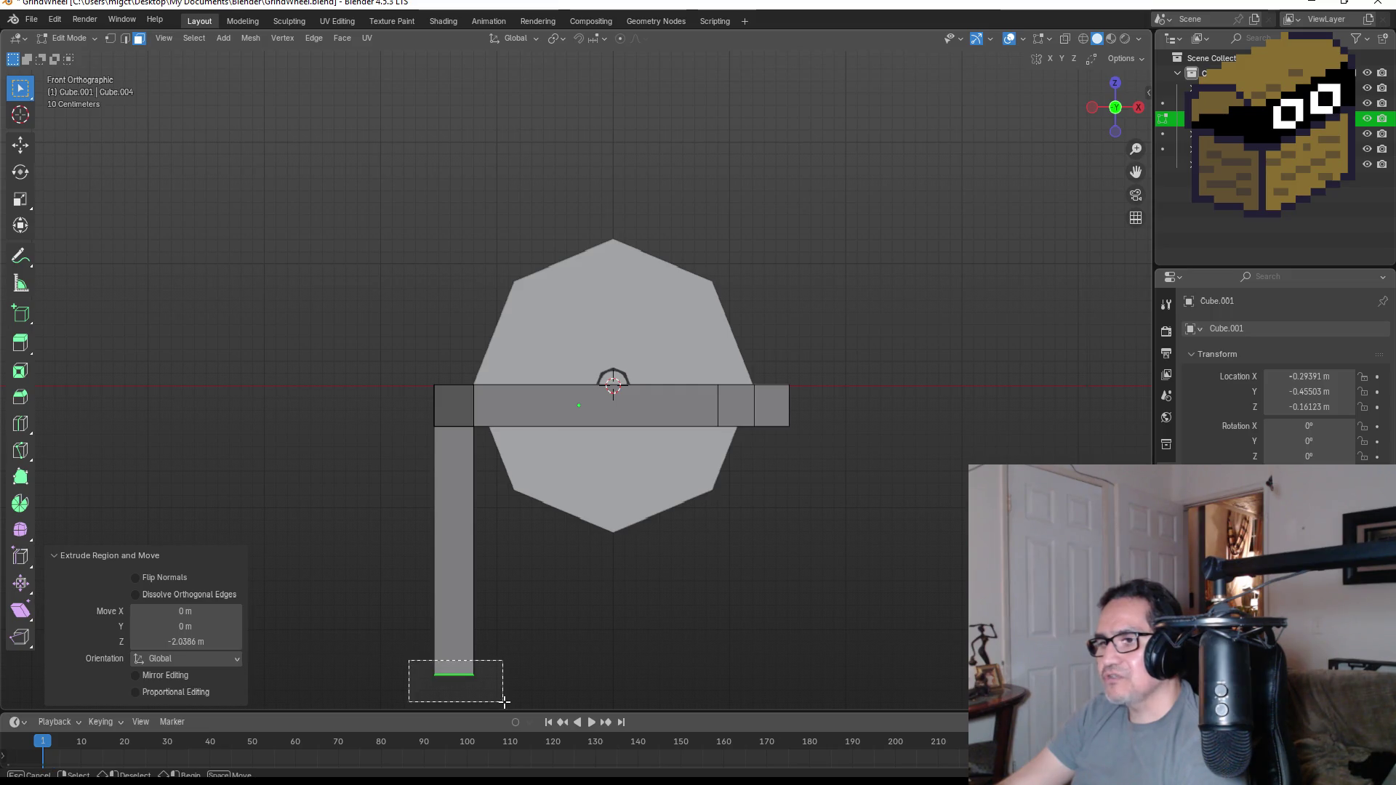
click(109, 39)
middle_drag(527, 686, 613, 596)
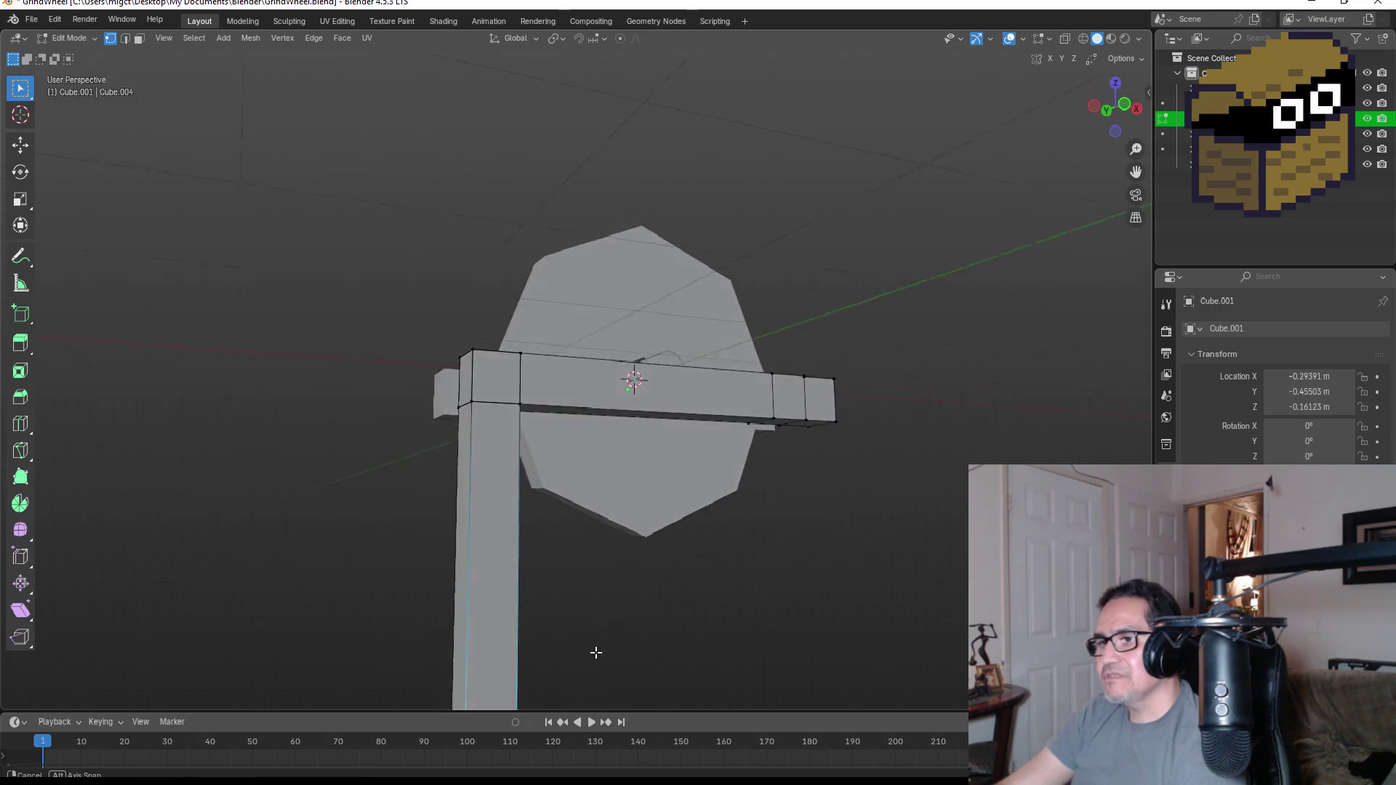
shift+drag(513, 535, 617, 598)
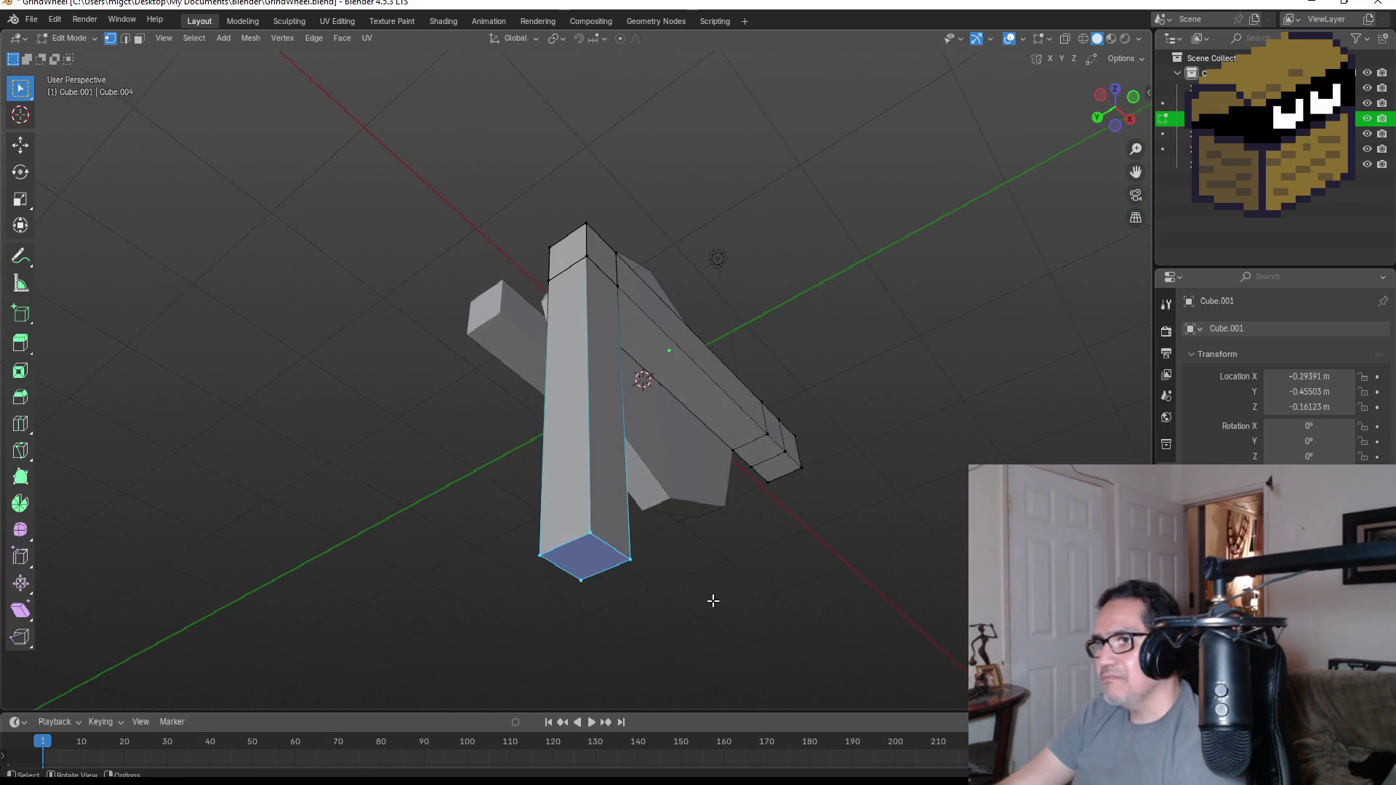
key(KP_1)
scroll(648, 611, down, 2)
scroll(582, 645, down, 2)
key(g)
key(x)
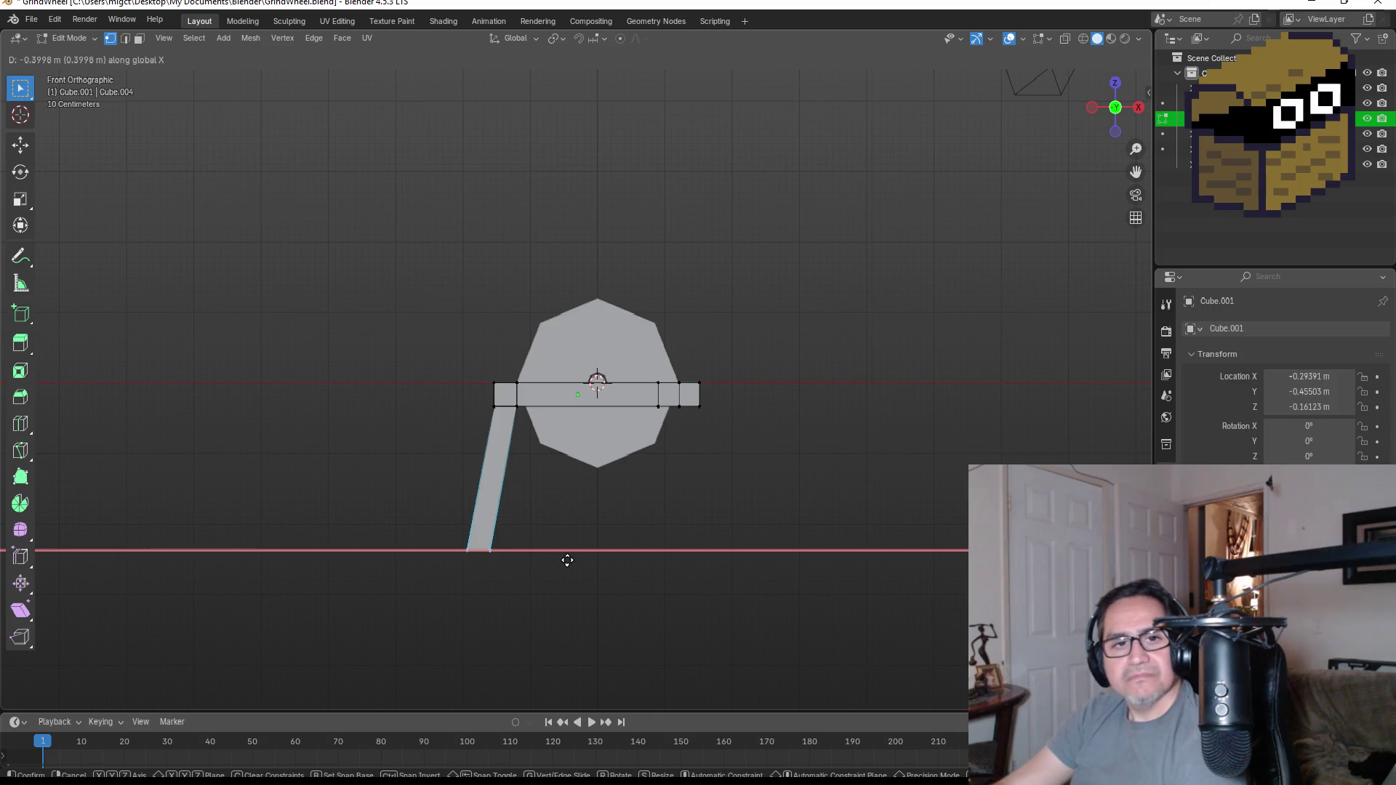
click(568, 560)
mouse_move(616, 547)
middle_down()
mouse_move(802, 564)
mouse_move(735, 556)
mouse_move(779, 558)
middle_up()
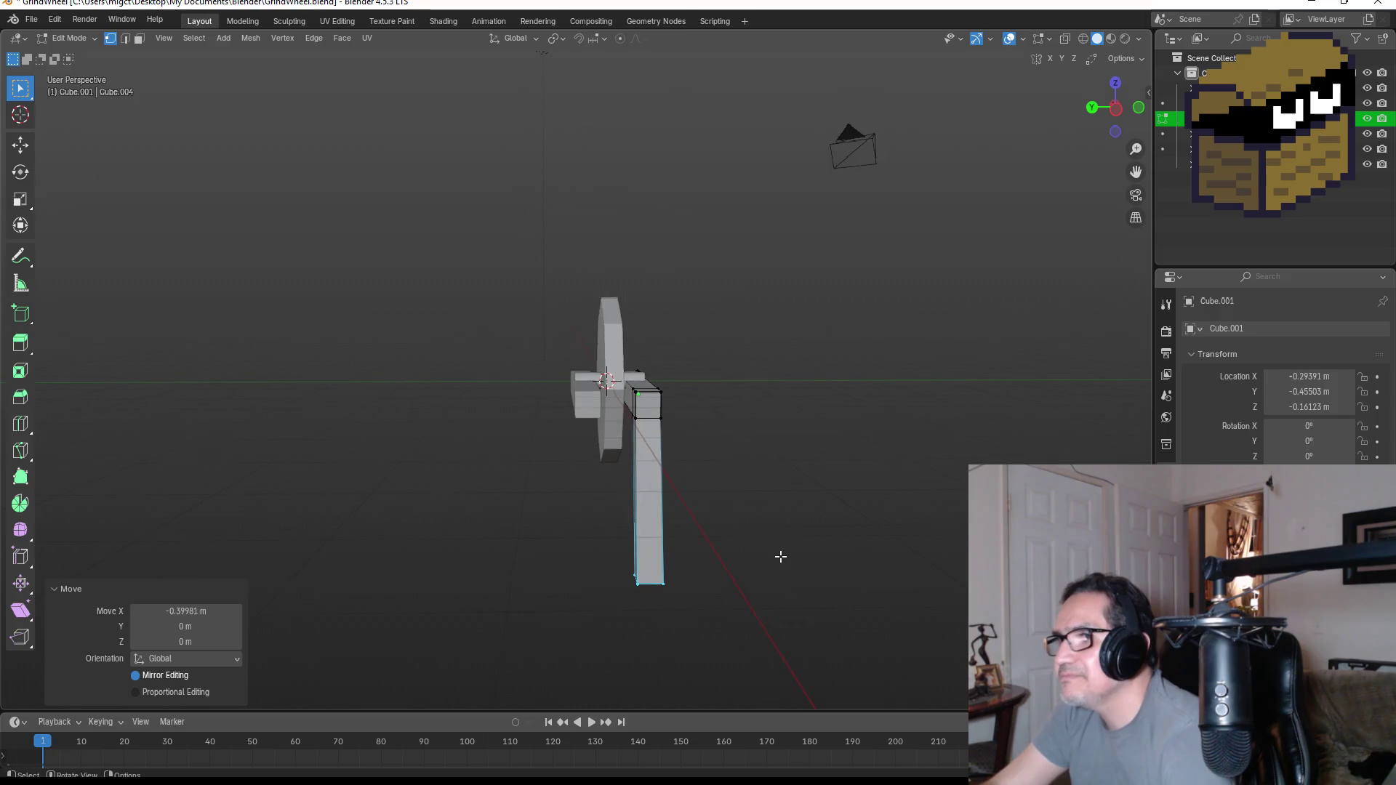
- Leave Edit Mode and delete the extra bar on the other side of the wheel
key(Tab)
middle_drag(695, 490, 605, 464)
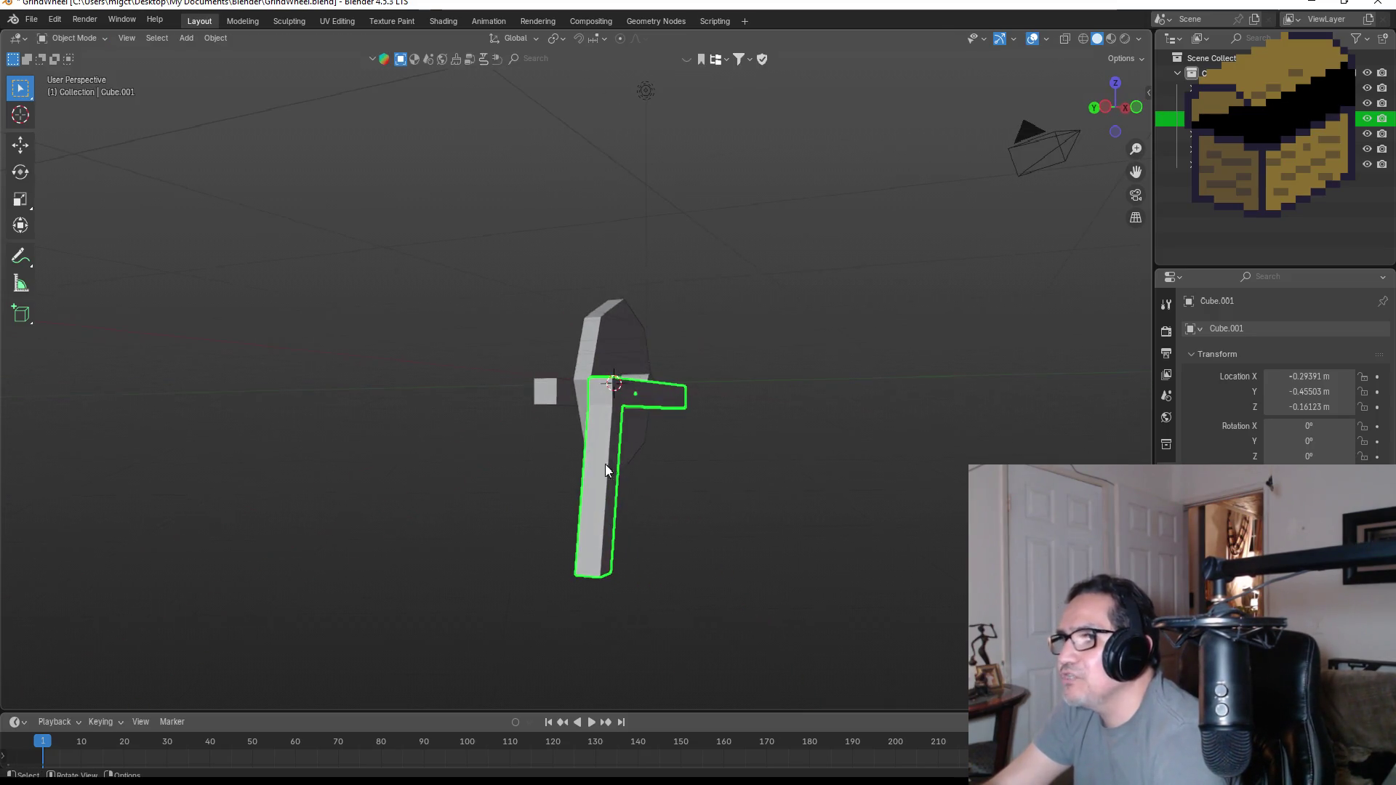
key(Tab)
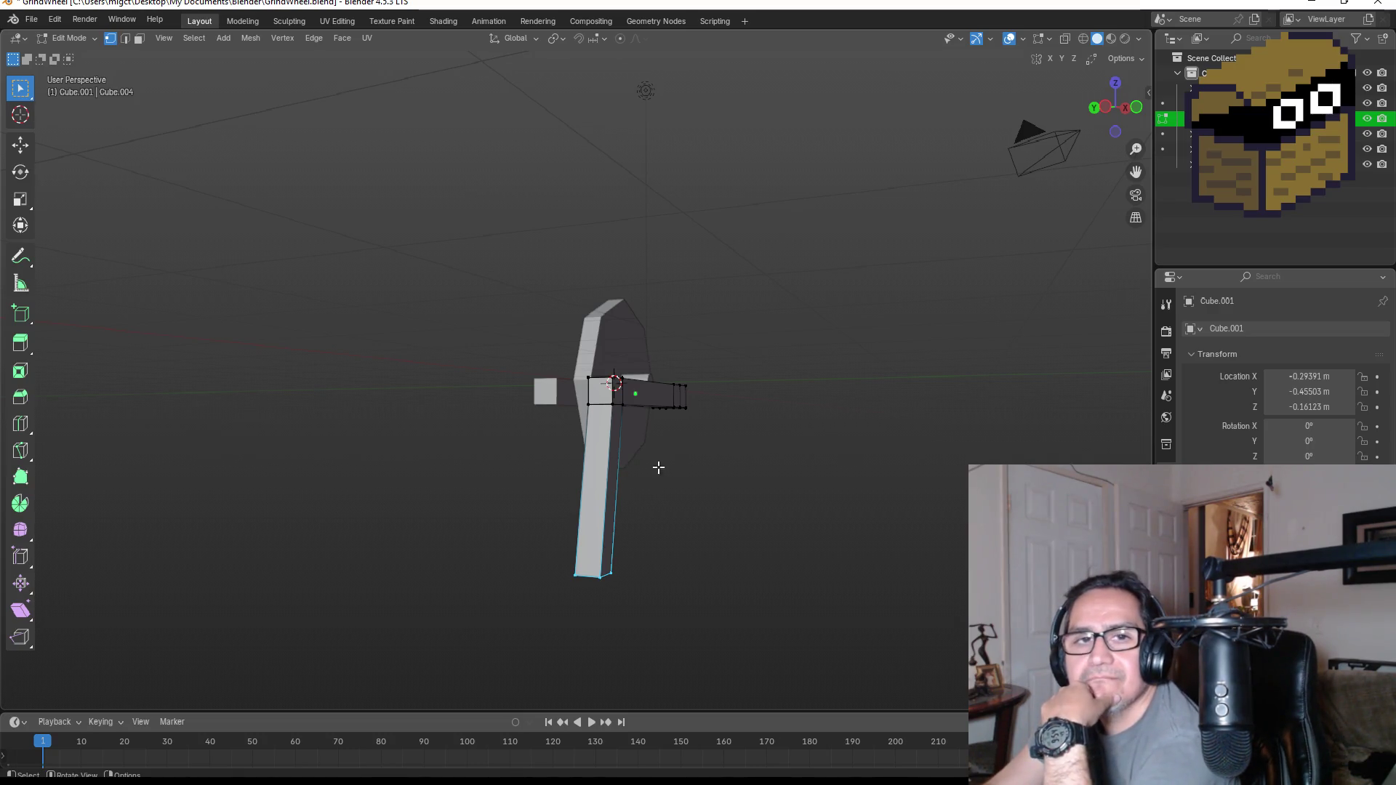
mouse_move(789, 473)
middle_down()
mouse_move(640, 473)
mouse_move(803, 506)
mouse_move(770, 494)
middle_up()
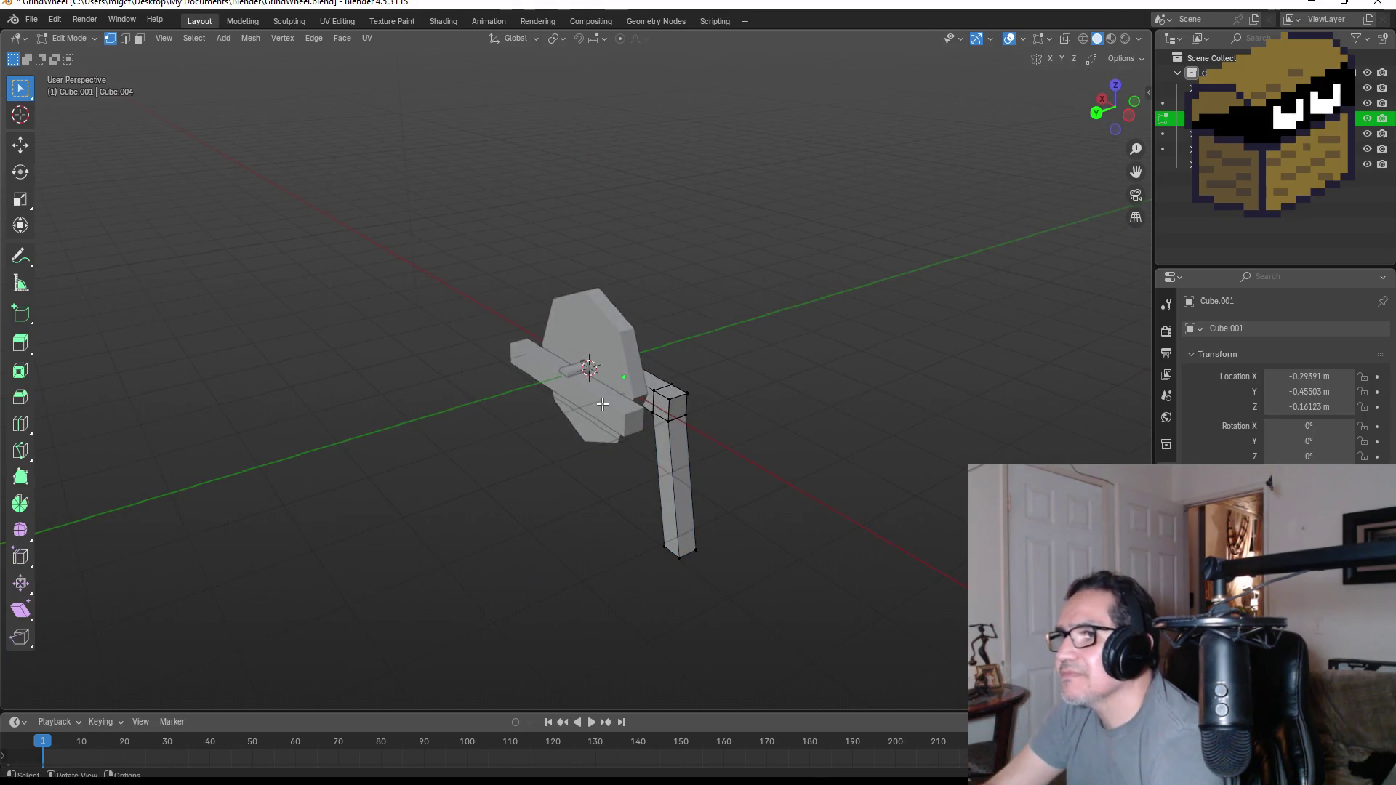
key(q)
key(Escape)
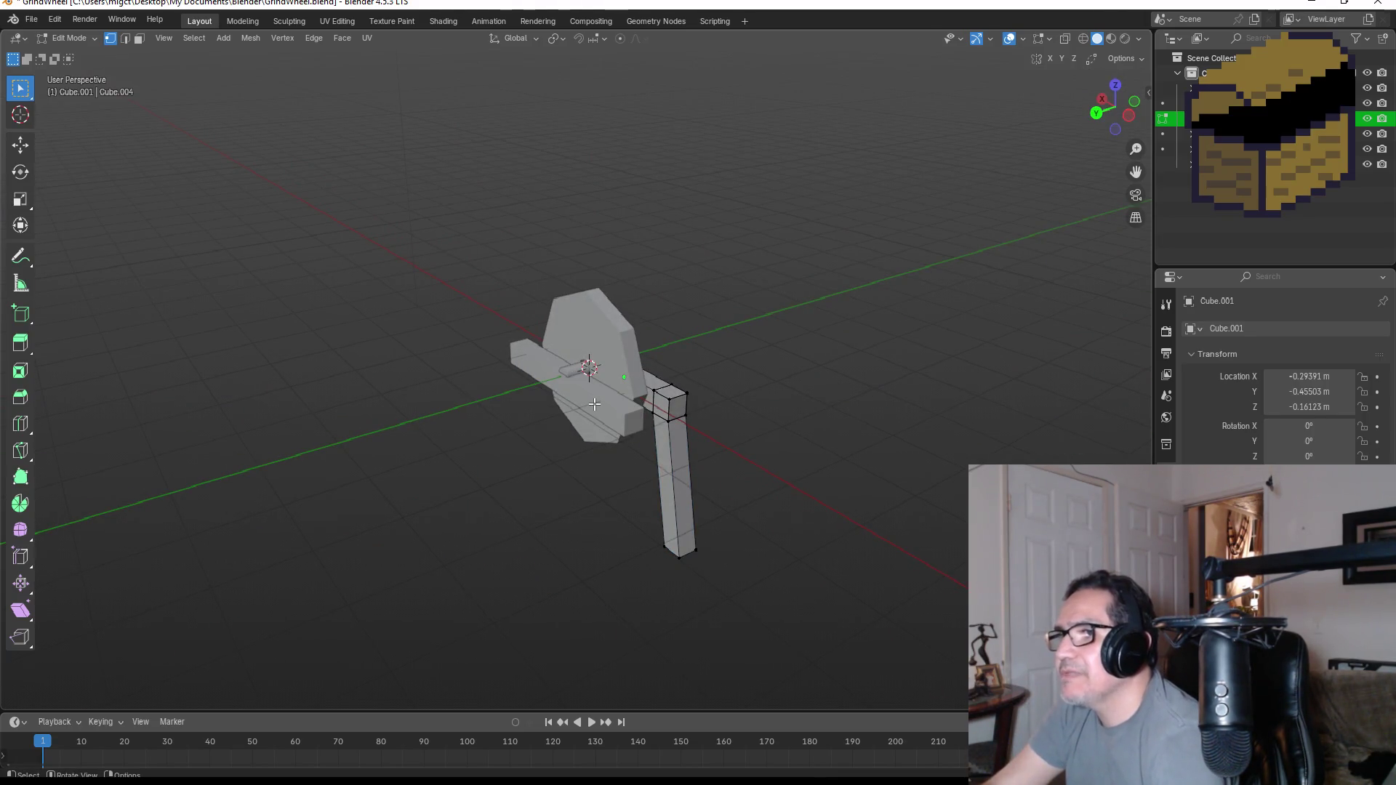
key(Tab)
click(599, 405)
key(Delete)
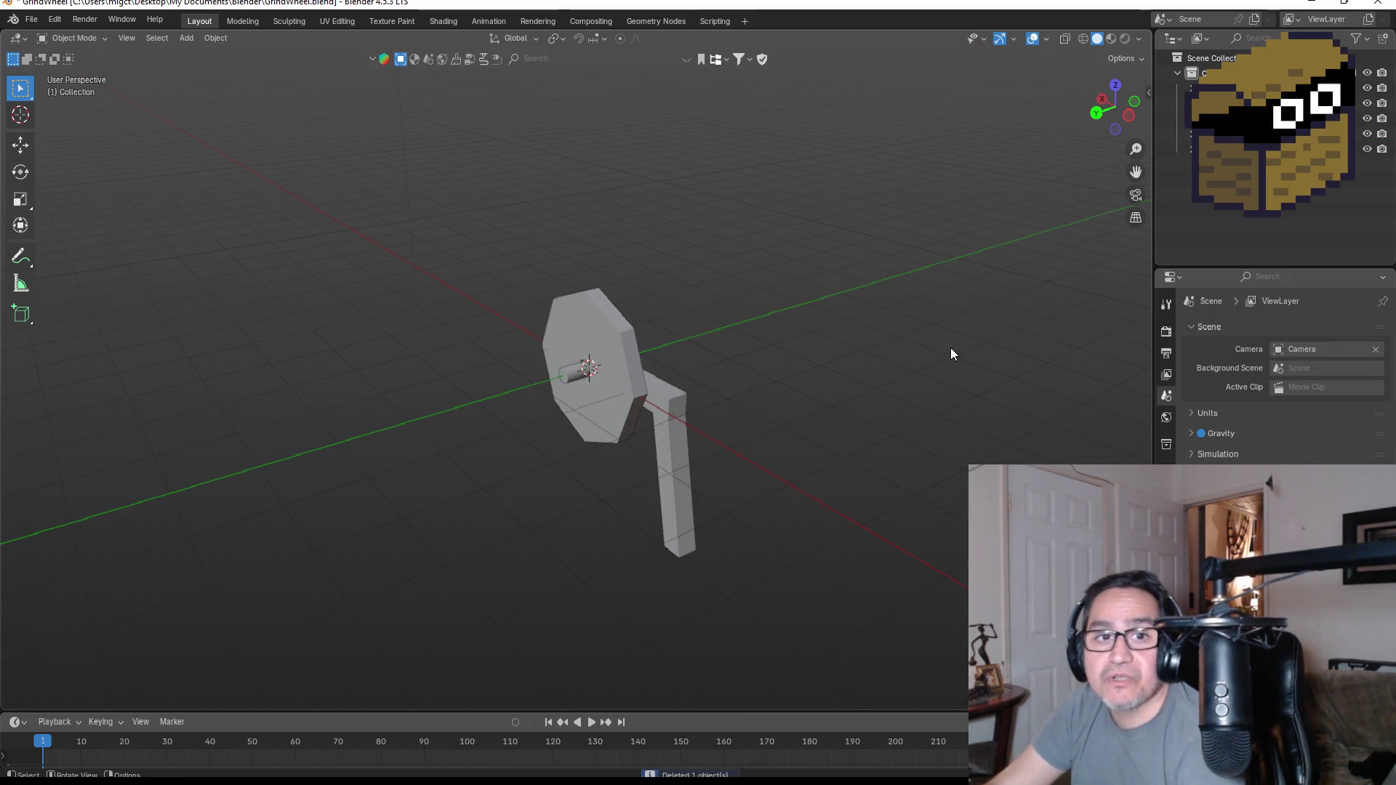
- In Edit Mode from front view, extrude the bar's right end face down into a second leg
middle_drag(913, 344, 693, 337)
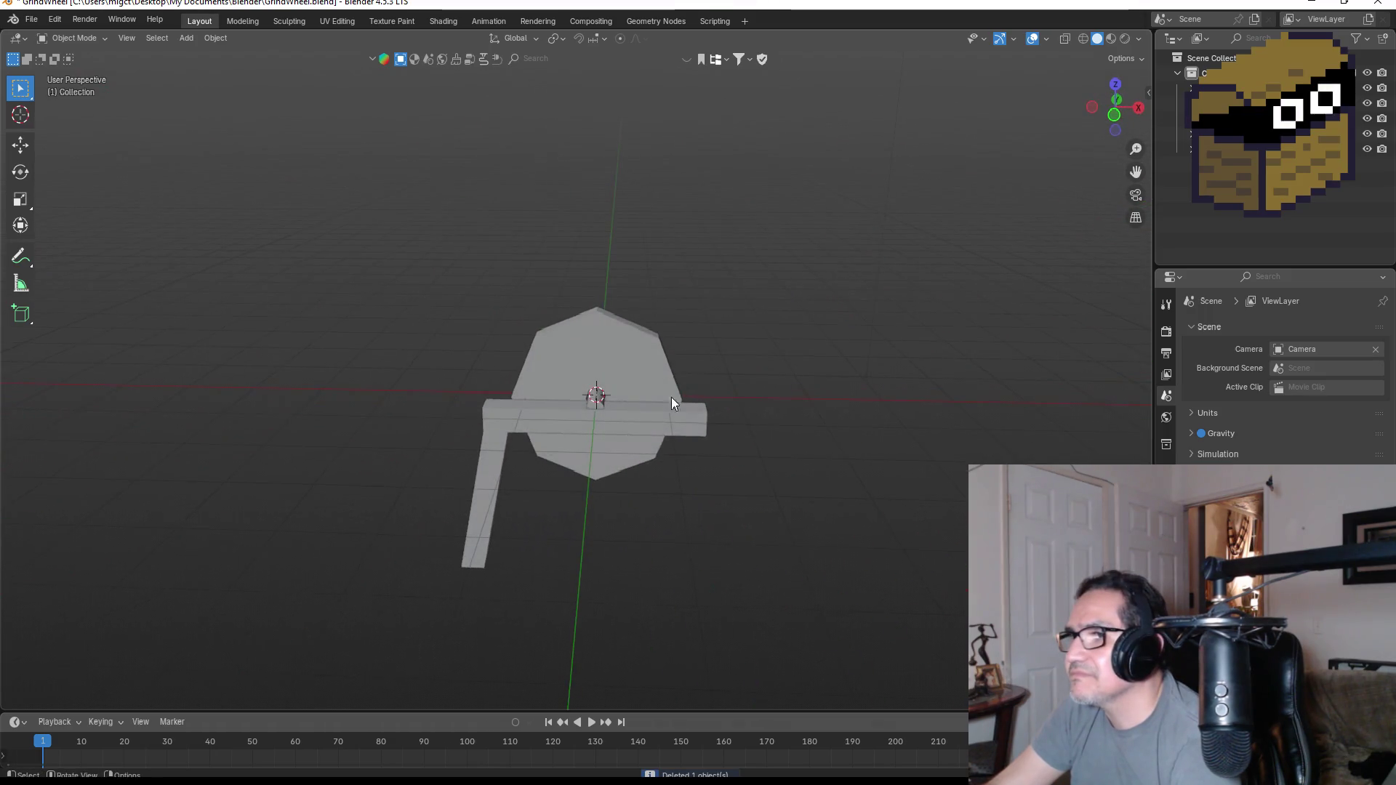
click(681, 419)
mouse_move(682, 417)
middle_down()
mouse_move(711, 389)
mouse_move(691, 367)
mouse_move(515, 446)
middle_up()
mouse_move(601, 447)
middle_down()
mouse_move(780, 416)
mouse_move(696, 329)
middle_up()
key(KP_1)
key(Tab)
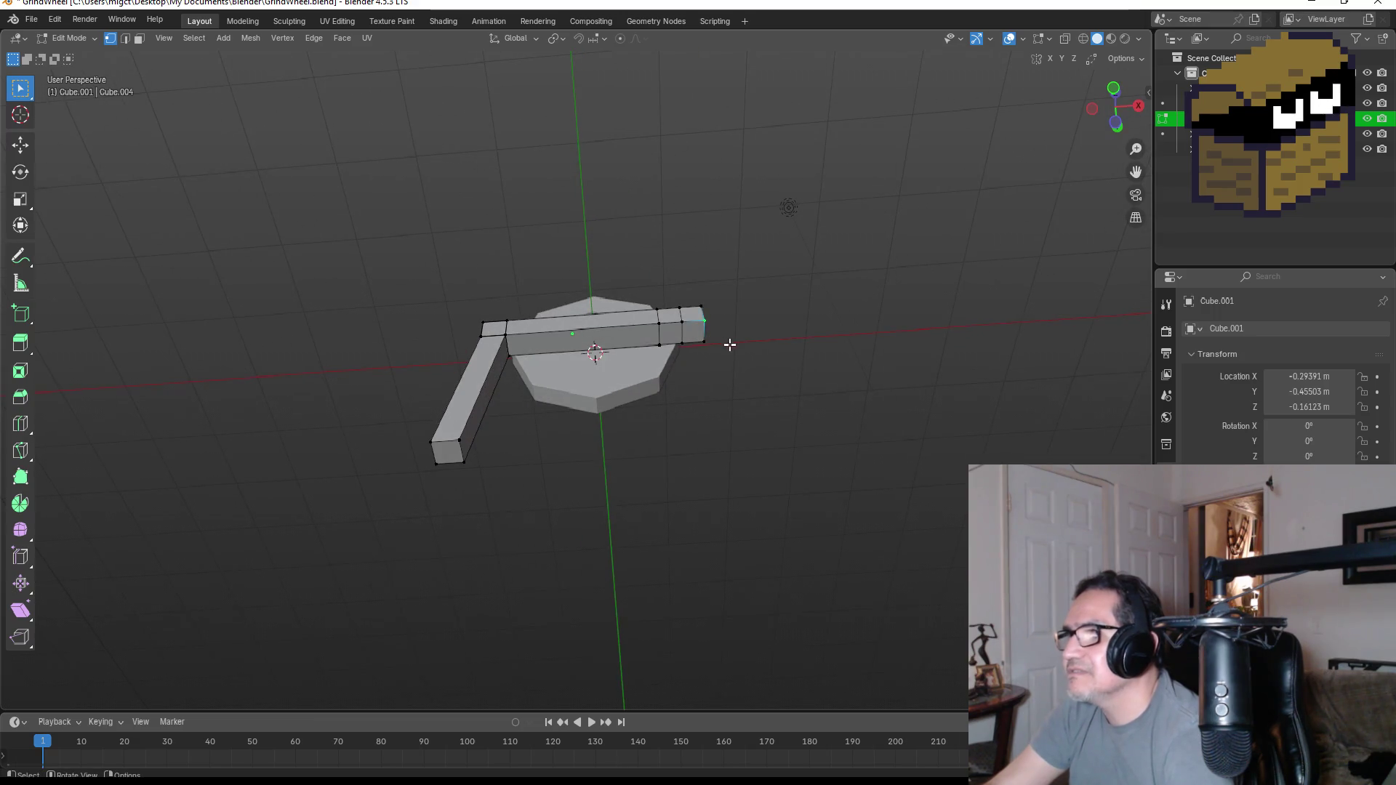
click(138, 39)
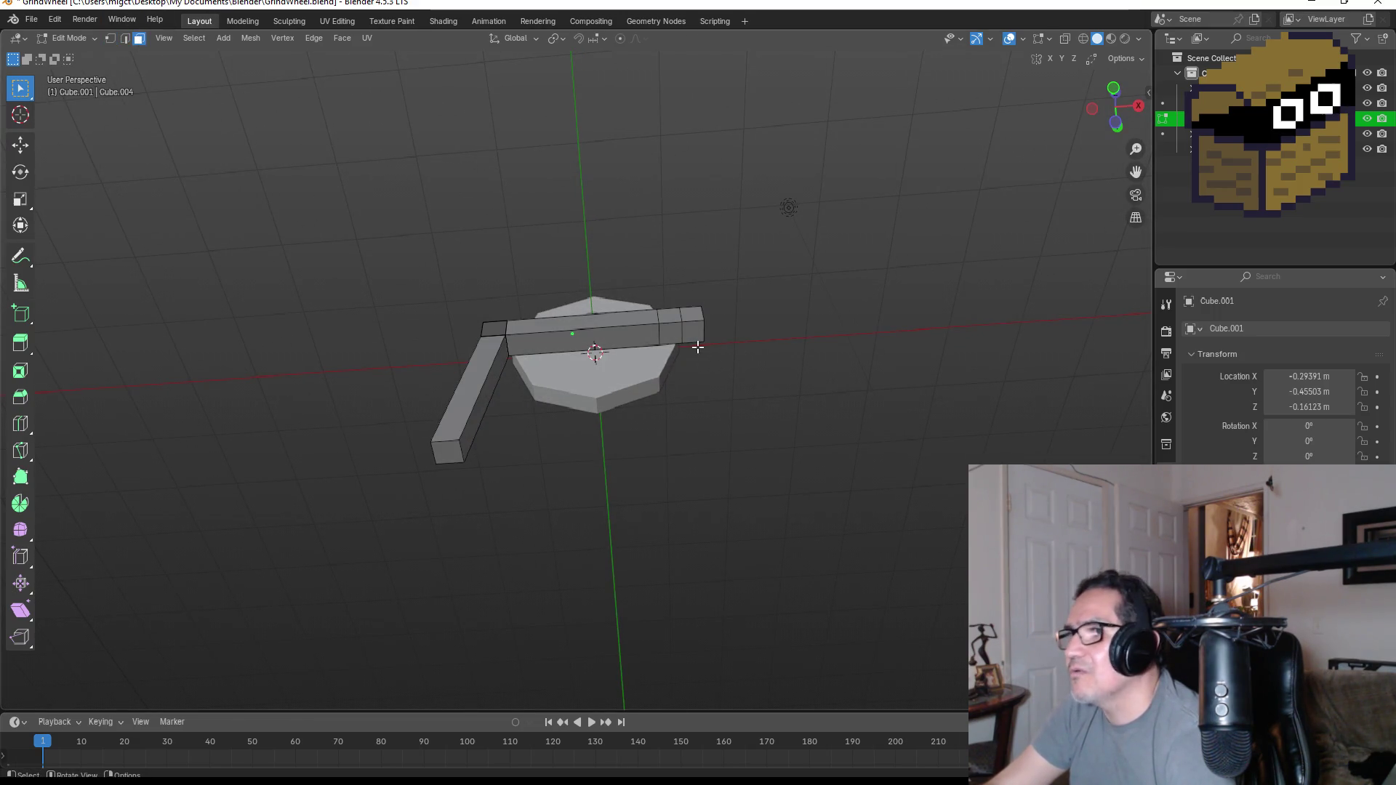
click(694, 326)
key(KP_1)
key(e)
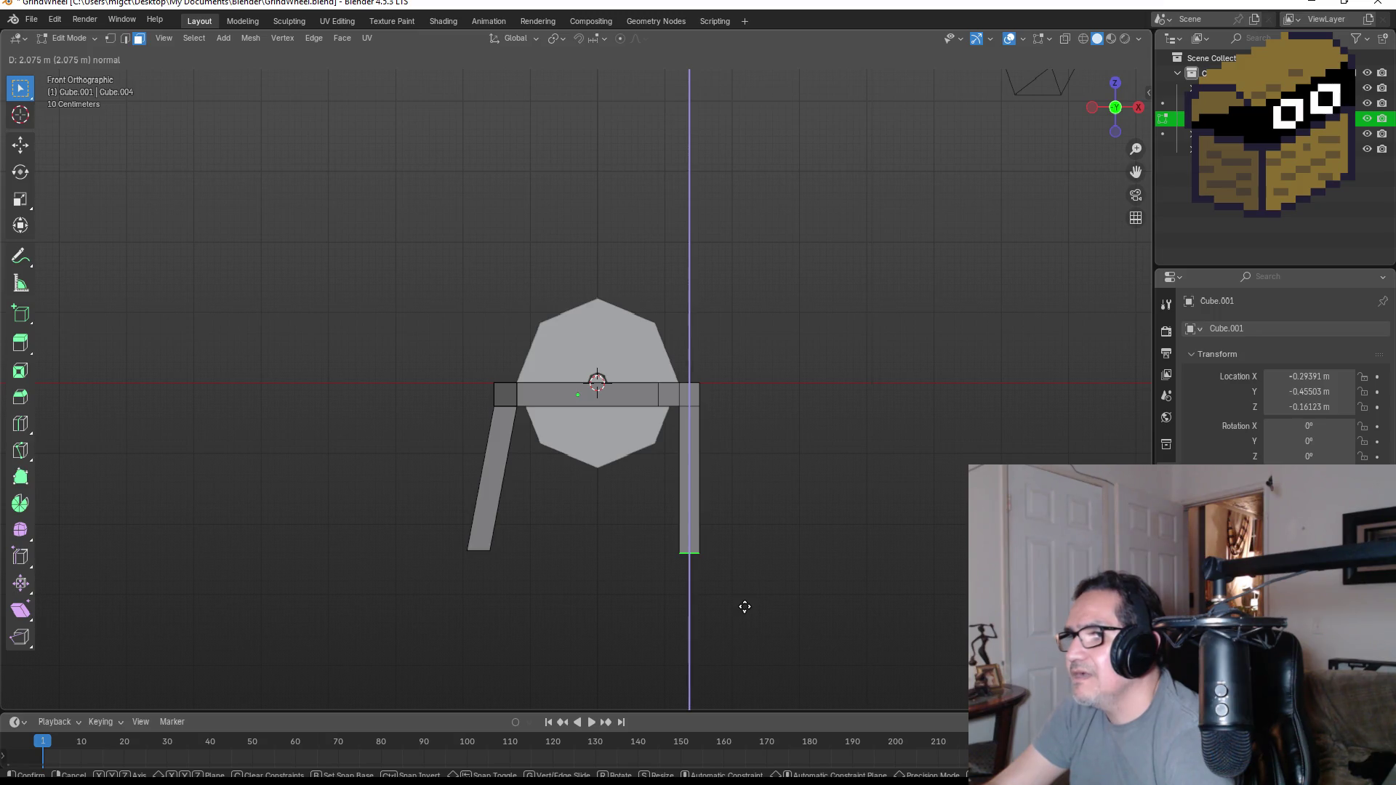
click(768, 603)
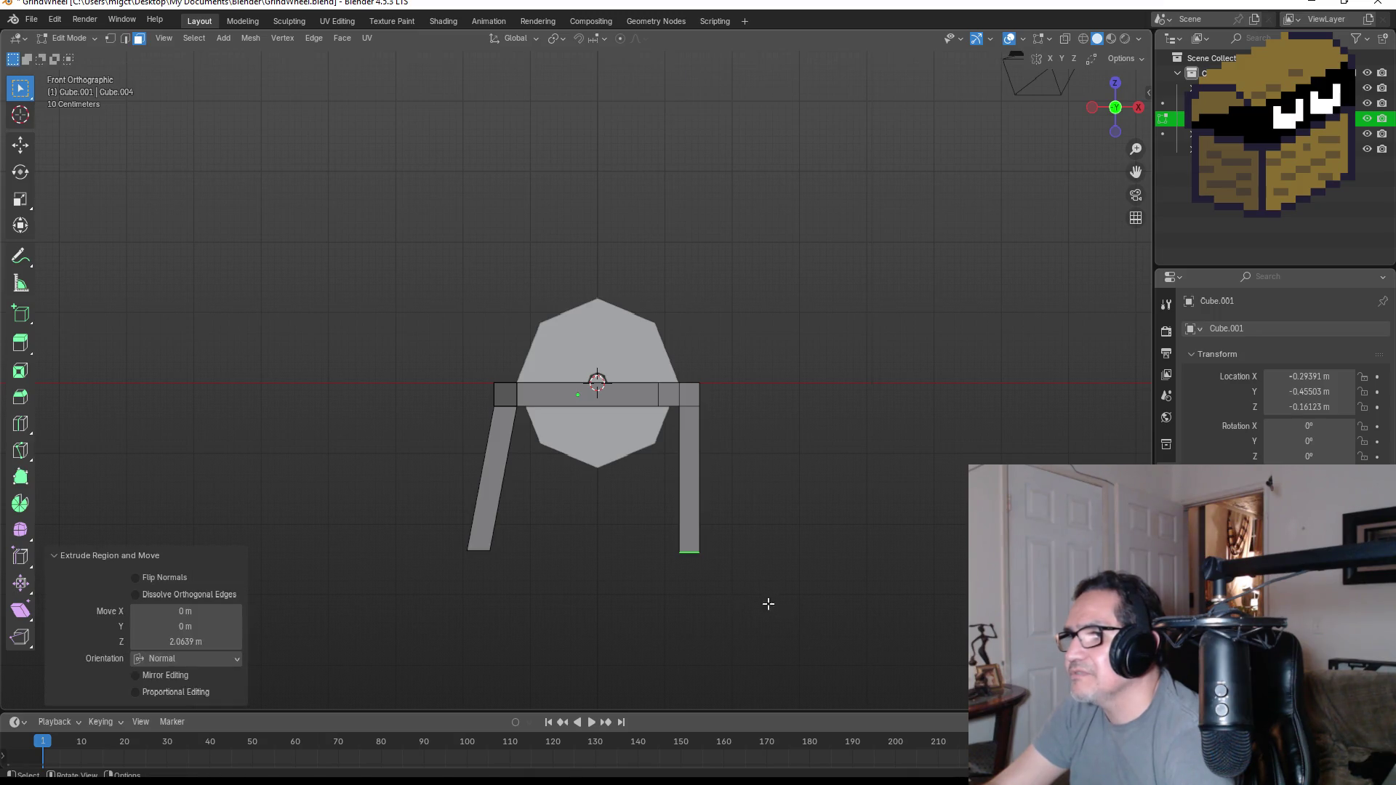
- Box-select the right leg's bottom vertices and move them along X to splay the foot outward
click(110, 39)
drag(623, 530, 749, 592)
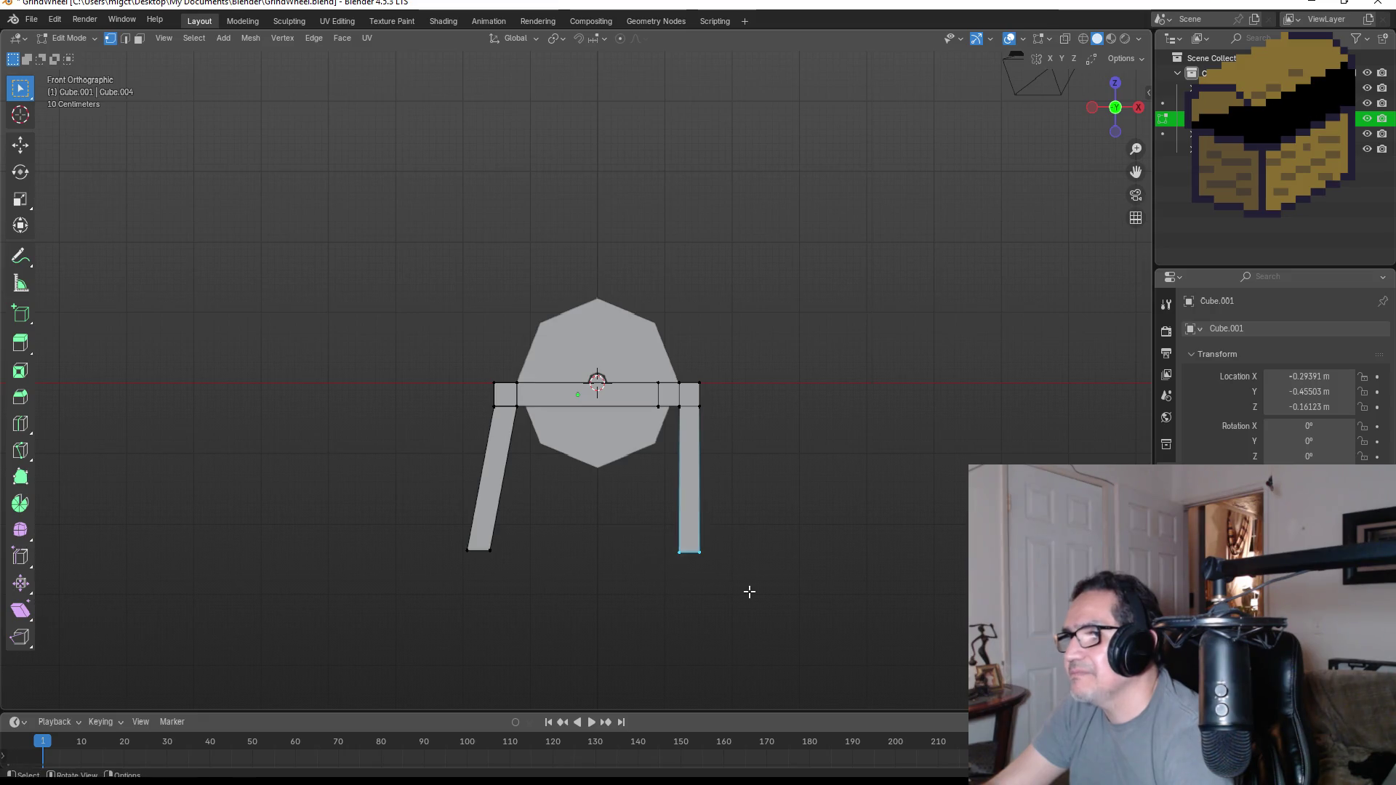
middle_drag(740, 575, 789, 545)
drag(680, 536, 769, 578)
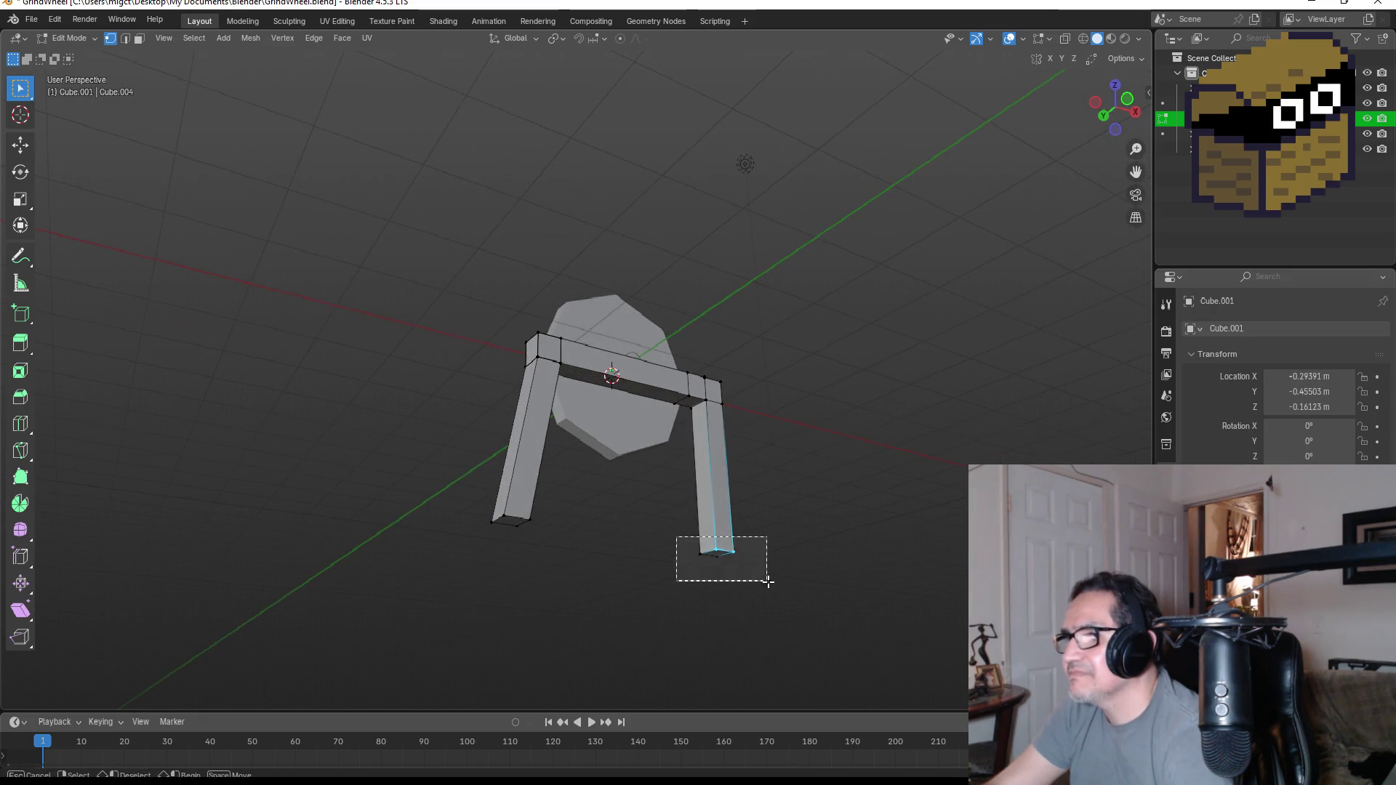
key(KP_1)
key(g)
key(x)
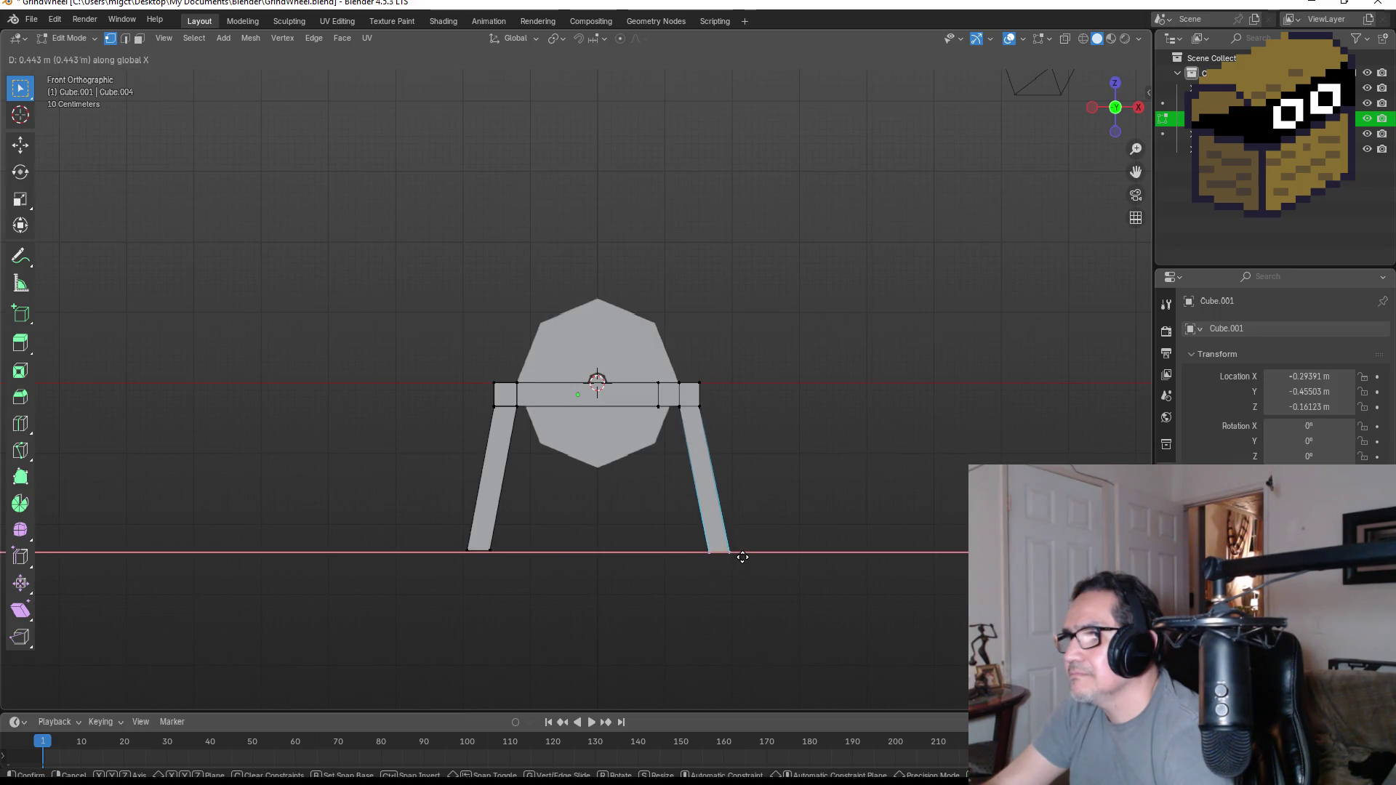
click(741, 557)
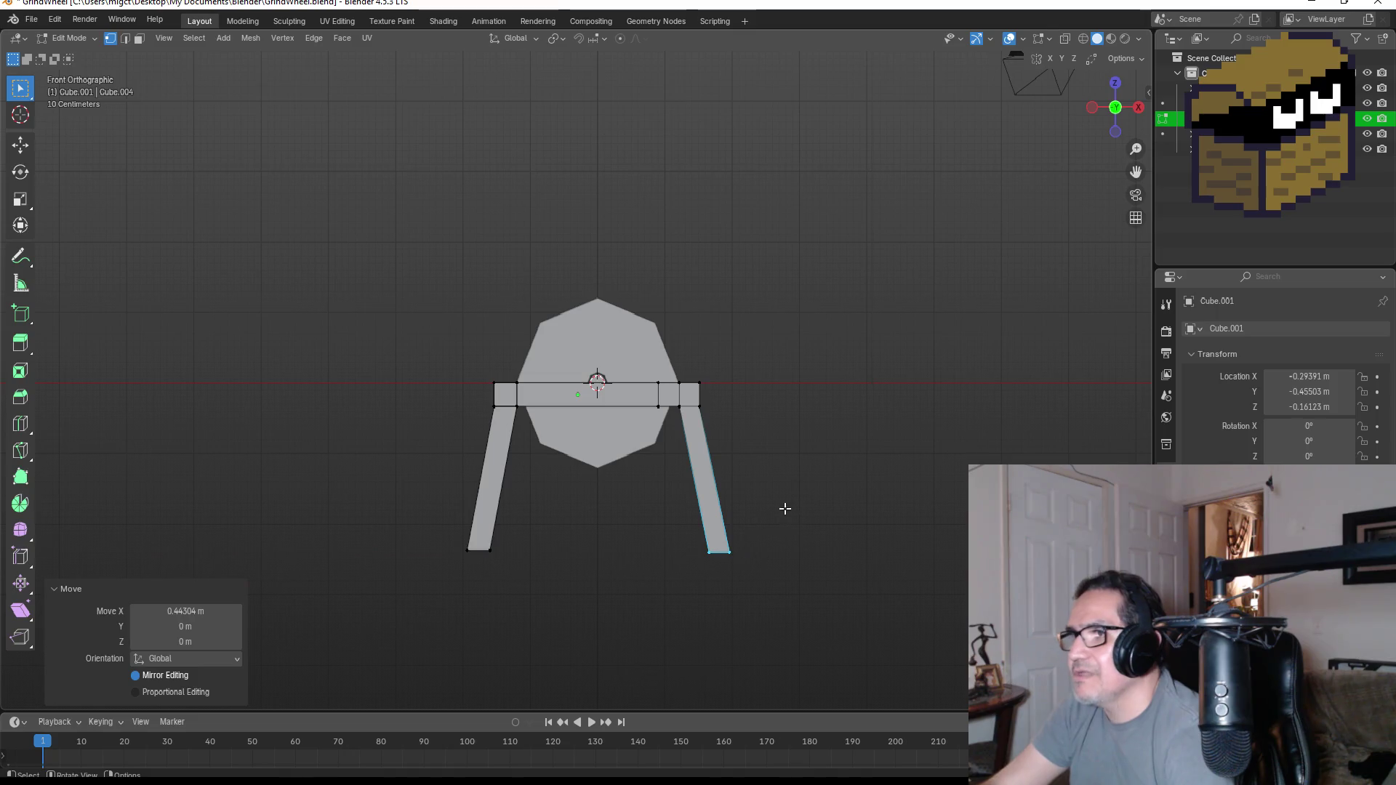
- Return to Object Mode, go to top view and duplicate the A-shaped leg frame
key(Tab)
mouse_move(886, 413)
middle_down()
mouse_move(658, 459)
mouse_move(684, 459)
middle_up()
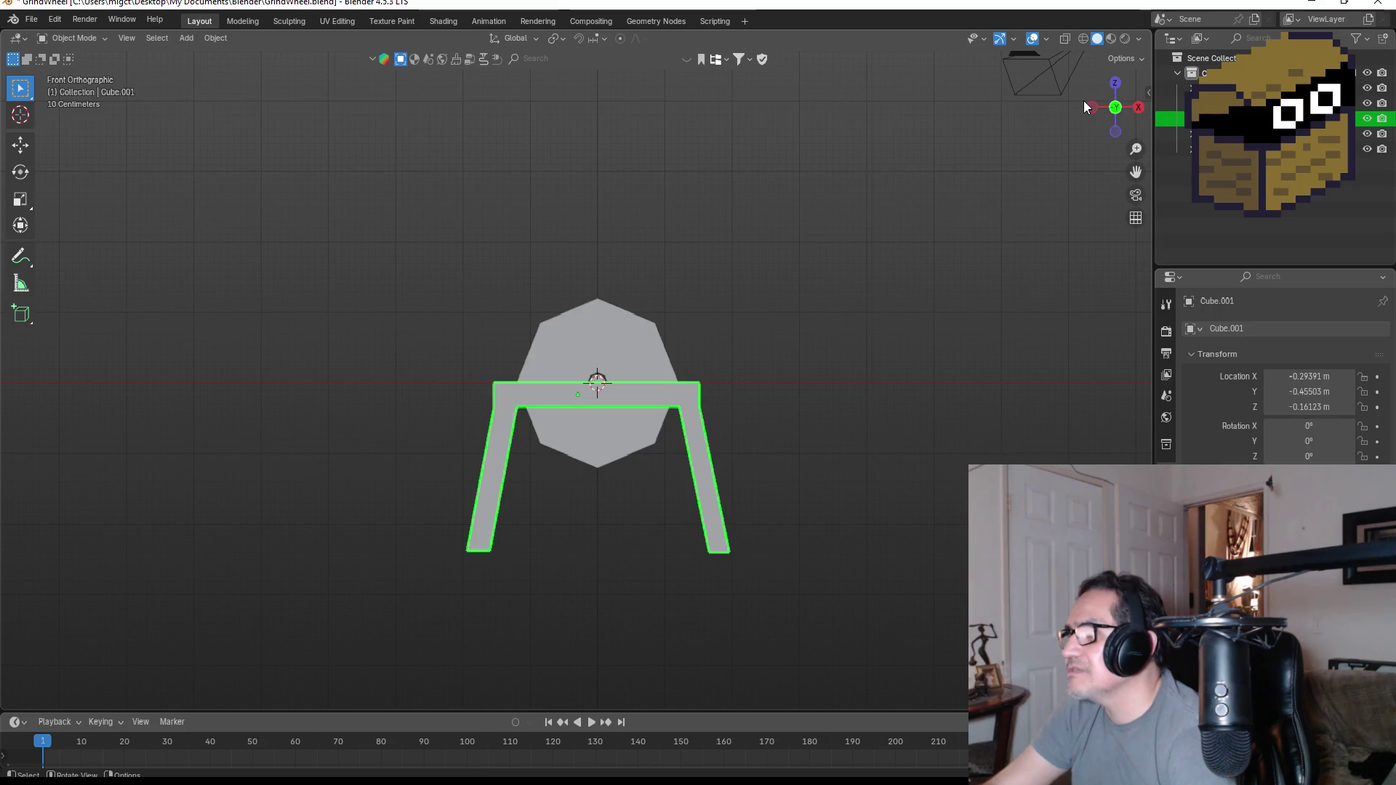
click(1114, 85)
key(shift+d)
- Cancel the misplaced copy, then duplicate the frame along Y to the wheel's far side
key(z)
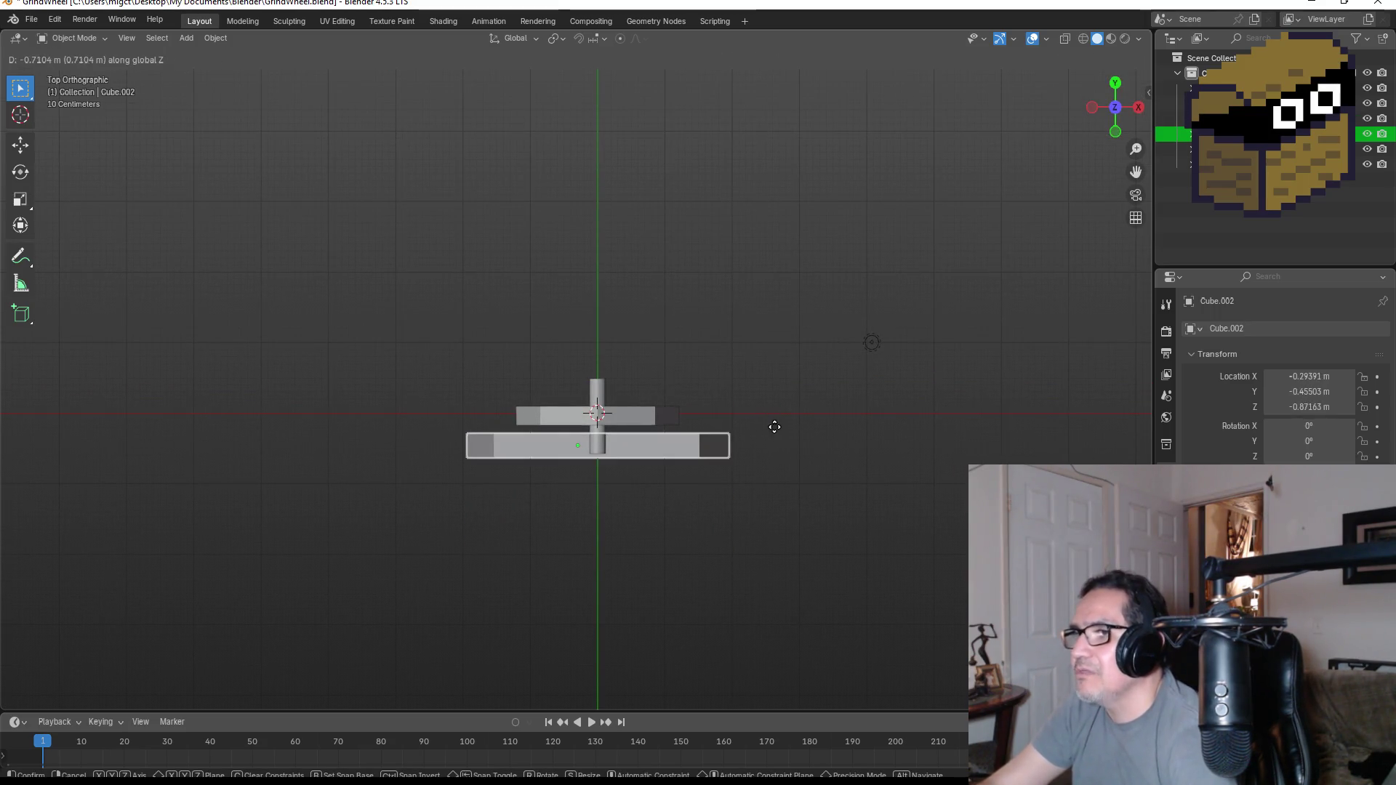
key(Escape)
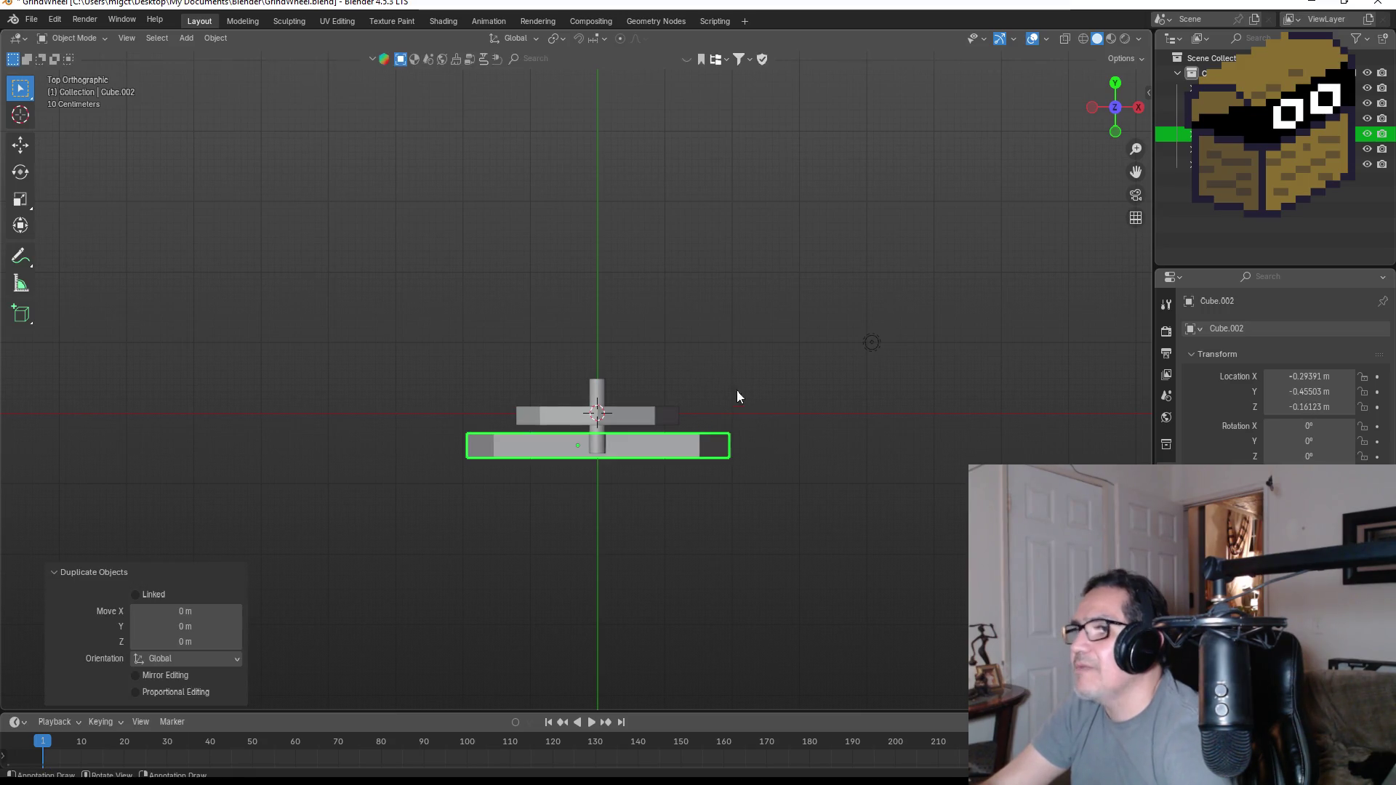
key(shift+d)
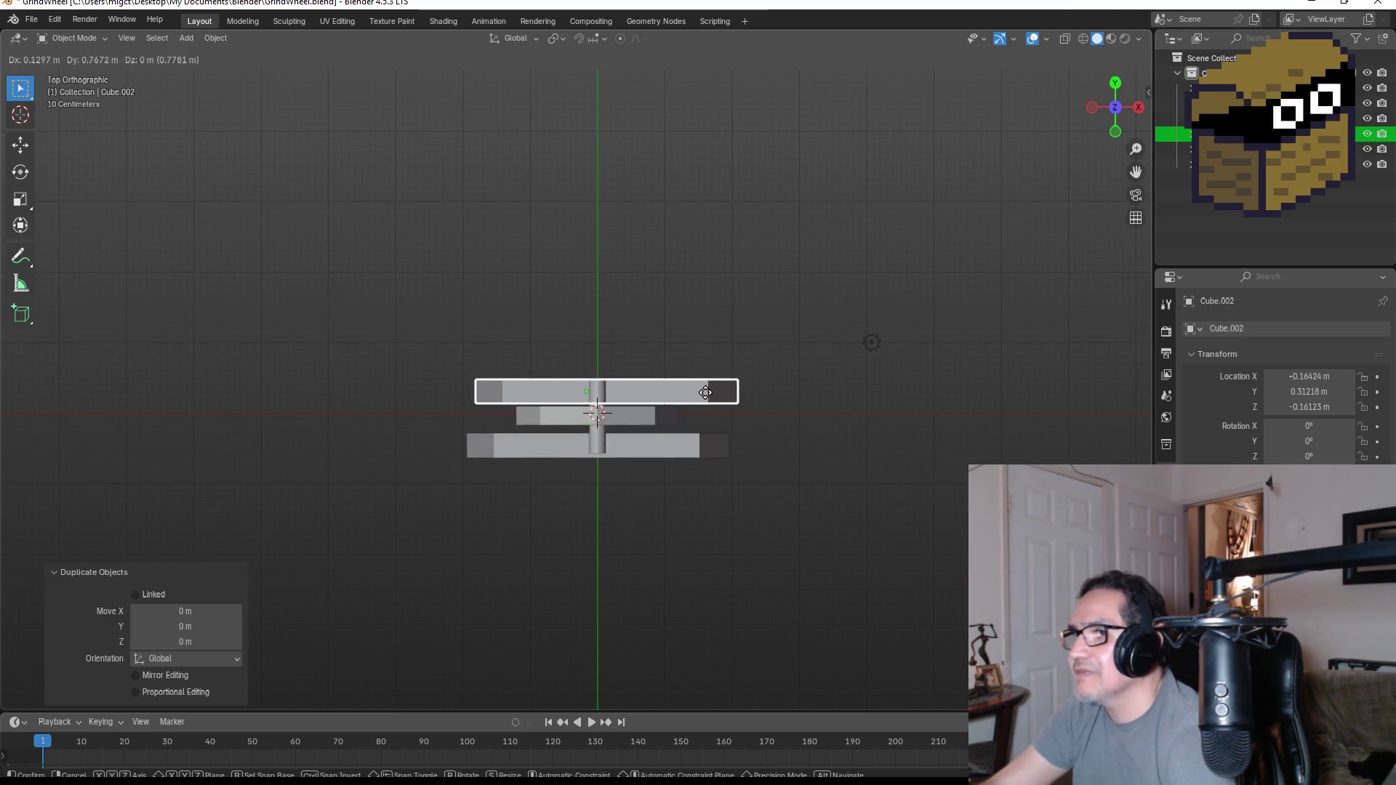
key(y)
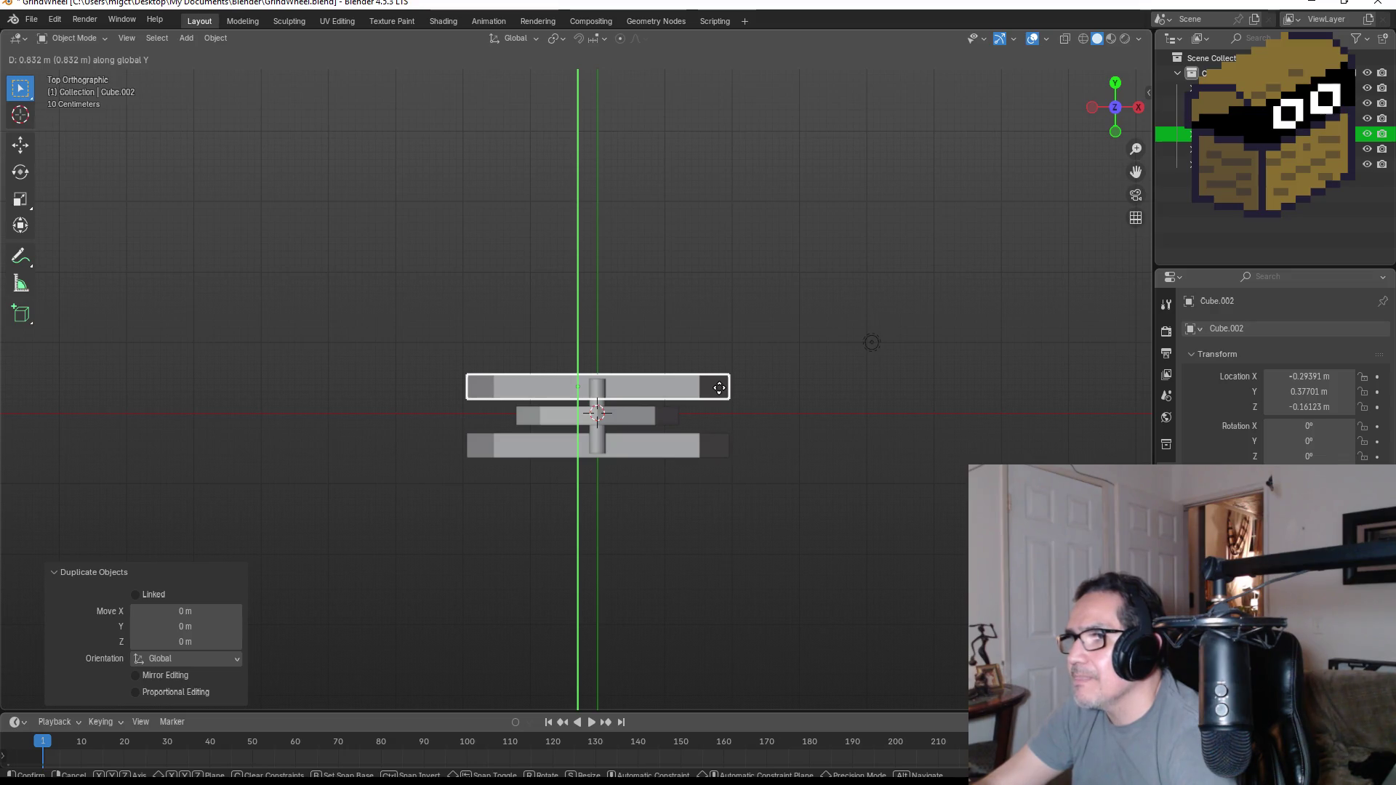
click(719, 389)
scroll(776, 429, up, 2)
- Orbit to check the two matching stands and select the octagonal wheel
mouse_move(886, 455)
middle_down()
mouse_move(885, 339)
mouse_move(750, 529)
middle_up()
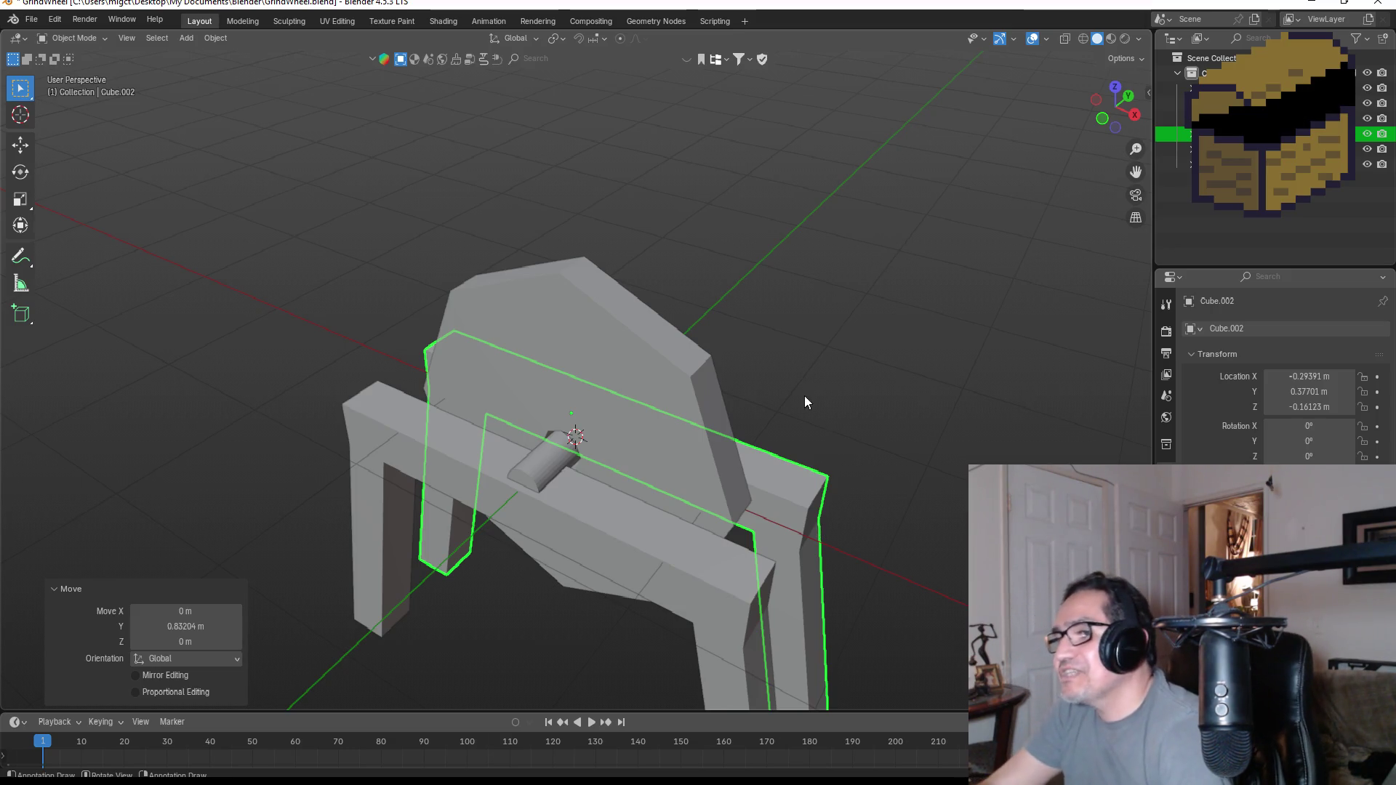
middle_drag(805, 396, 832, 381)
middle_drag(710, 319, 736, 317)
click(679, 277)
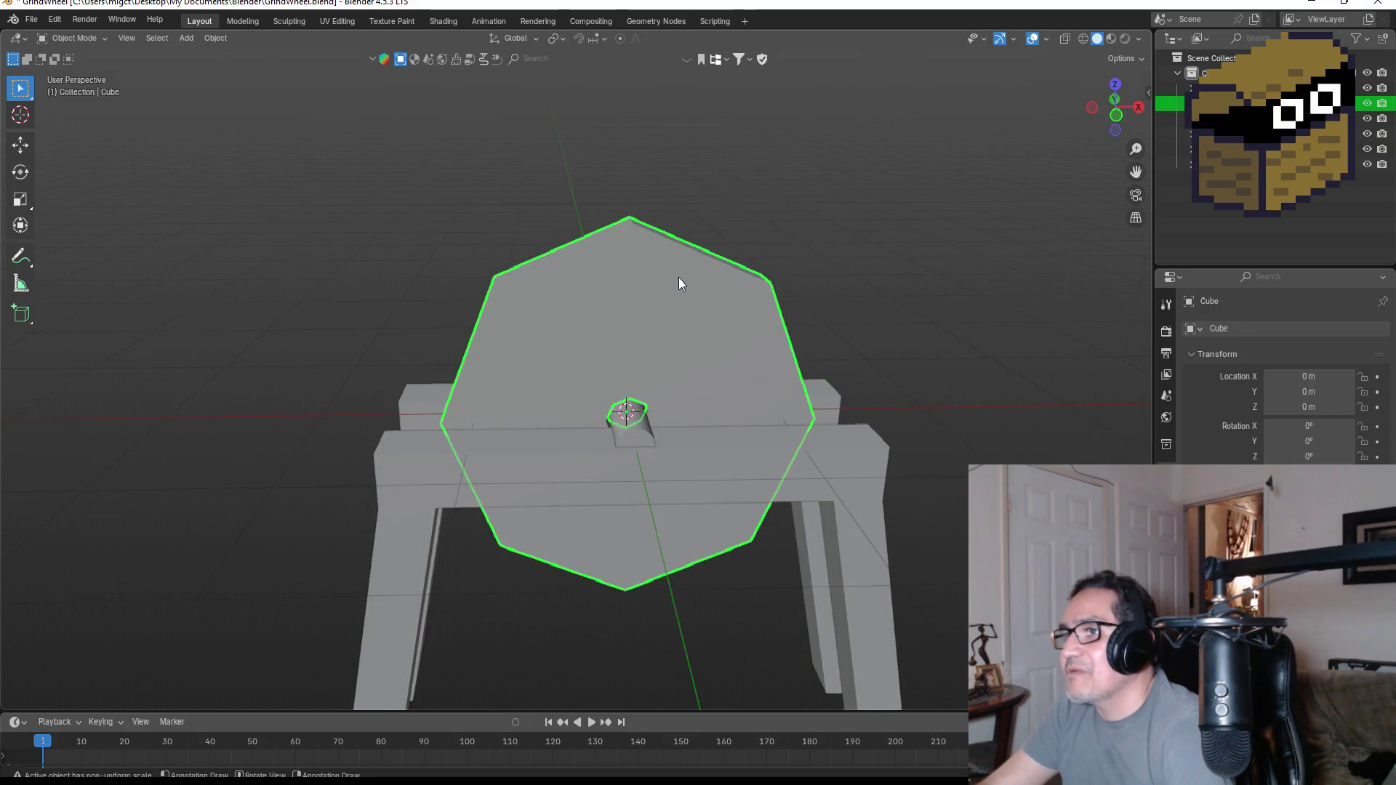
key(r)
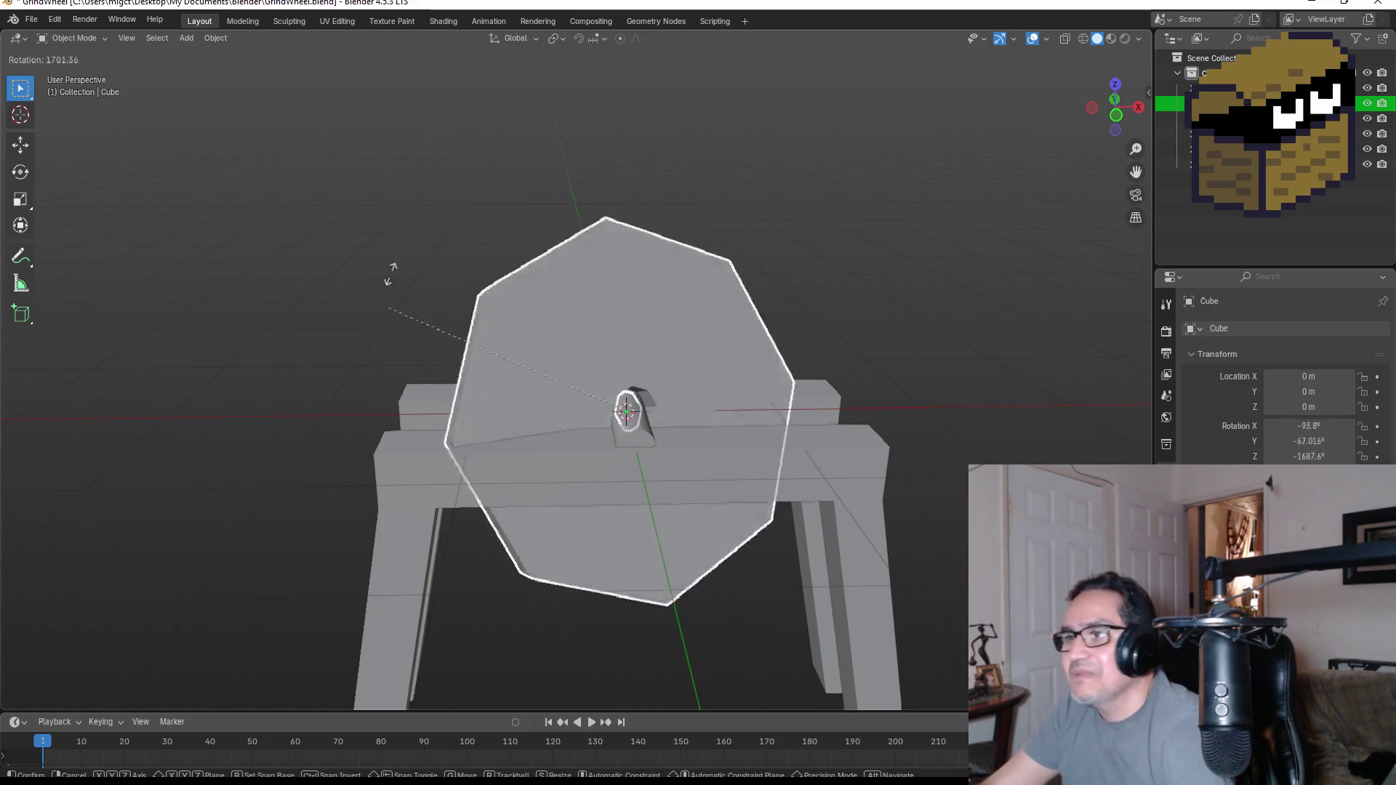
key(Escape)
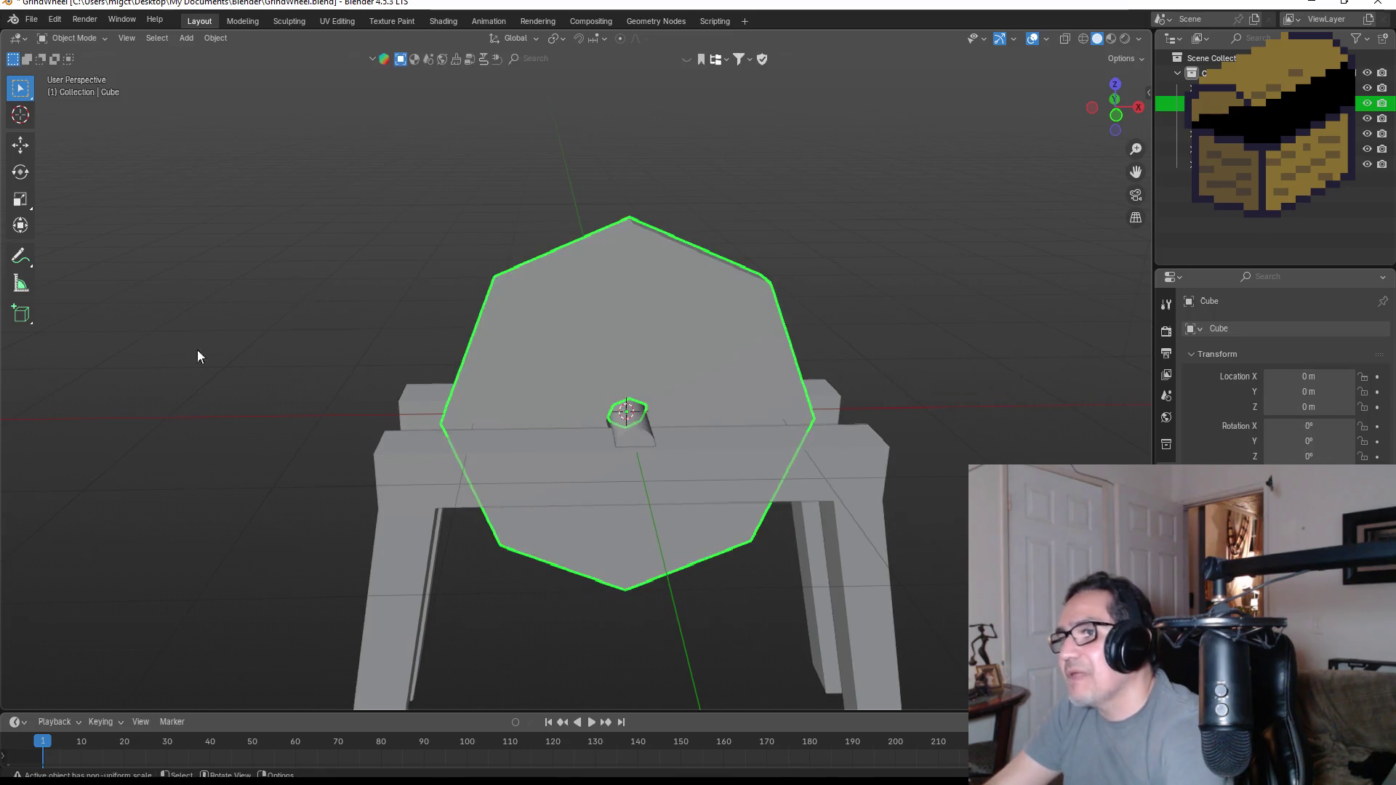
click(843, 329)
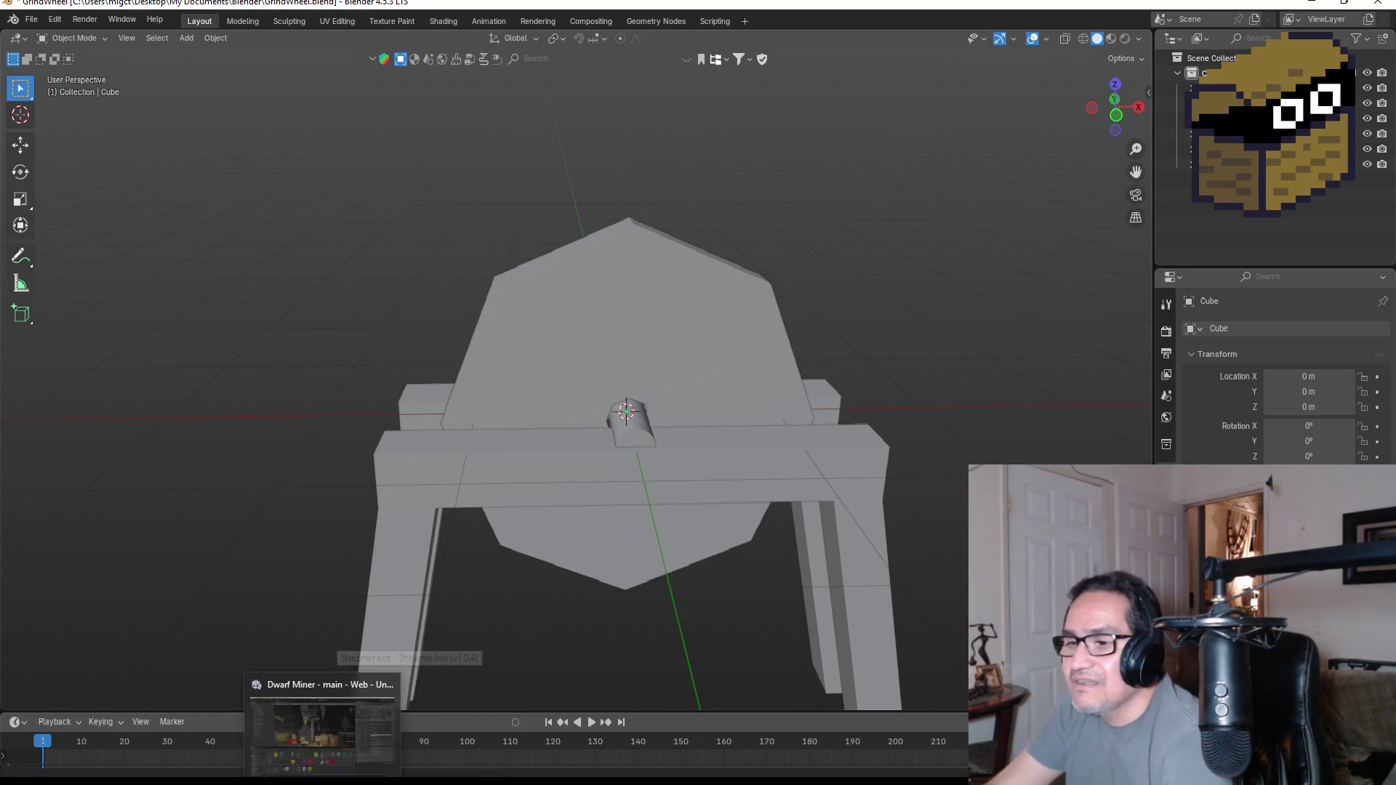
click(327, 737)
scroll(589, 367, down, 1)
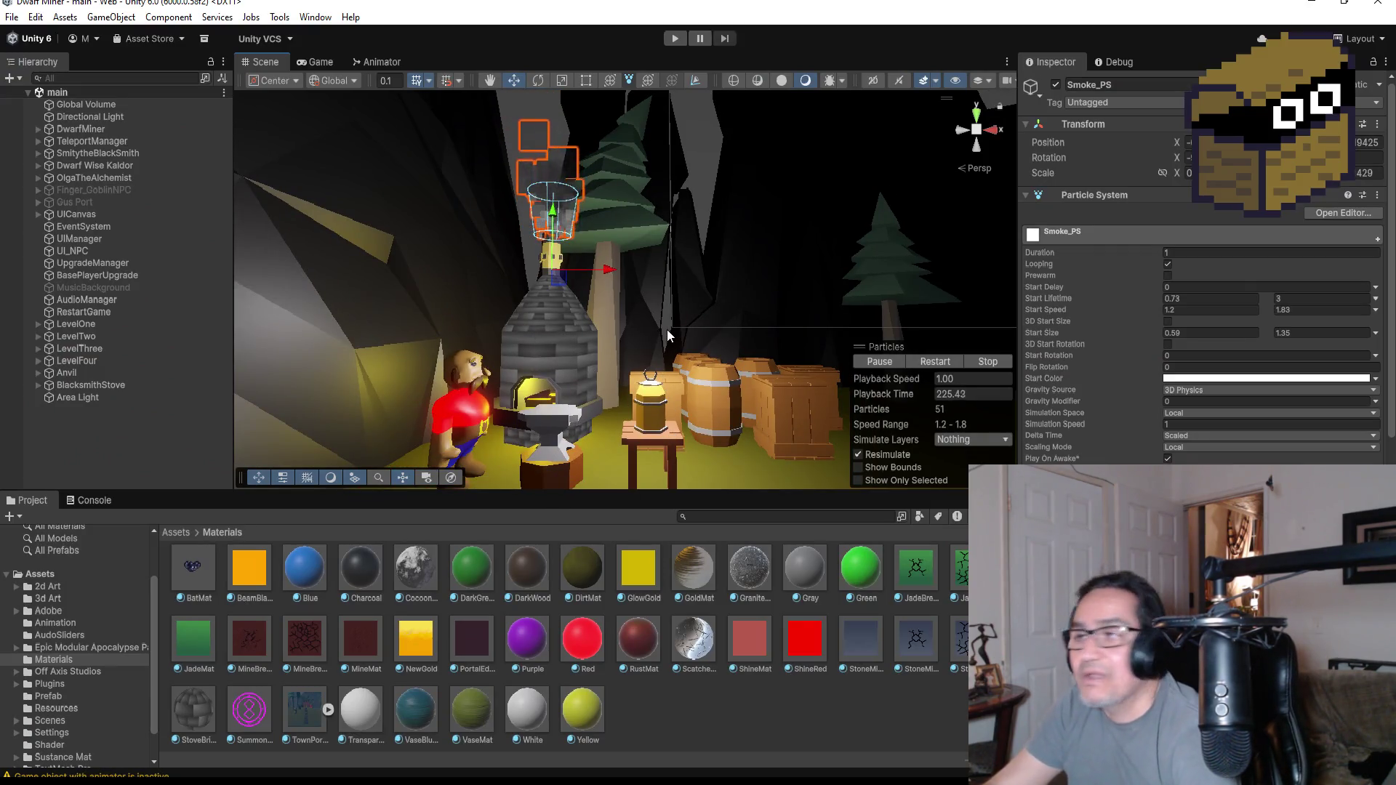
alt+drag(662, 379, 547, 400)
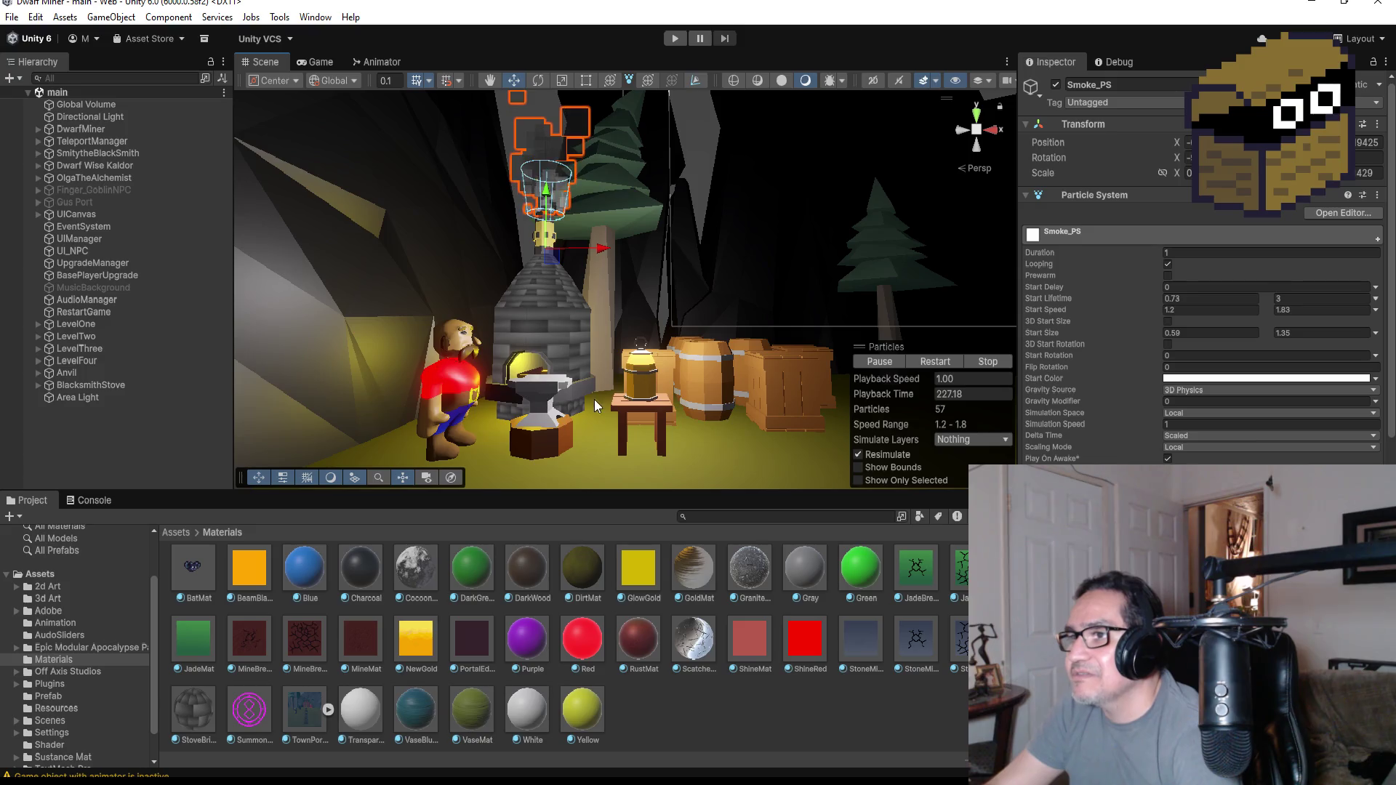
click(590, 399)
click(558, 296)
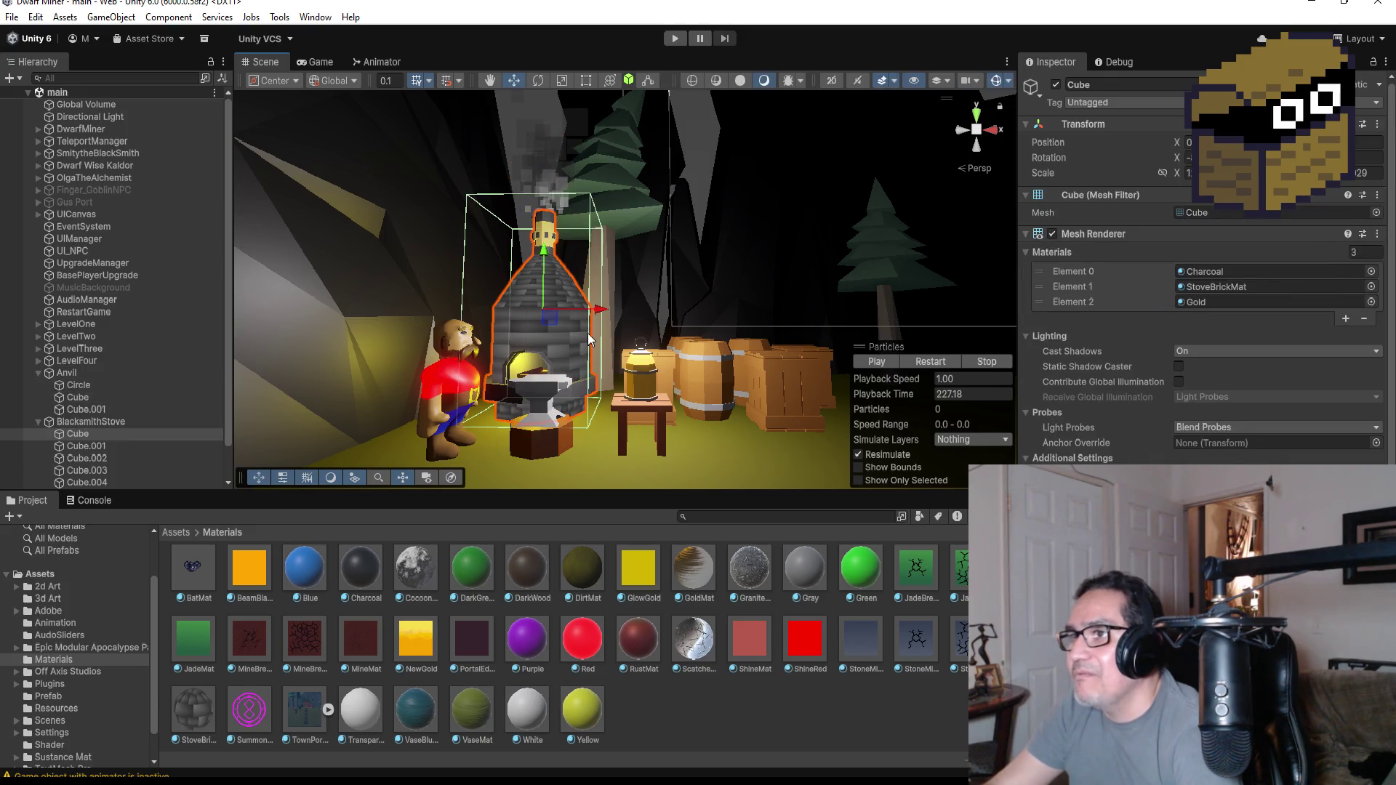
click(460, 375)
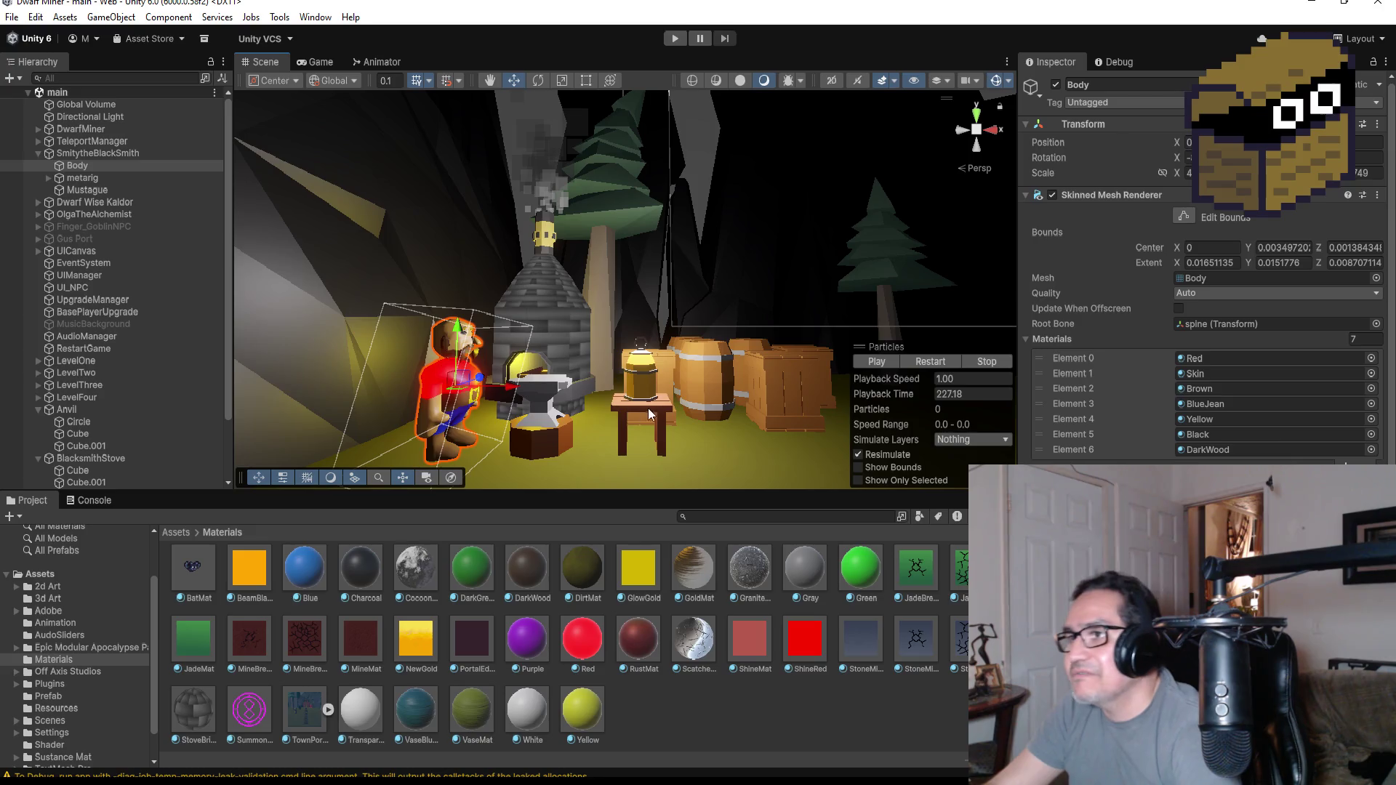
click(674, 410)
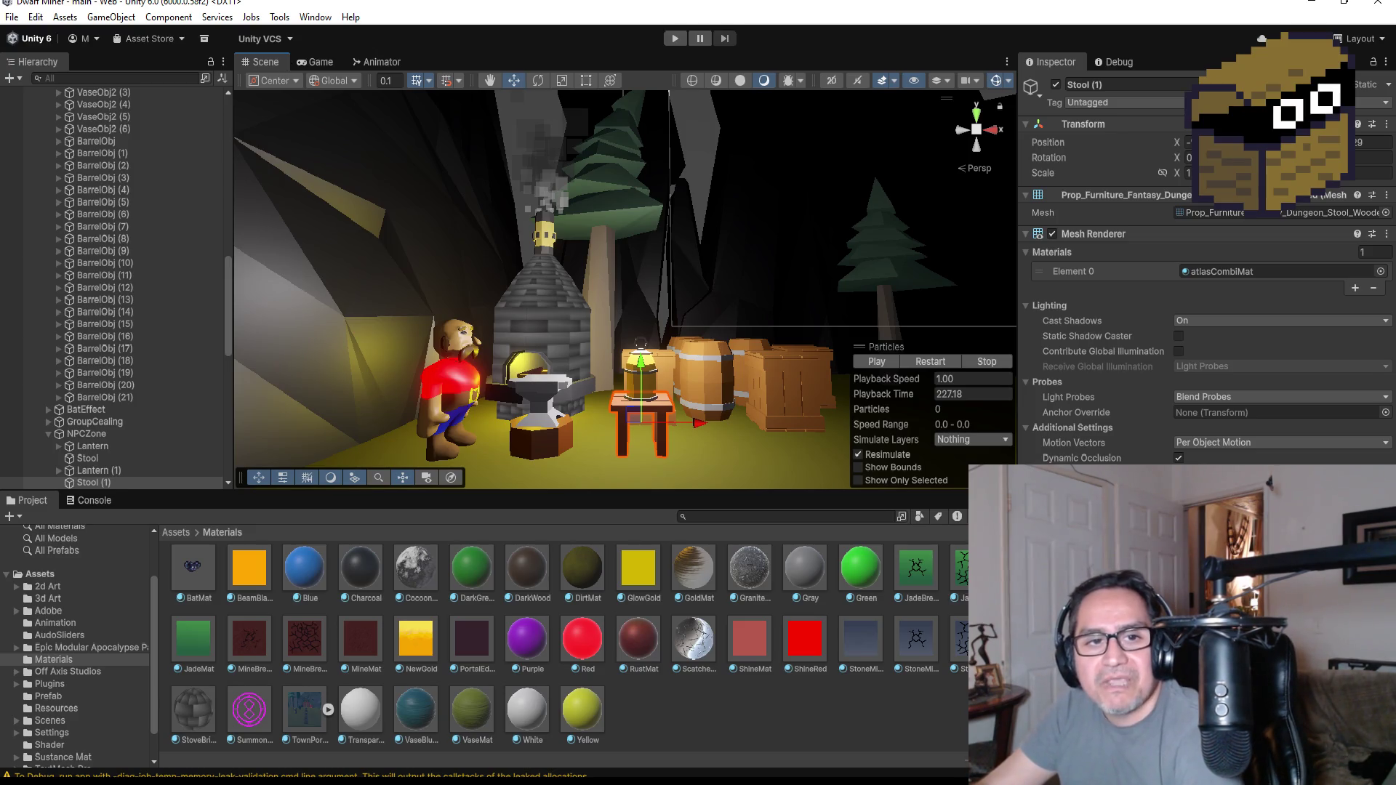
click(1310, 9)
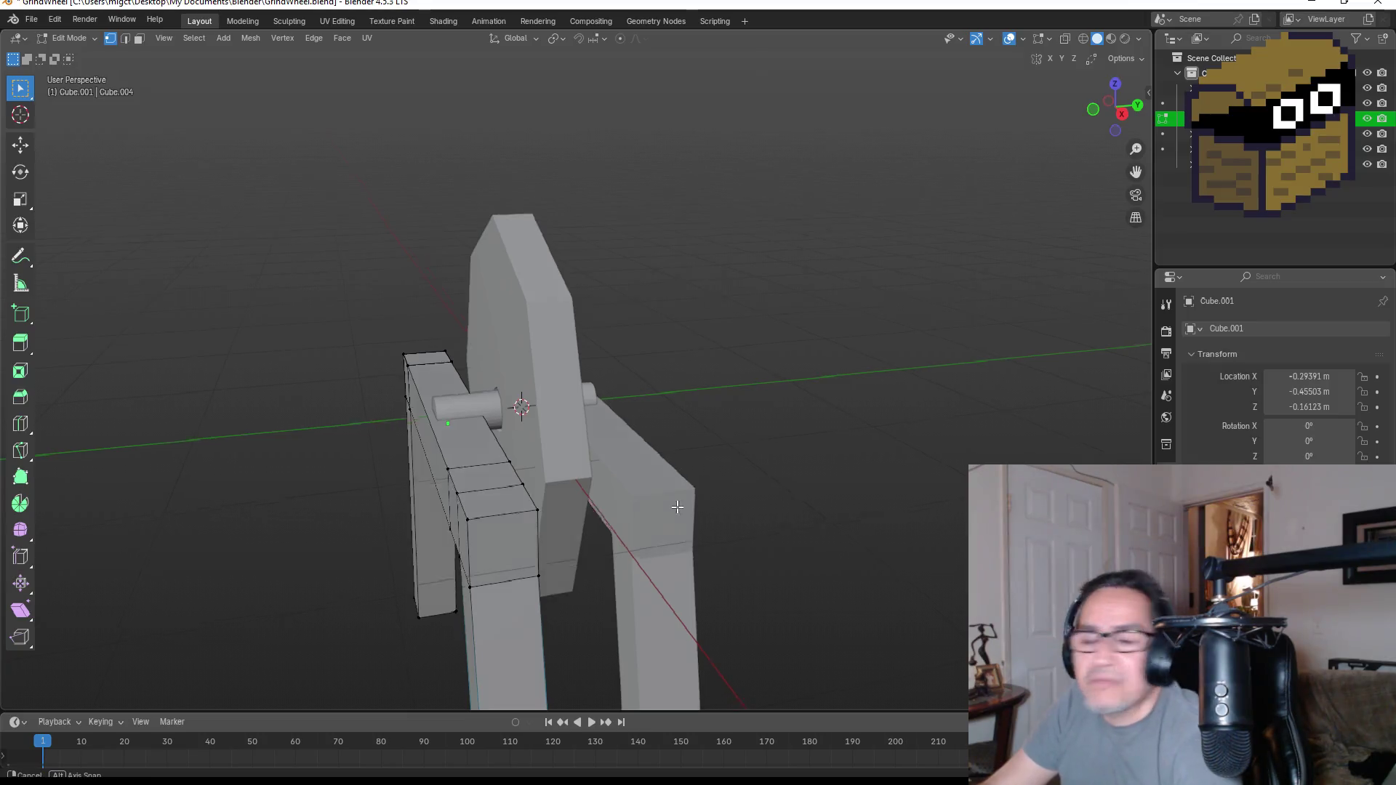
- Extrude a face off the left leg as a first brace attempt, then undo it
middle_drag(680, 499, 607, 511)
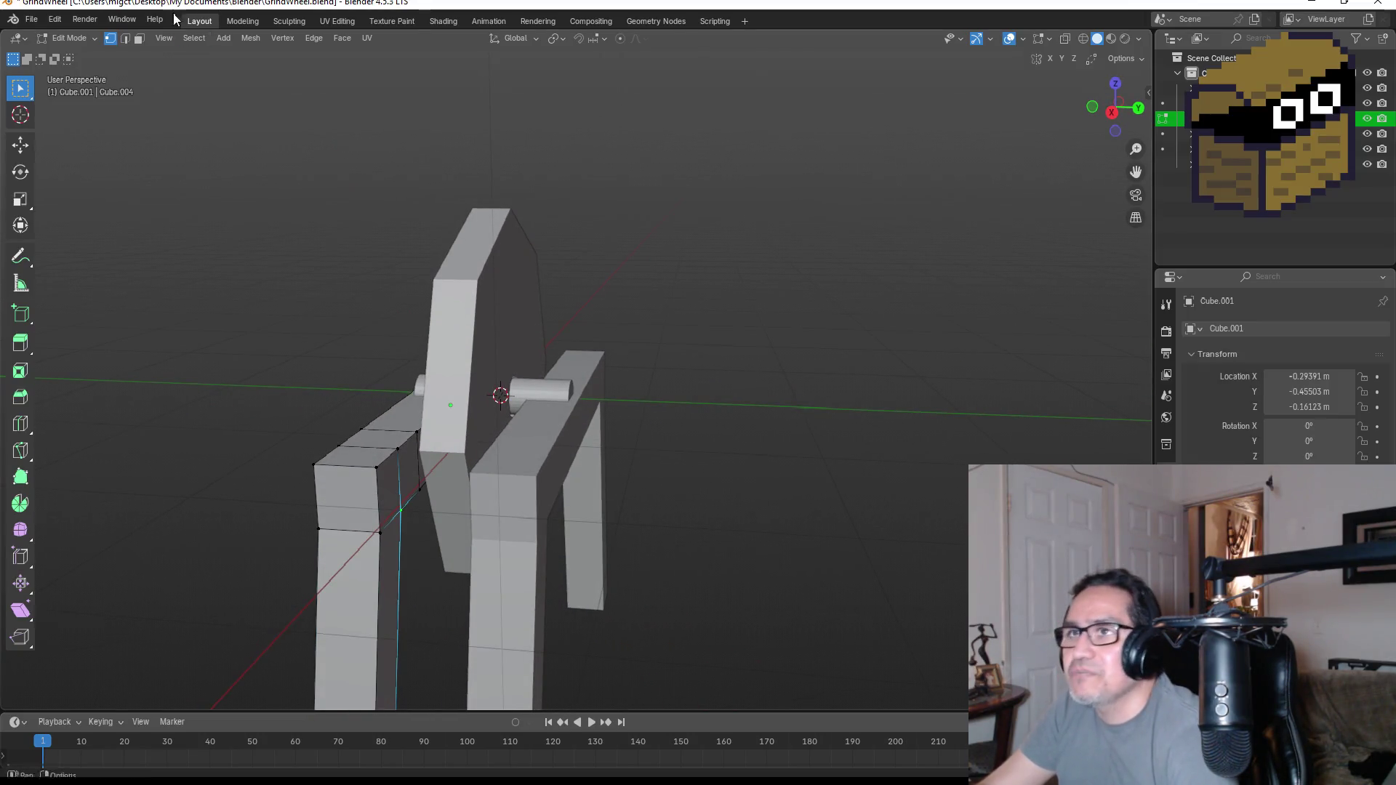
click(140, 40)
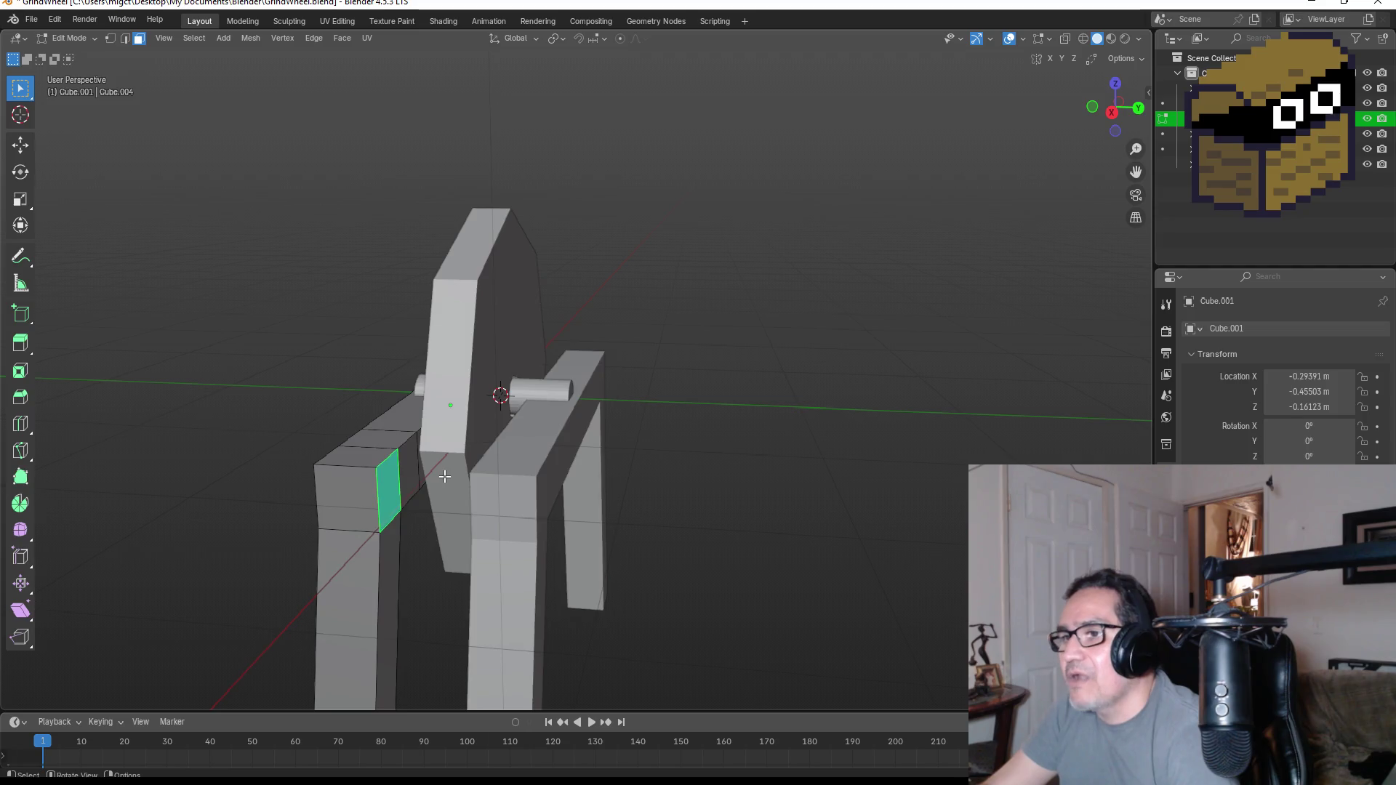
middle_drag(386, 485, 474, 475)
key(e)
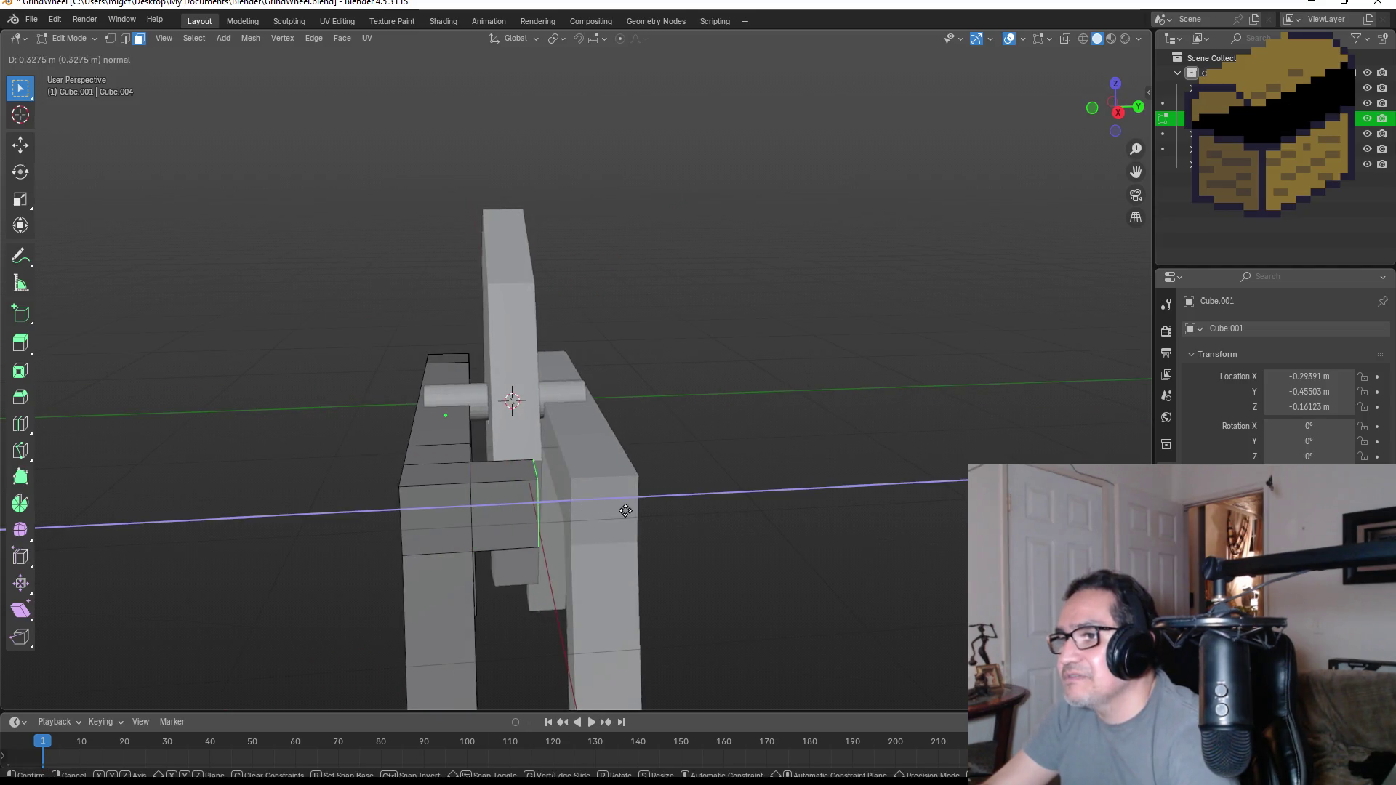
click(670, 507)
mouse_move(720, 467)
middle_down()
mouse_move(790, 471)
mouse_move(846, 522)
mouse_move(691, 469)
mouse_move(471, 485)
middle_up()
key(Tab)
key(Tab)
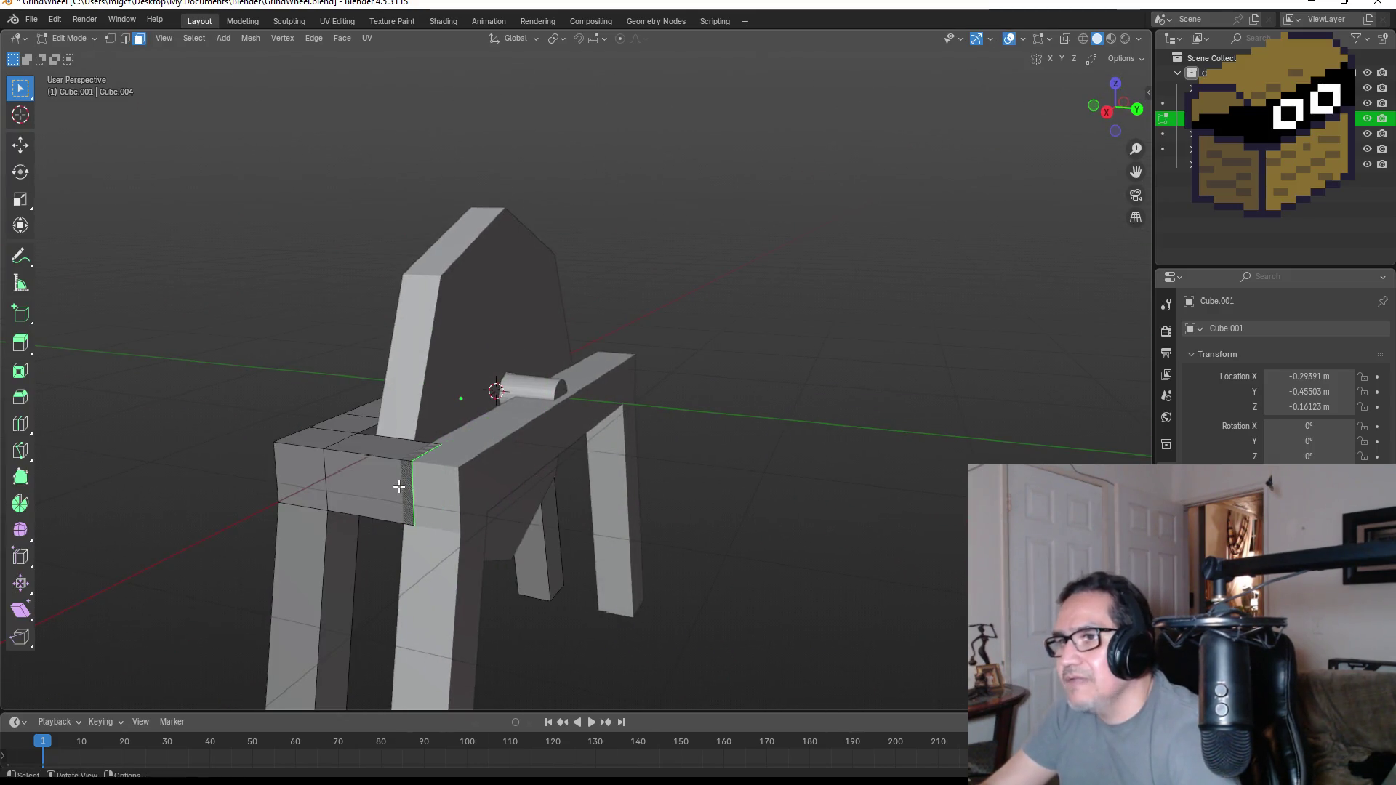
key(ctrl+z)
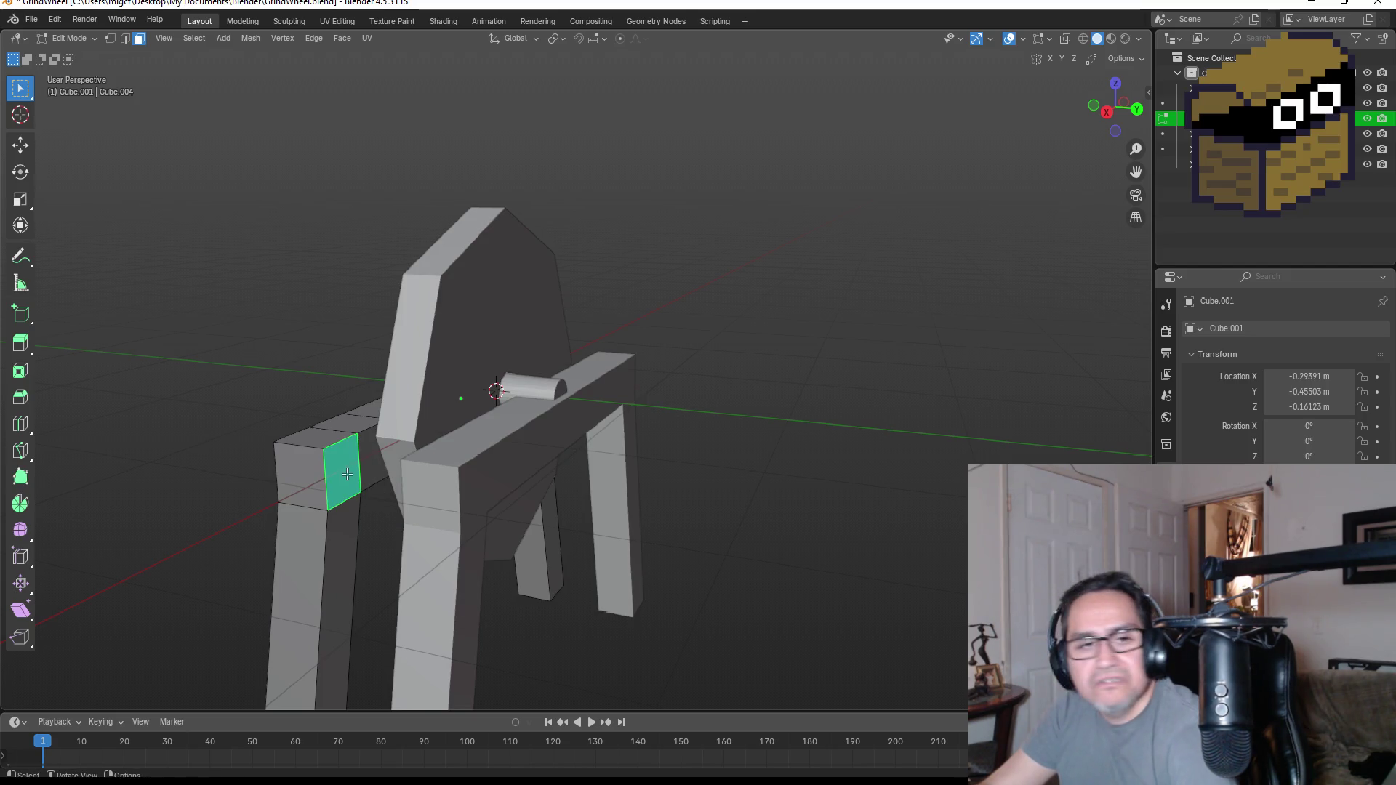
- Cut two edge loops into the left leg to bound the brace face
key(ctrl+r)
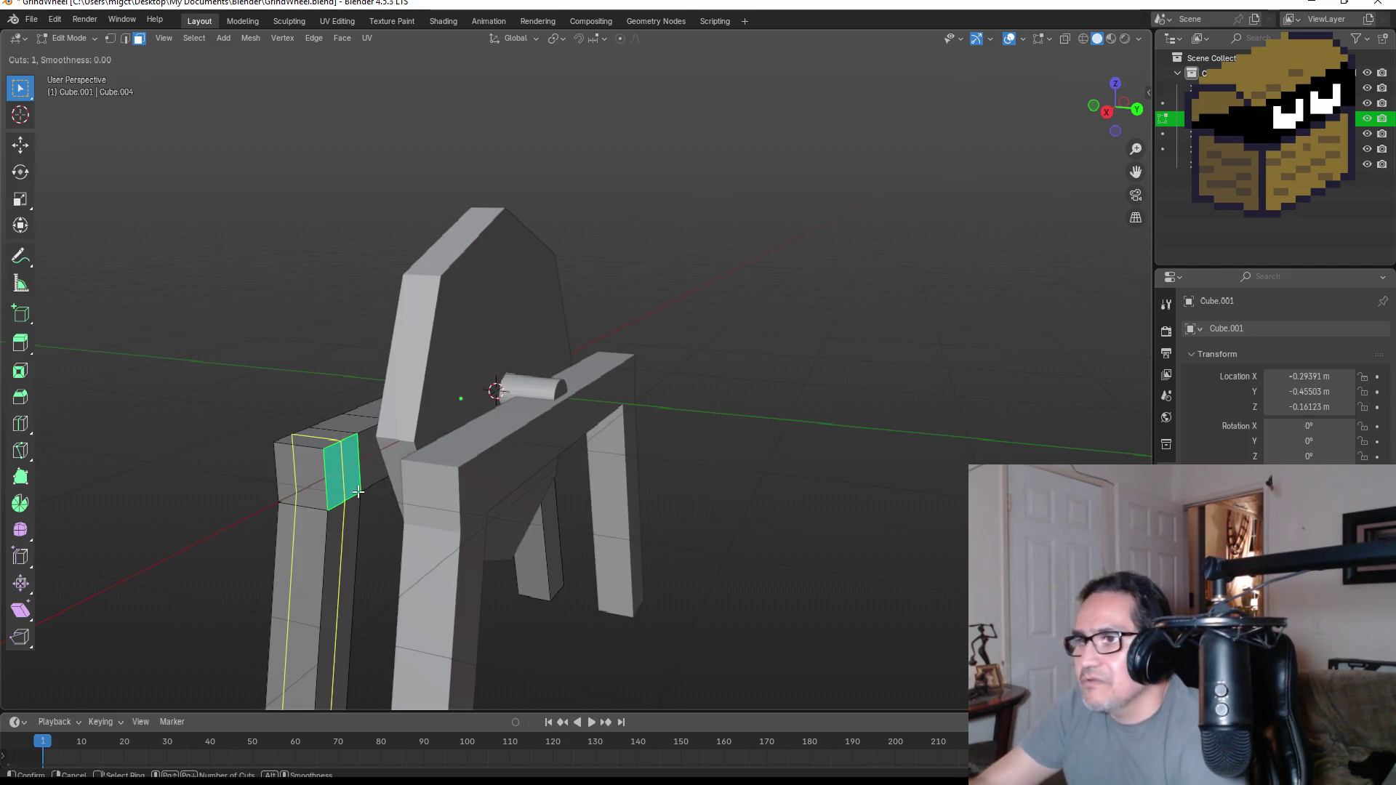
click(358, 491)
right_click(359, 492)
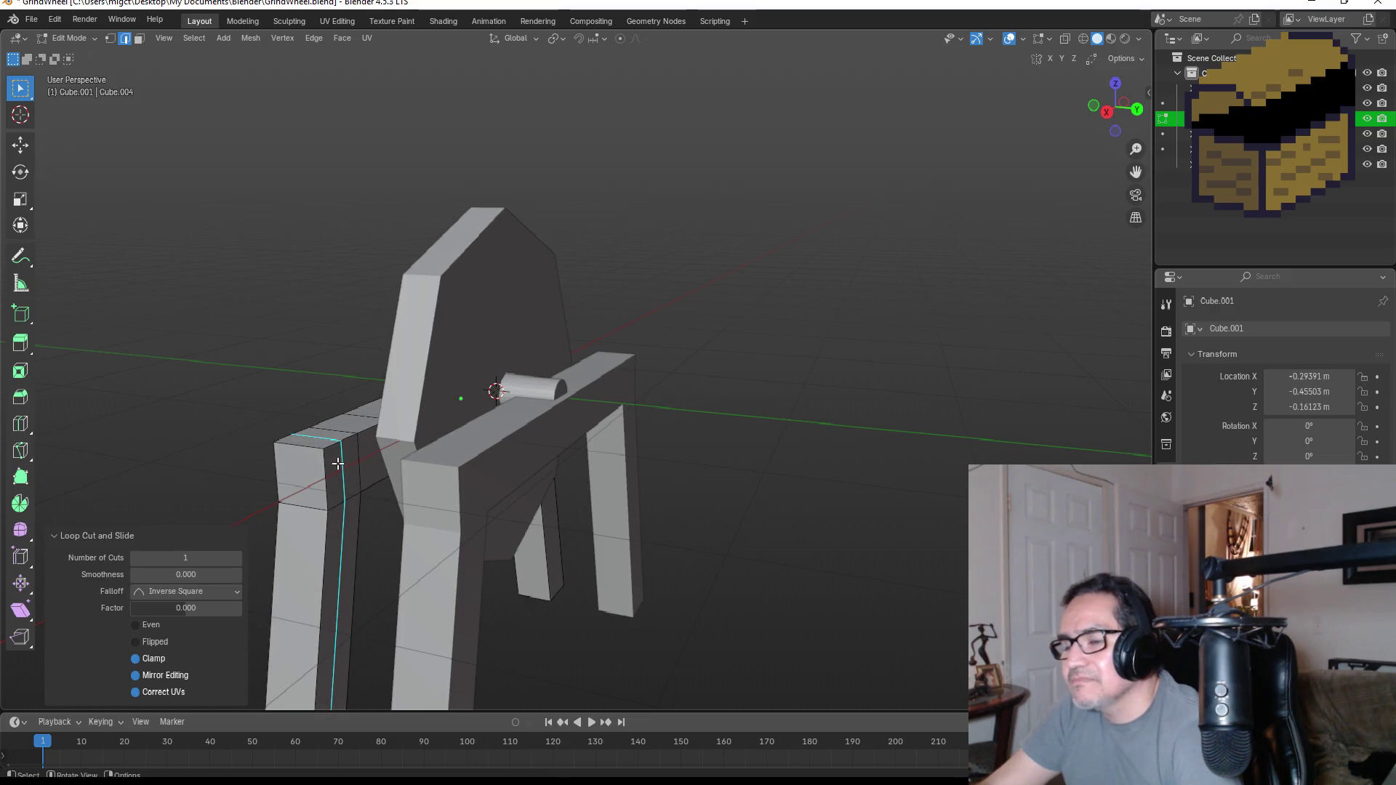
key(3)
click(339, 464)
key(ctrl+r)
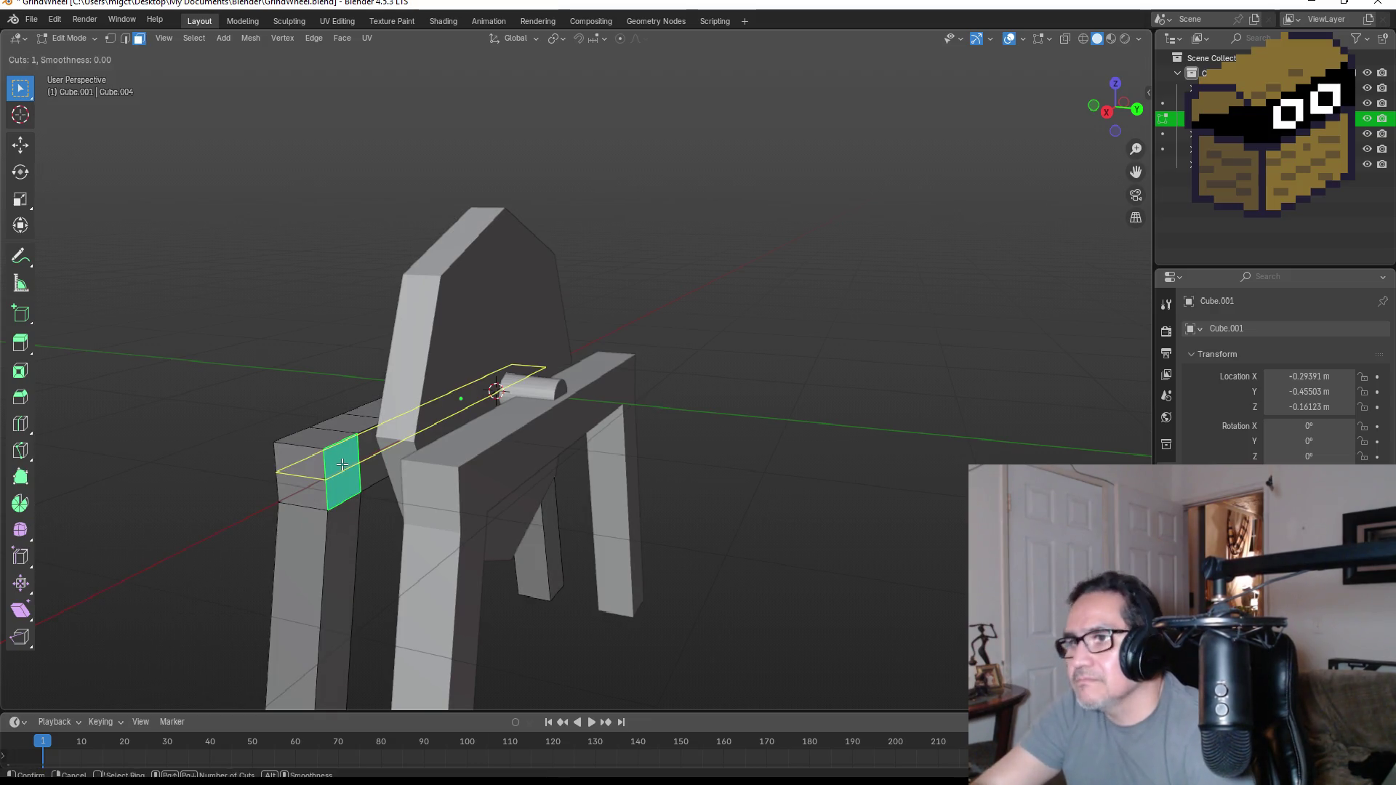
click(345, 450)
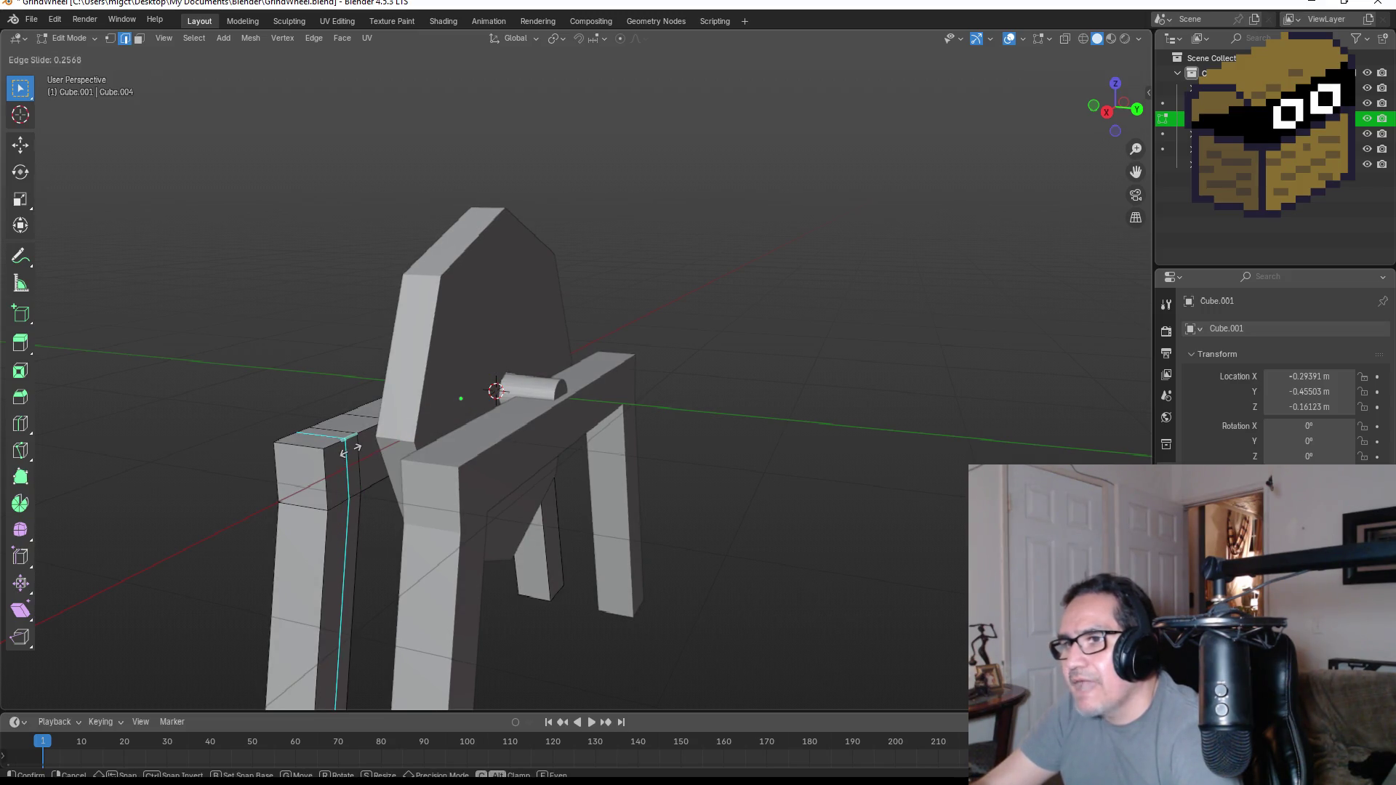
click(347, 449)
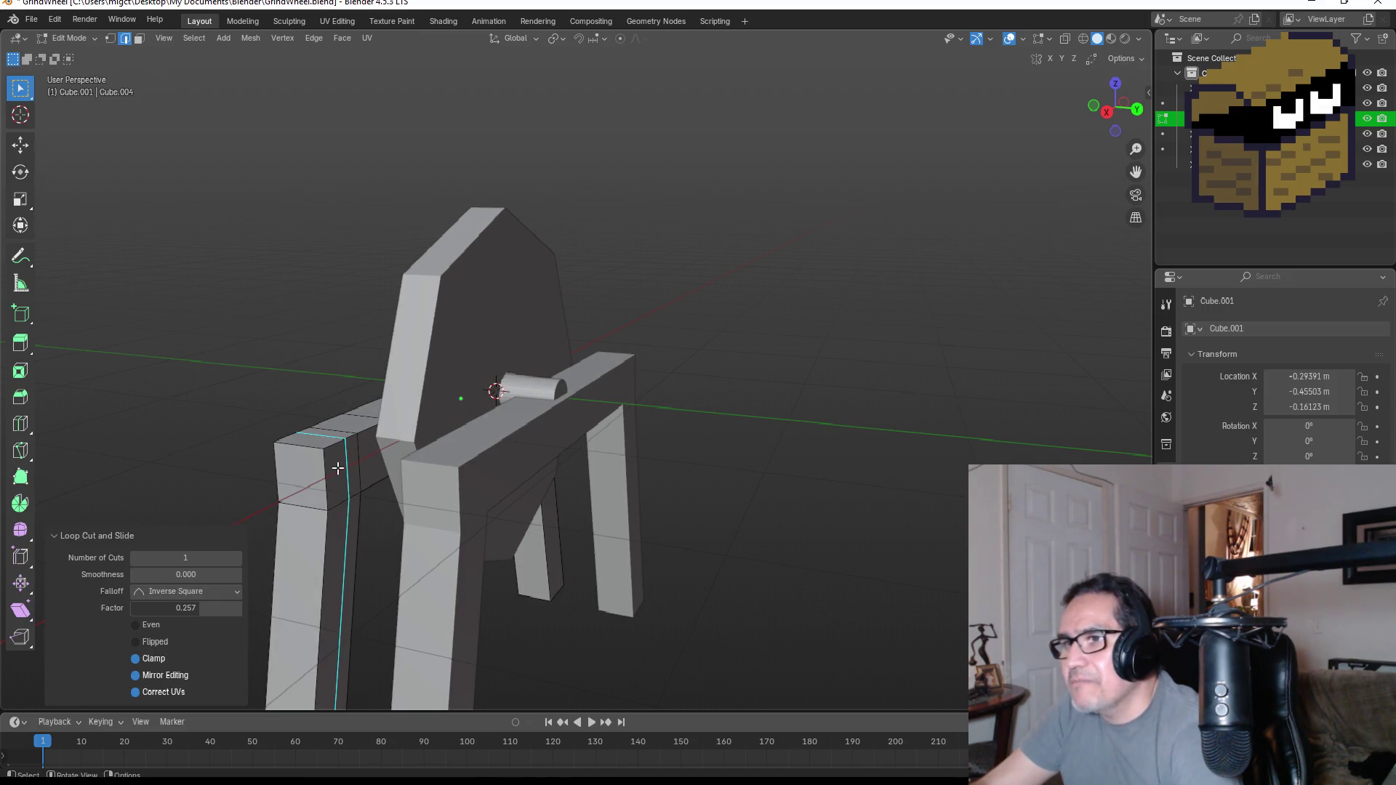
- Push the left-post face between the loops along its normal into position
click(139, 38)
click(328, 464)
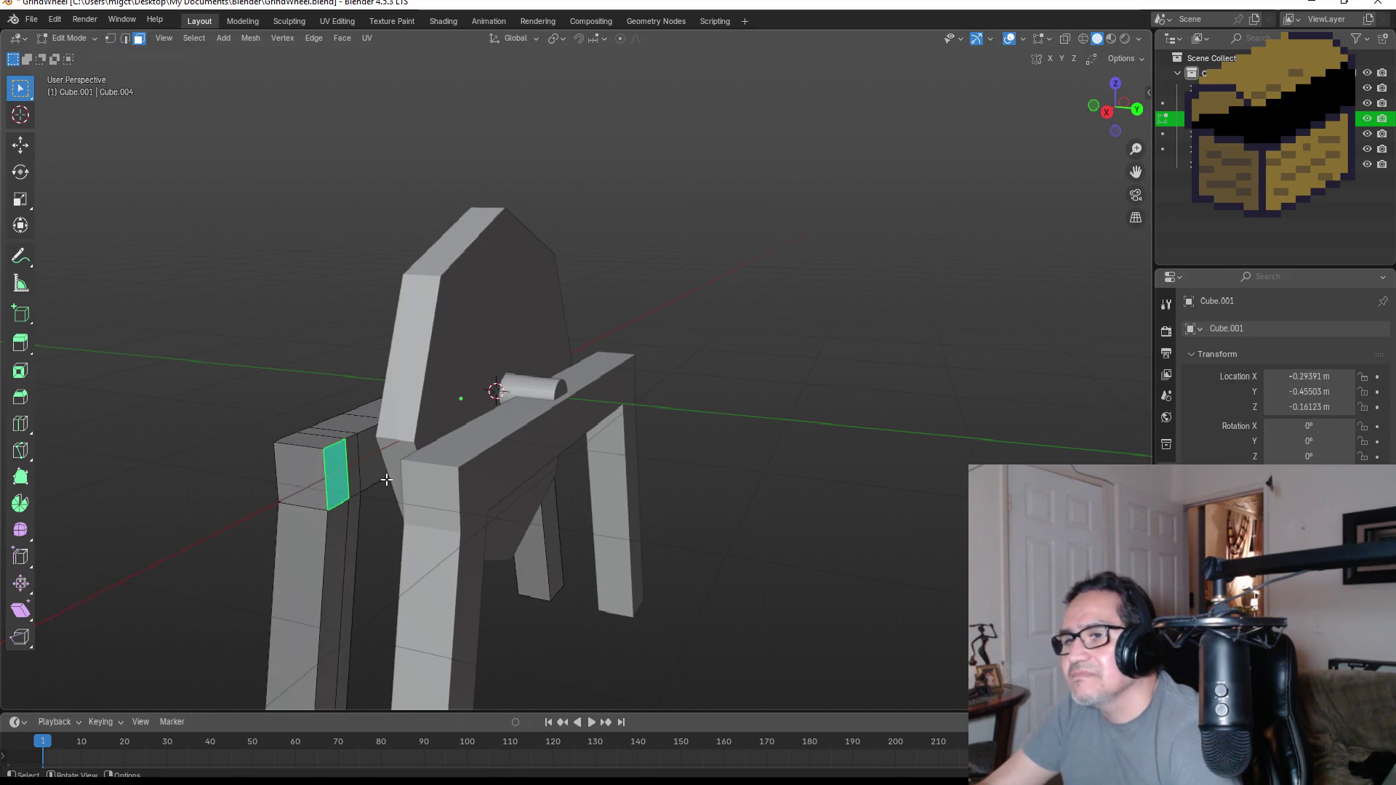
middle_drag(328, 465, 547, 589)
key(g)
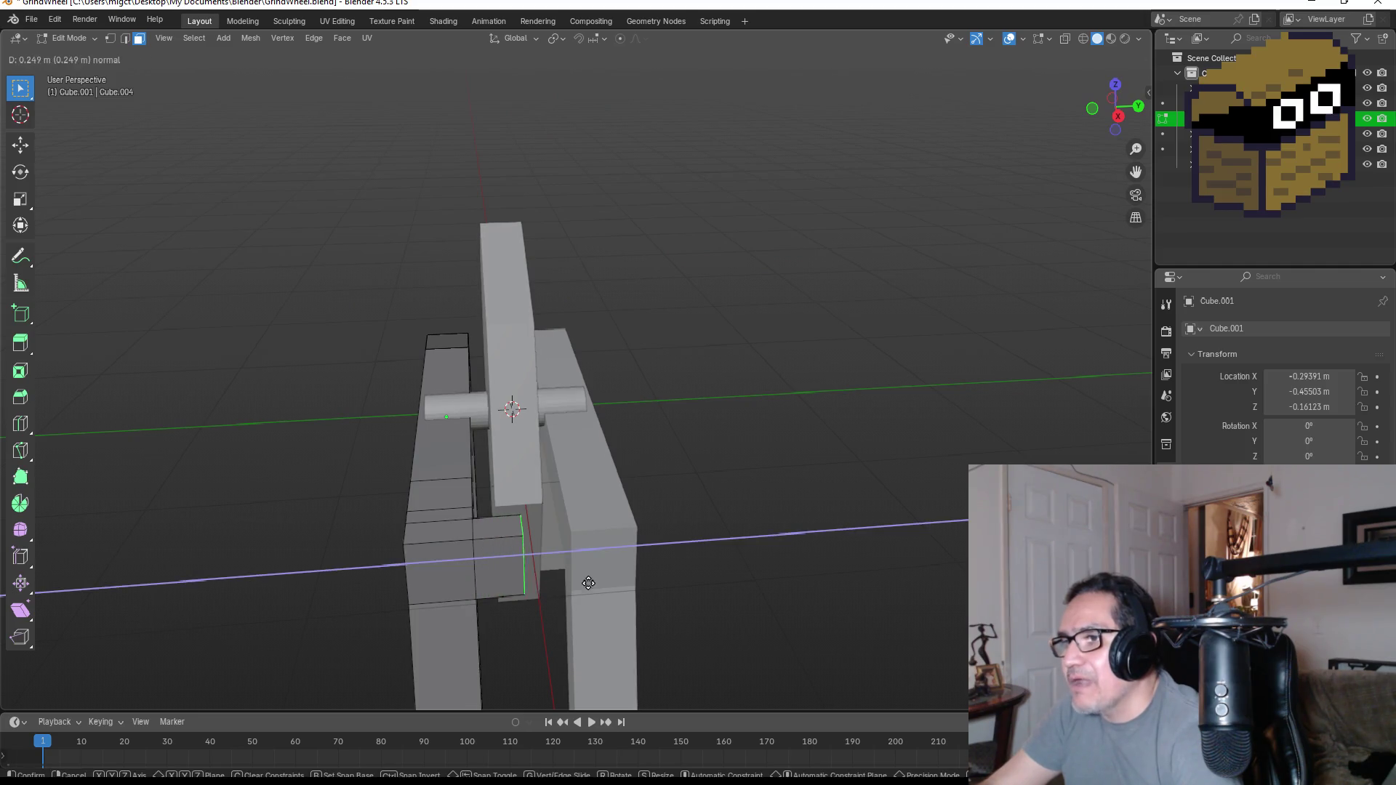
click(635, 574)
mouse_move(636, 573)
middle_down()
mouse_move(774, 498)
mouse_move(788, 543)
mouse_move(912, 561)
middle_up()
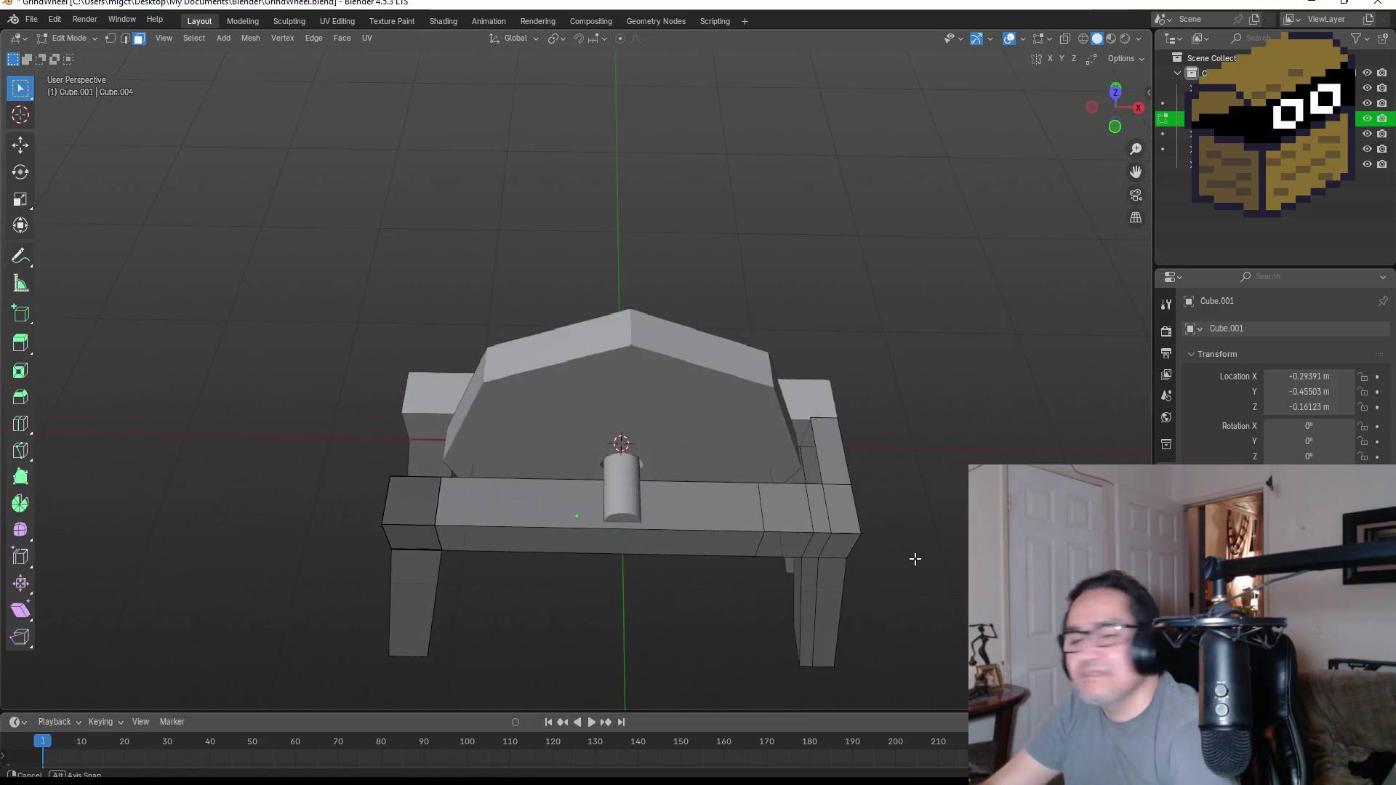
mouse_move(476, 528)
middle_down()
mouse_move(531, 514)
mouse_move(546, 491)
mouse_move(676, 527)
mouse_move(742, 515)
middle_up()
click(502, 533)
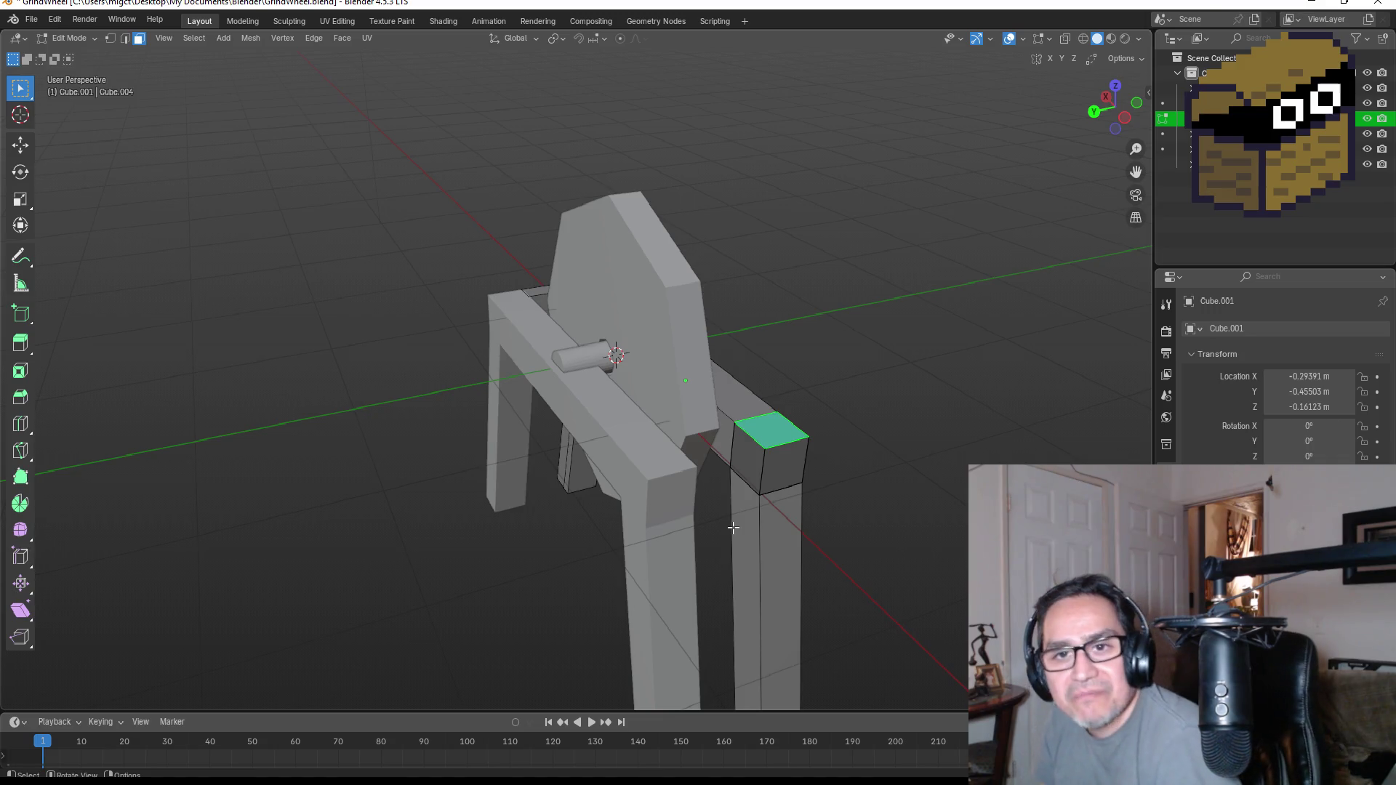
- Loop cut the opposite leg and extrude its face outward to form the cross brace
key(ctrl+r)
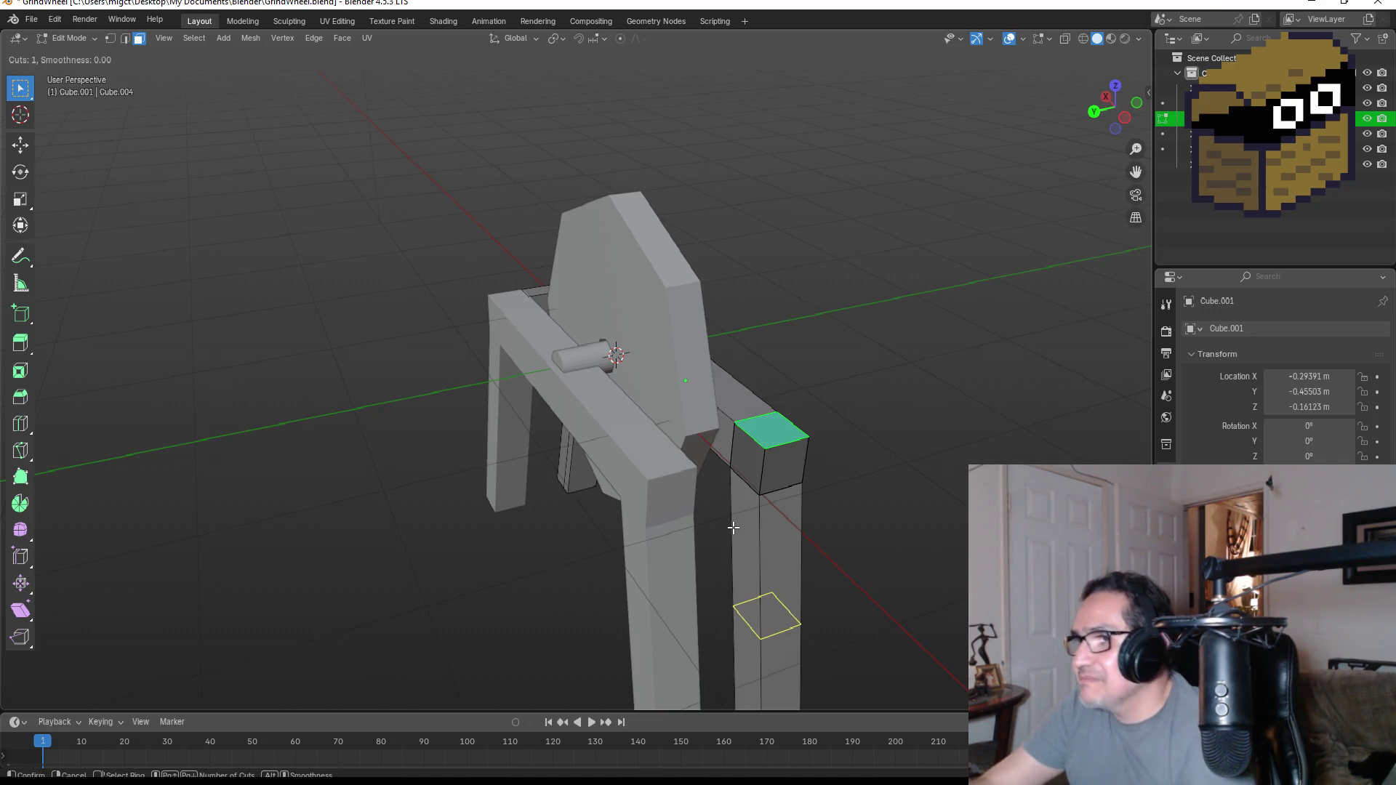
click(771, 424)
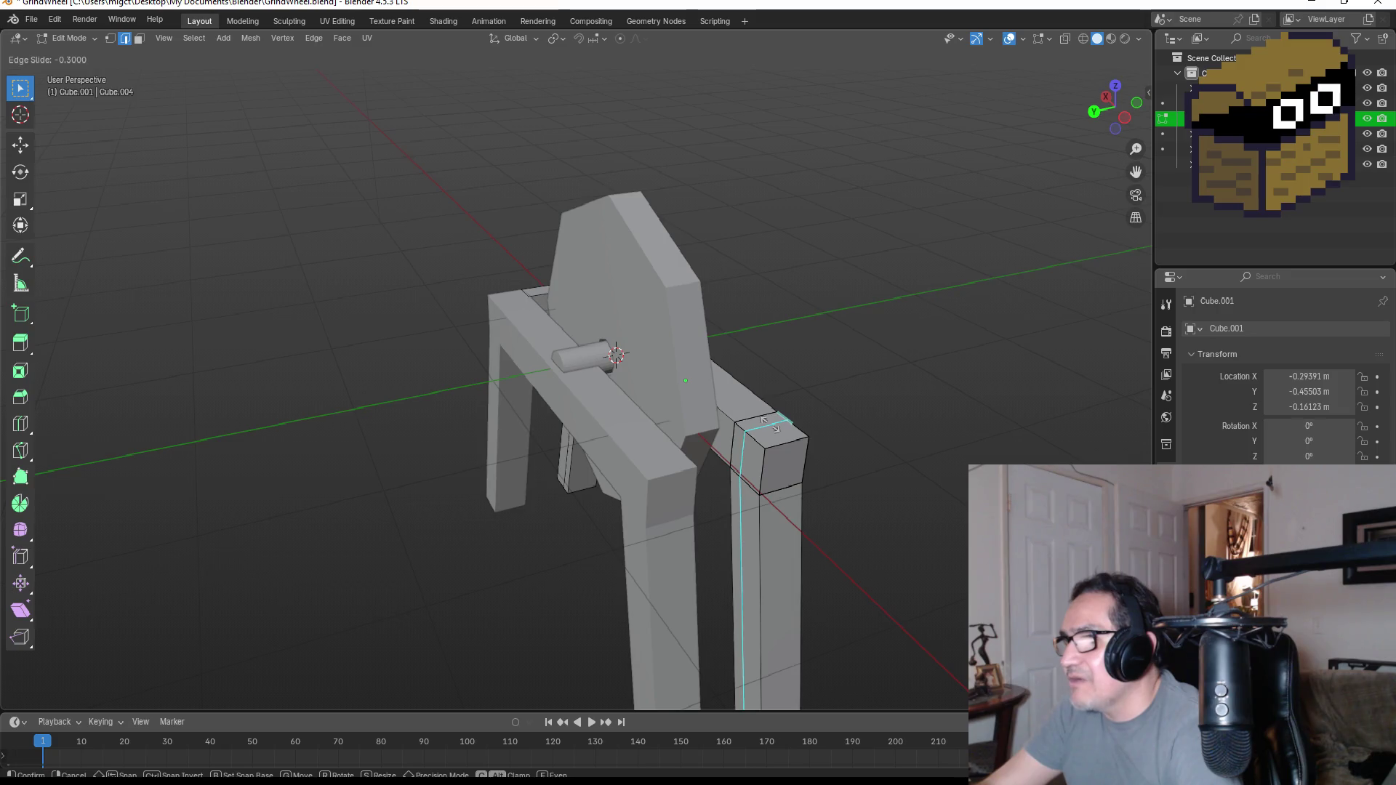
click(764, 422)
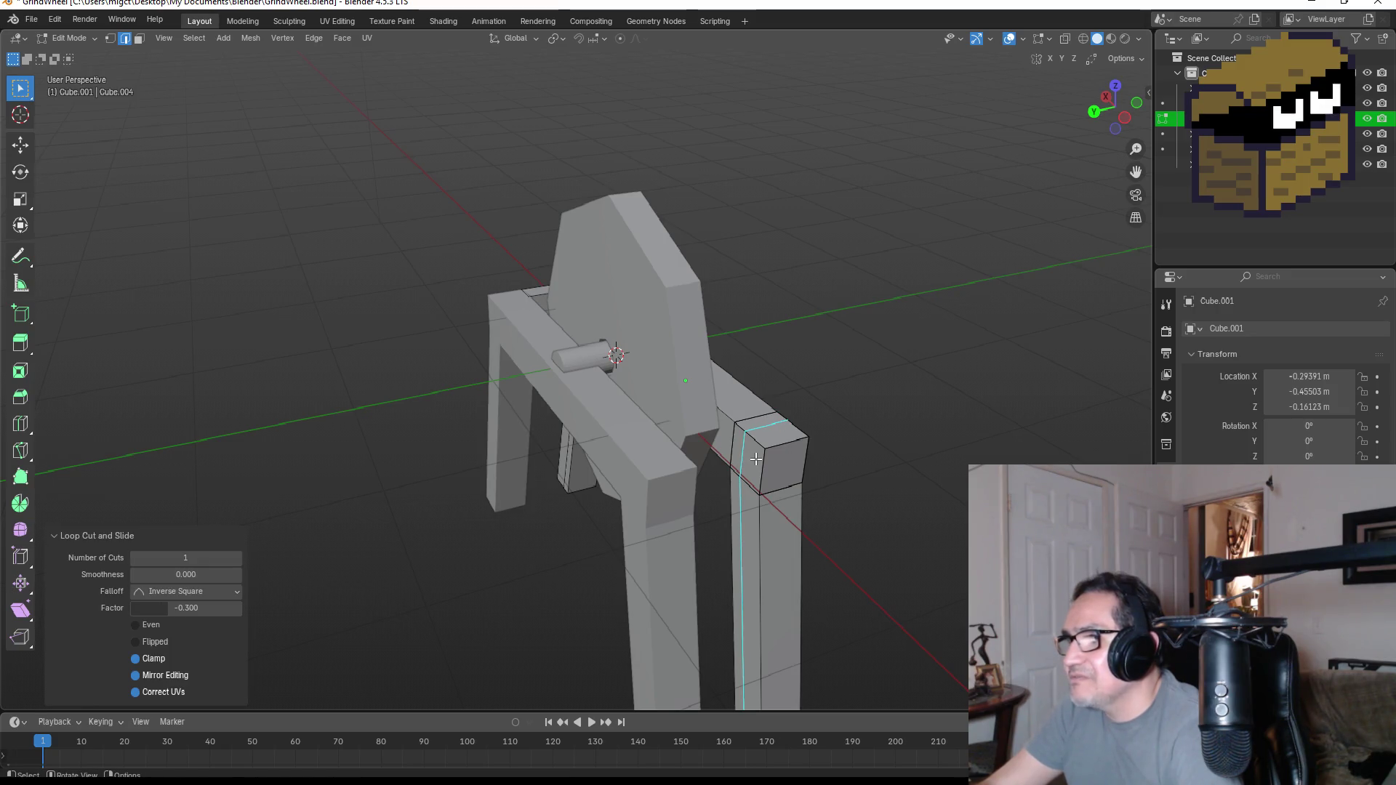
click(760, 459)
click(138, 40)
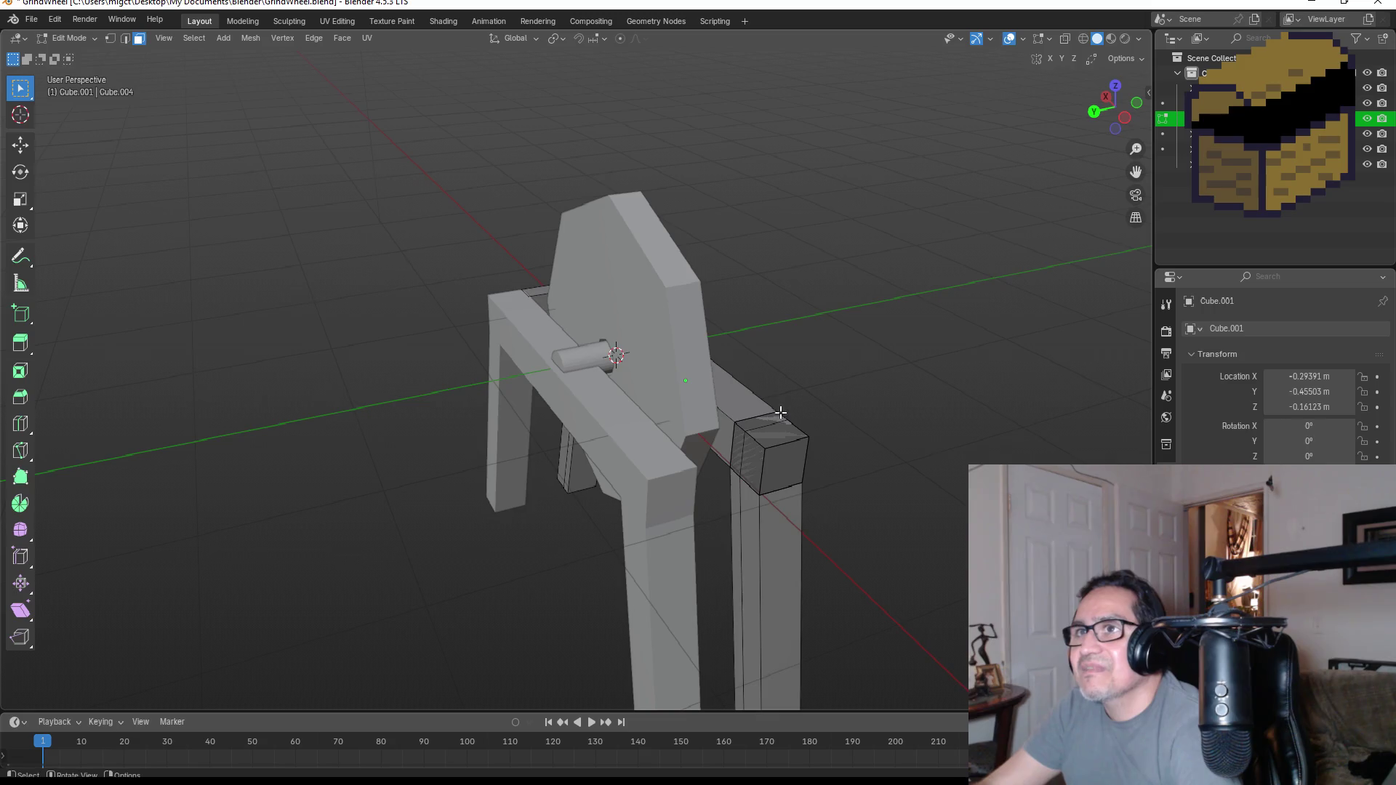
mouse_move(752, 469)
middle_down()
mouse_move(725, 474)
mouse_move(739, 484)
middle_up()
key(e)
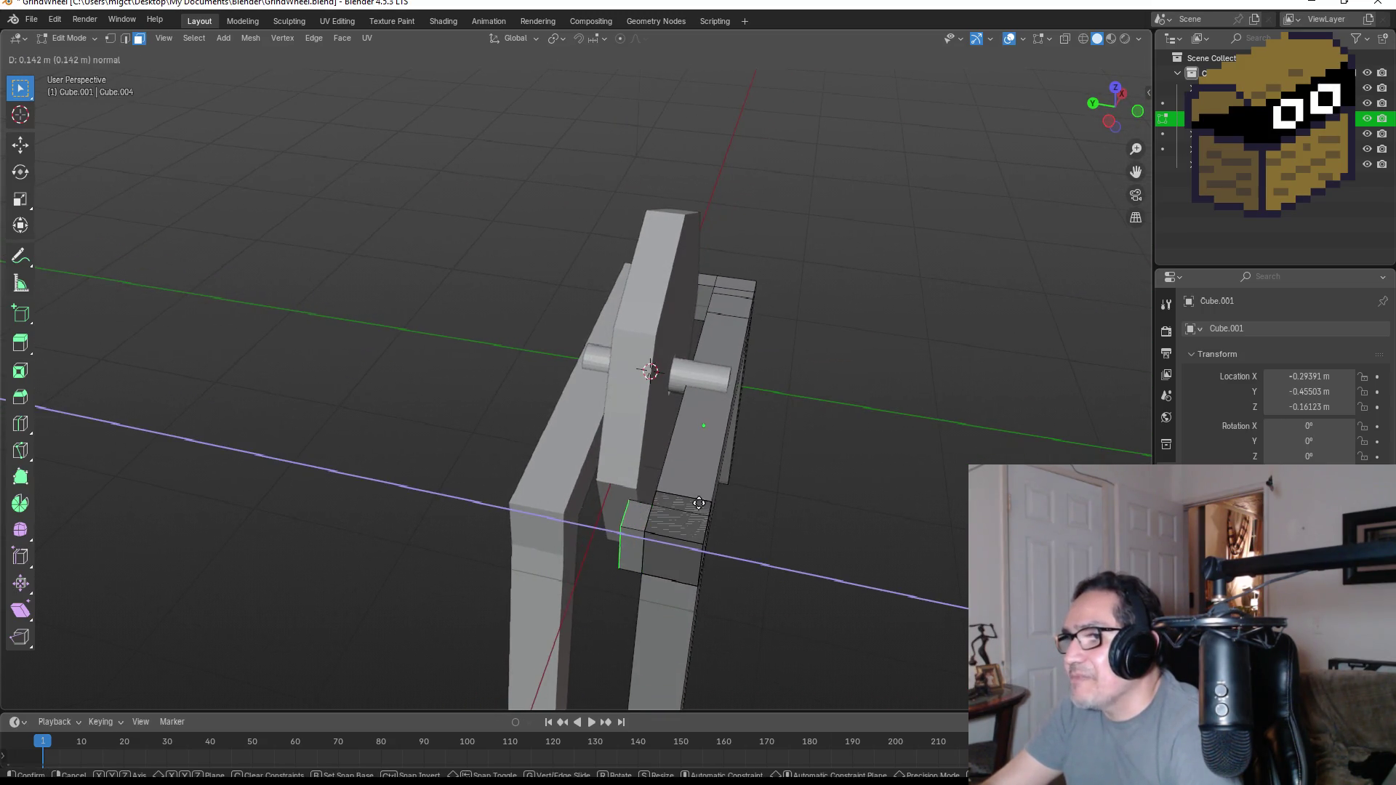
click(639, 489)
key(Tab)
mouse_move(984, 412)
middle_down()
mouse_move(896, 389)
mouse_move(793, 390)
mouse_move(856, 430)
middle_up()
click(987, 384)
scroll(856, 429, down, 4)
scroll(877, 473, down, 2)
mouse_move(793, 365)
middle_down()
mouse_move(770, 469)
mouse_move(735, 453)
middle_up()
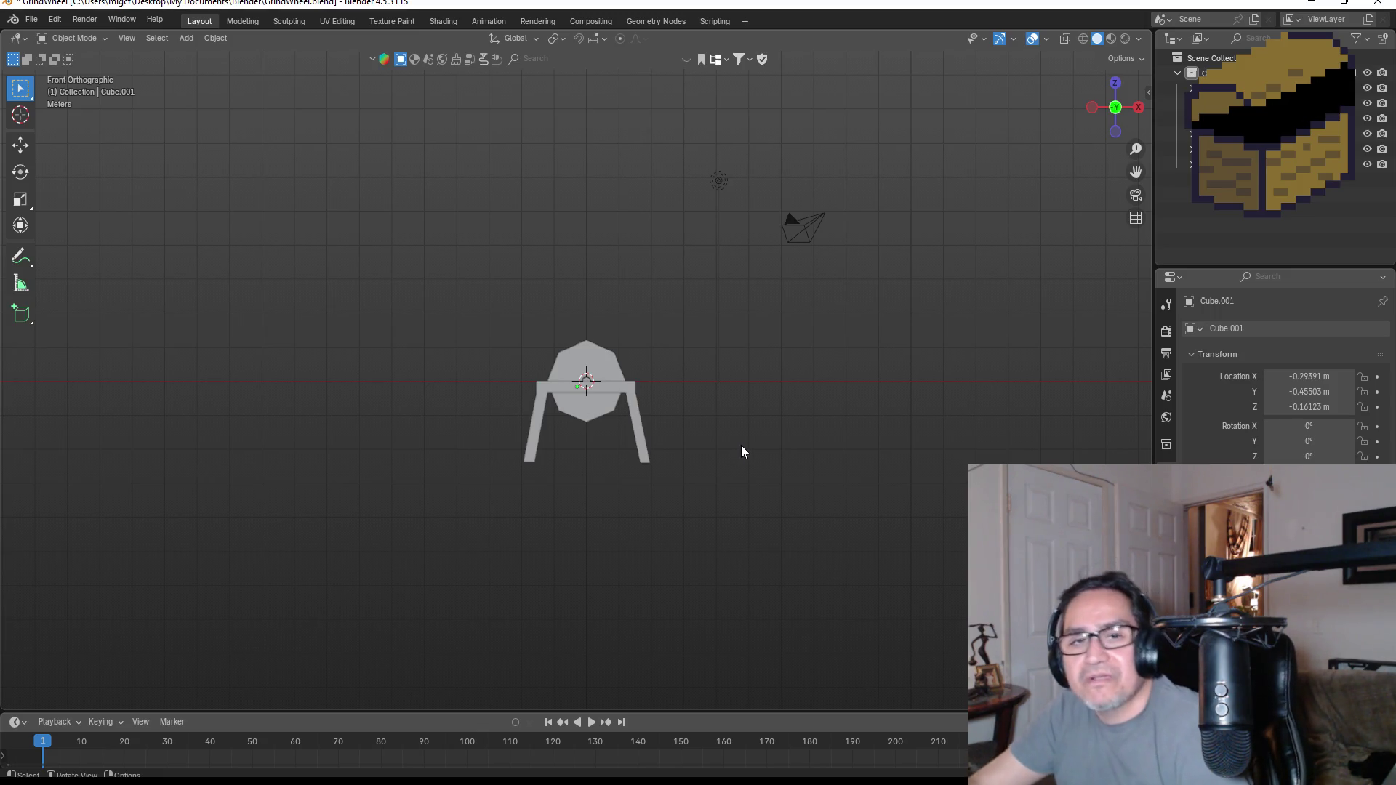
scroll(741, 447, up, 4)
scroll(801, 476, up, 4)
- Save the grinding wheel project as GrindWheel.blend from the front view
mouse_move(881, 375)
middle_down()
mouse_move(702, 413)
mouse_move(838, 406)
middle_up()
key(KP_1)
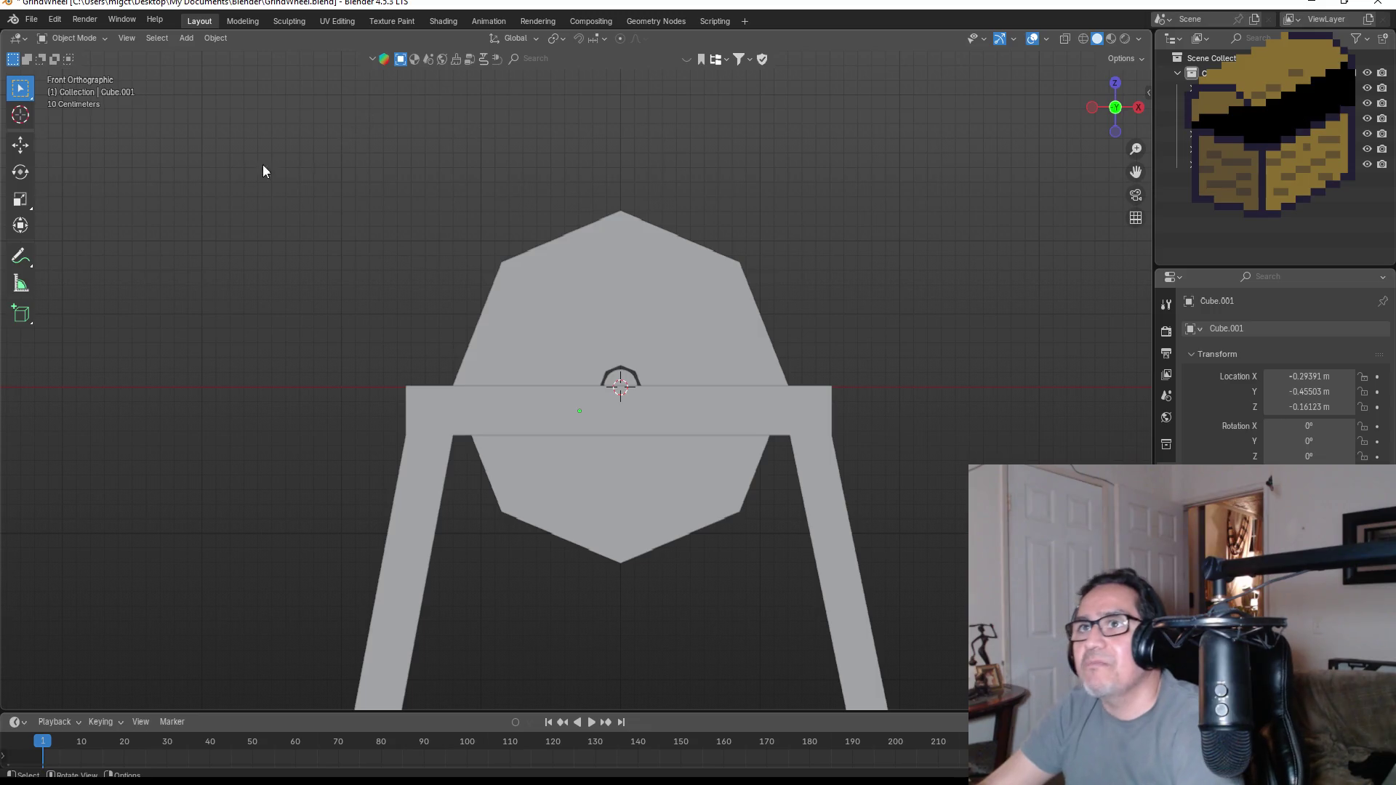
click(32, 20)
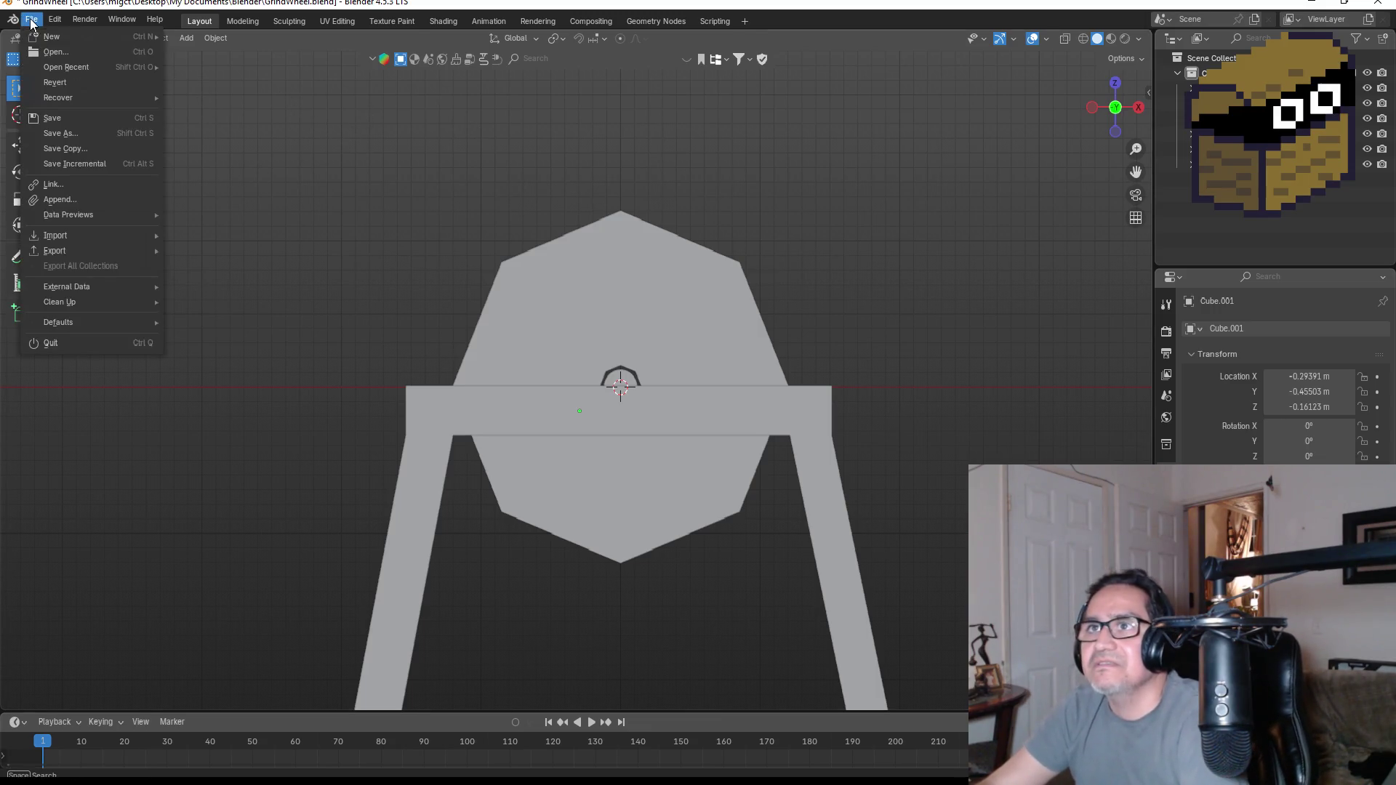
click(71, 121)
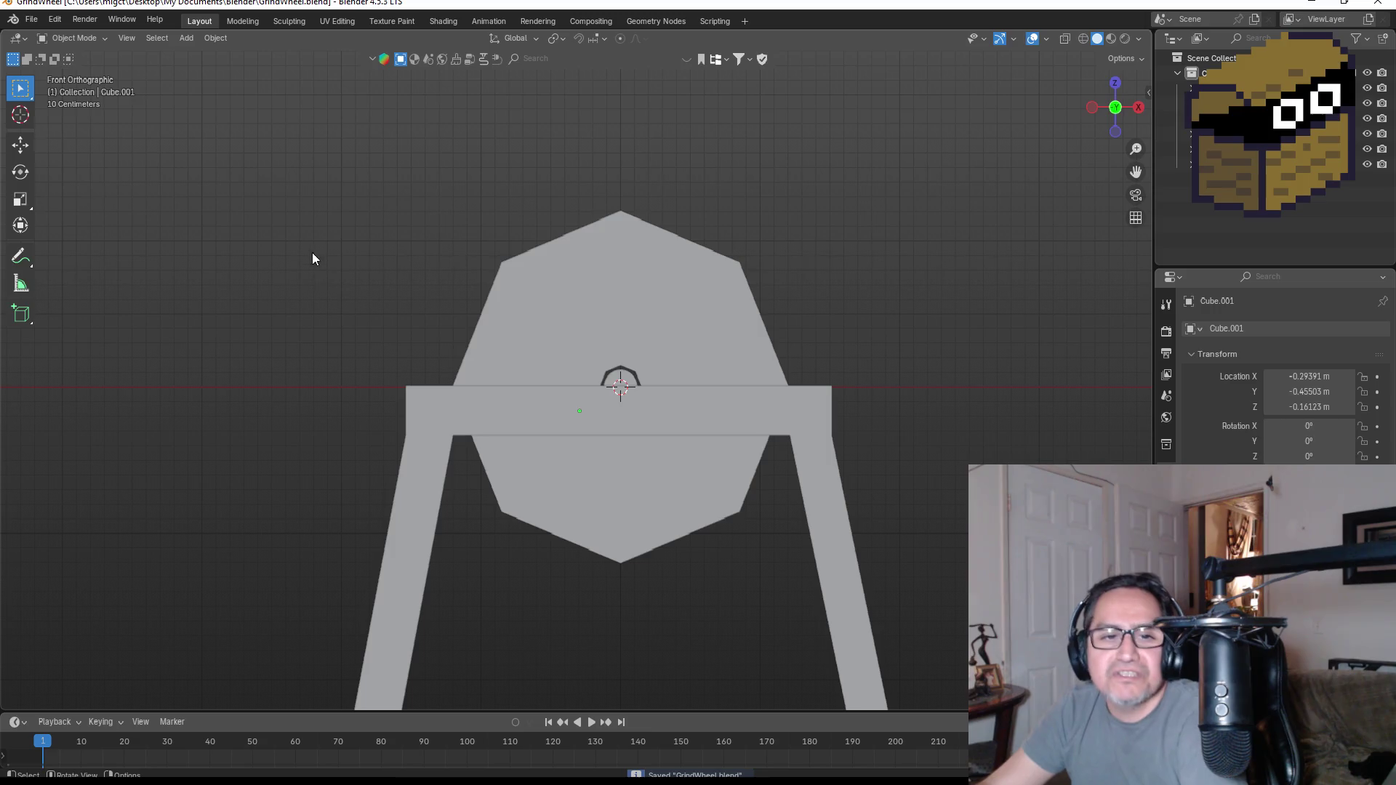
- Bring up the Blender file browser to open another project
mouse_move(714, 326)
middle_down()
mouse_move(779, 362)
mouse_move(607, 386)
mouse_move(722, 404)
mouse_move(635, 419)
mouse_move(862, 401)
middle_up()
click(32, 20)
click(49, 55)
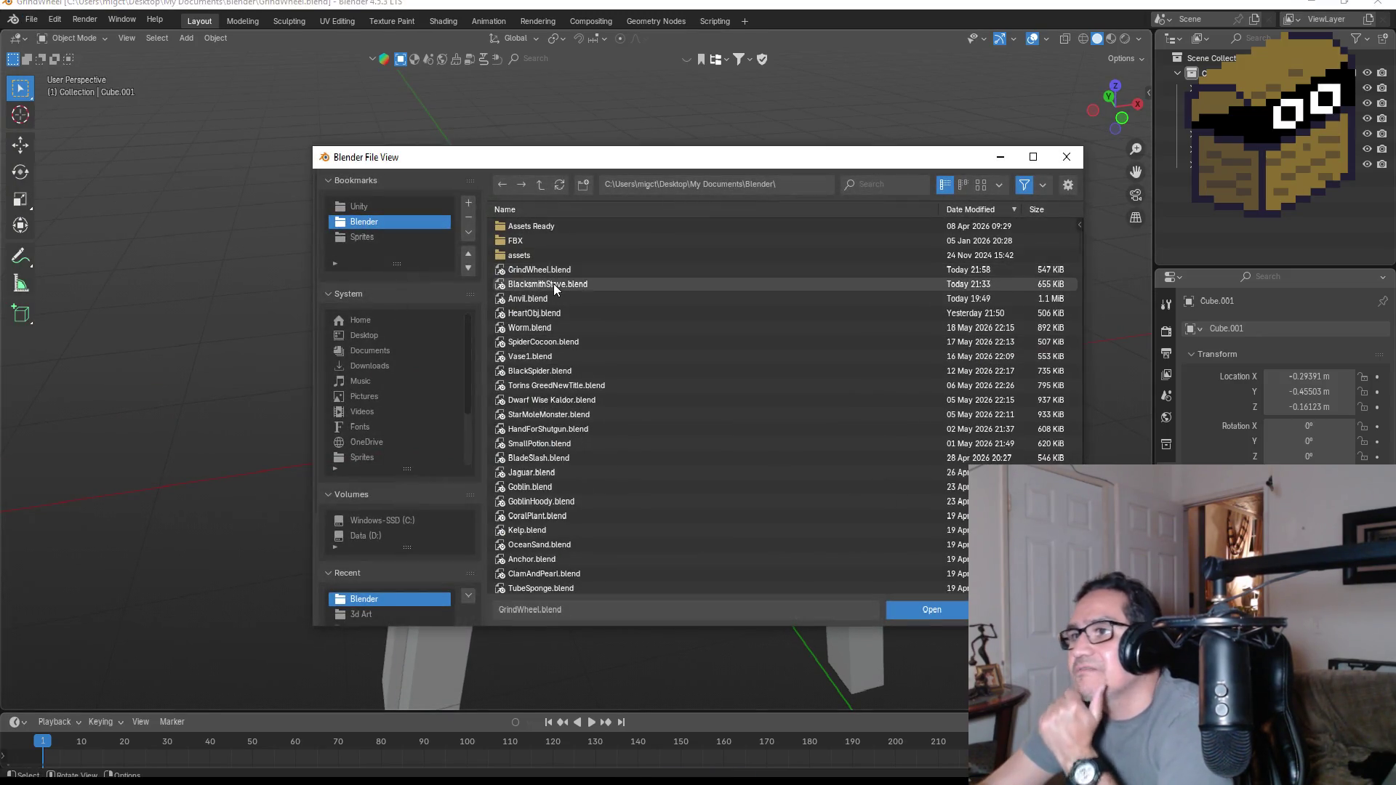
- Open BlacksmithStove.blend and look over the stove model for reference
double_click(553, 285)
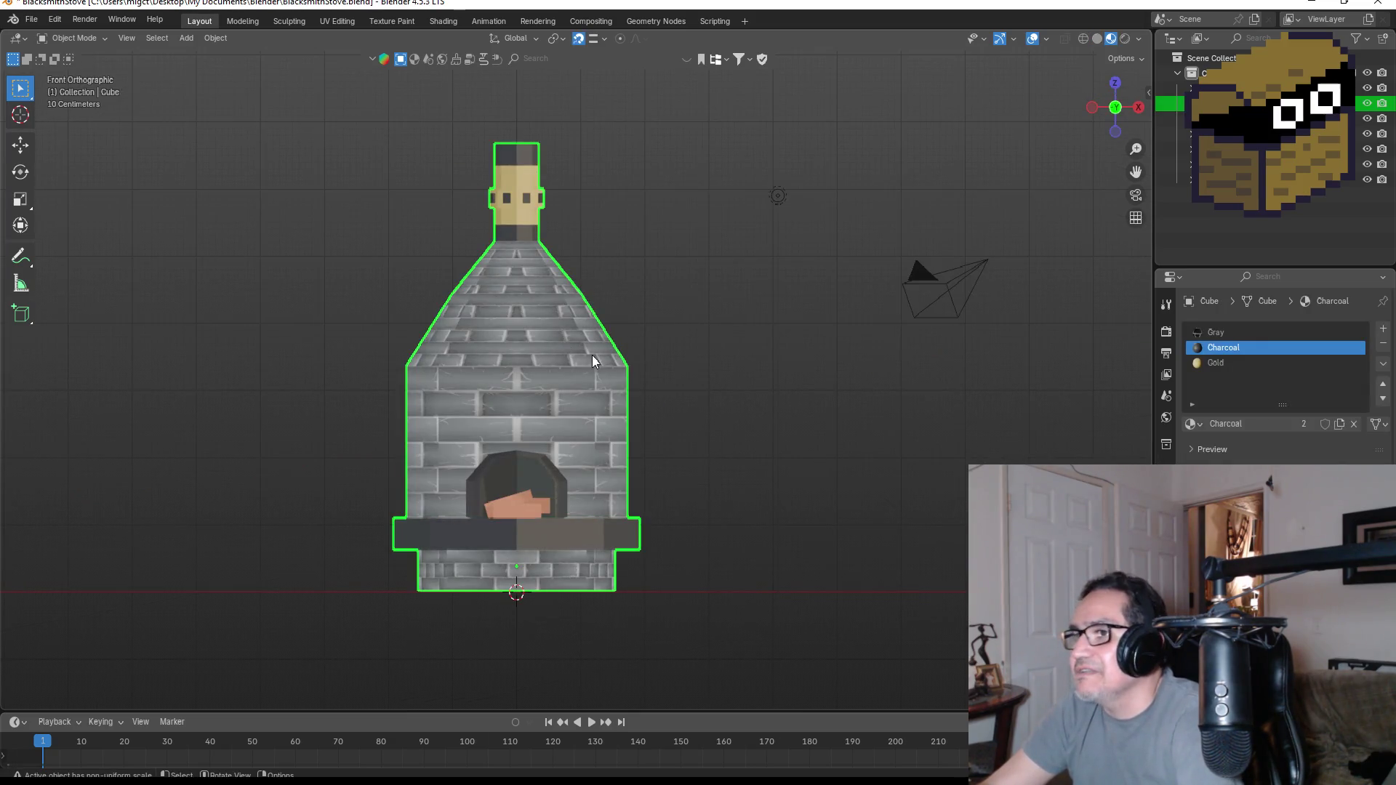
key(Tab)
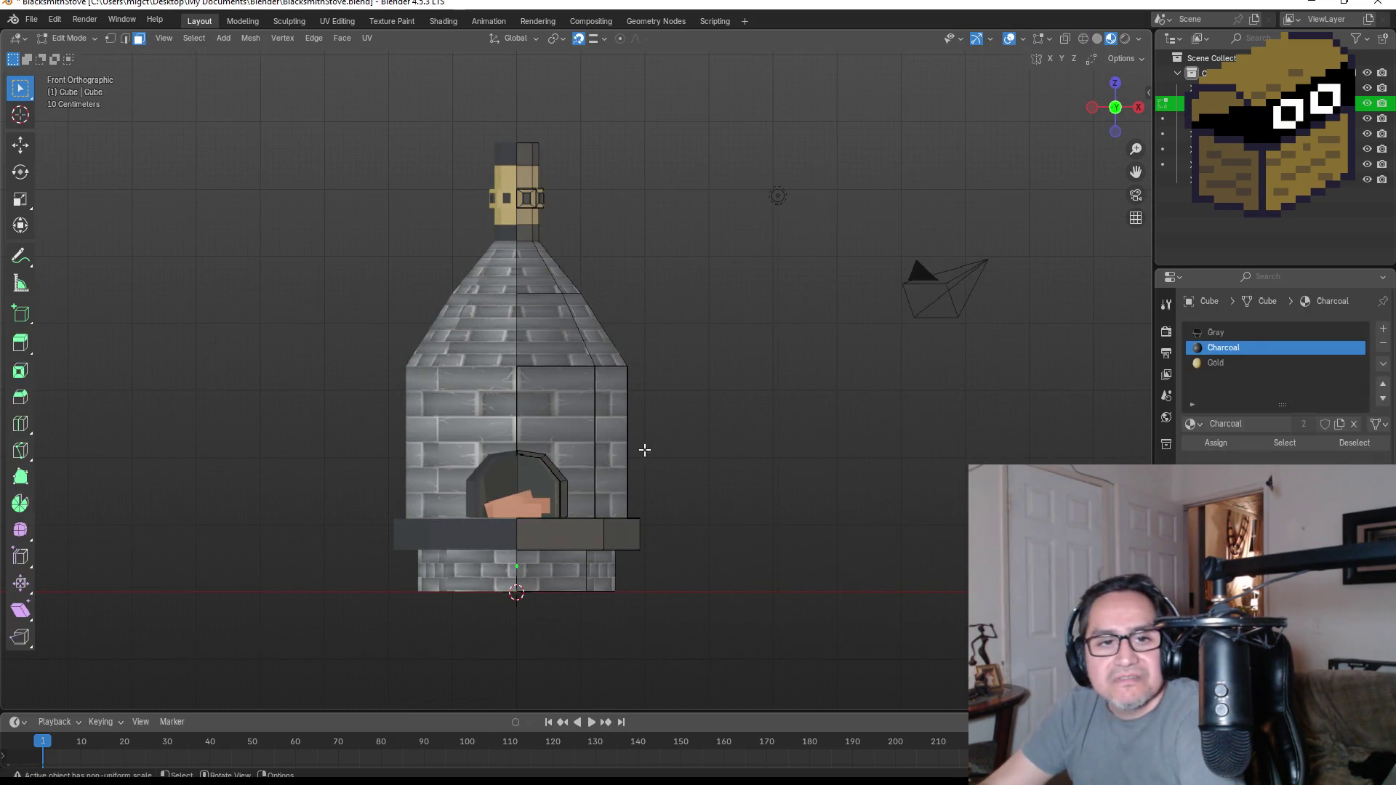
key(Tab)
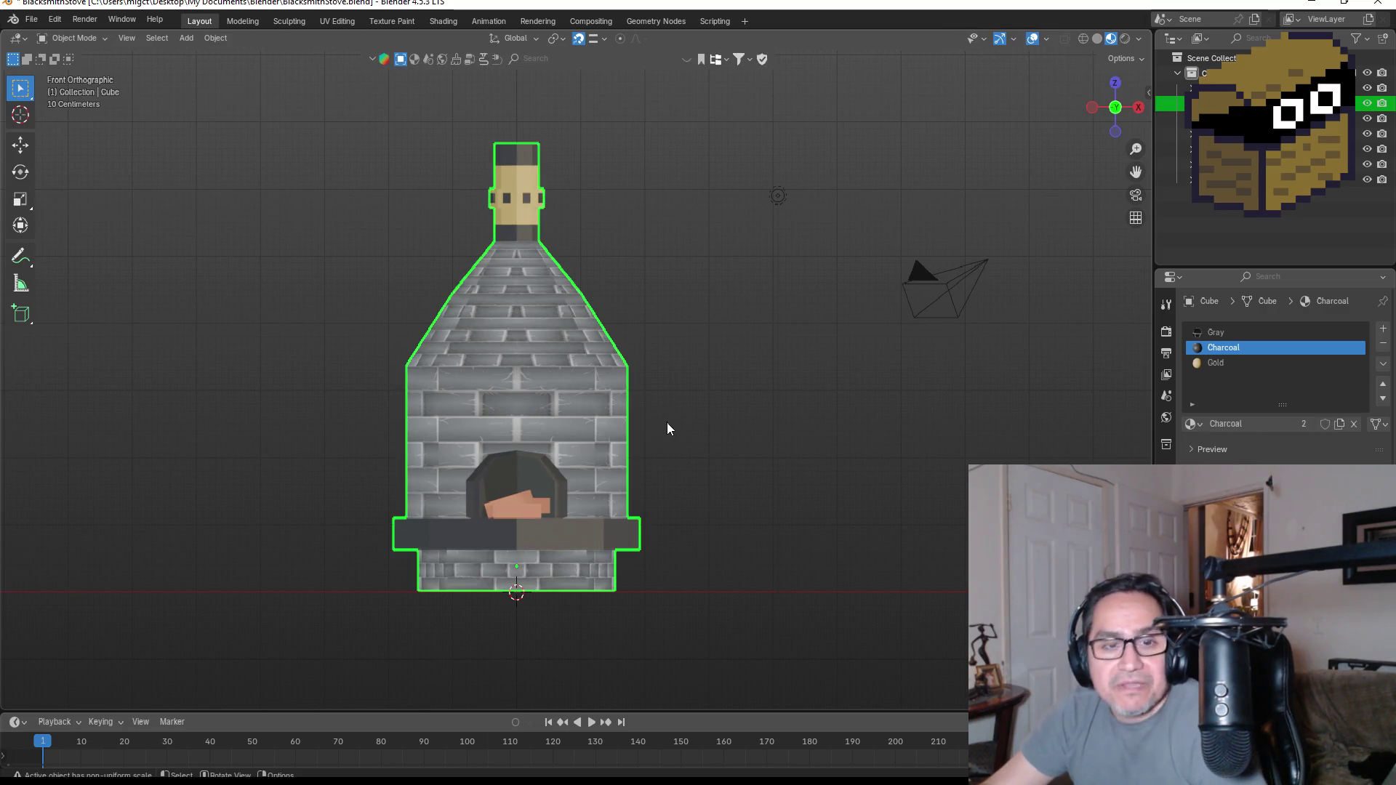
middle_drag(640, 370, 888, 378)
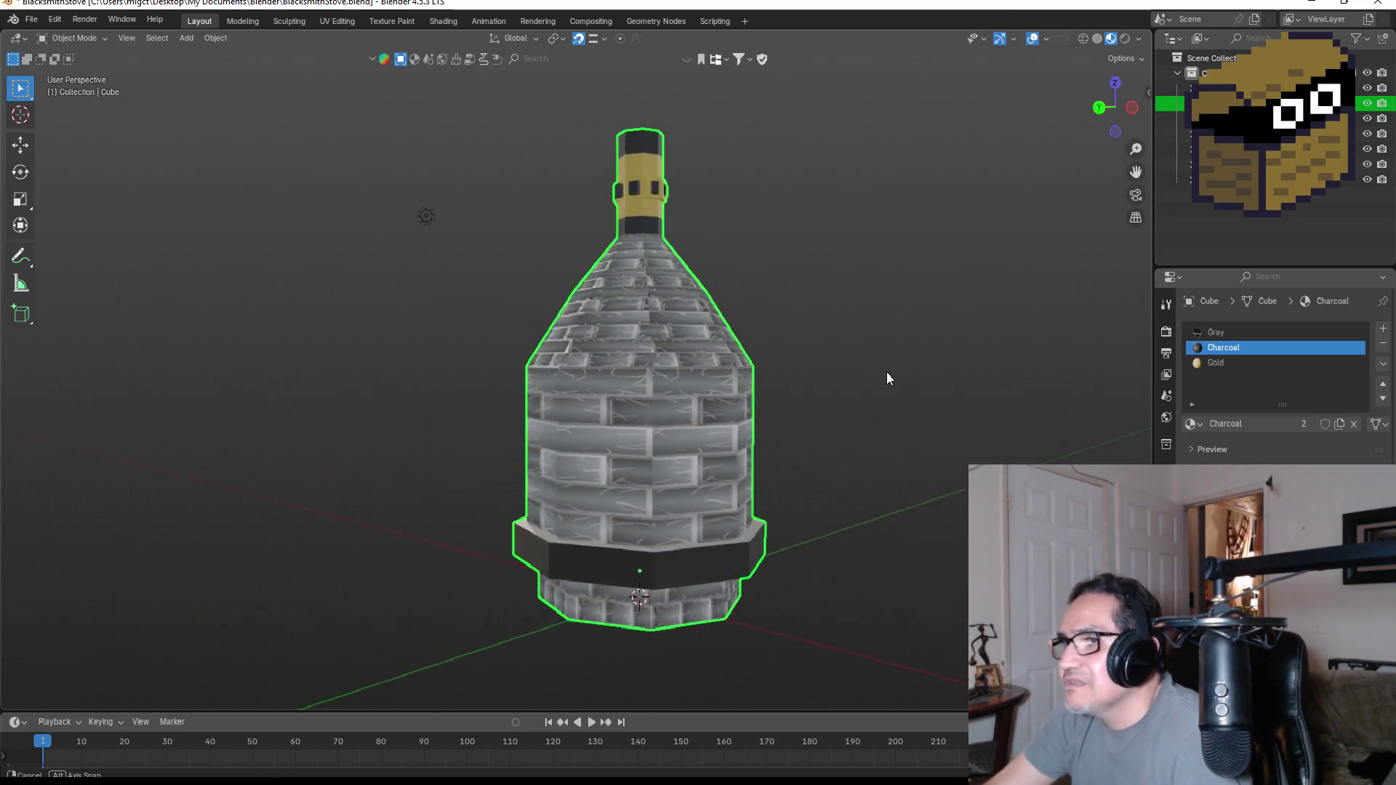
scroll(701, 371, up, 3)
mouse_move(888, 379)
middle_down()
mouse_move(675, 370)
mouse_move(696, 383)
mouse_move(671, 383)
mouse_move(639, 314)
middle_up()
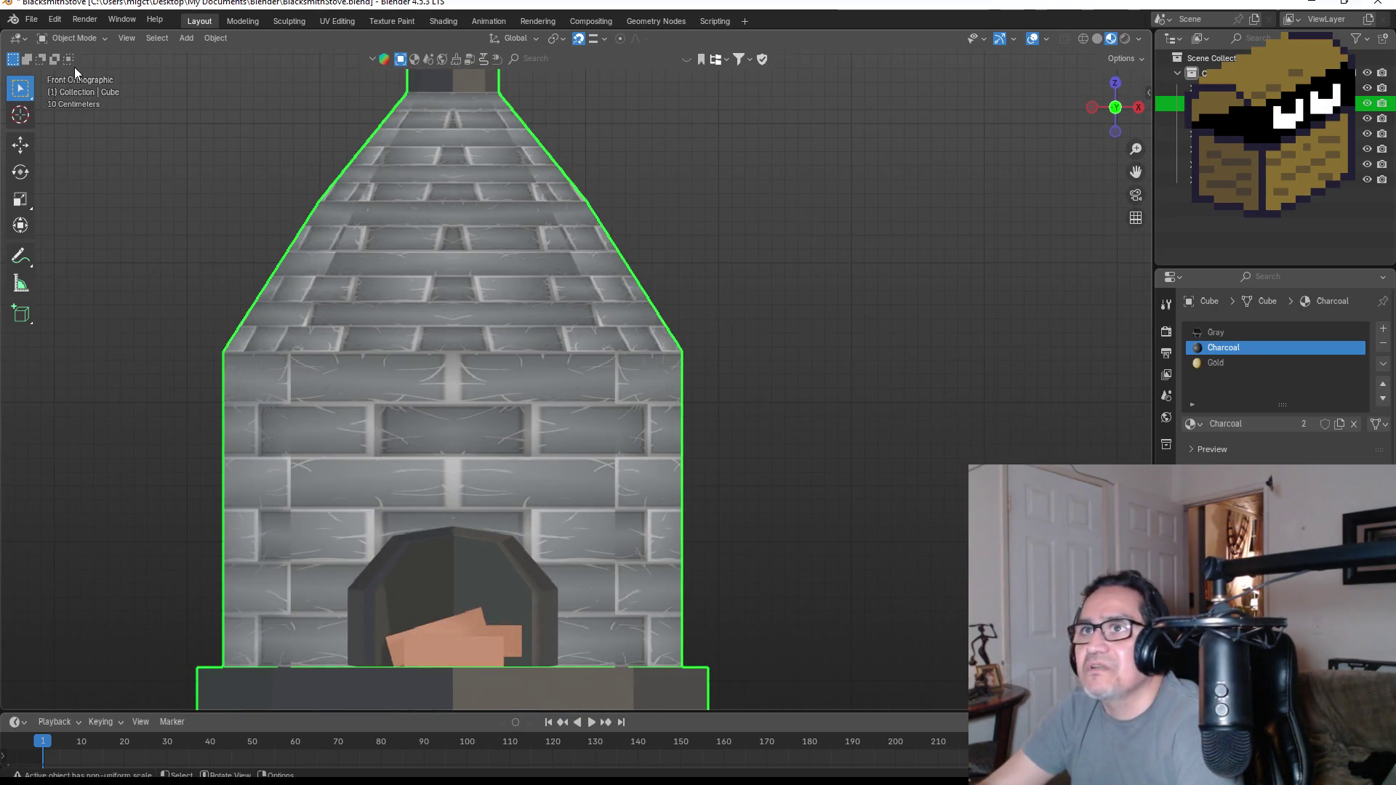
scroll(175, 120, down, 3)
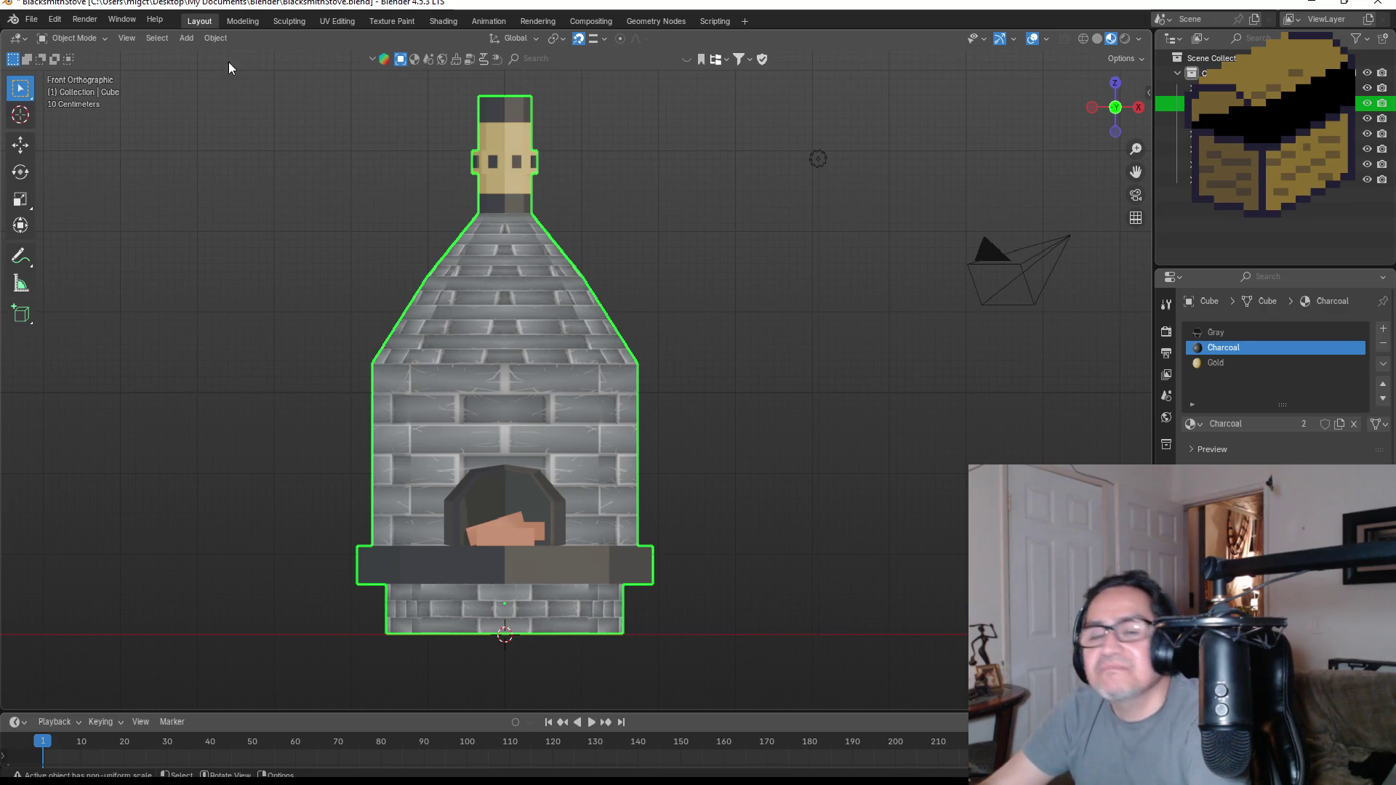
- Save the stove changes and reopen the GrindWheel.blend project
click(33, 21)
key(ctrl+q)
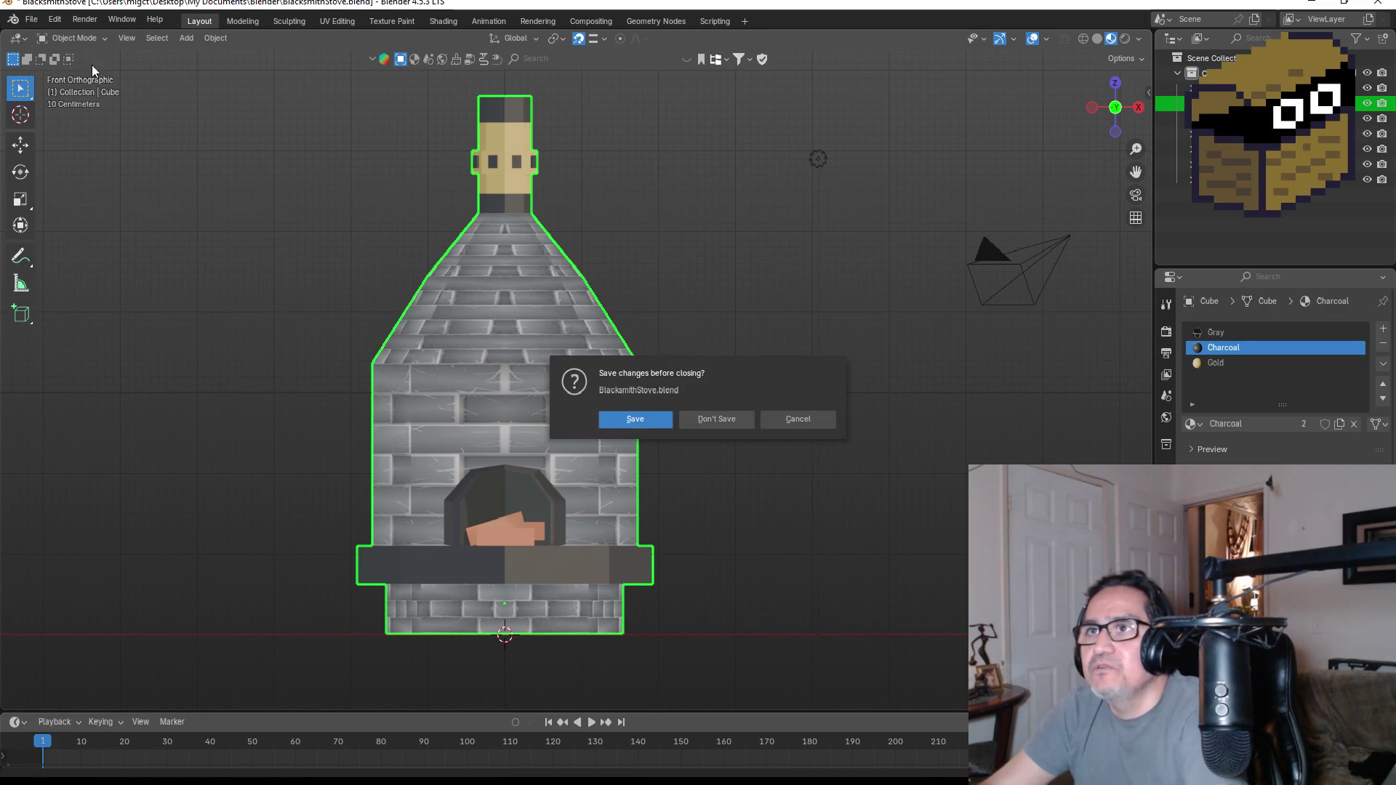
click(646, 420)
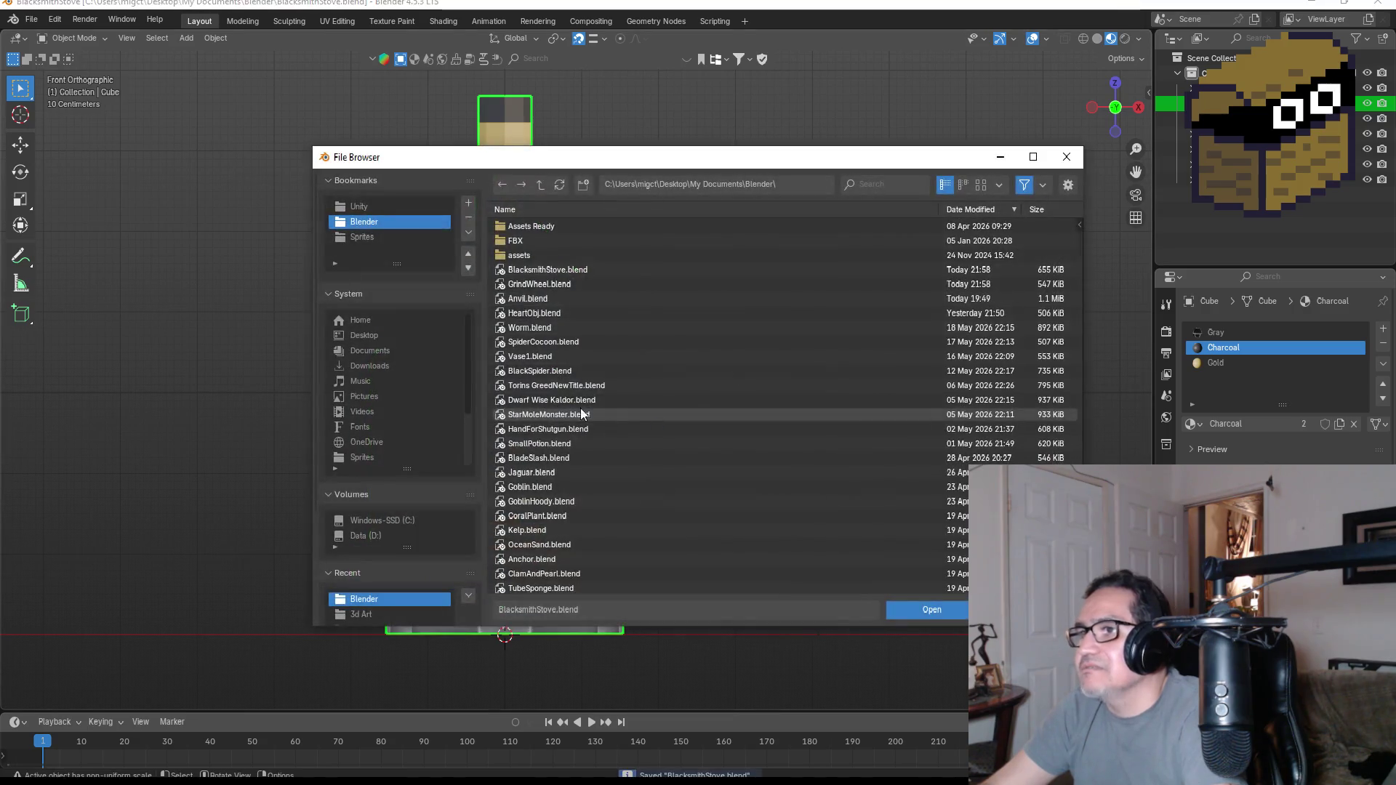
double_click(549, 284)
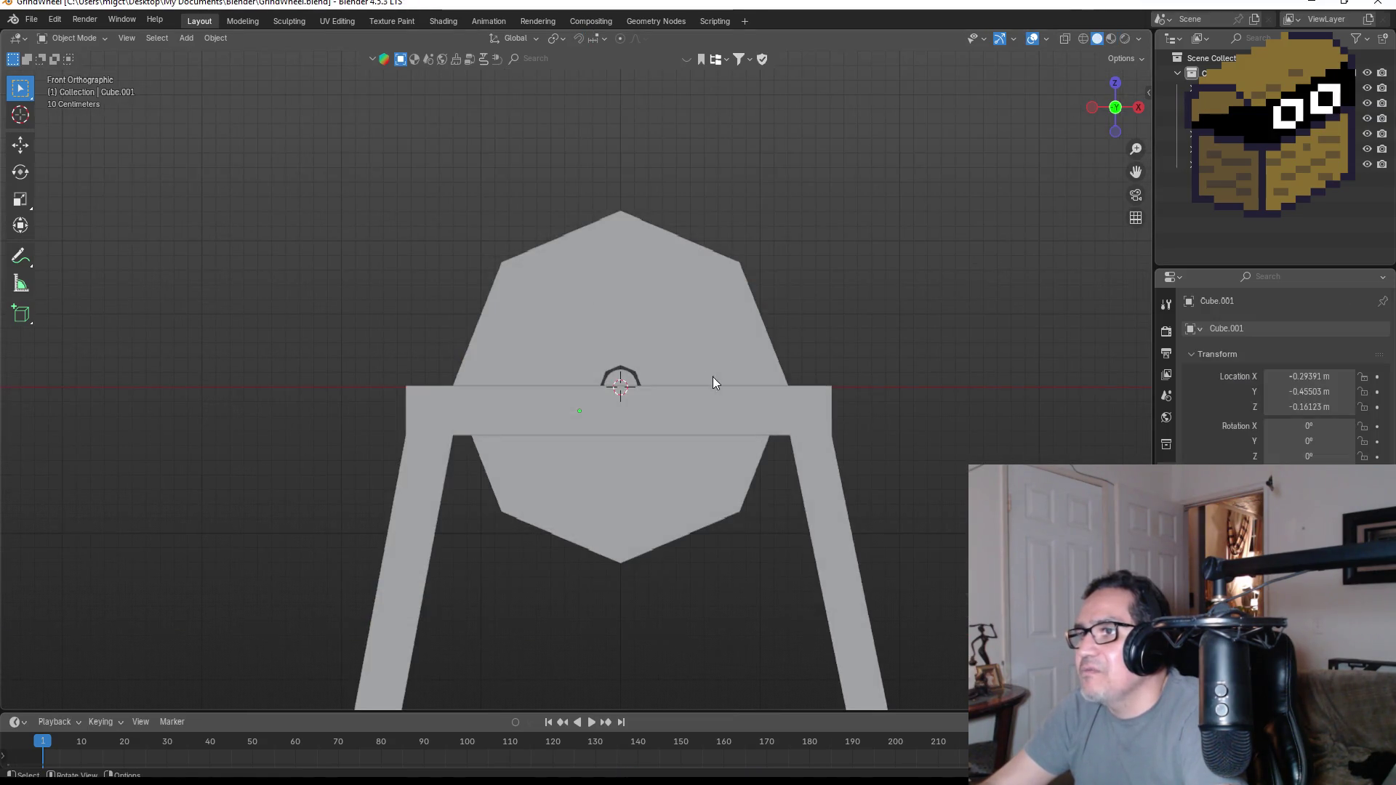
- Enter mesh editing on the frame and bring up the viewport shading pie menu
middle_drag(824, 362, 793, 393)
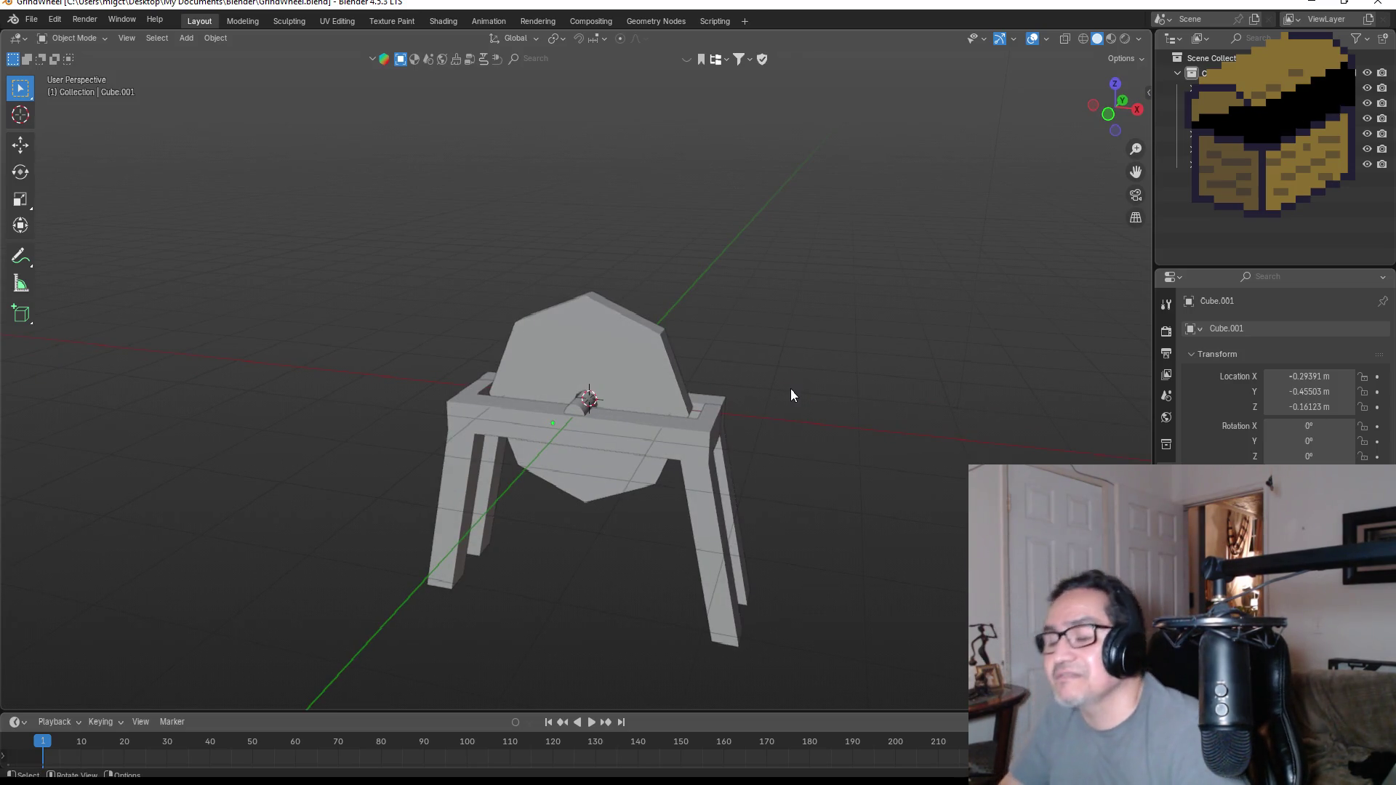
scroll(784, 401, up, 3)
key(a)
key(Tab)
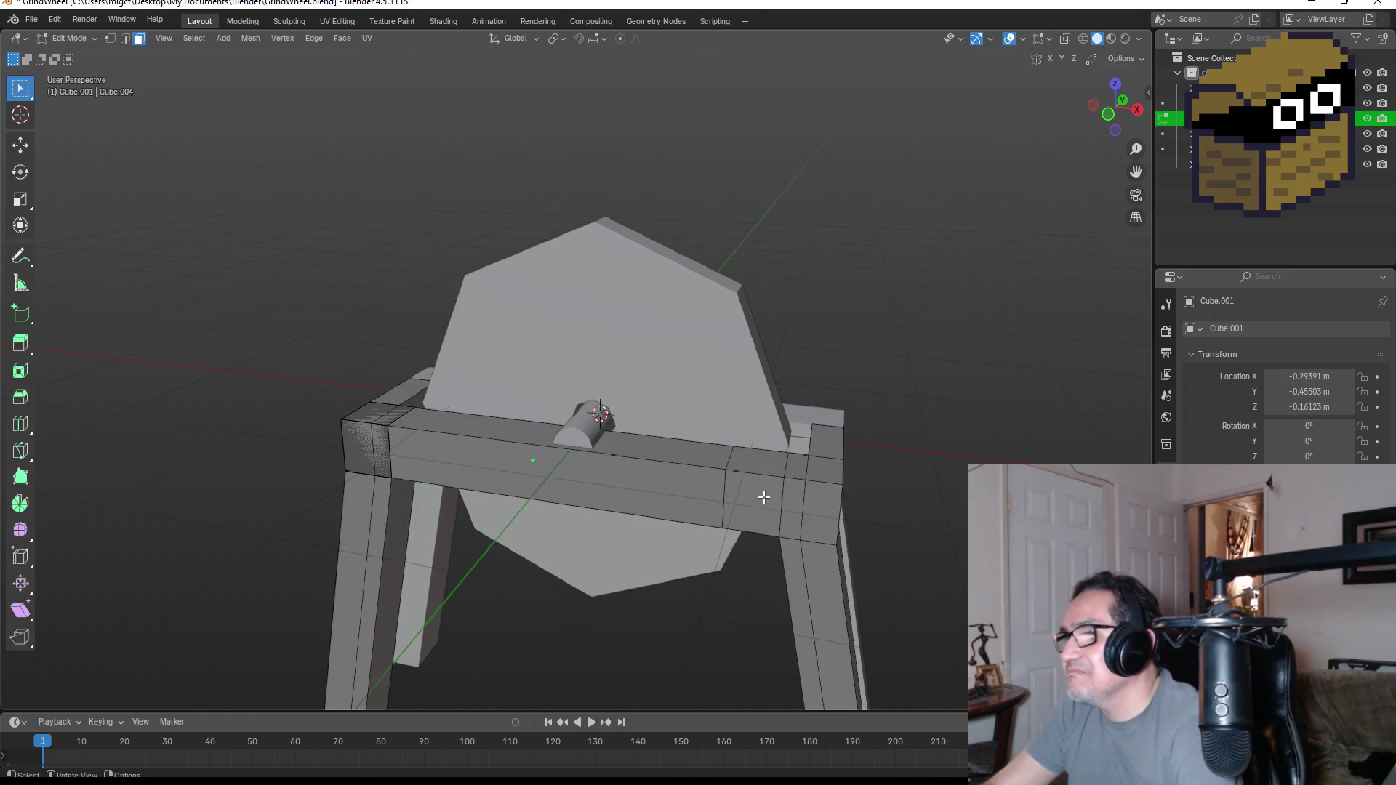
mouse_move(853, 469)
middle_down()
mouse_move(928, 467)
mouse_move(761, 434)
mouse_move(770, 458)
mouse_move(841, 476)
middle_up()
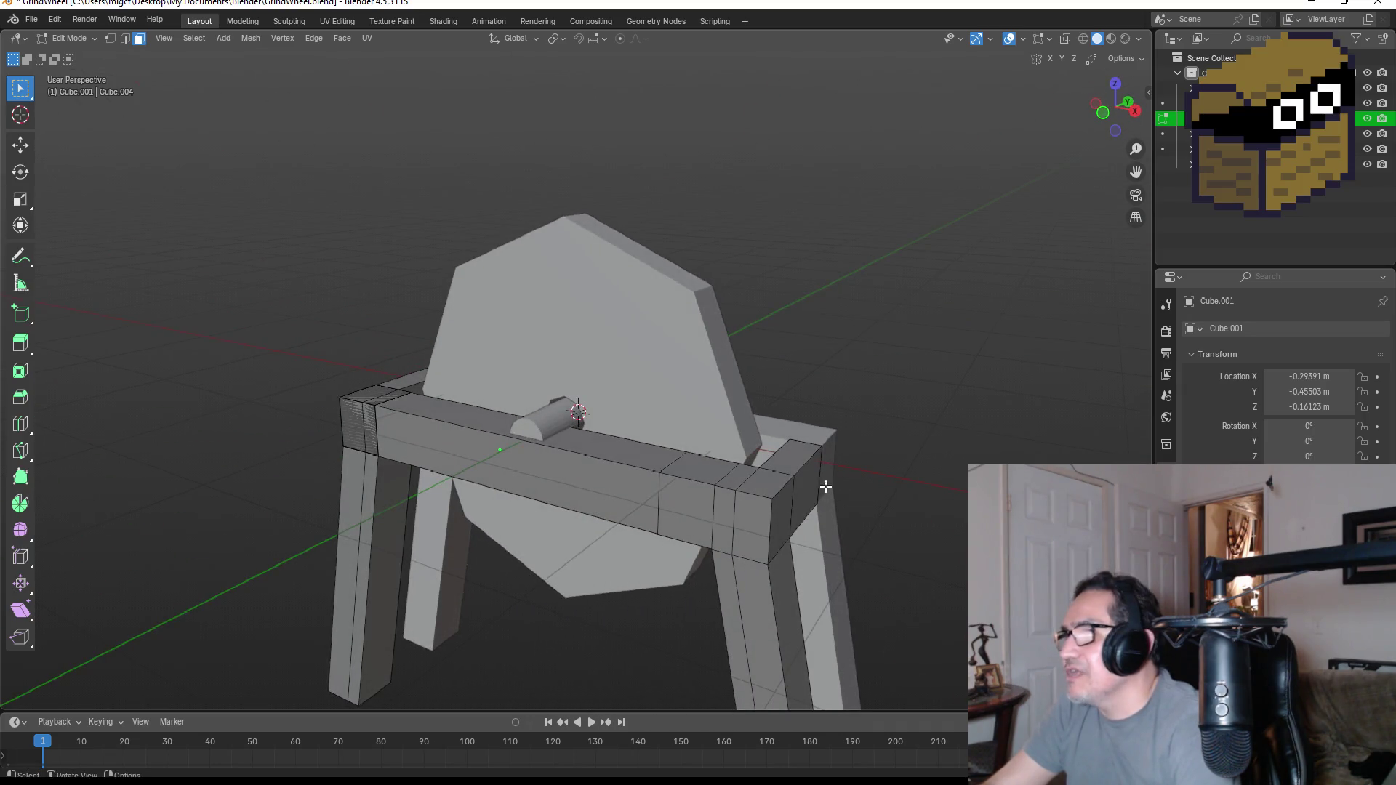
key(z)
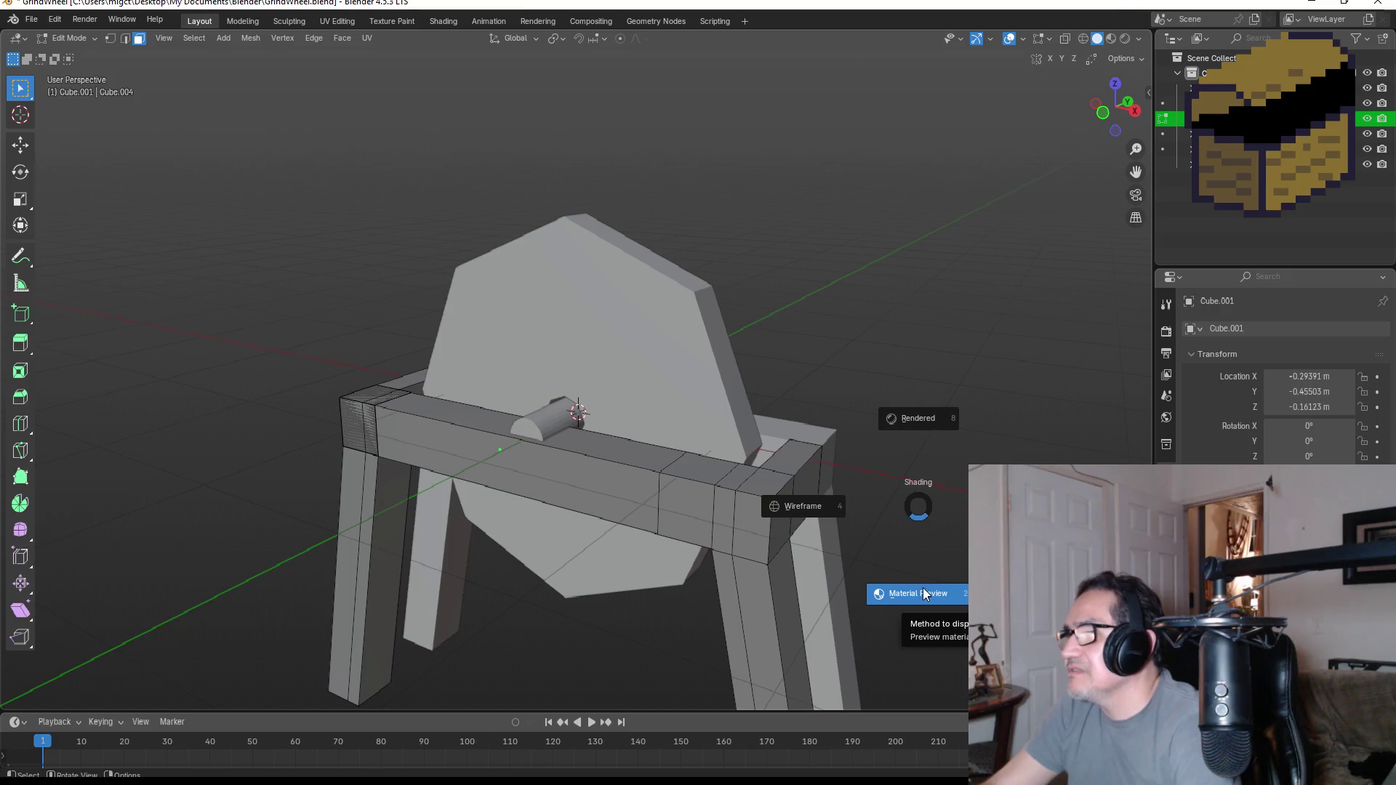
- In Material Preview, select the whole frame and create a new material named Wood
click(924, 593)
scroll(855, 522, down, 3)
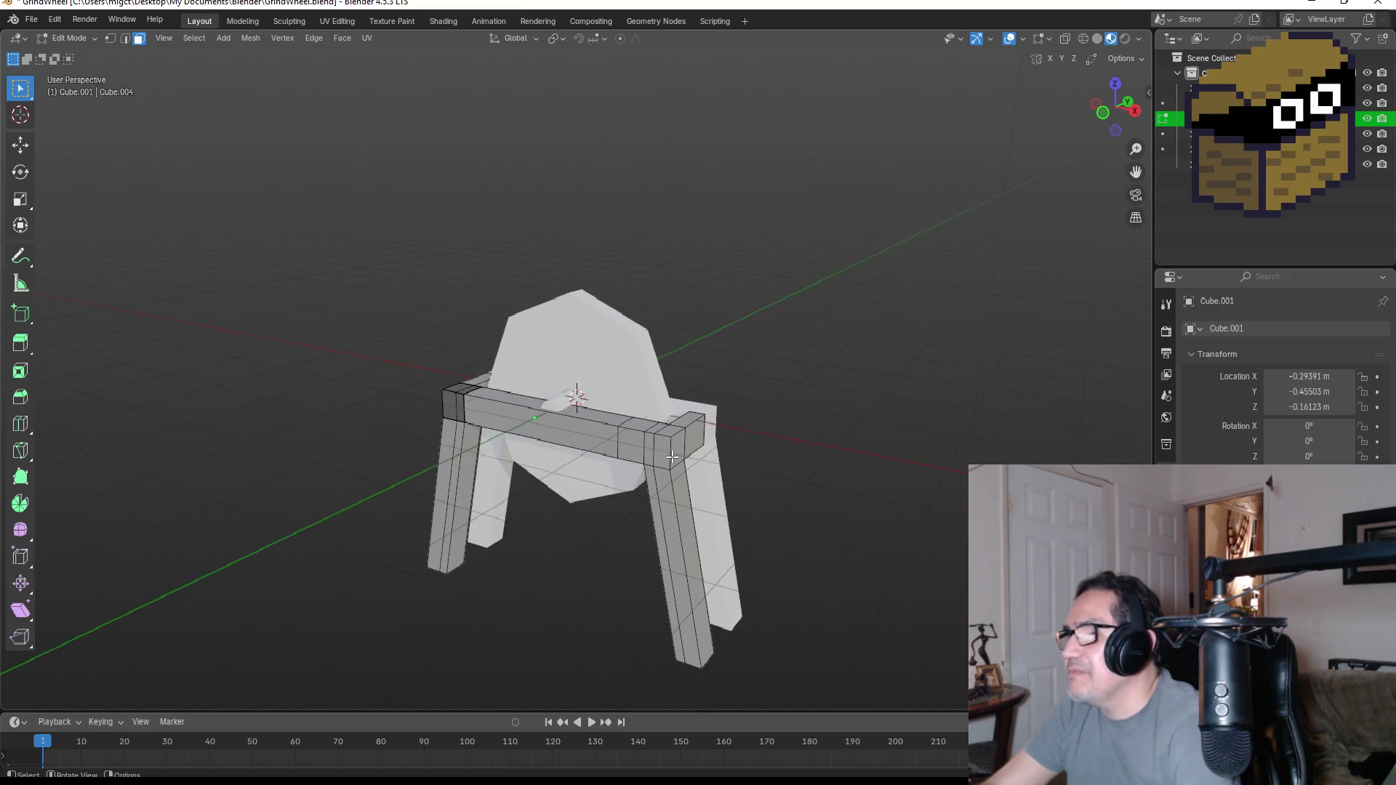
key(a)
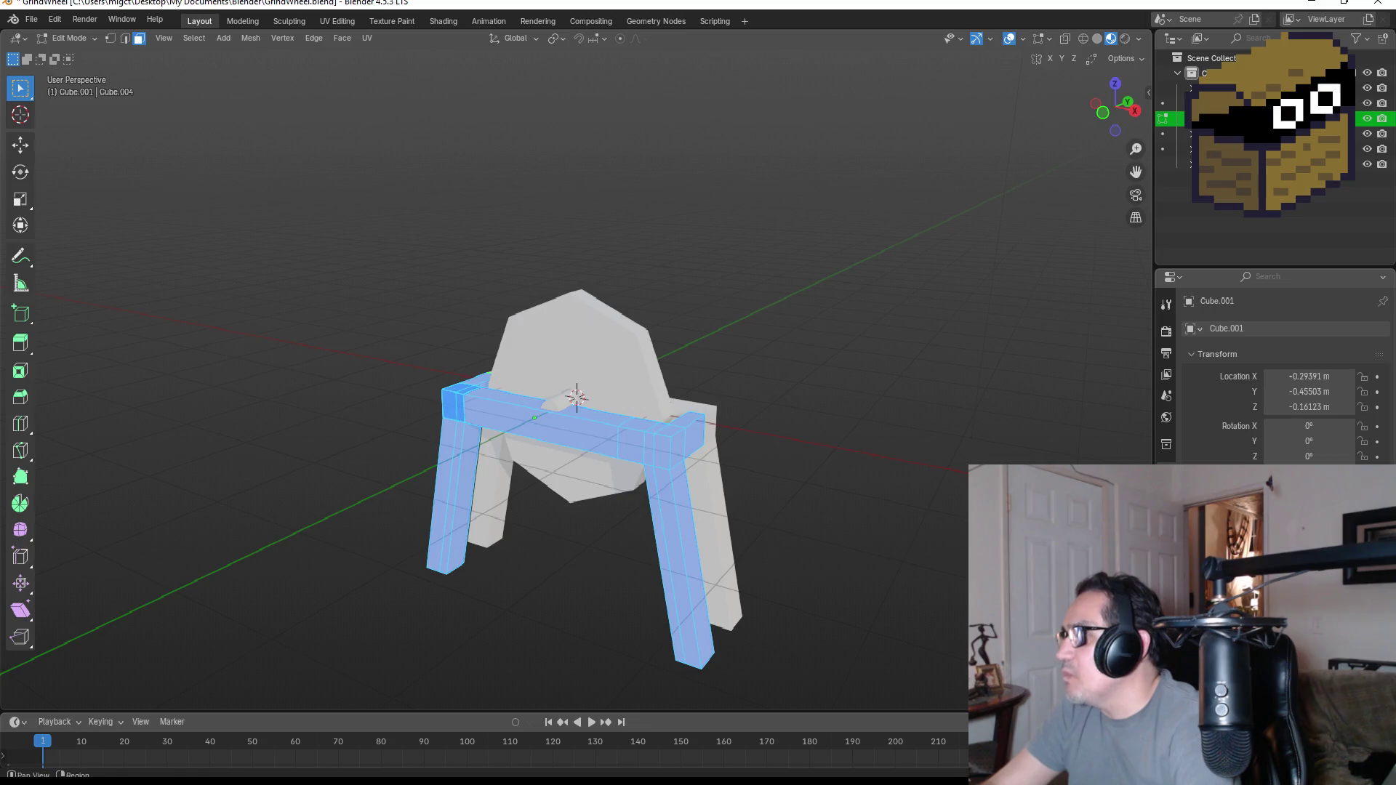
click(1166, 597)
click(1384, 332)
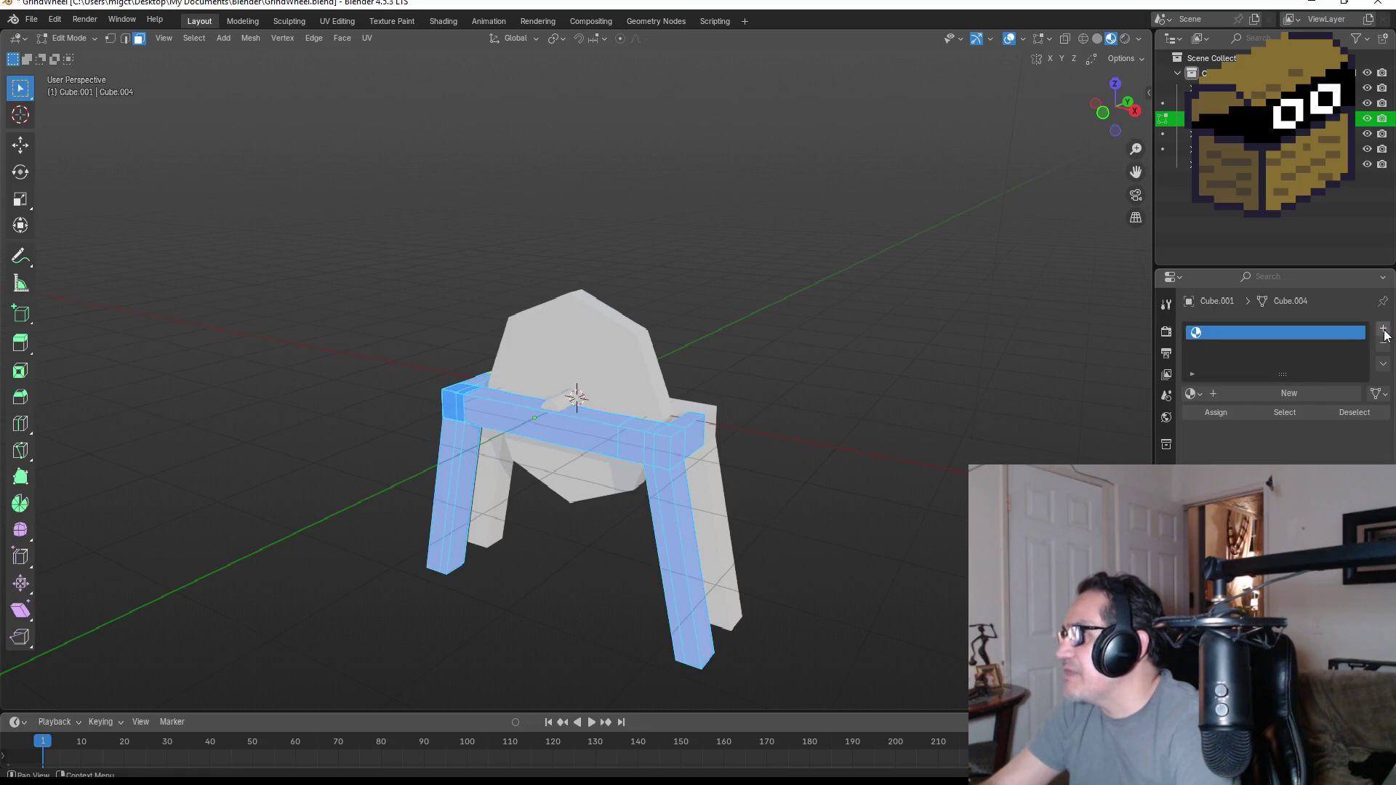
click(1194, 394)
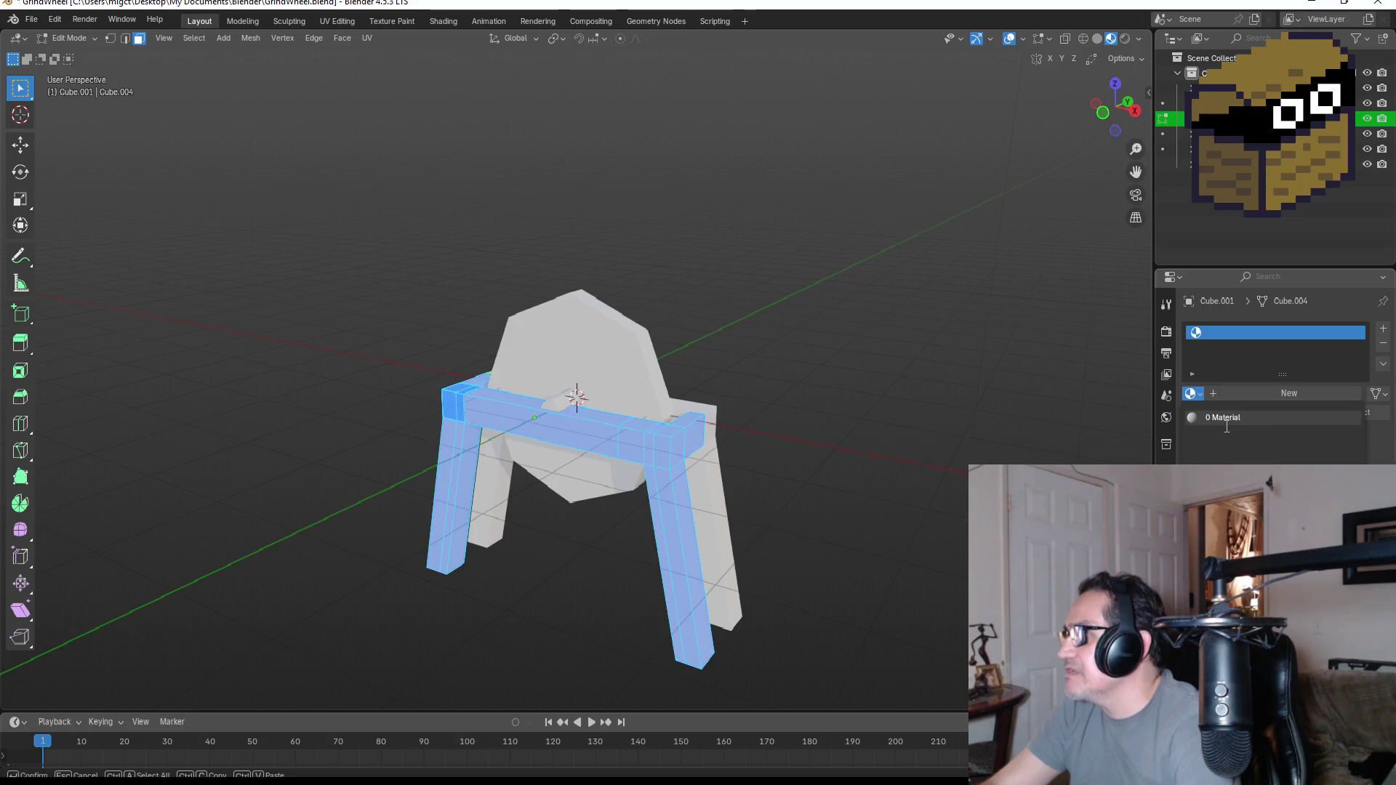
click(1224, 418)
text(W)
key(Return)
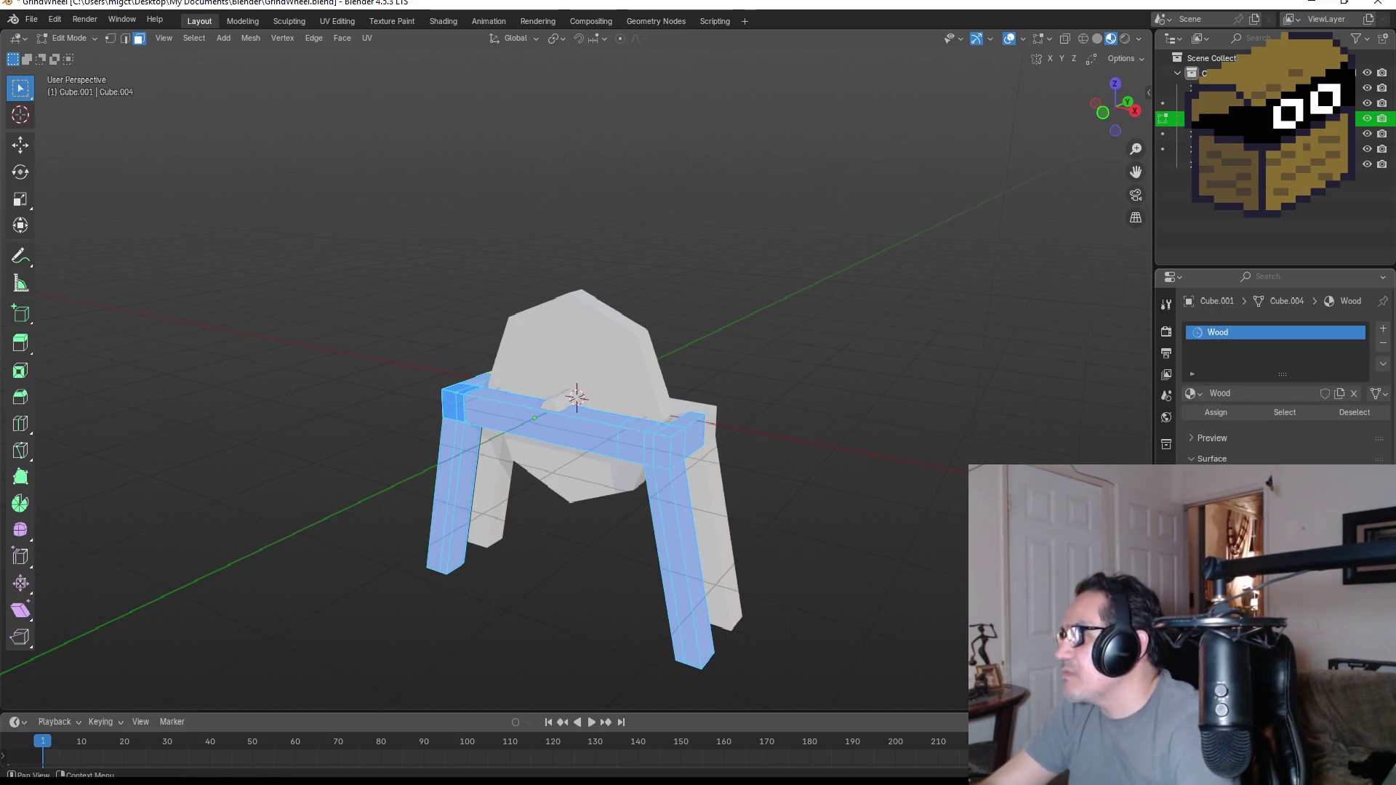
- Set the Wood base colour to a dark orange-brown, then select the white leg piece
click(1298, 505)
drag(1289, 347, 1271, 358)
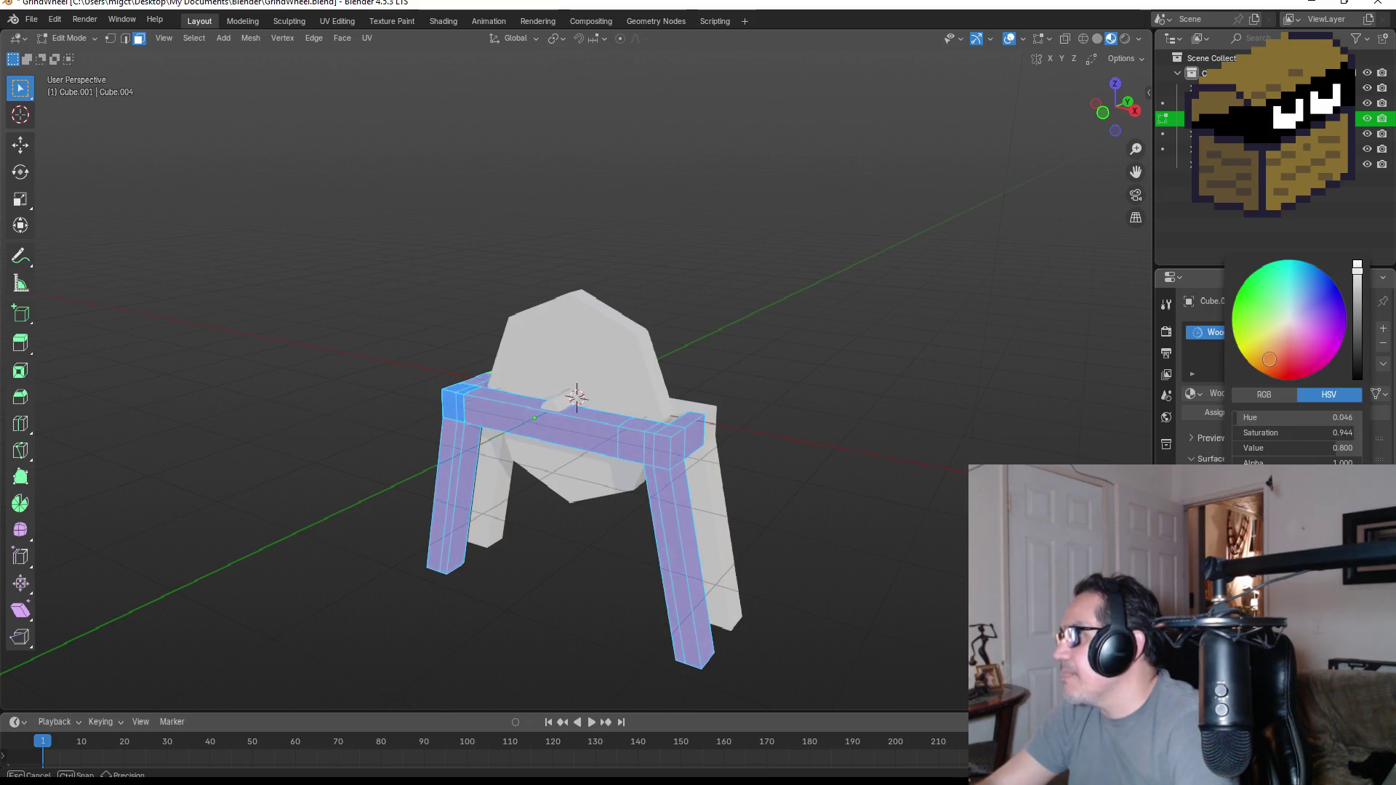
drag(1358, 297, 1357, 304)
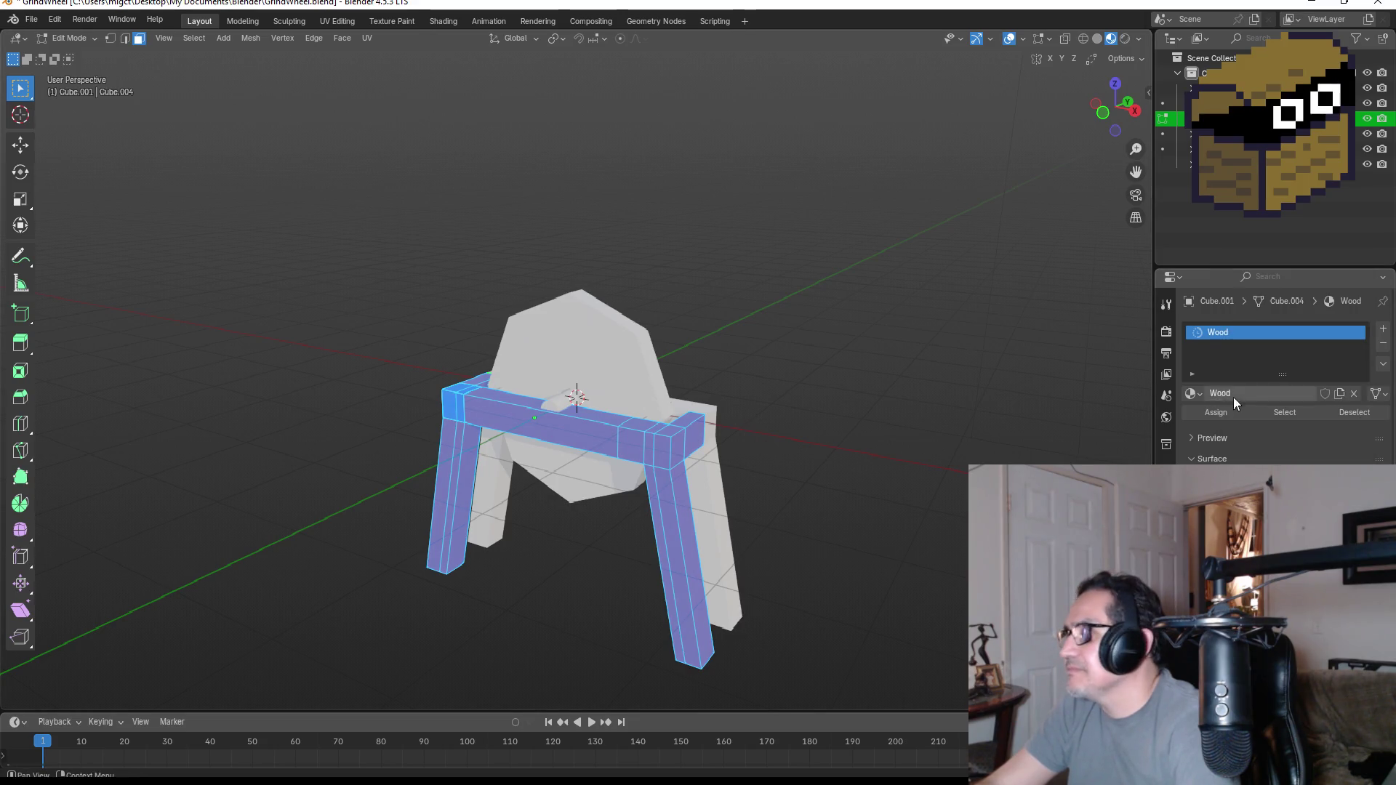
key(alt+a)
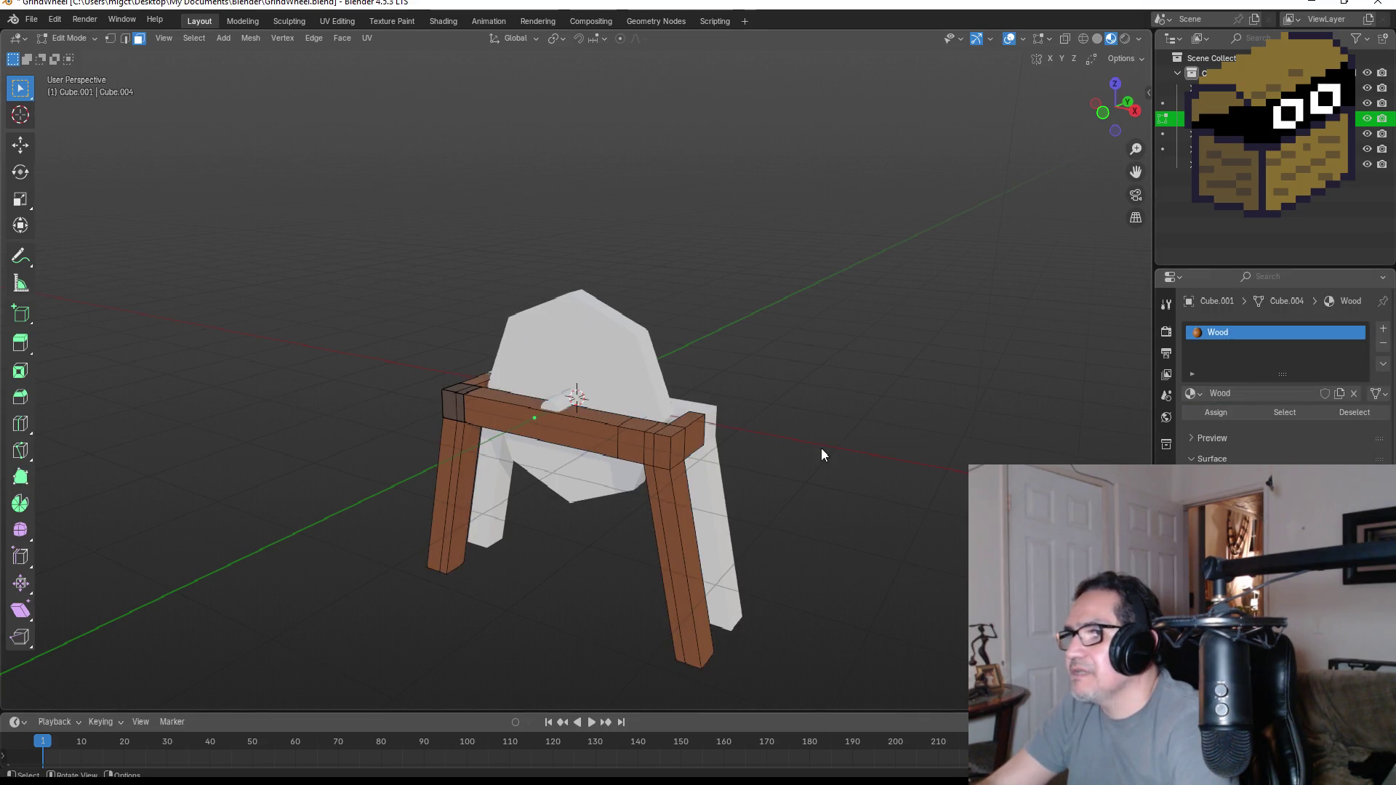
key(Tab)
middle_drag(819, 446, 673, 480)
click(616, 511)
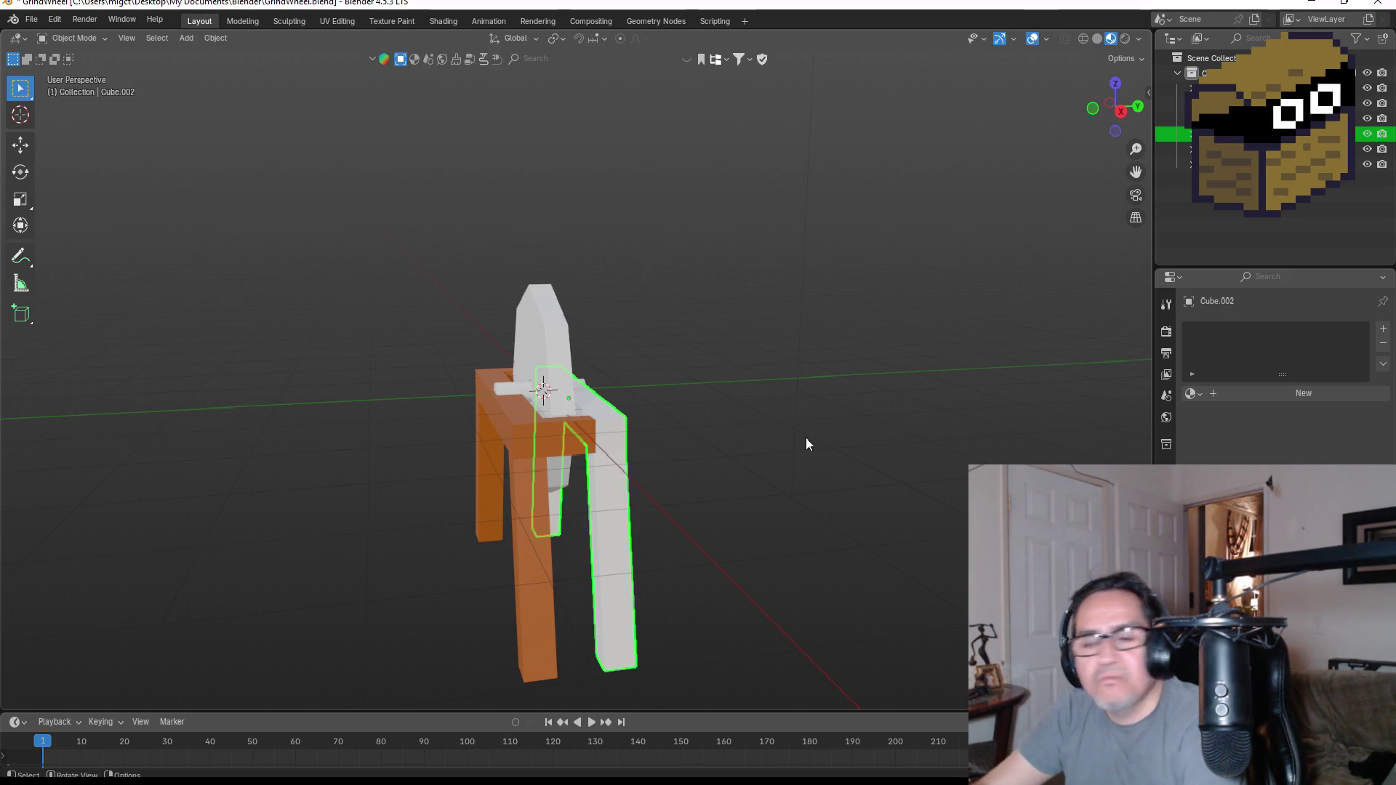
- Assign the existing Wood material to the whole leg piece mesh
middle_drag(808, 440, 730, 452)
key(Tab)
key(a)
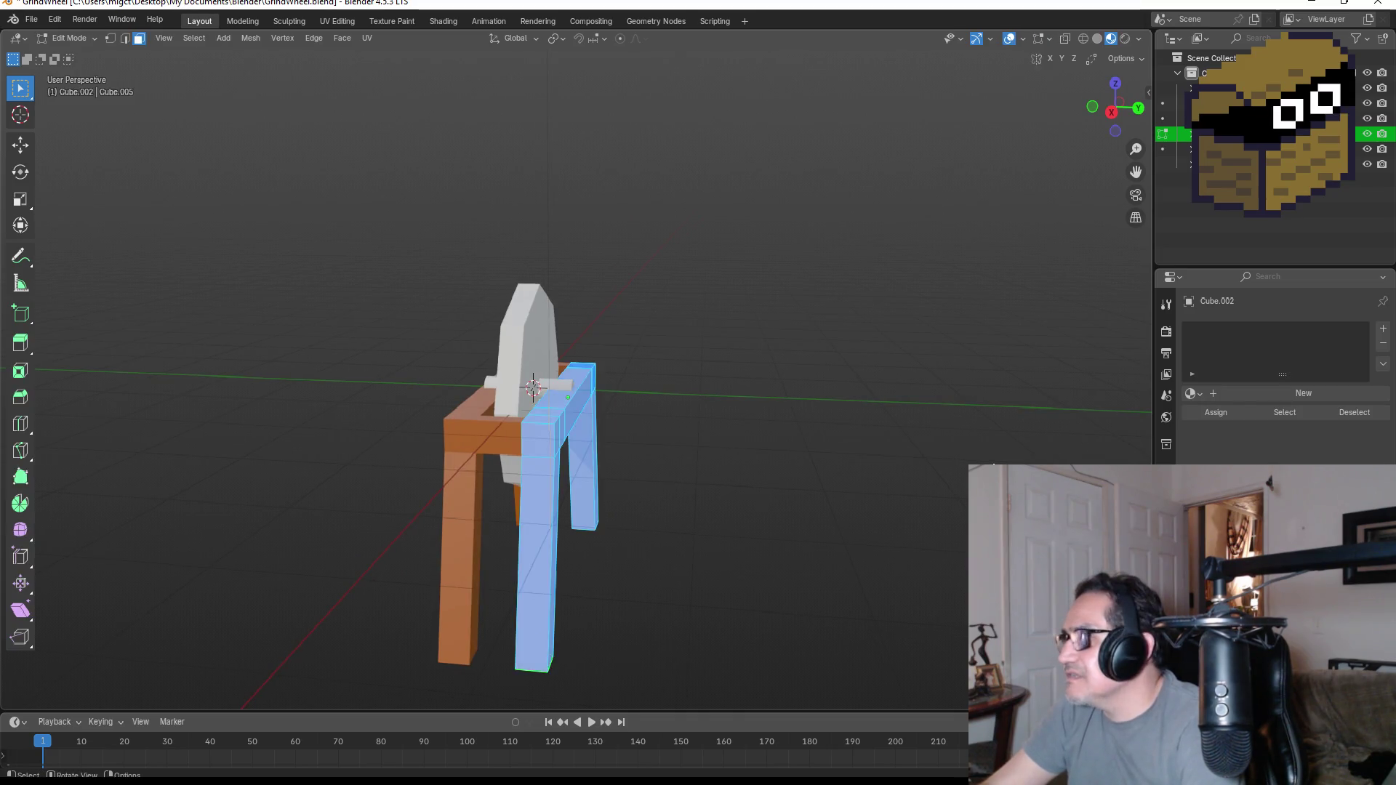
click(1195, 395)
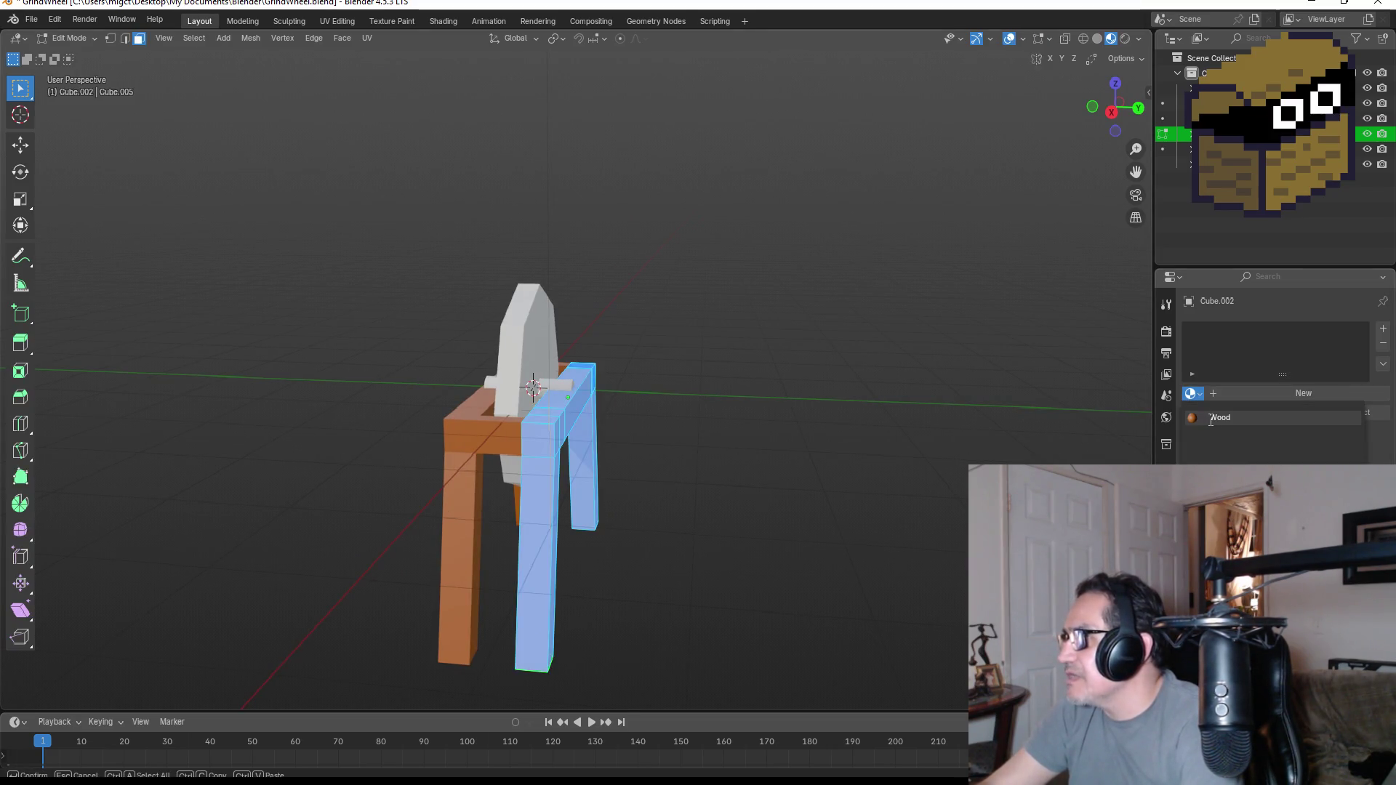
click(1216, 418)
key(Tab)
mouse_move(707, 391)
middle_down()
mouse_move(764, 398)
mouse_move(557, 376)
middle_up()
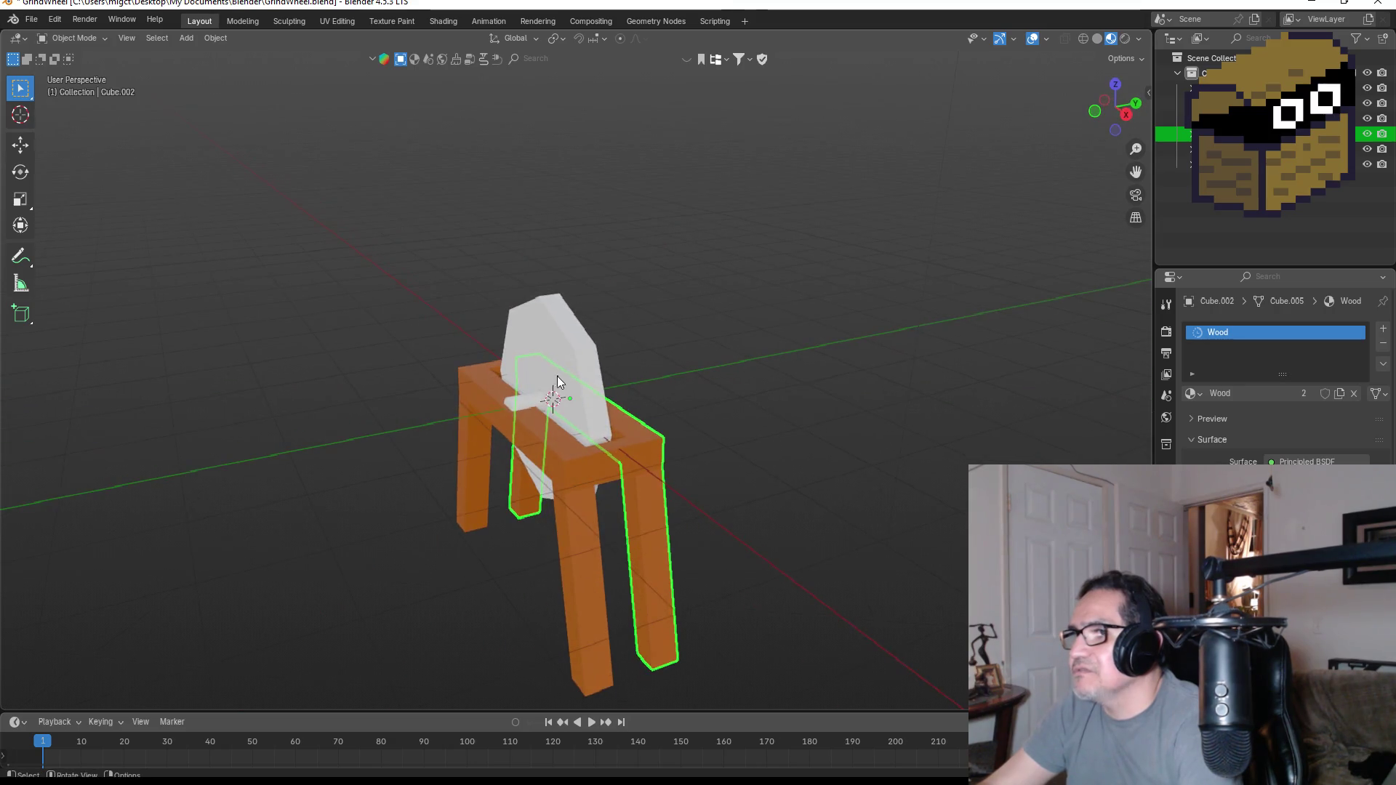
click(558, 377)
scroll(568, 369, up, 3)
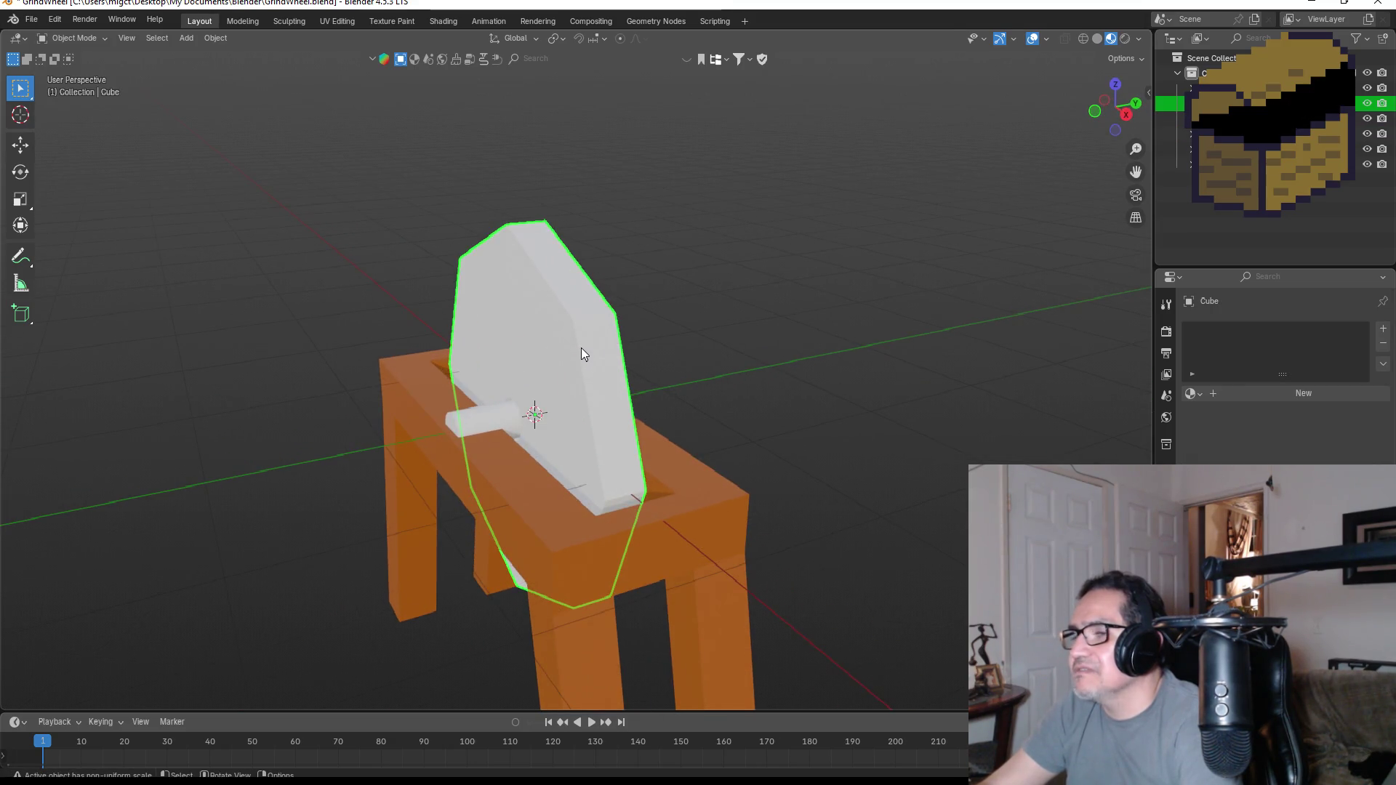
- Give the wheel a new material named Stone with its colour darkened to value 0.251
key(Tab)
key(a)
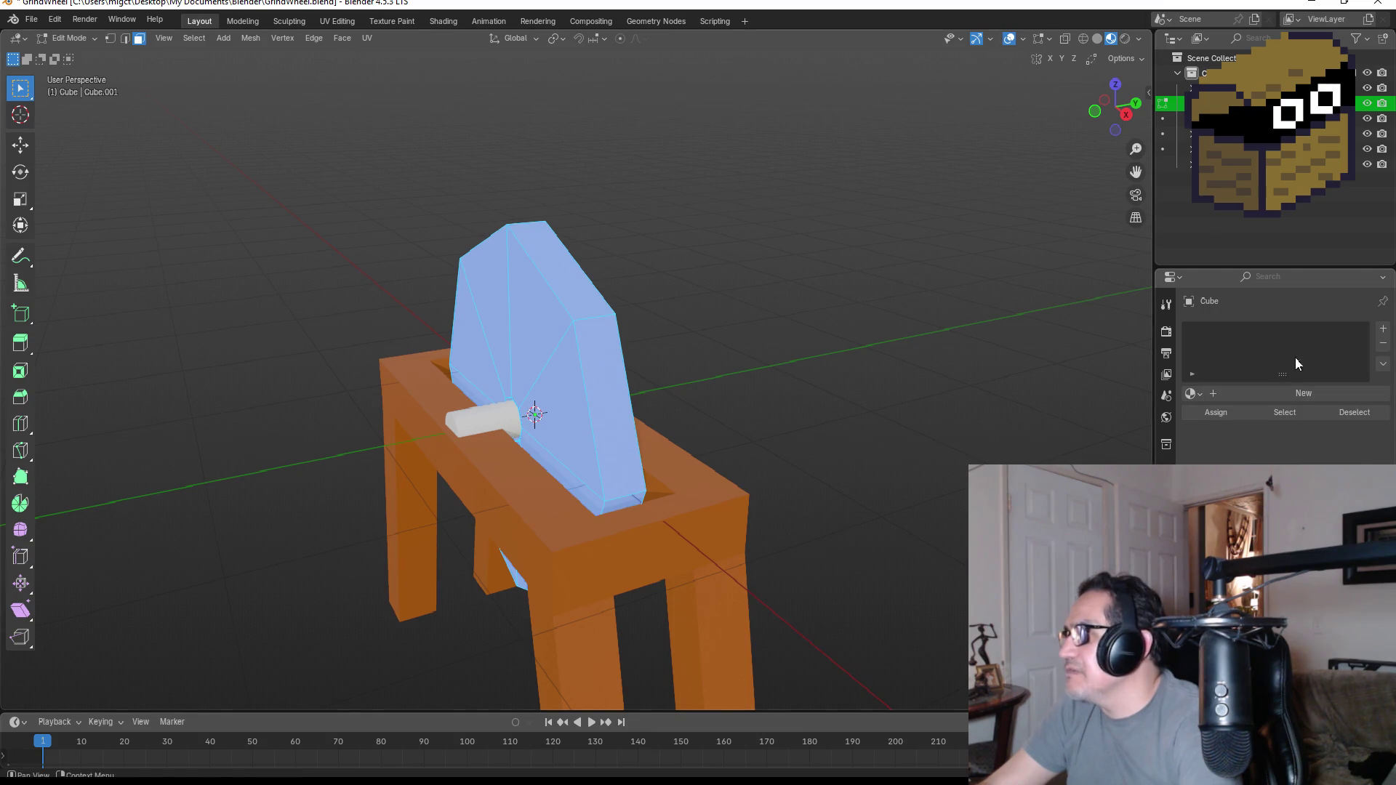
click(1254, 392)
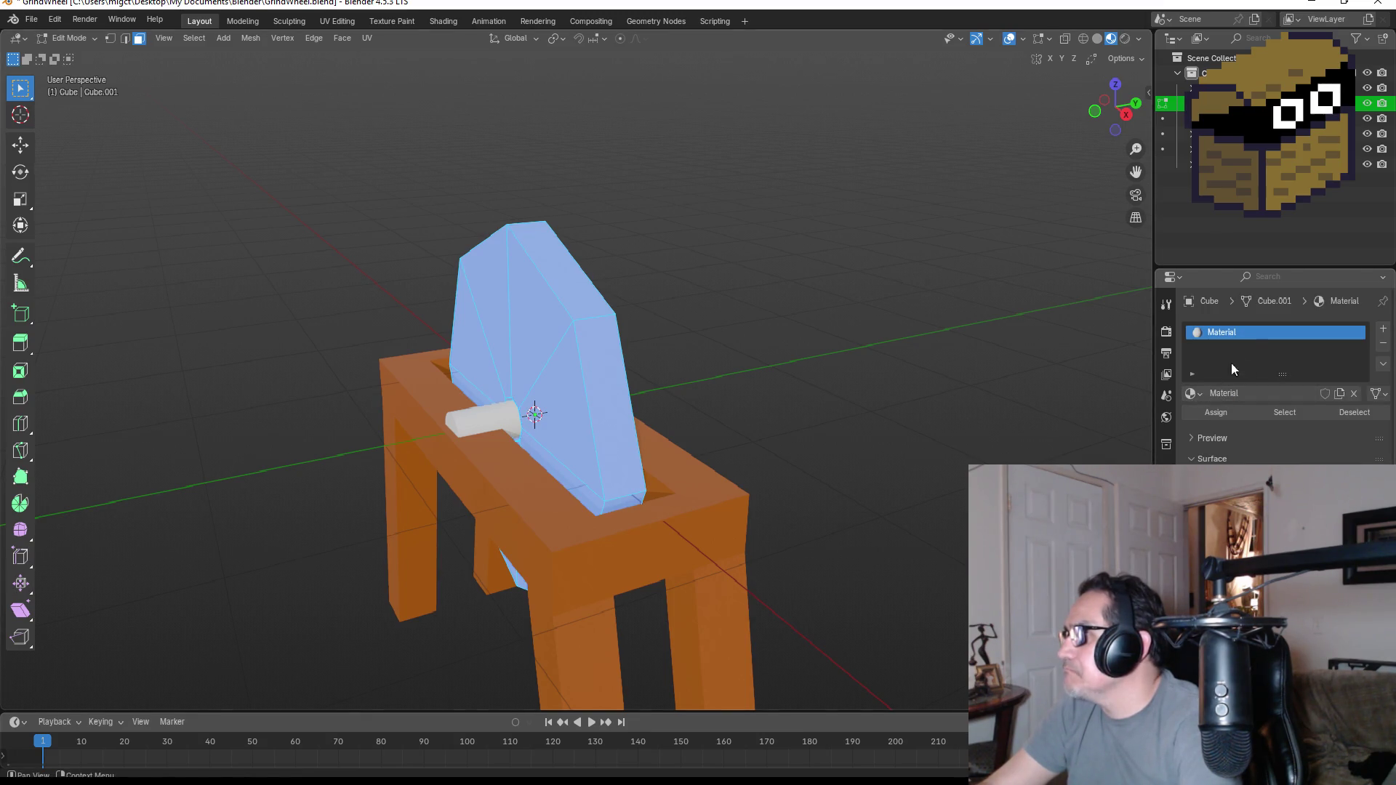
key(BackSpace)
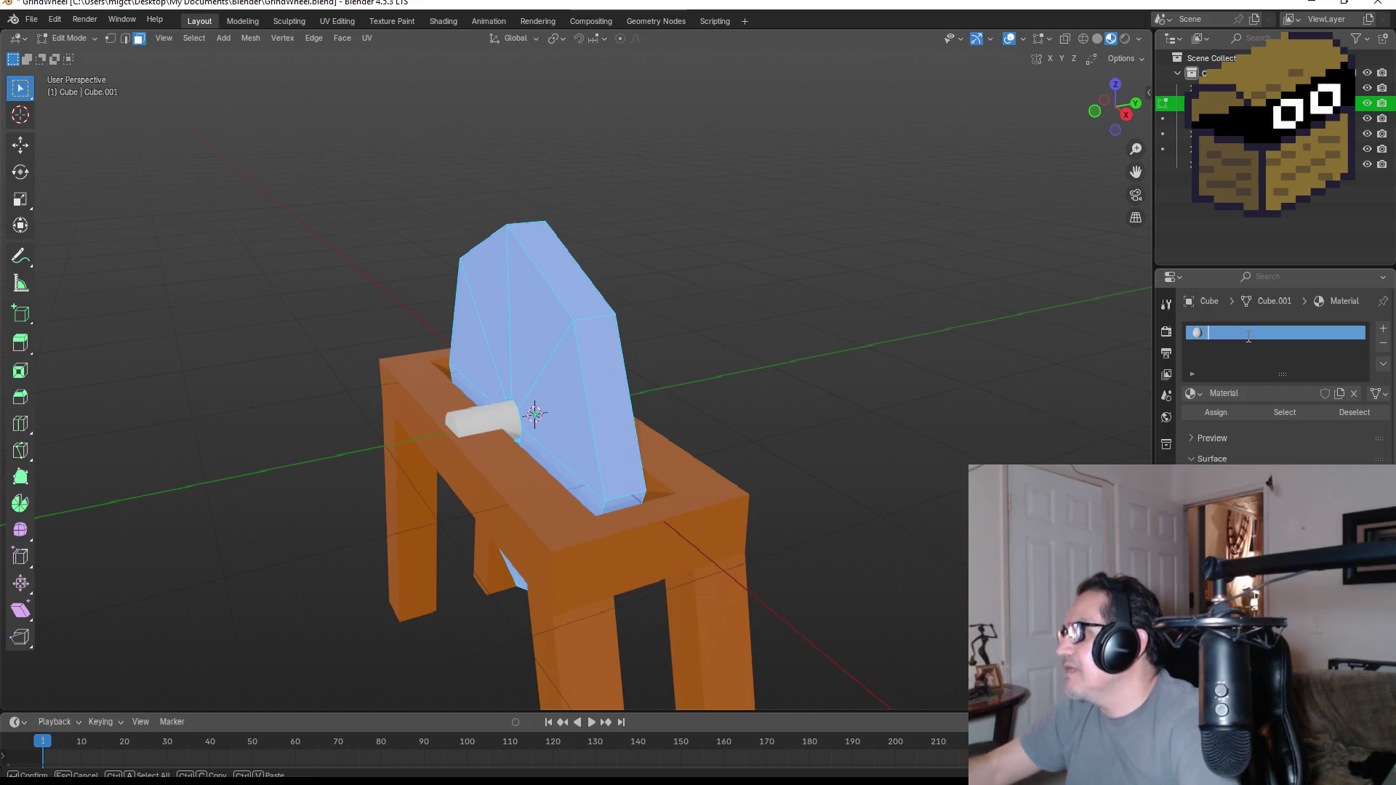
text(Stone)
key(Return)
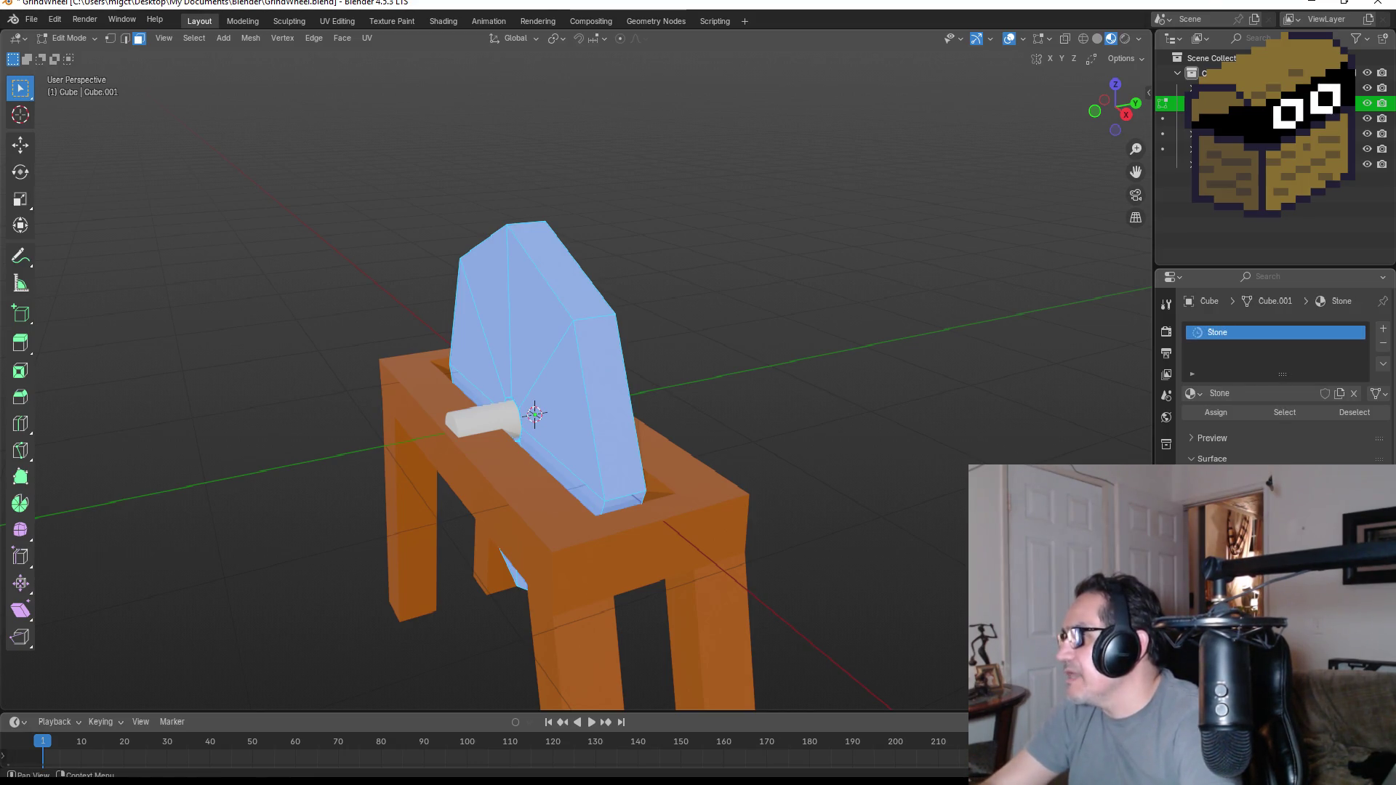
click(1299, 354)
drag(1362, 297, 1357, 315)
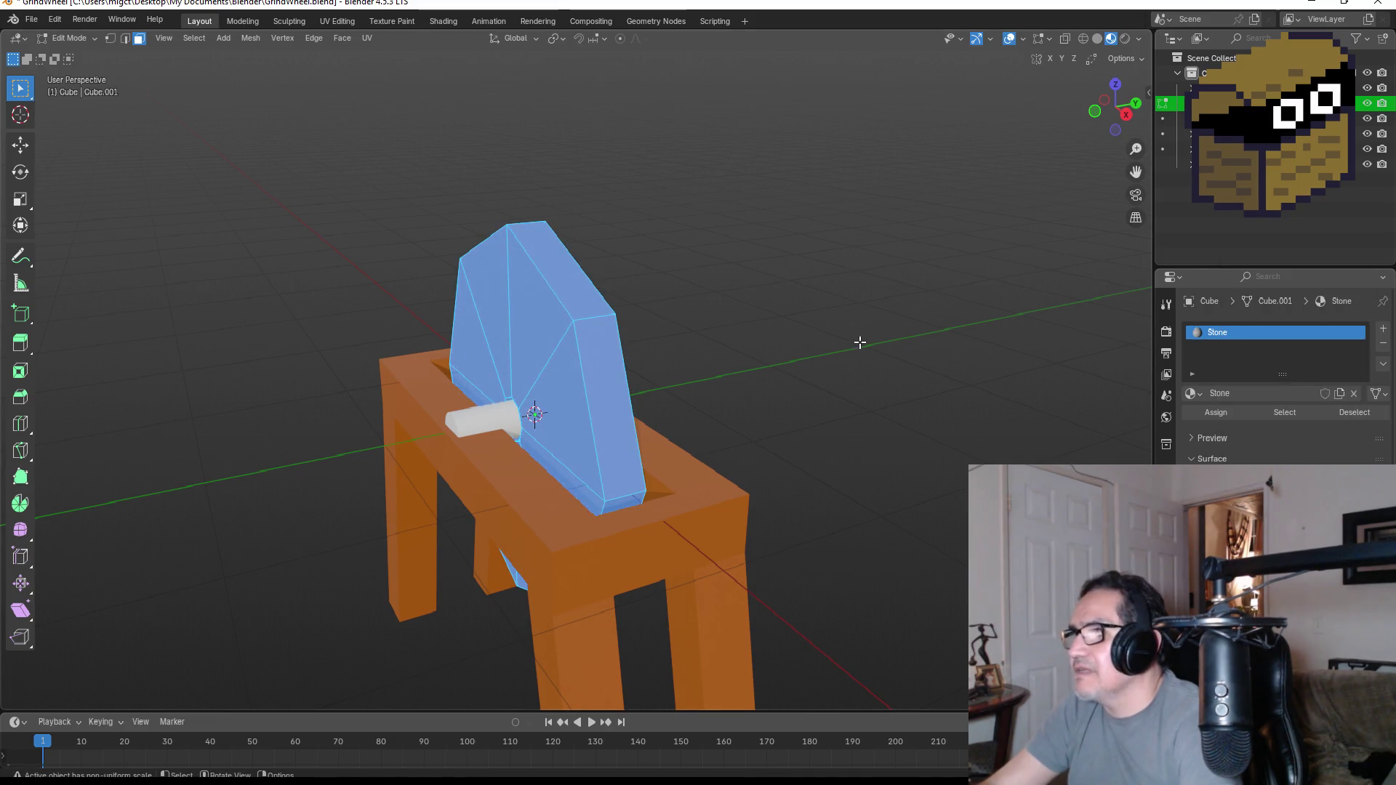
key(Tab)
middle_drag(739, 405, 714, 415)
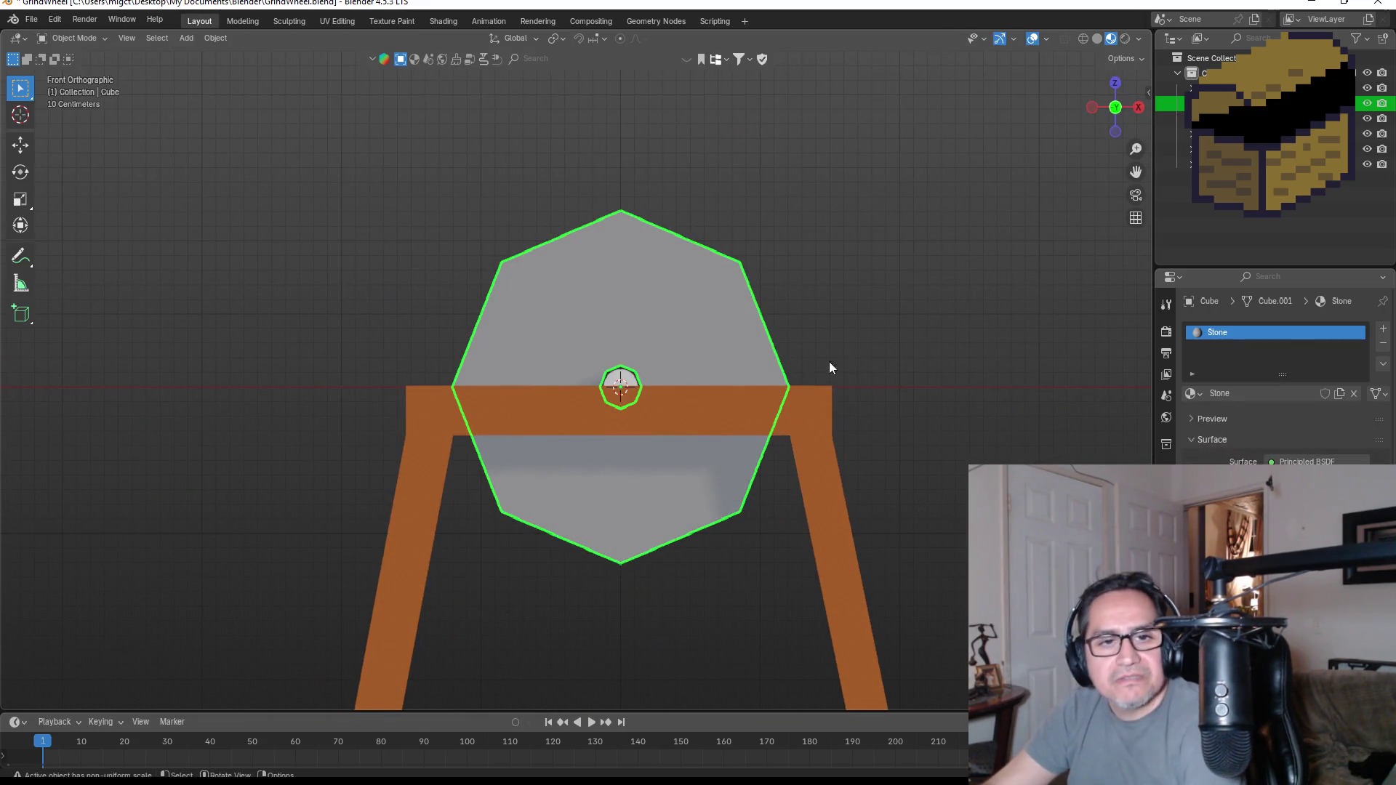
- Assign the Wood material to the axle cylinder
middle_drag(829, 367, 544, 466)
click(536, 456)
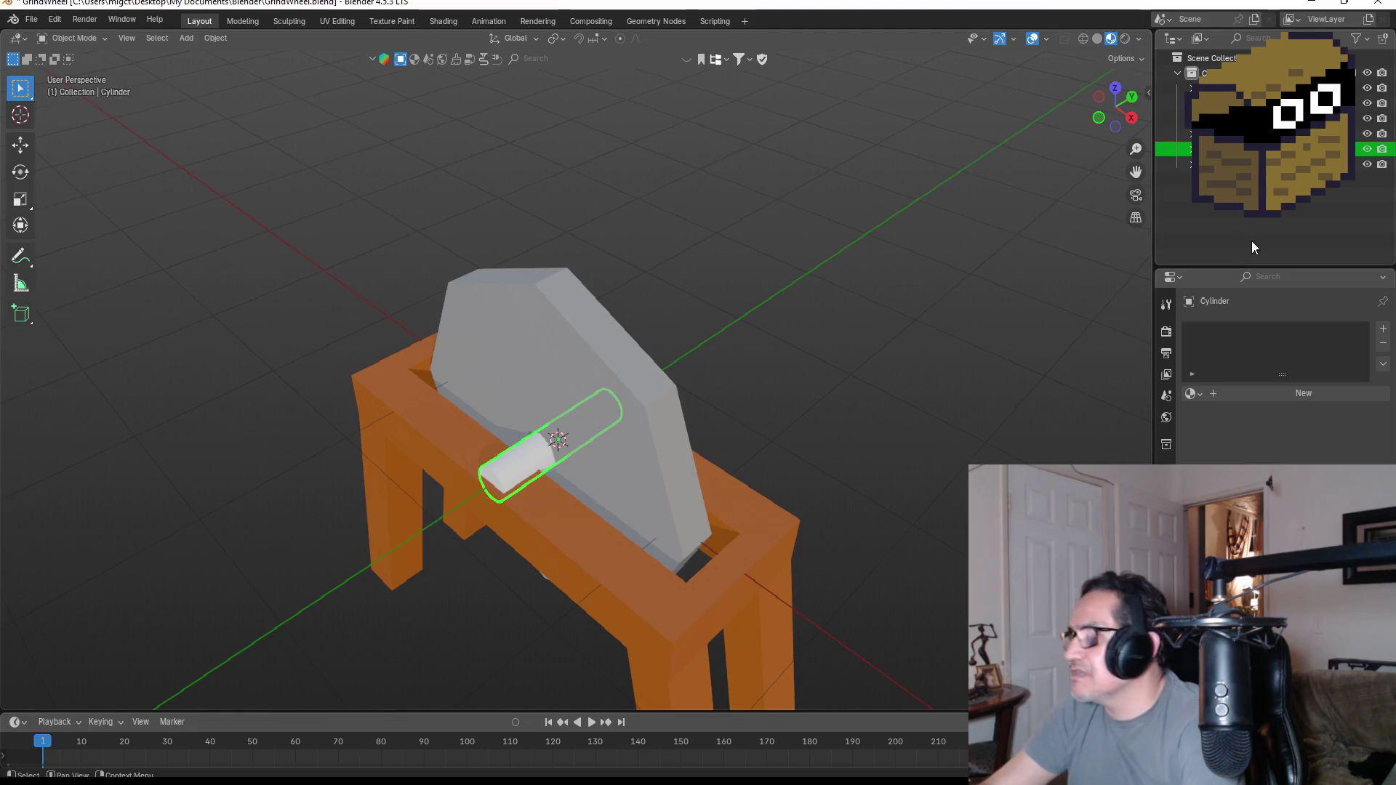
click(1195, 395)
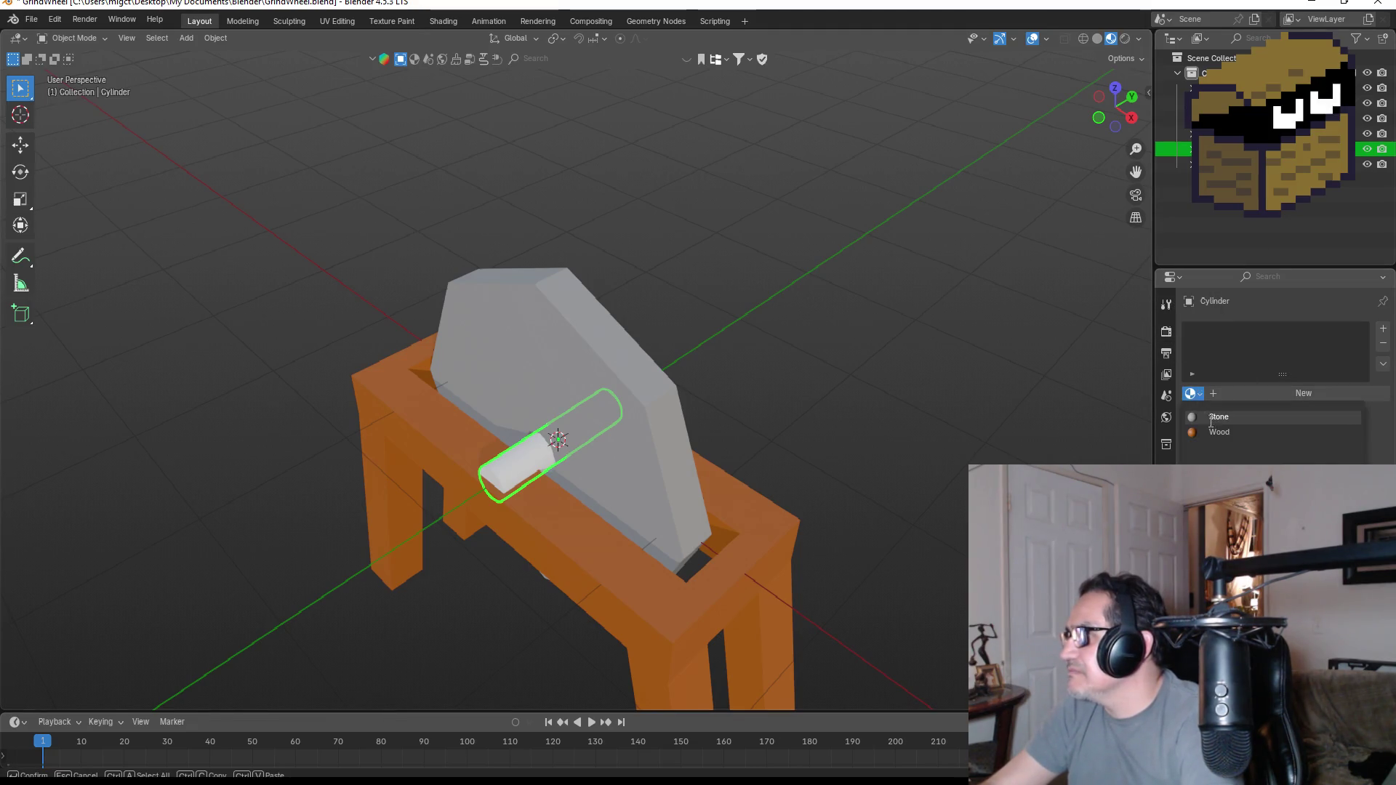
click(1214, 427)
click(738, 368)
middle_drag(853, 371, 873, 424)
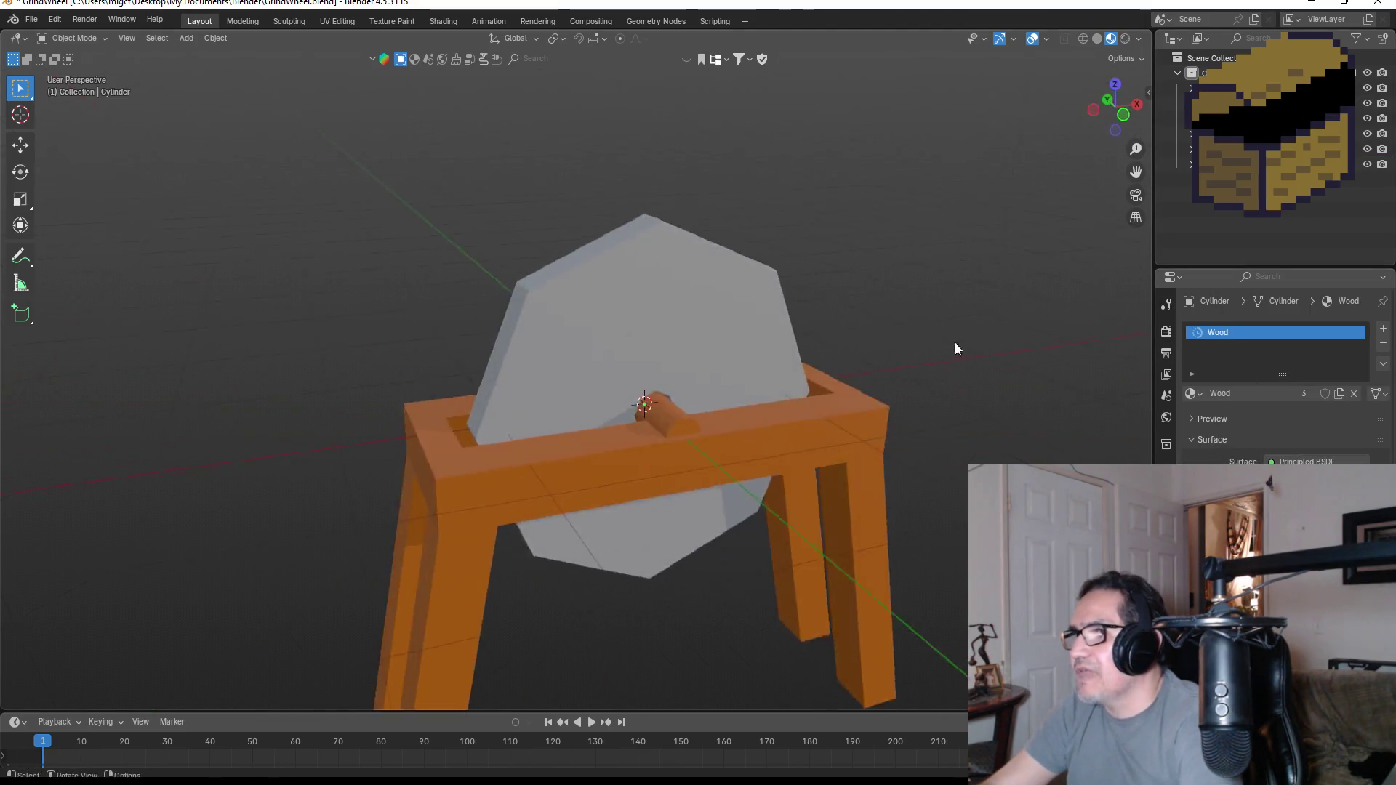
scroll(874, 425, down, 2)
mouse_move(801, 321)
middle_down()
mouse_move(911, 360)
mouse_move(789, 355)
middle_up()
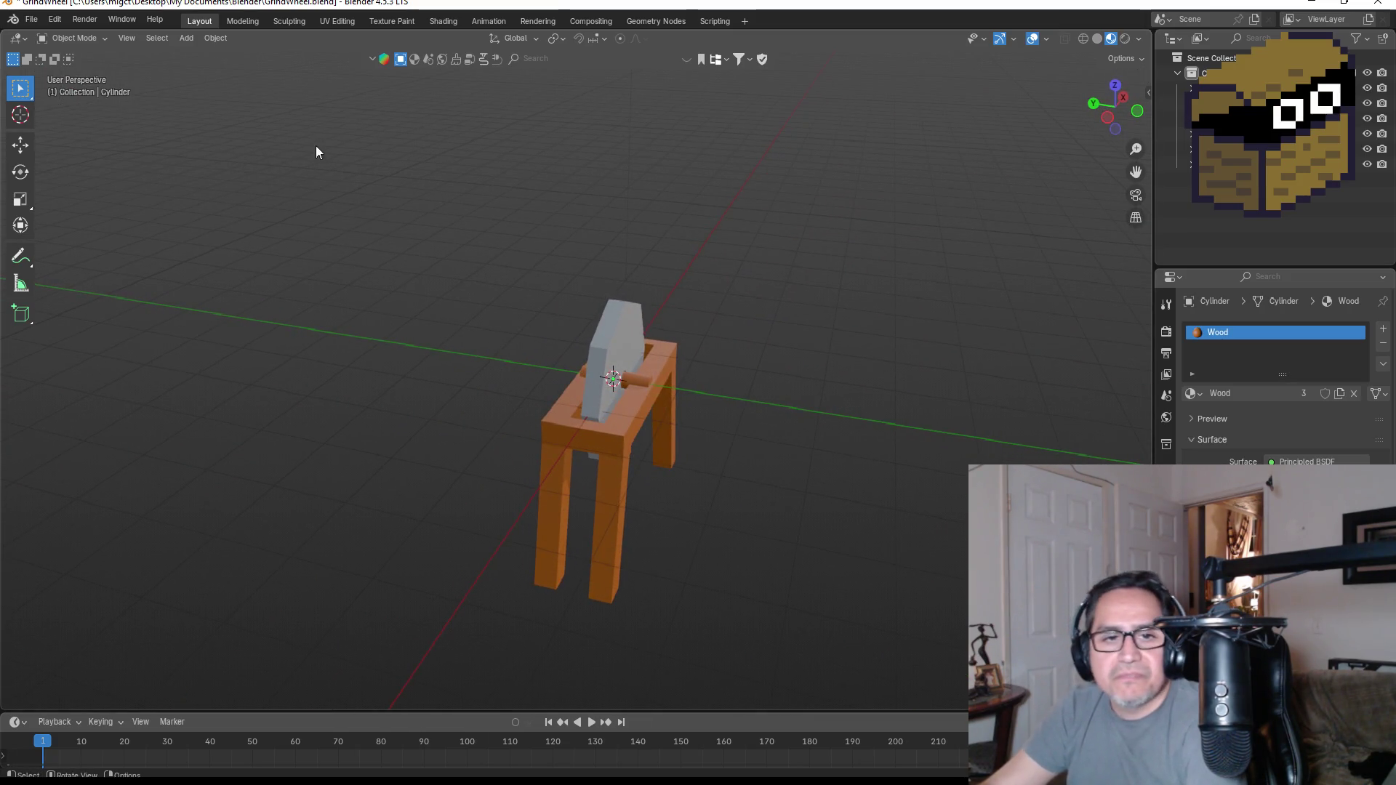
- Save the grinder file and return to mesh editing from the front view
click(43, 21)
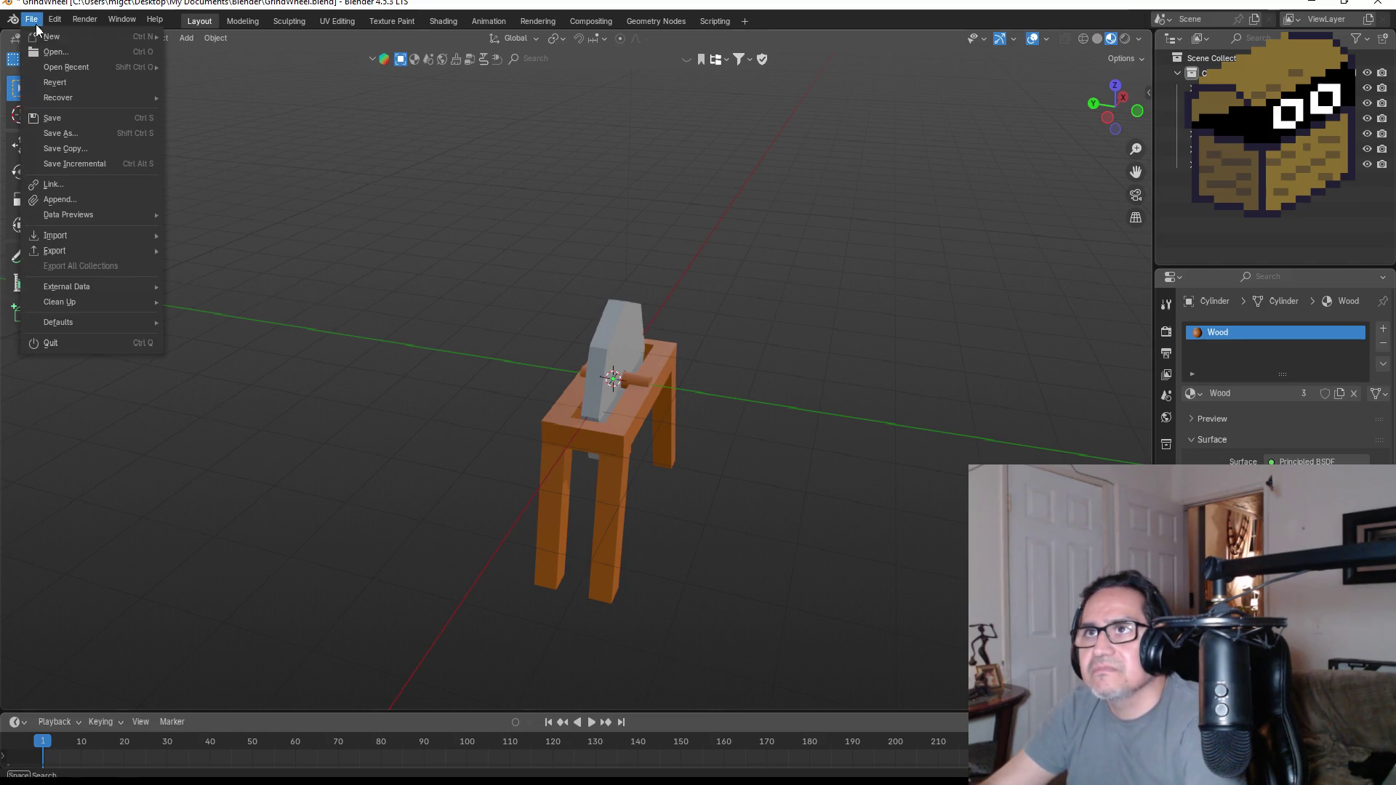
click(51, 121)
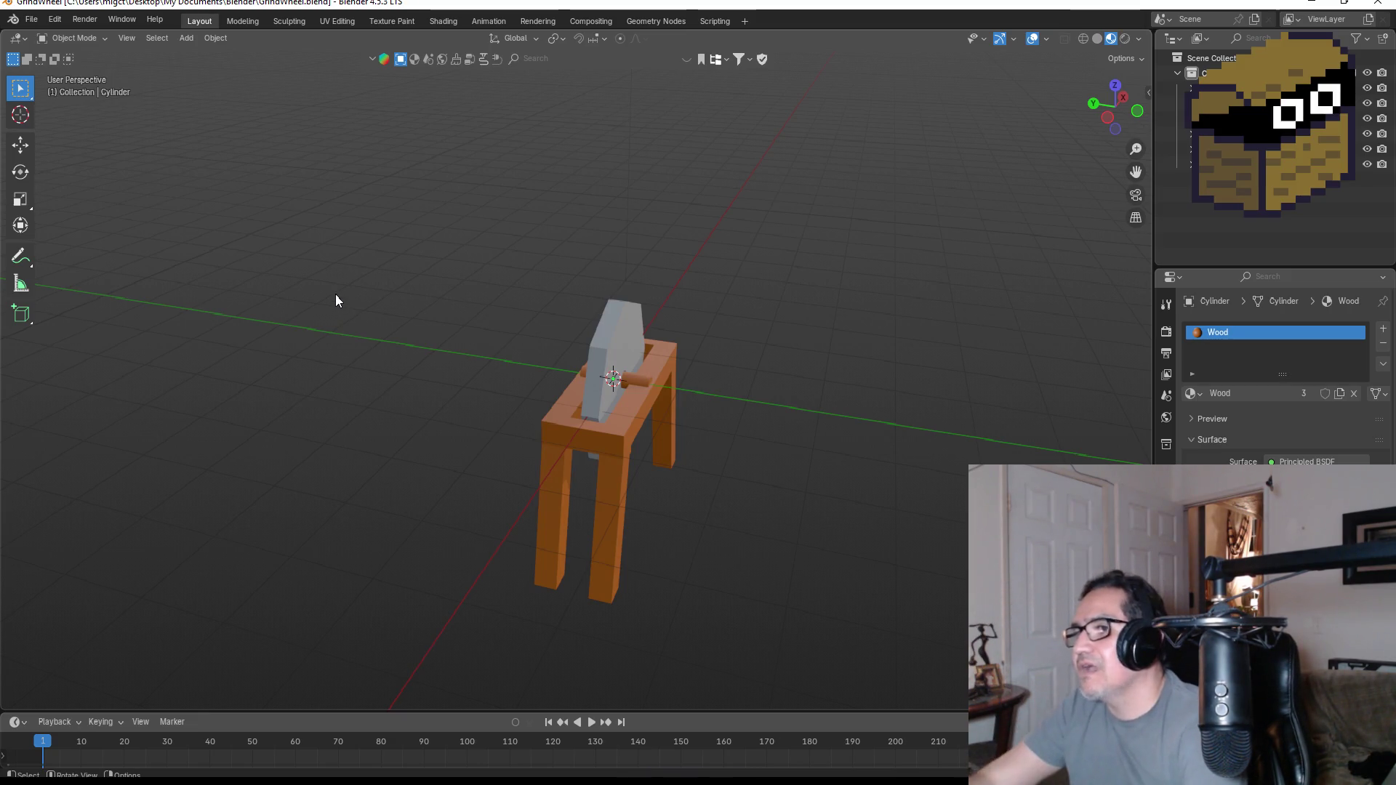
mouse_move(749, 513)
middle_down()
mouse_move(632, 403)
mouse_move(585, 467)
middle_up()
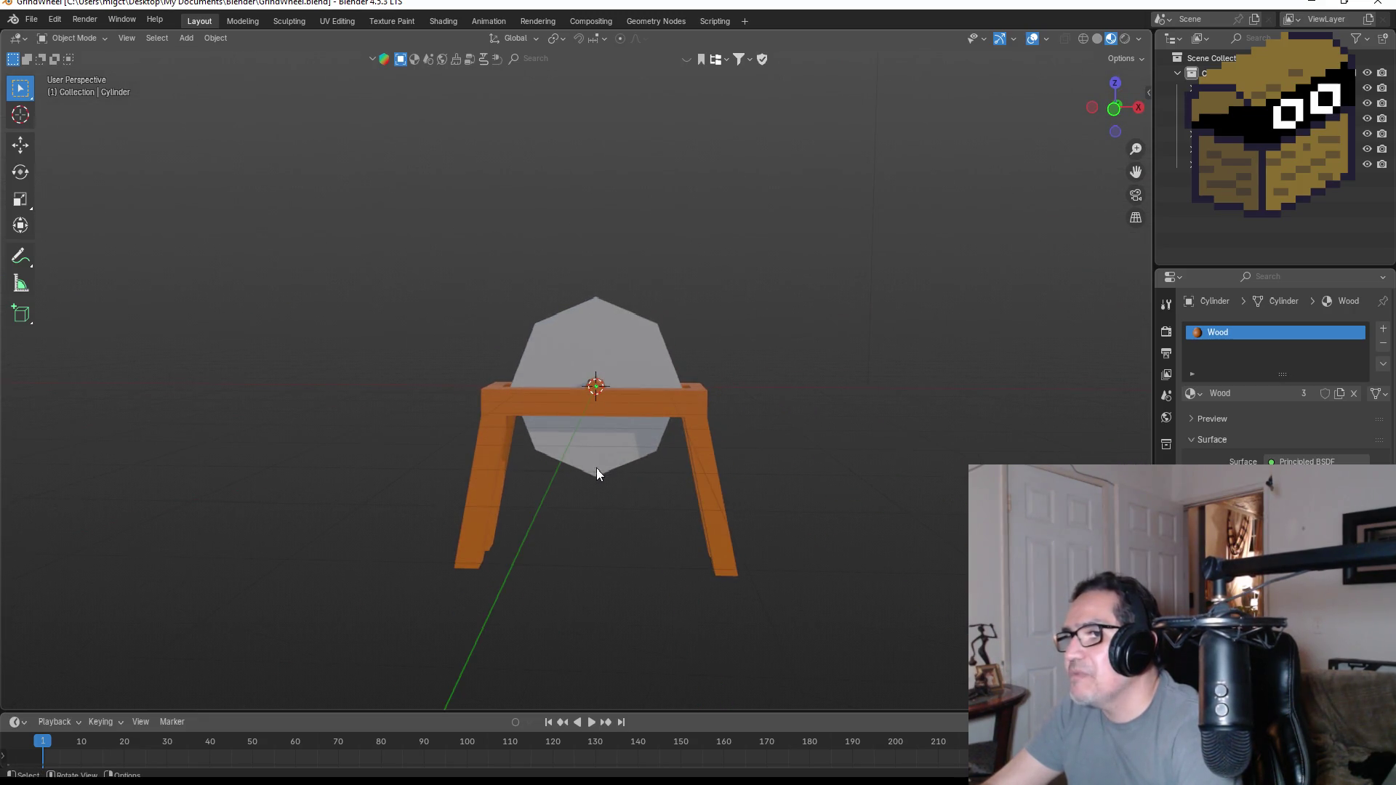
key(KP_1)
scroll(557, 510, up, 2)
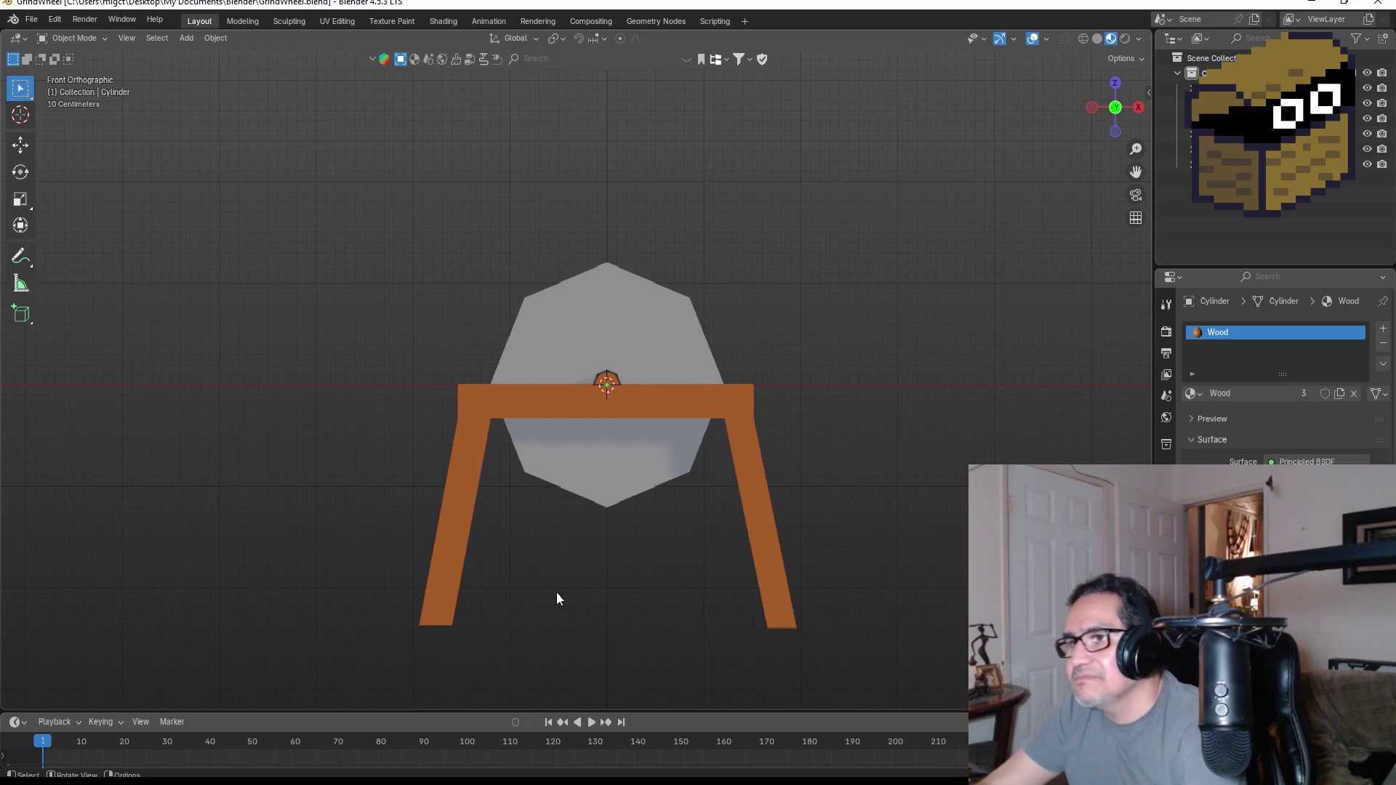
middle_drag(557, 593, 508, 589)
key(Tab)
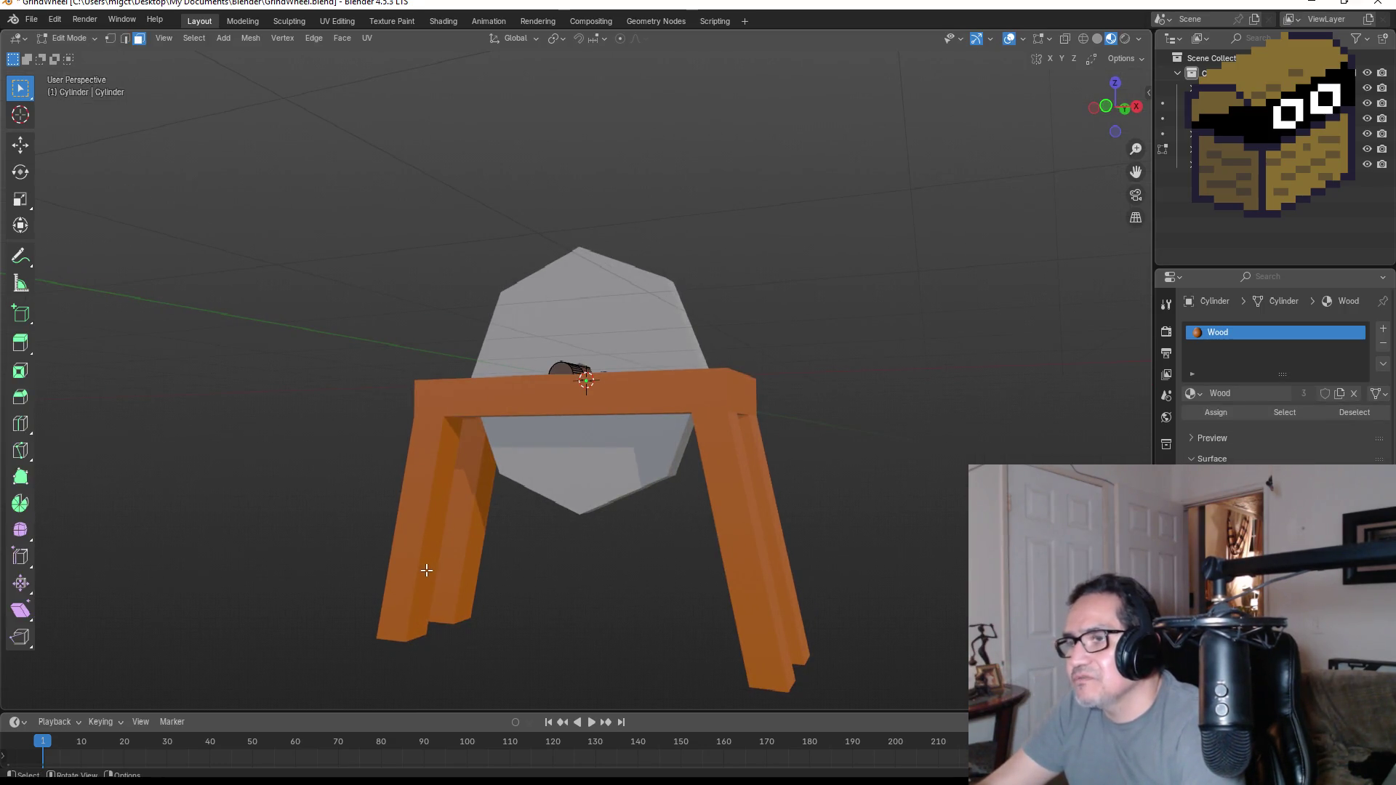
- Cut two centred edge loops into the right leg and select the face between them
key(alt+q)
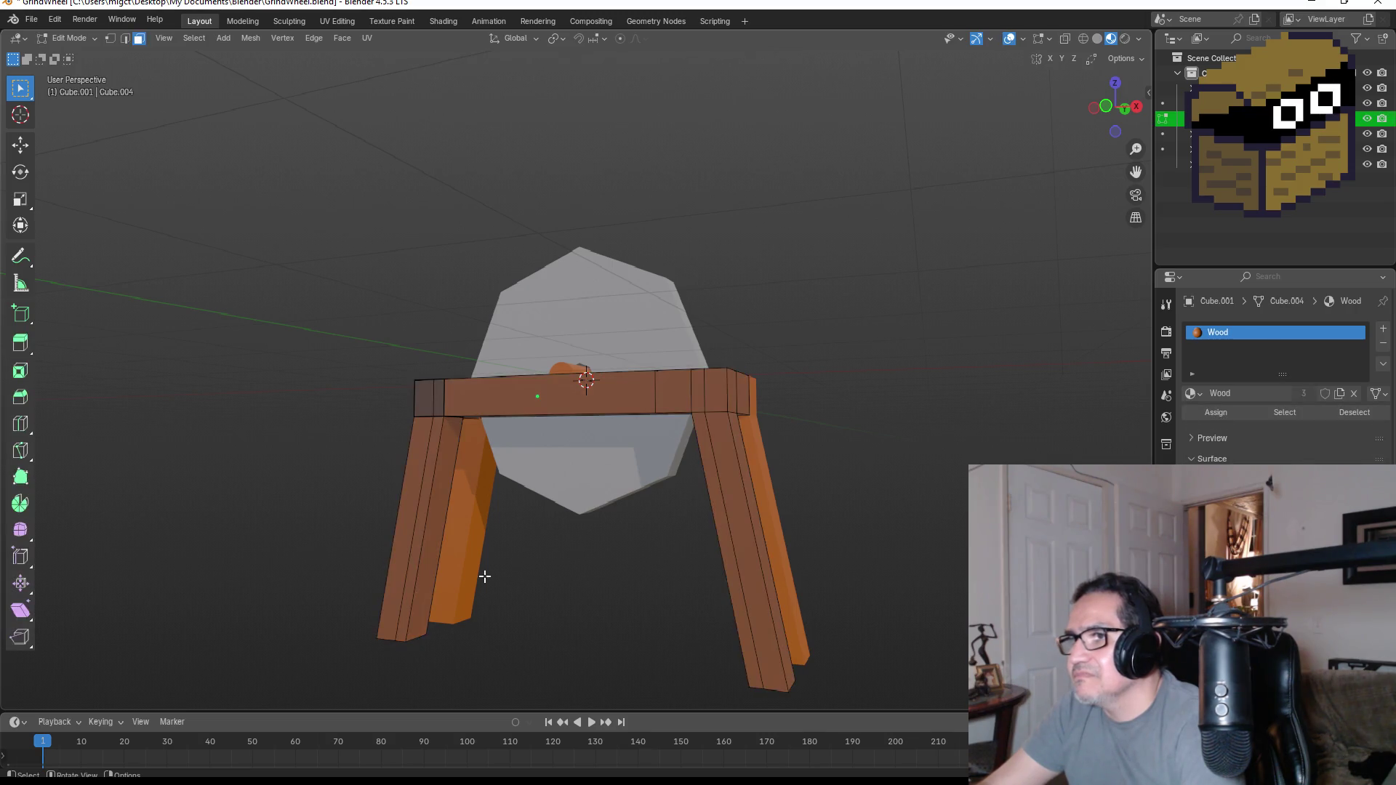
middle_drag(587, 589, 685, 575)
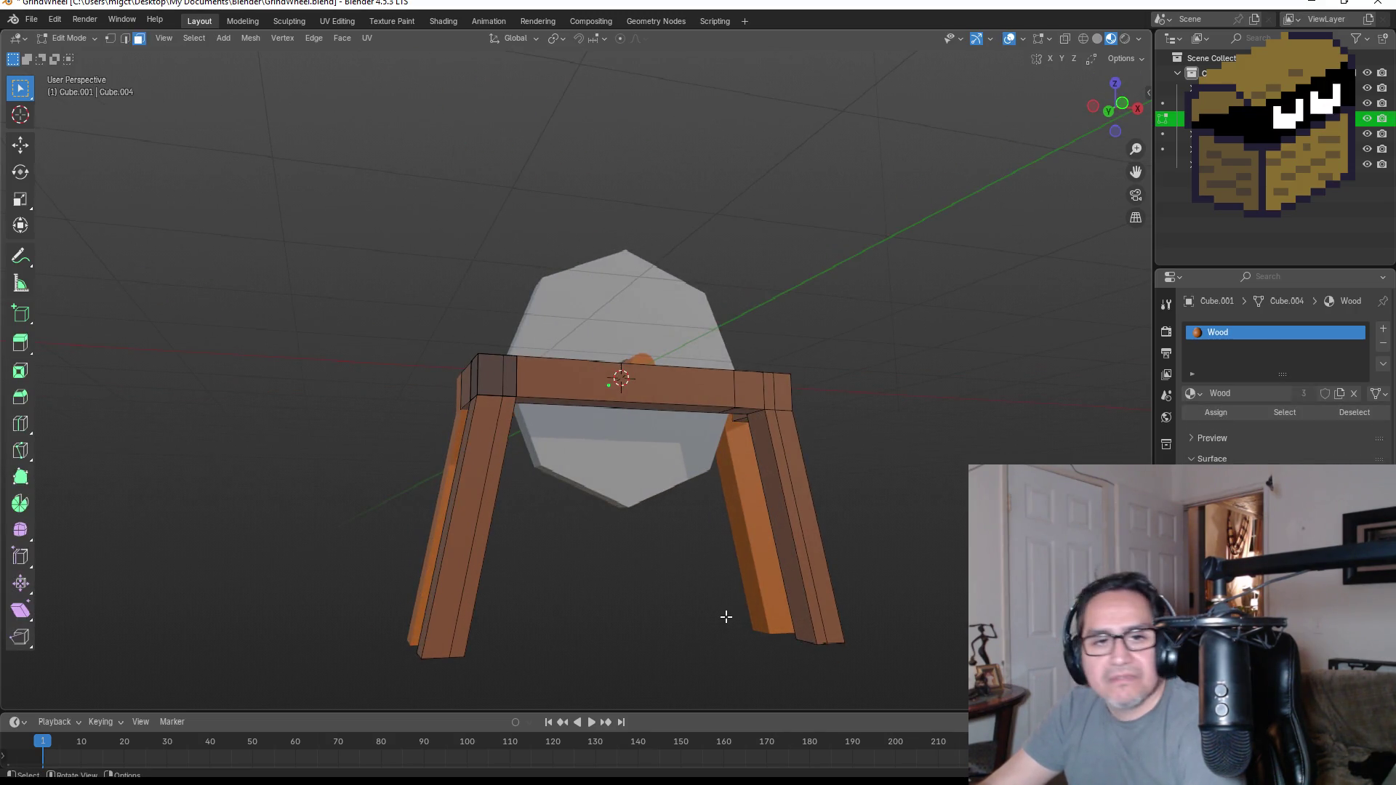
key(ctrl+r)
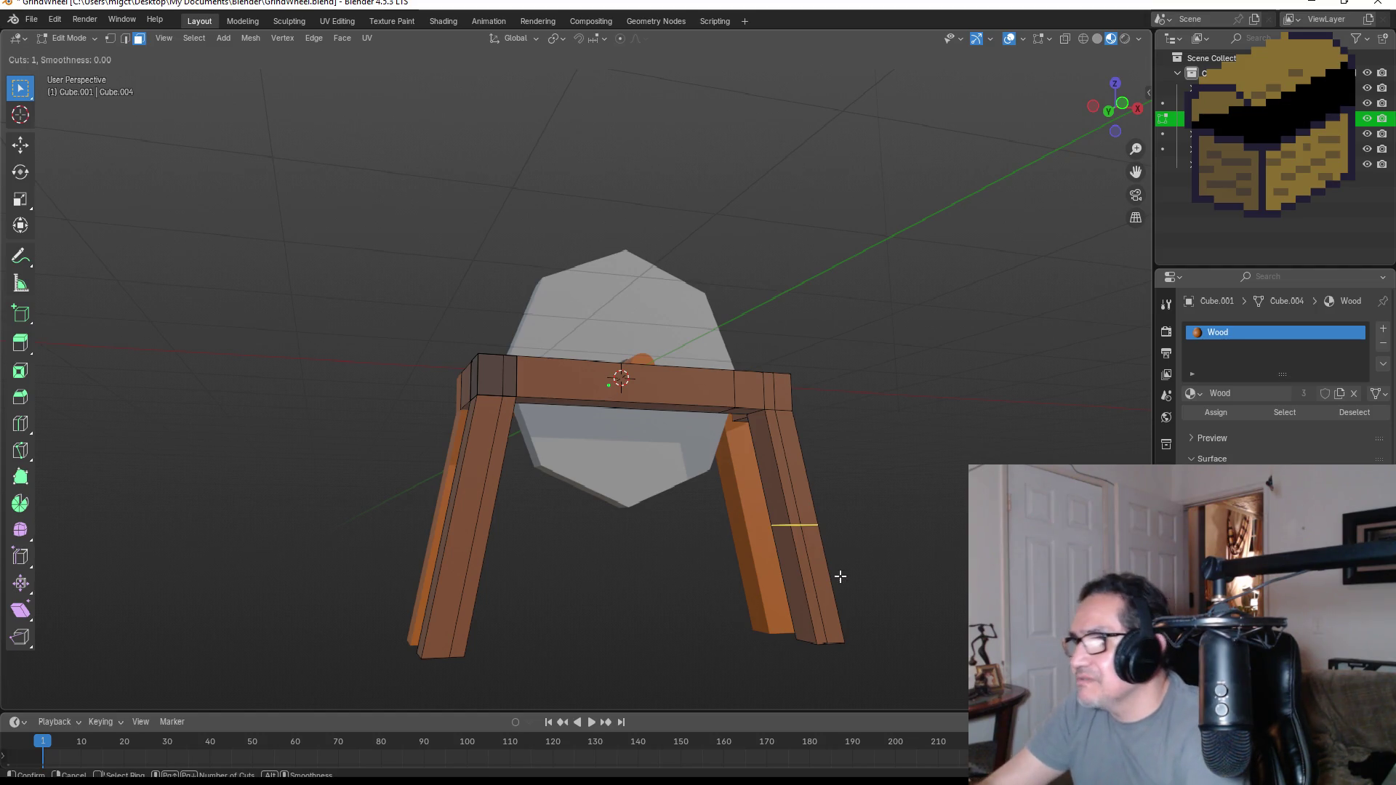
click(834, 548)
right_click(834, 549)
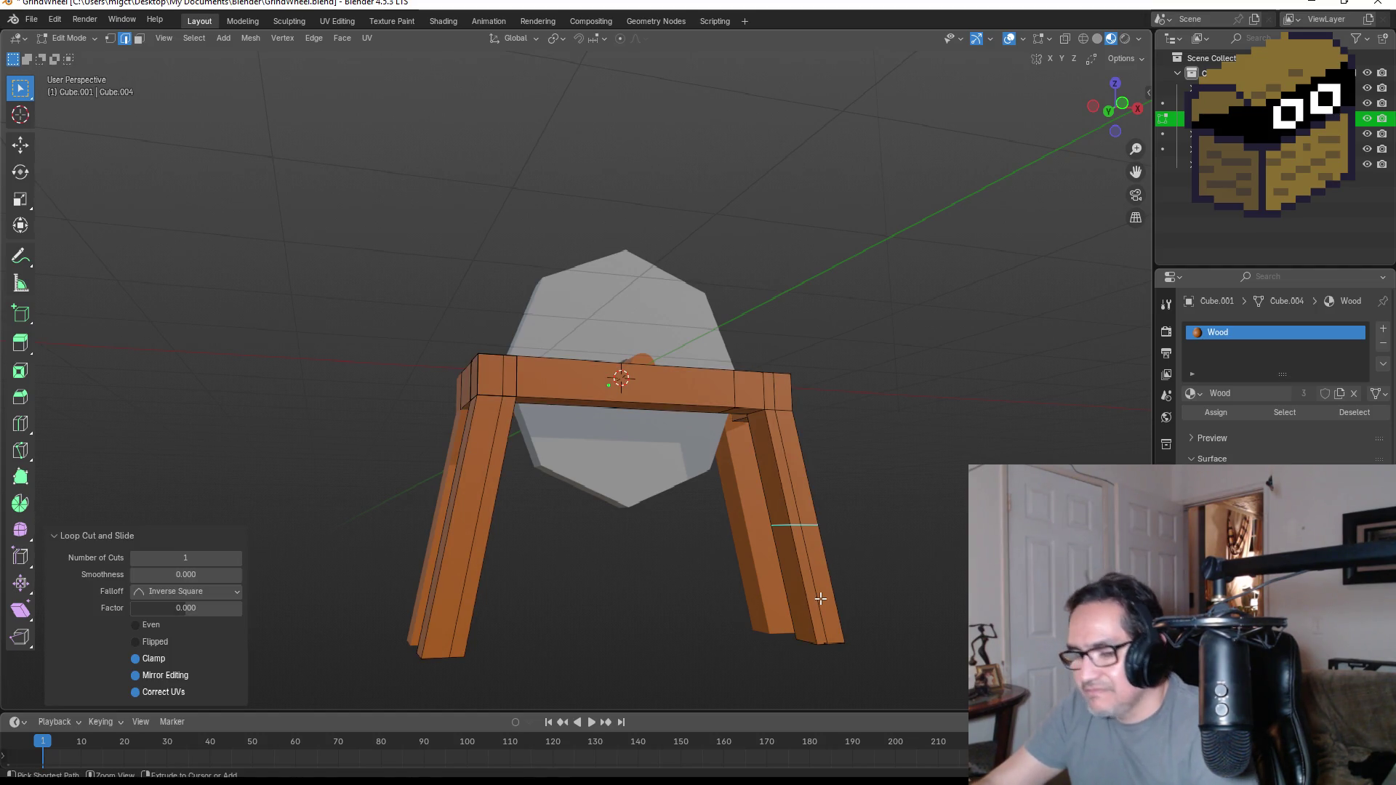
click(231, 559)
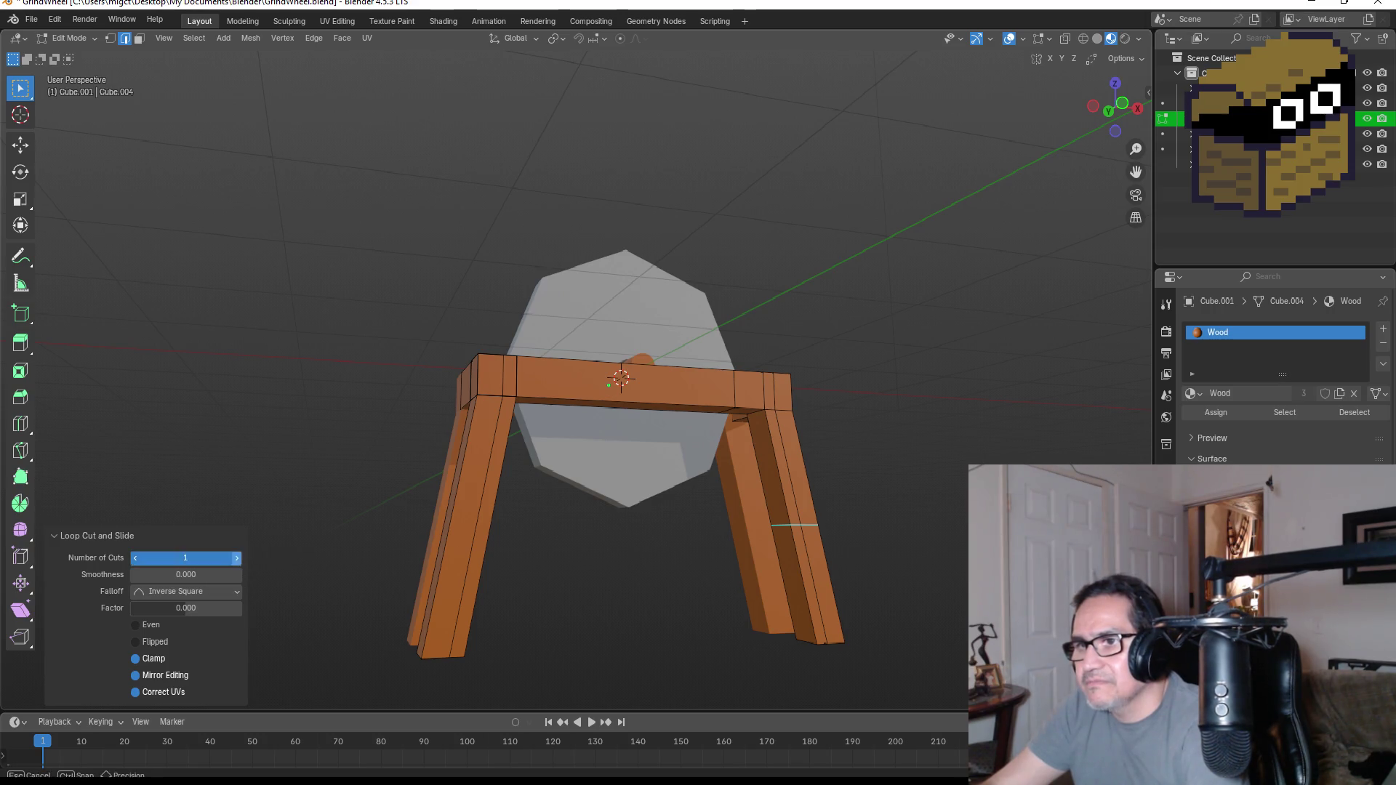
click(781, 522)
click(139, 40)
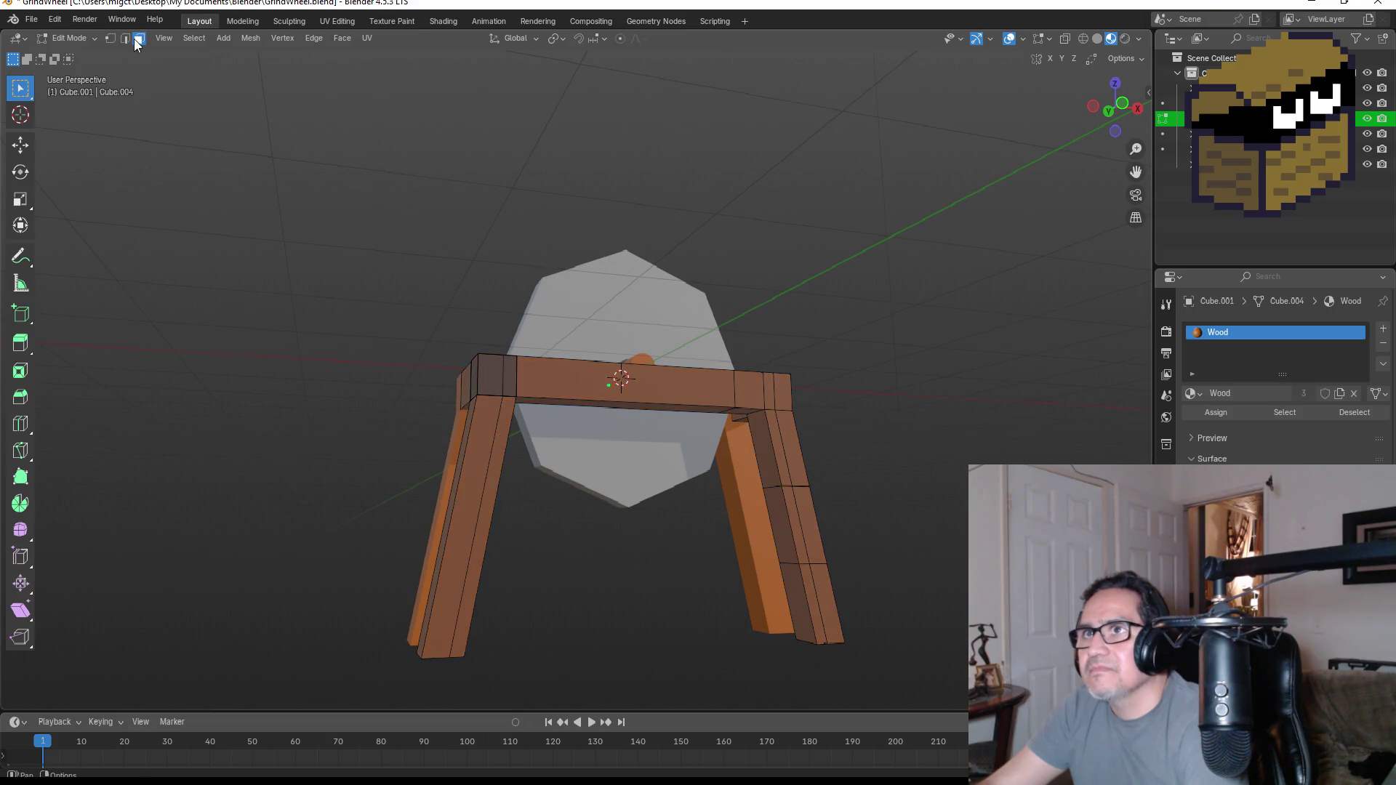
click(779, 528)
middle_drag(779, 527, 740, 535)
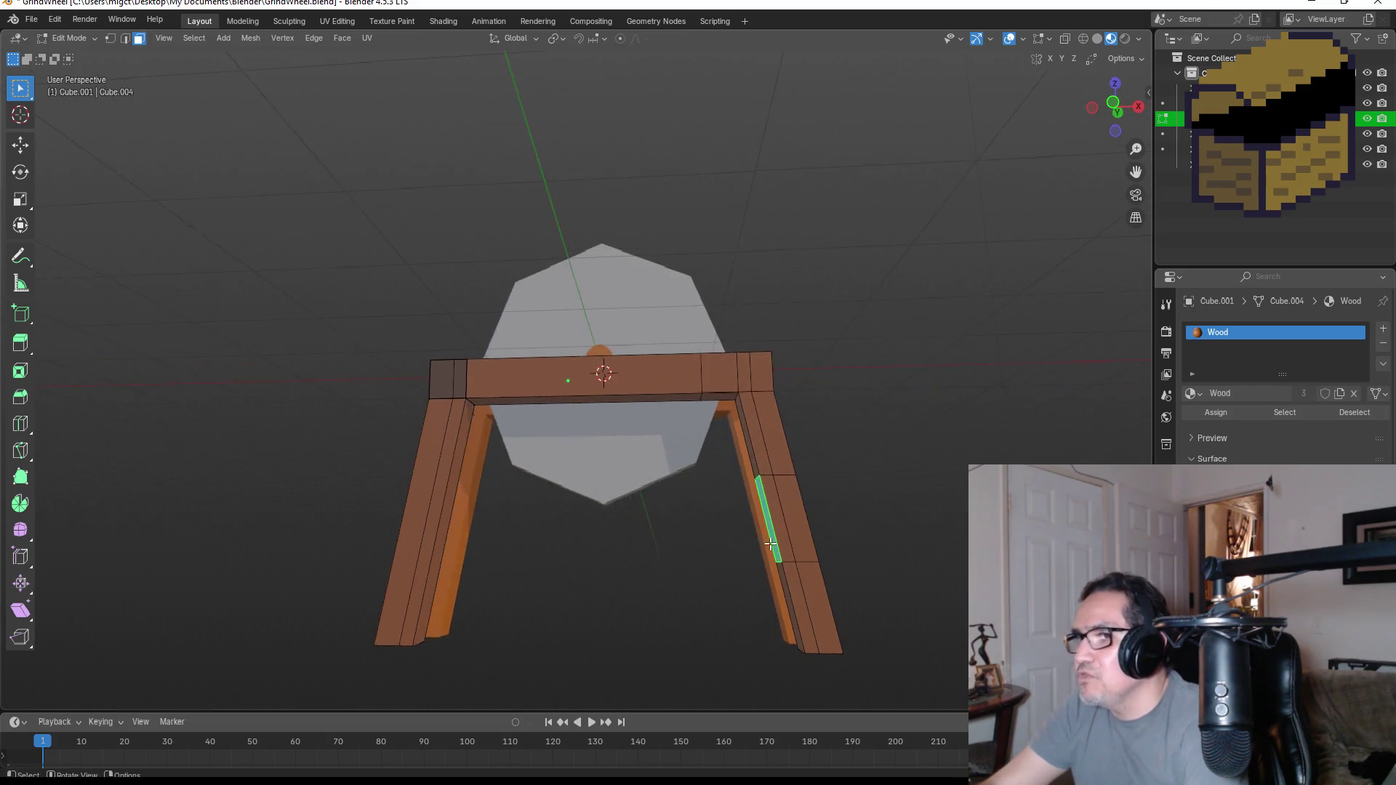
- Cancel a first extrude and shrink the selected leg face for a thinner brace
key(e)
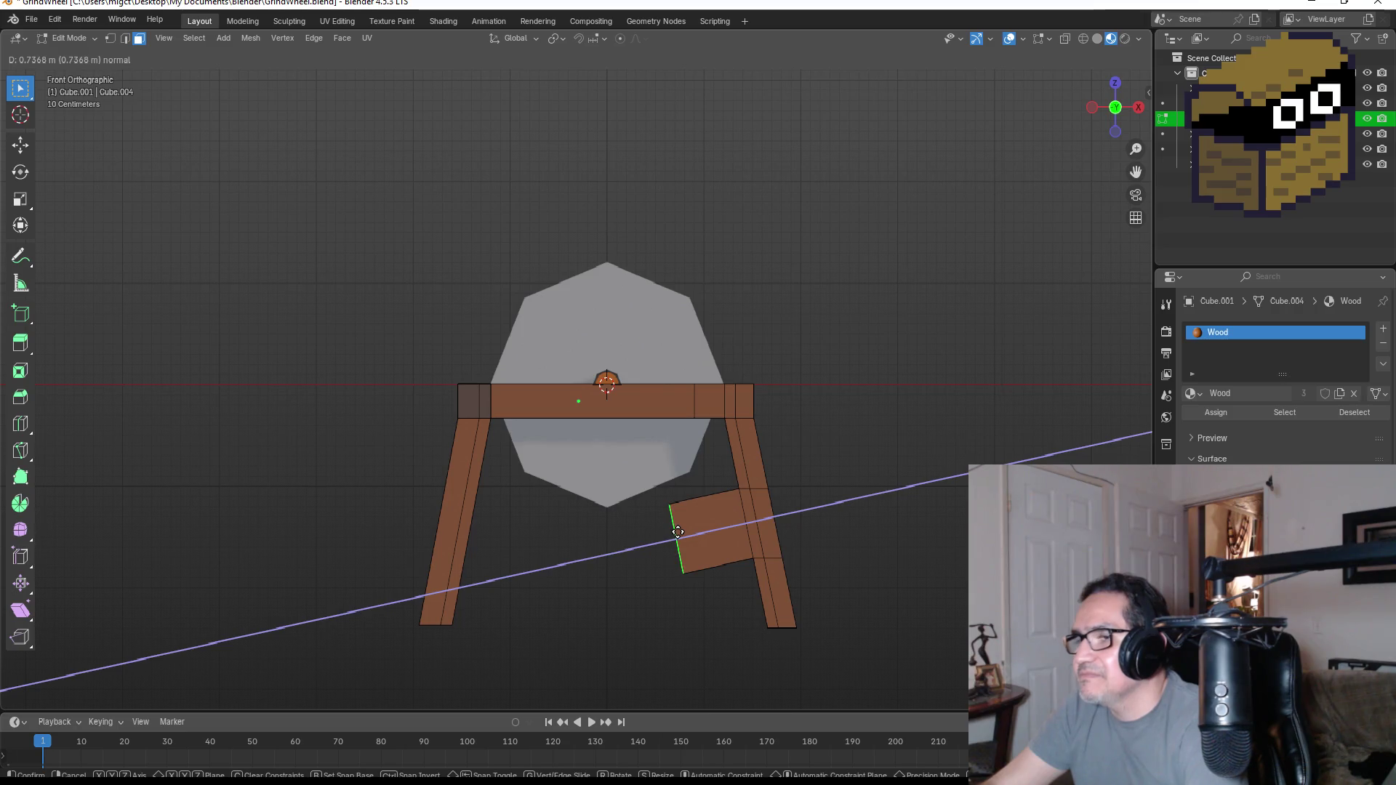
key(x)
key(Escape)
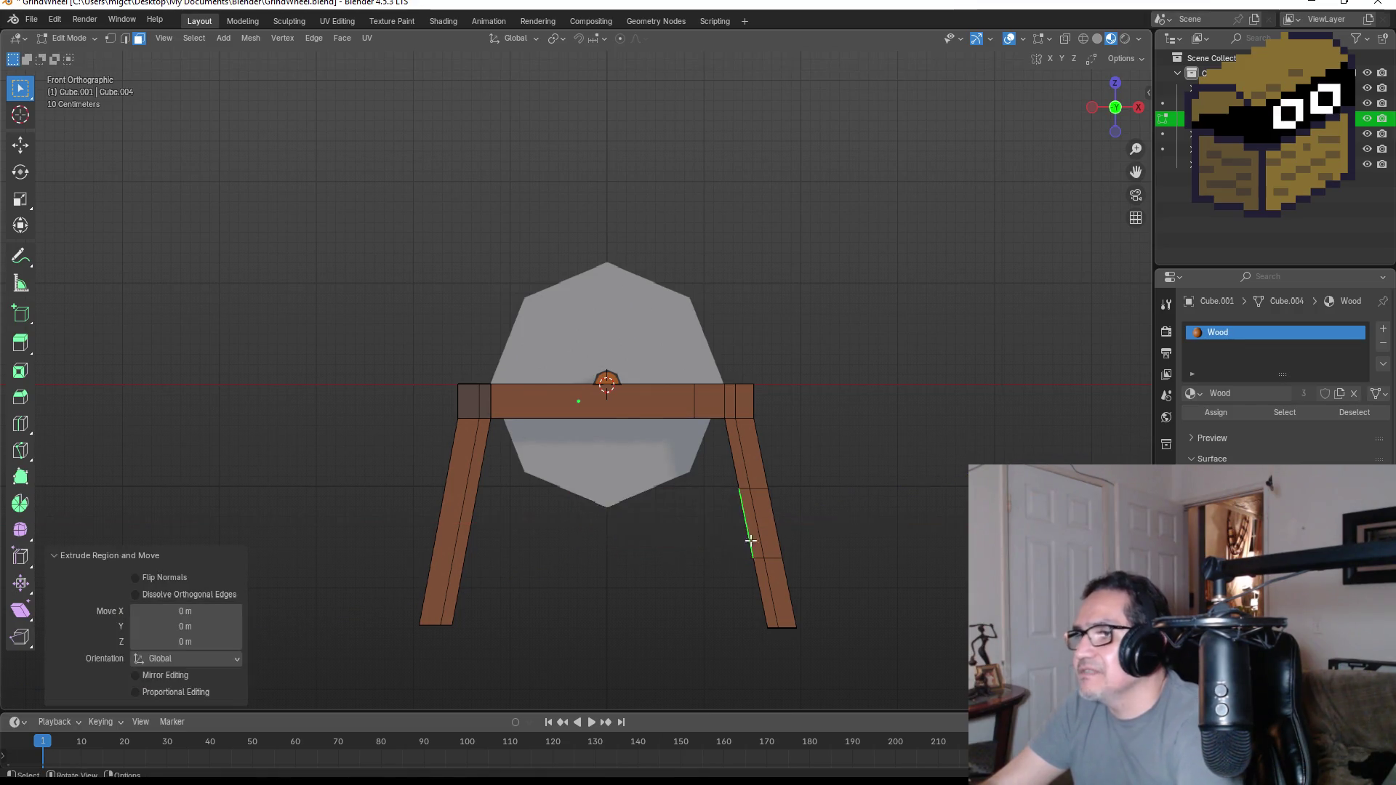
middle_drag(742, 530, 917, 521)
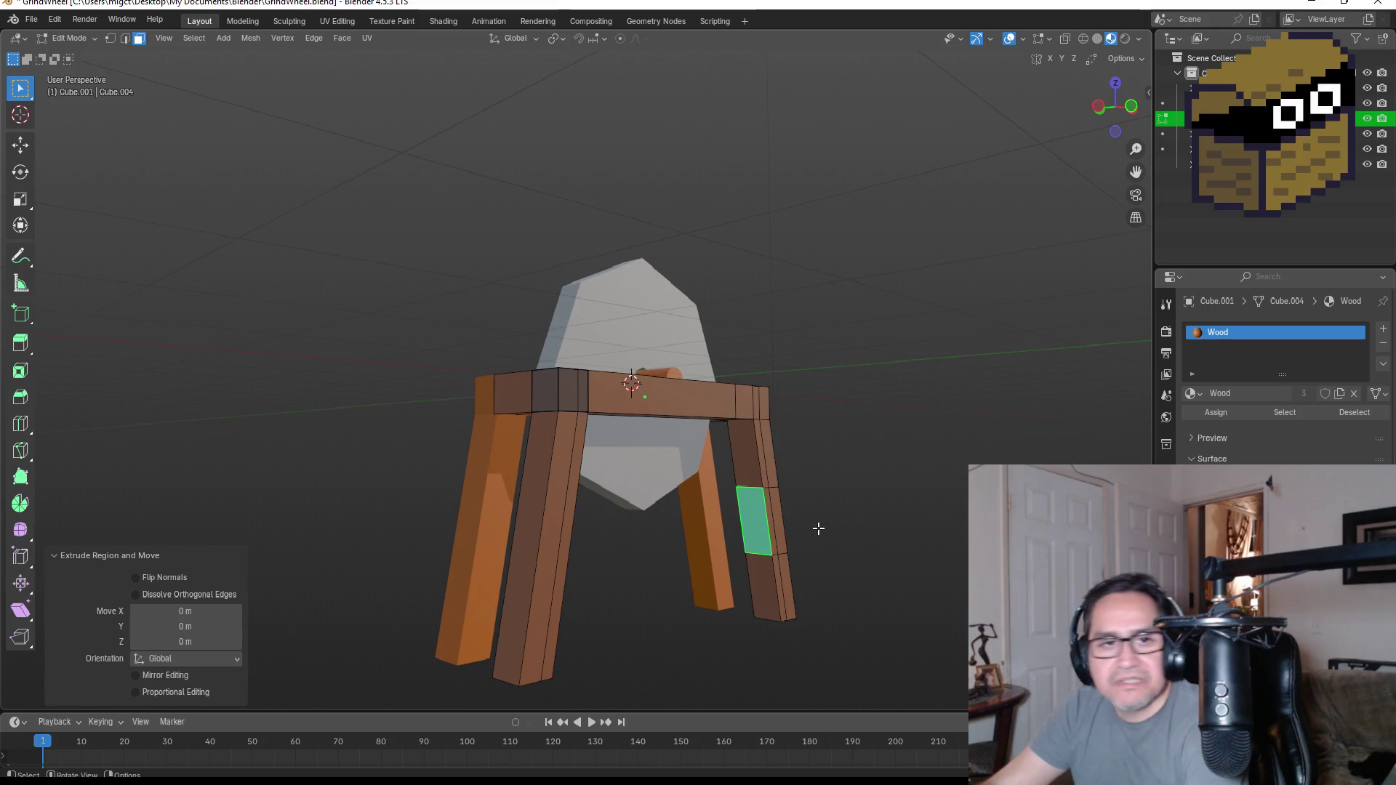
scroll(843, 536, up, 1)
key(s)
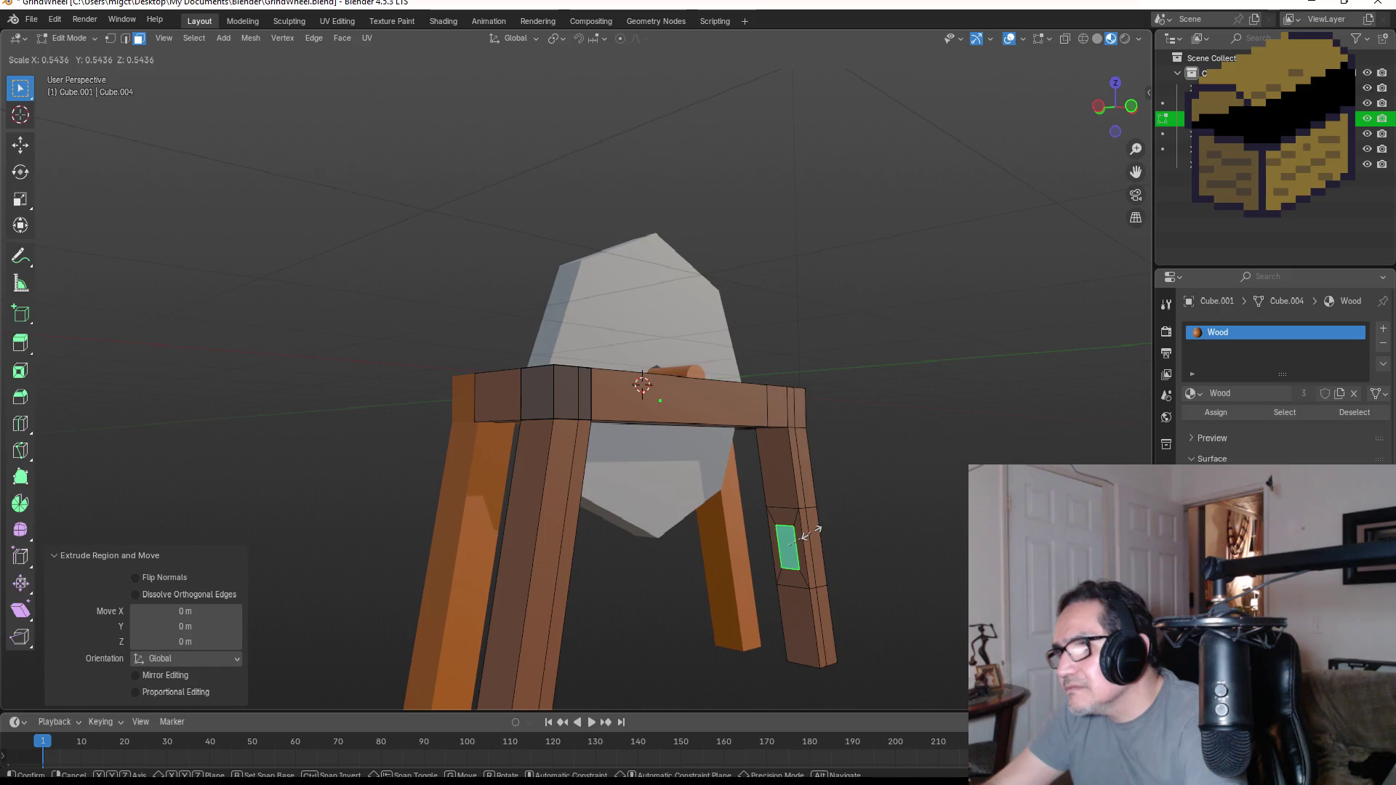
click(808, 533)
key(KP_1)
- Extrude the face along X across to the opposite leg and check it in front and side views
key(e)
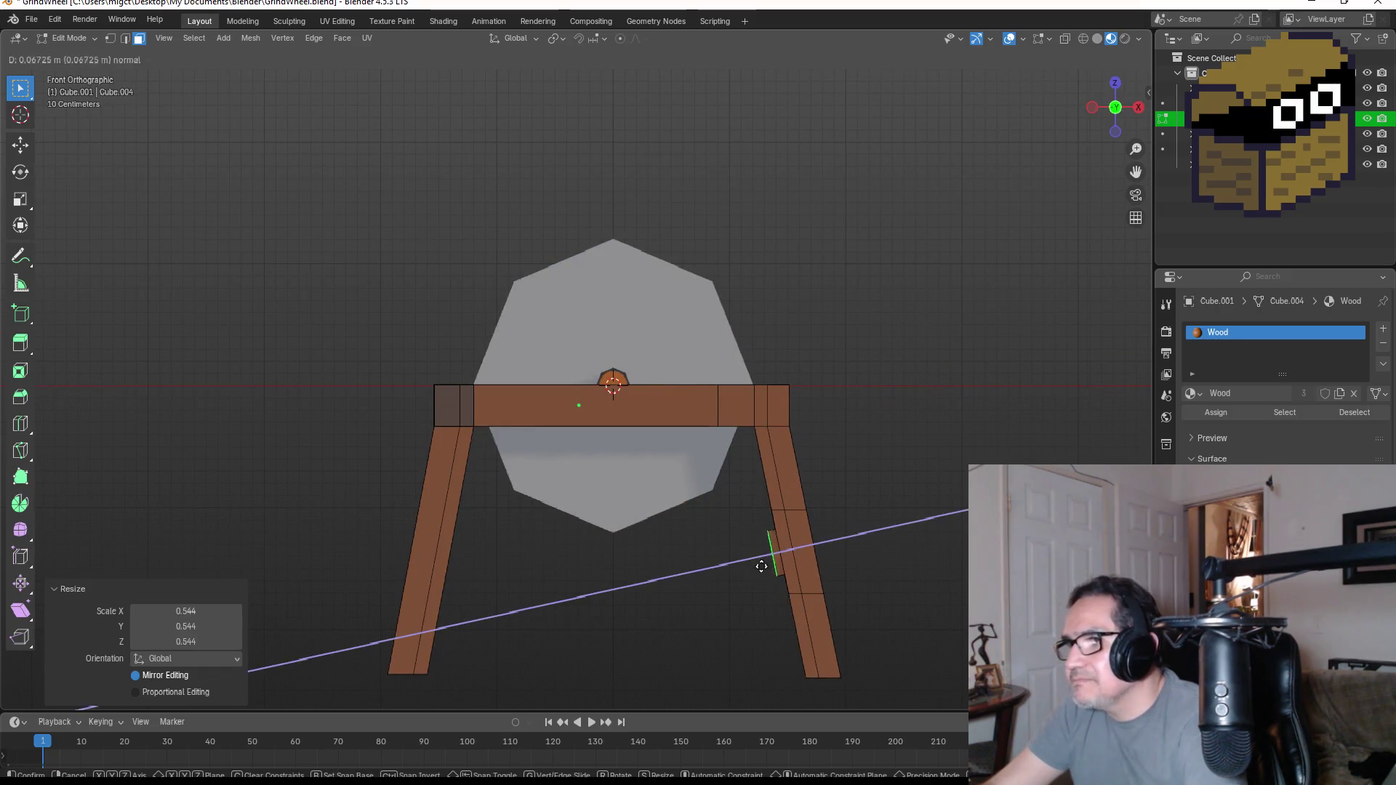
key(x)
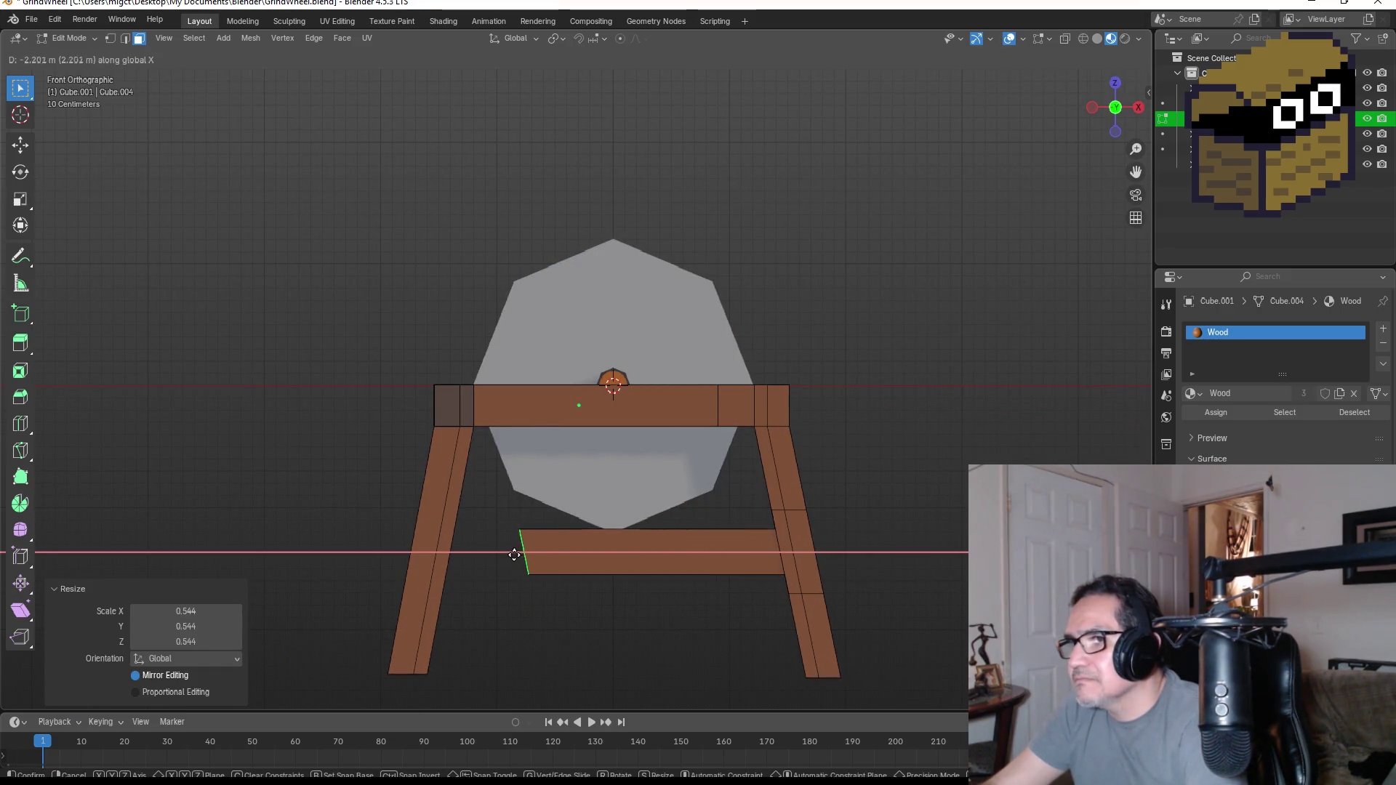
click(433, 551)
mouse_move(854, 555)
middle_down()
mouse_move(786, 553)
mouse_move(867, 561)
mouse_move(929, 548)
mouse_move(727, 536)
mouse_move(720, 561)
middle_up()
key(KP_1)
key(KP_3)
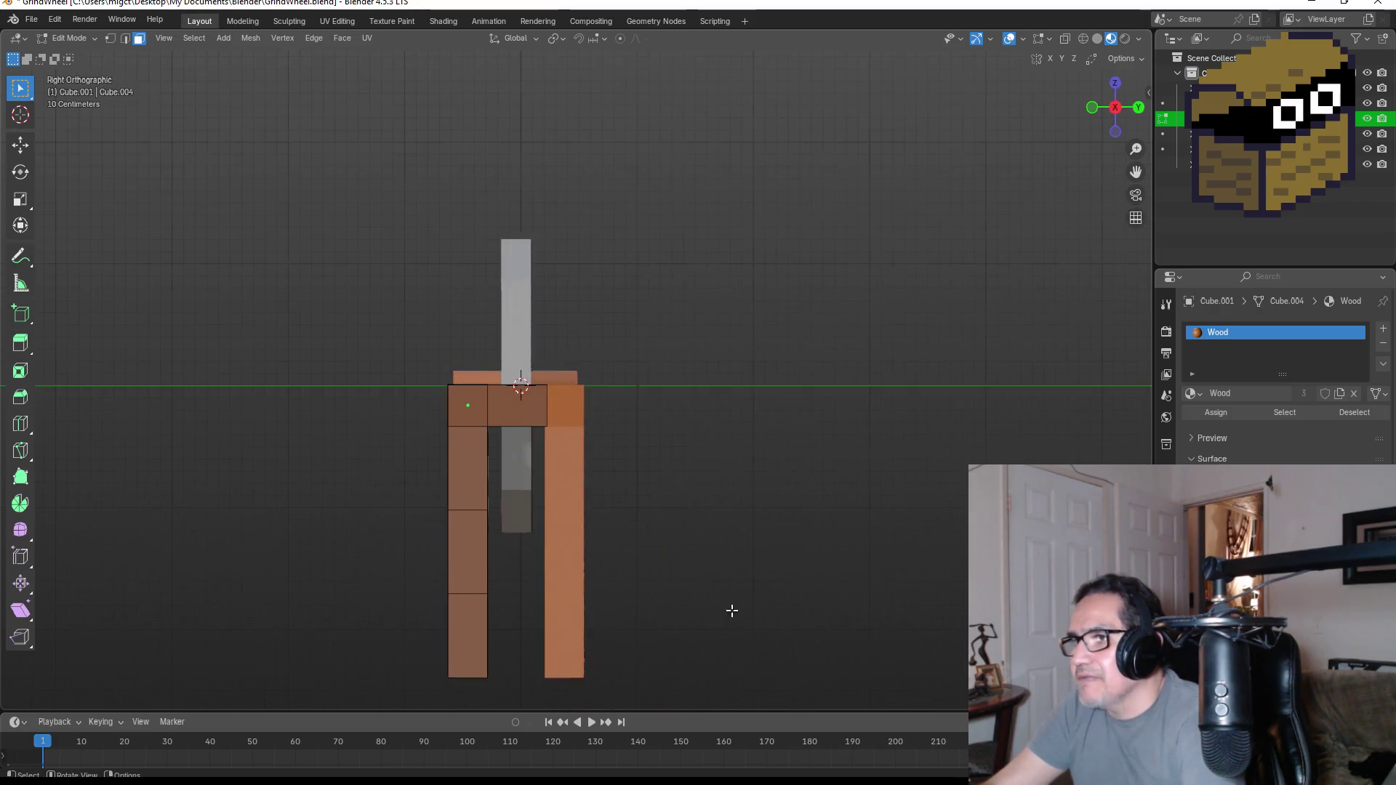
- Leave editing, select the stand's second A-frame and enter its mesh editing
key(KP_1)
key(KP_3)
key(Tab)
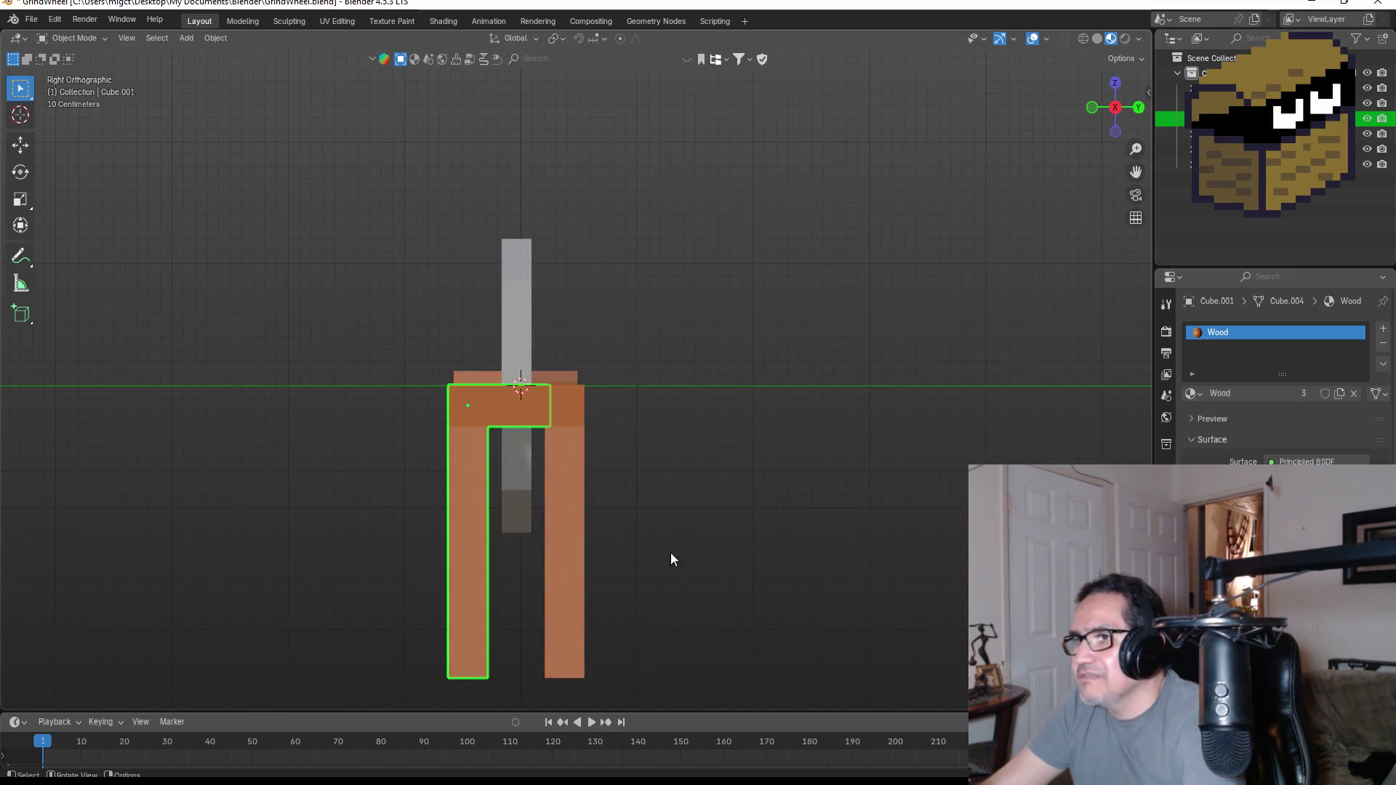
click(563, 522)
mouse_move(563, 521)
middle_down()
mouse_move(694, 541)
mouse_move(634, 543)
middle_up()
key(KP_3)
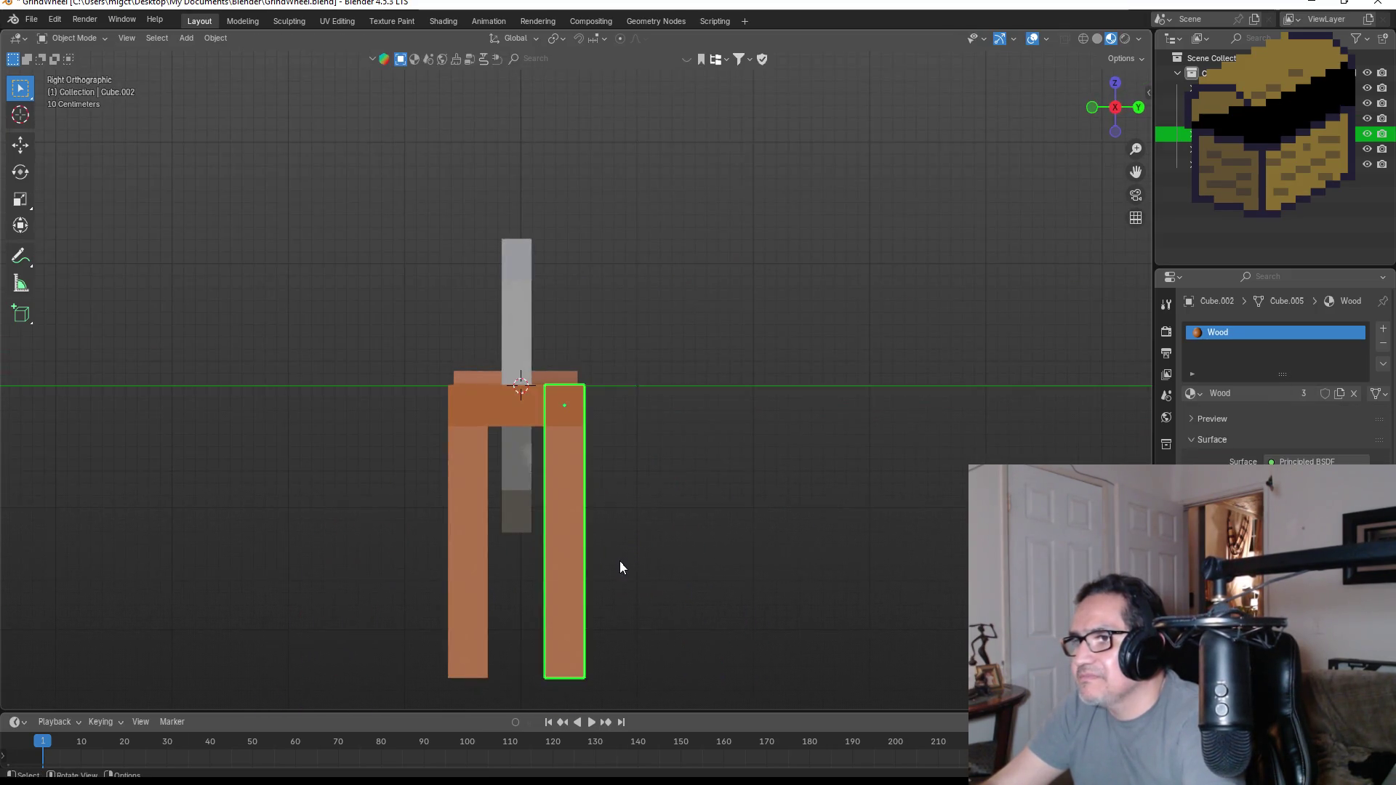
key(KP_1)
key(Tab)
- Navigate through side views to a back orthographic view of the second frame
mouse_move(648, 549)
middle_down()
mouse_move(563, 407)
mouse_move(841, 571)
mouse_move(655, 546)
mouse_move(720, 573)
middle_up()
key(ctrl+KP_1)
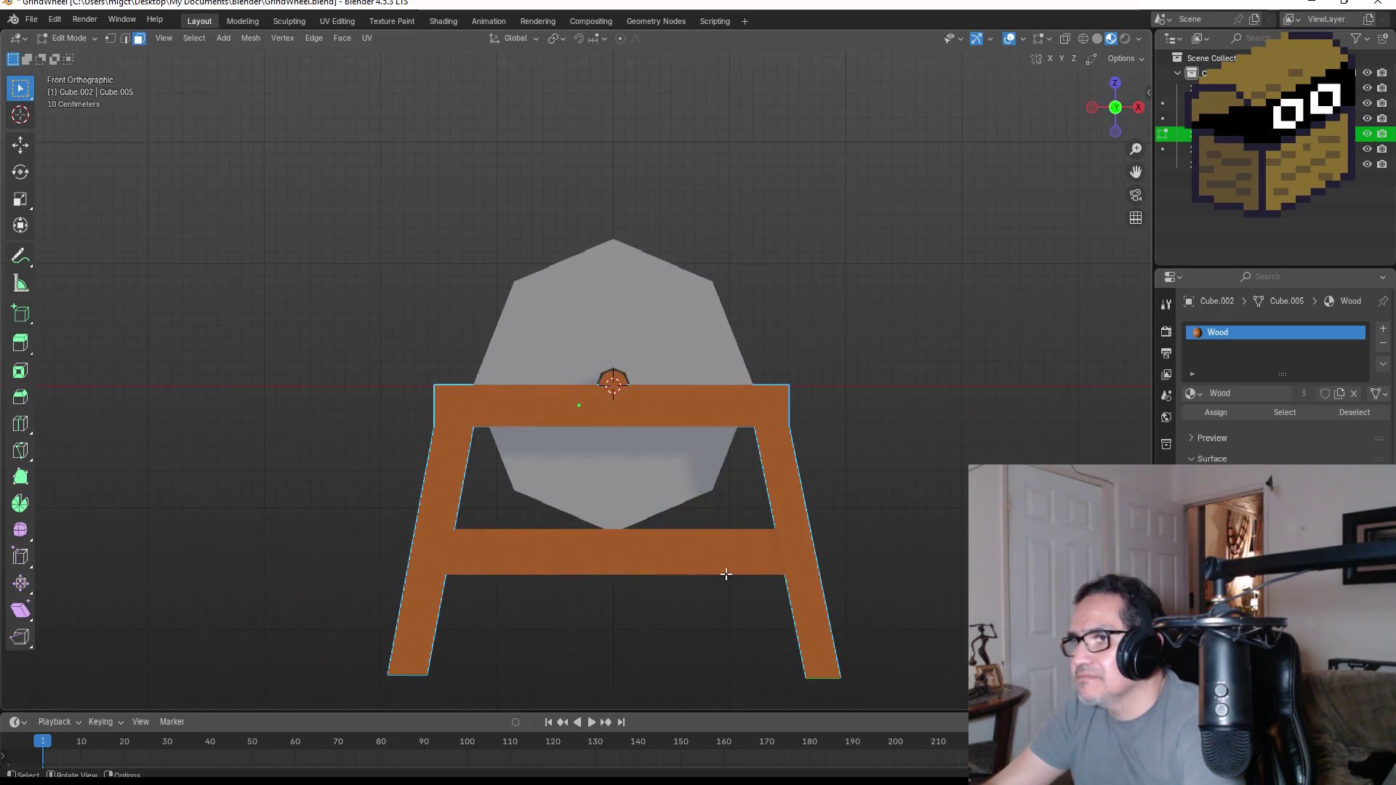
key(KP_3)
key(grave)
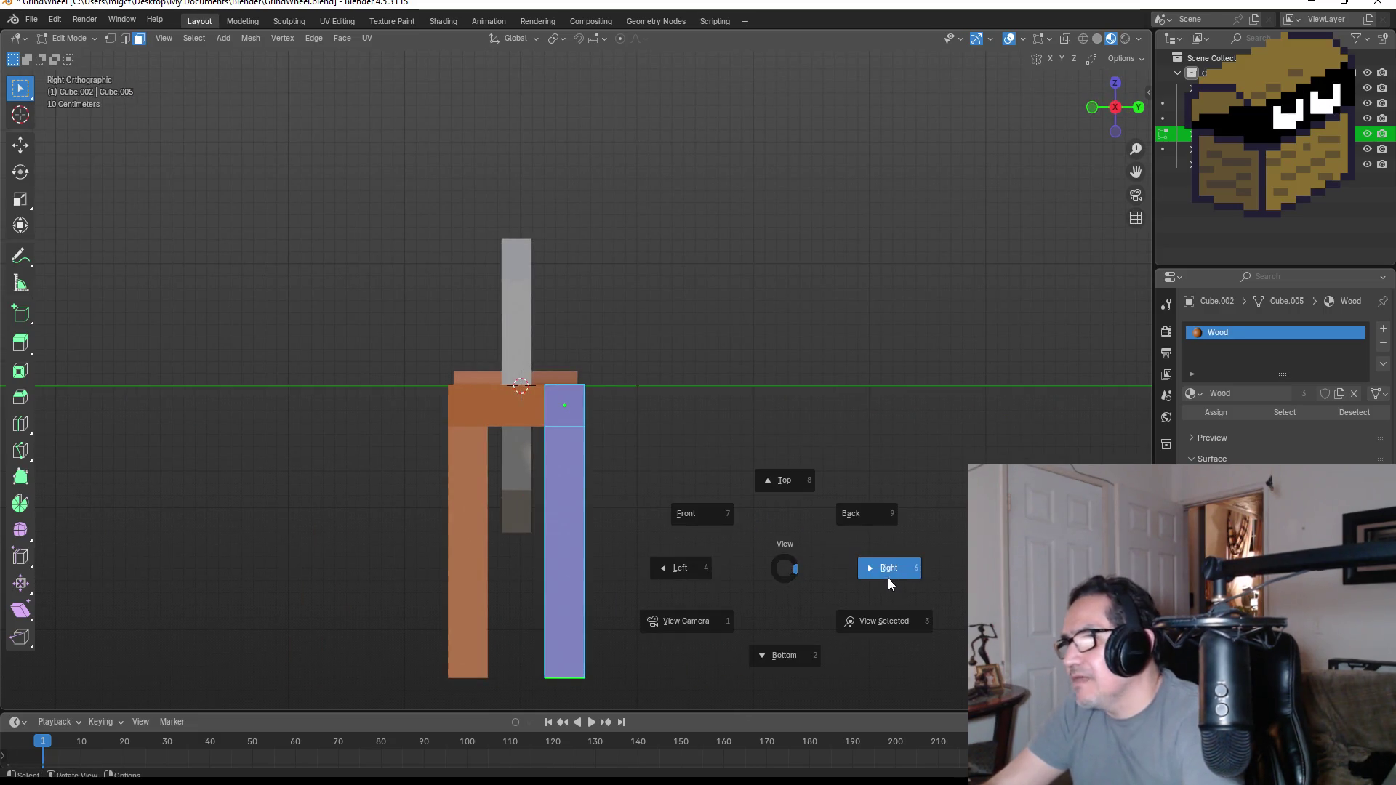
click(889, 579)
middle_drag(799, 509, 681, 521)
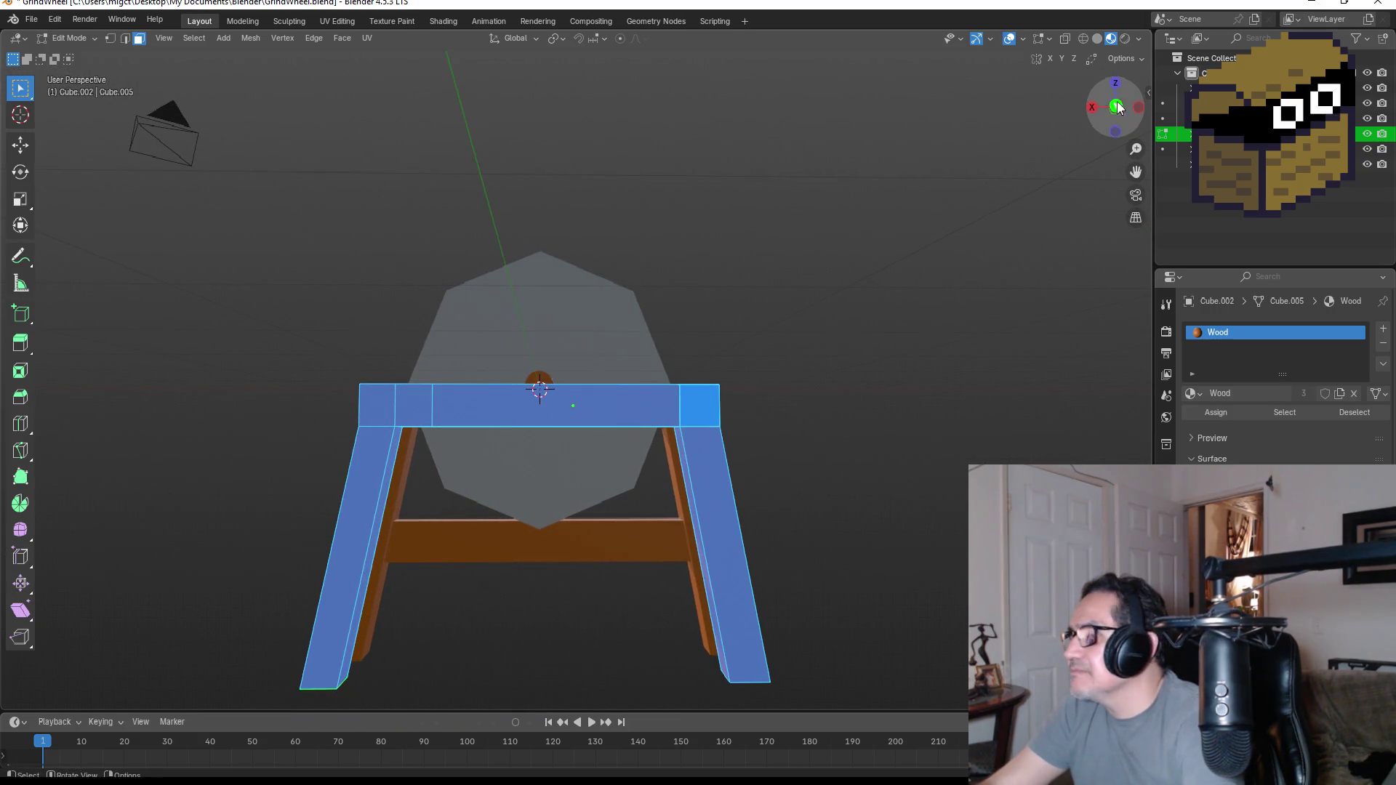
click(1093, 110)
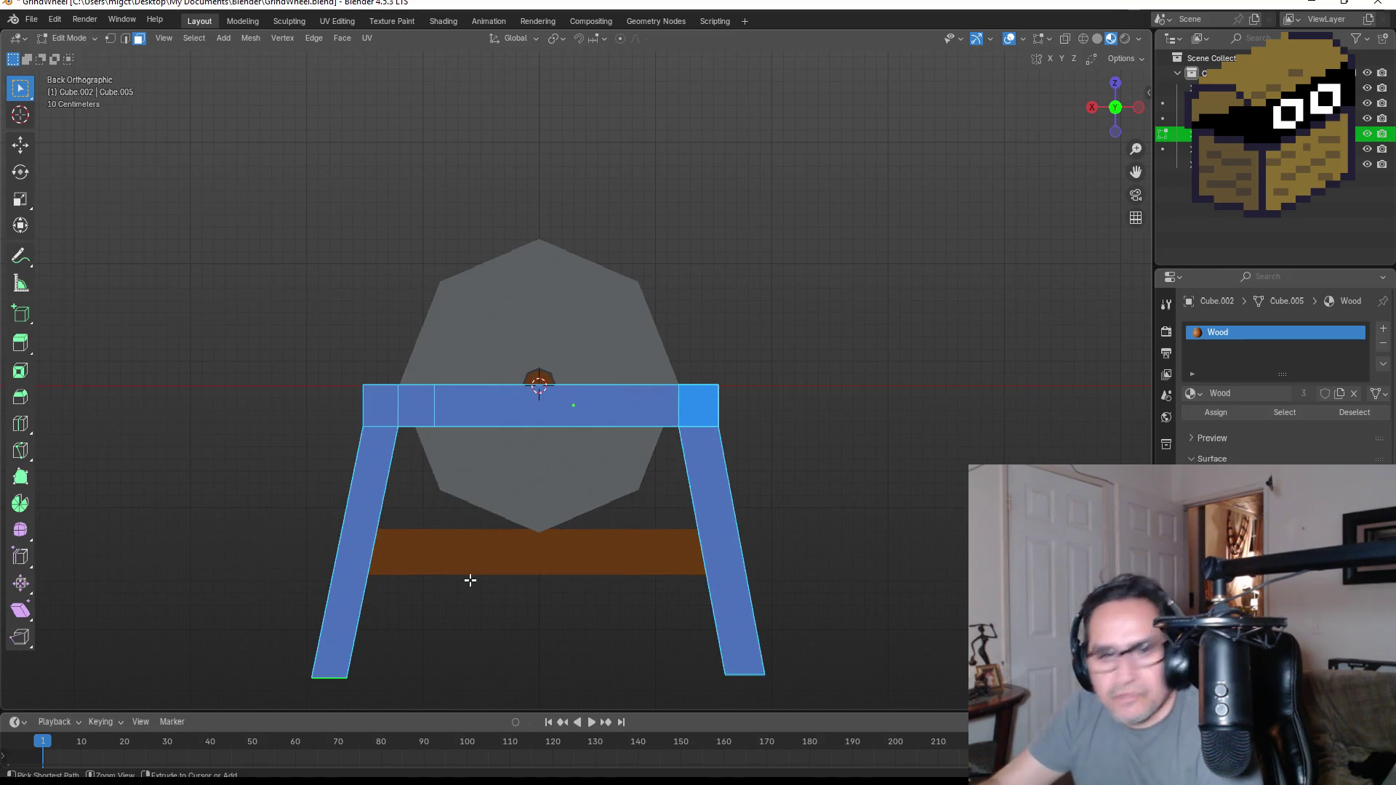
- Add two loop cuts across the second frame's leg and select the face between them
key(ctrl+r)
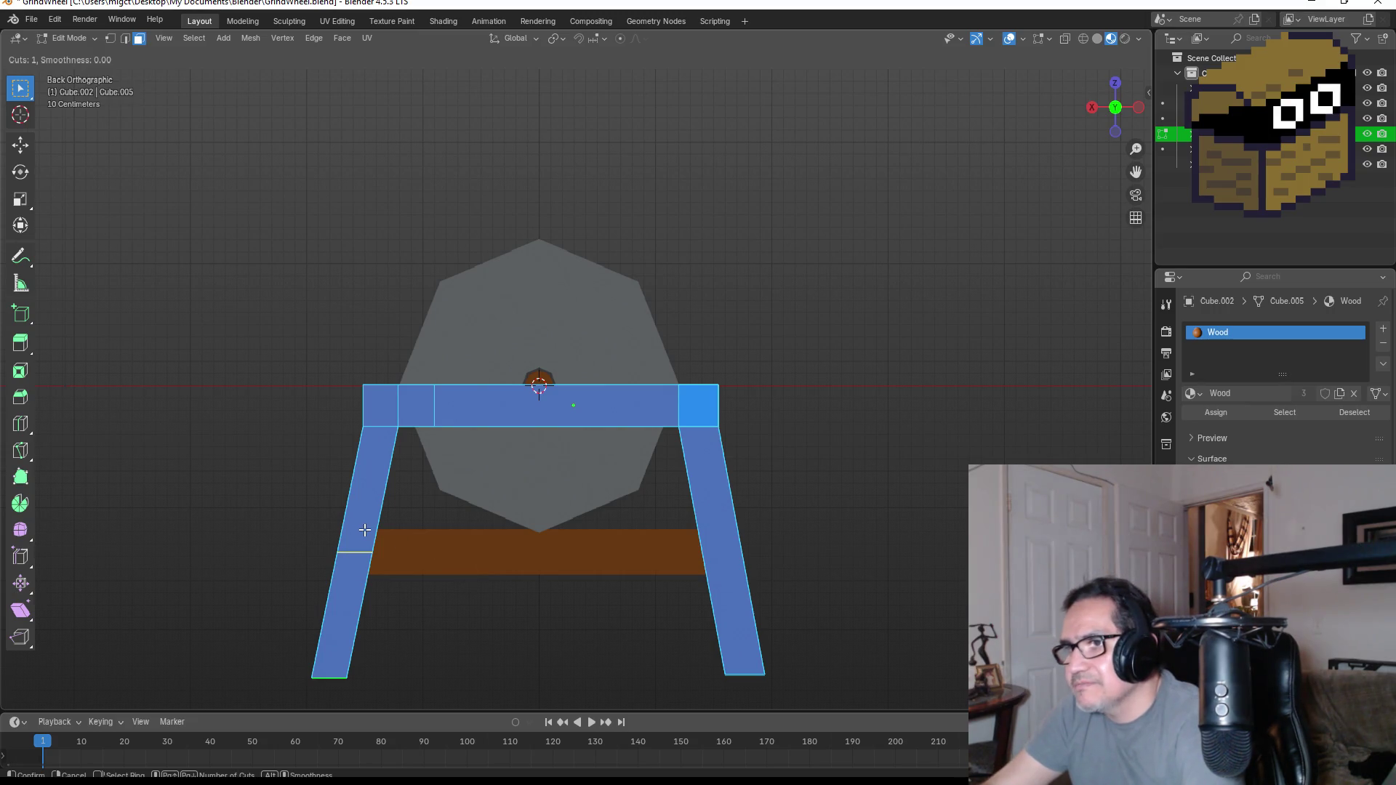
click(363, 530)
right_click(367, 536)
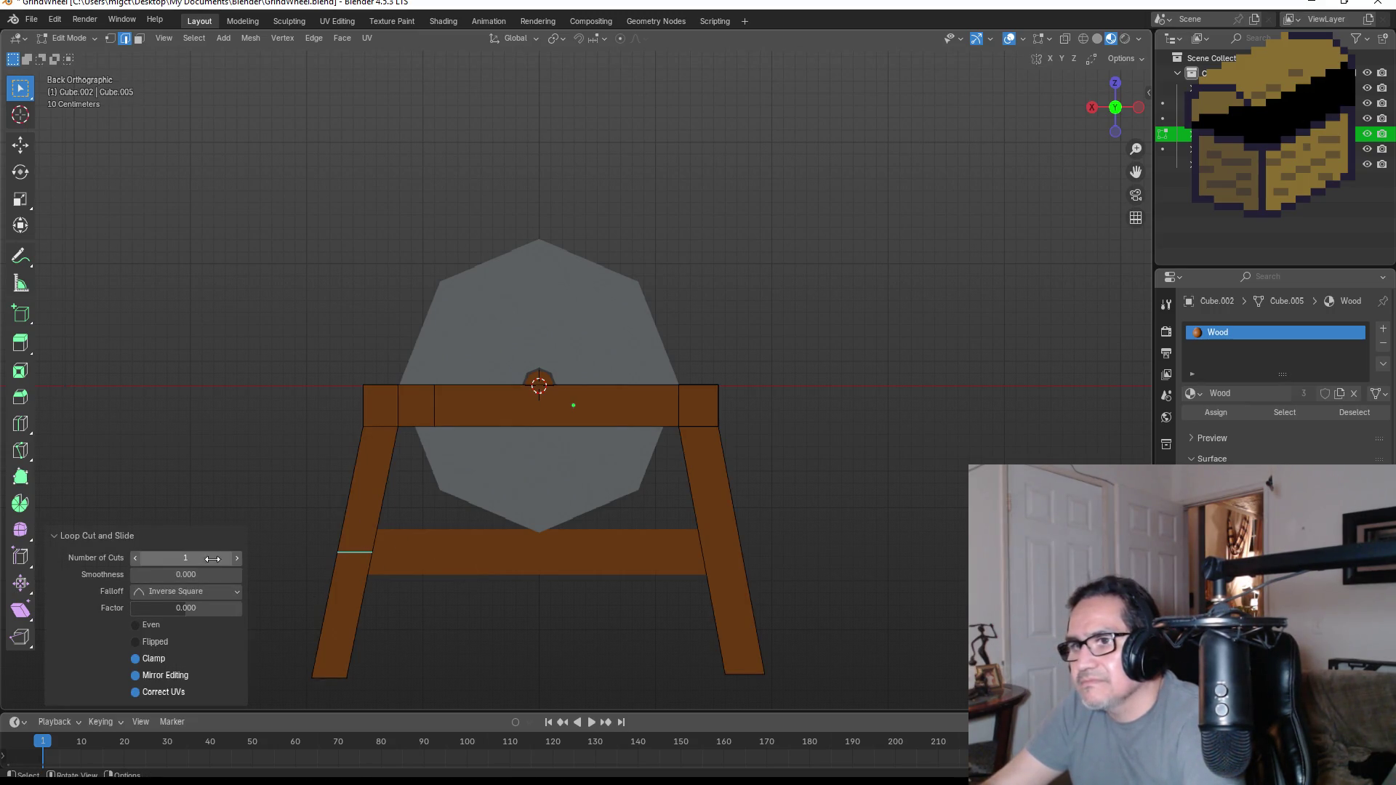
click(238, 557)
middle_drag(417, 549, 409, 546)
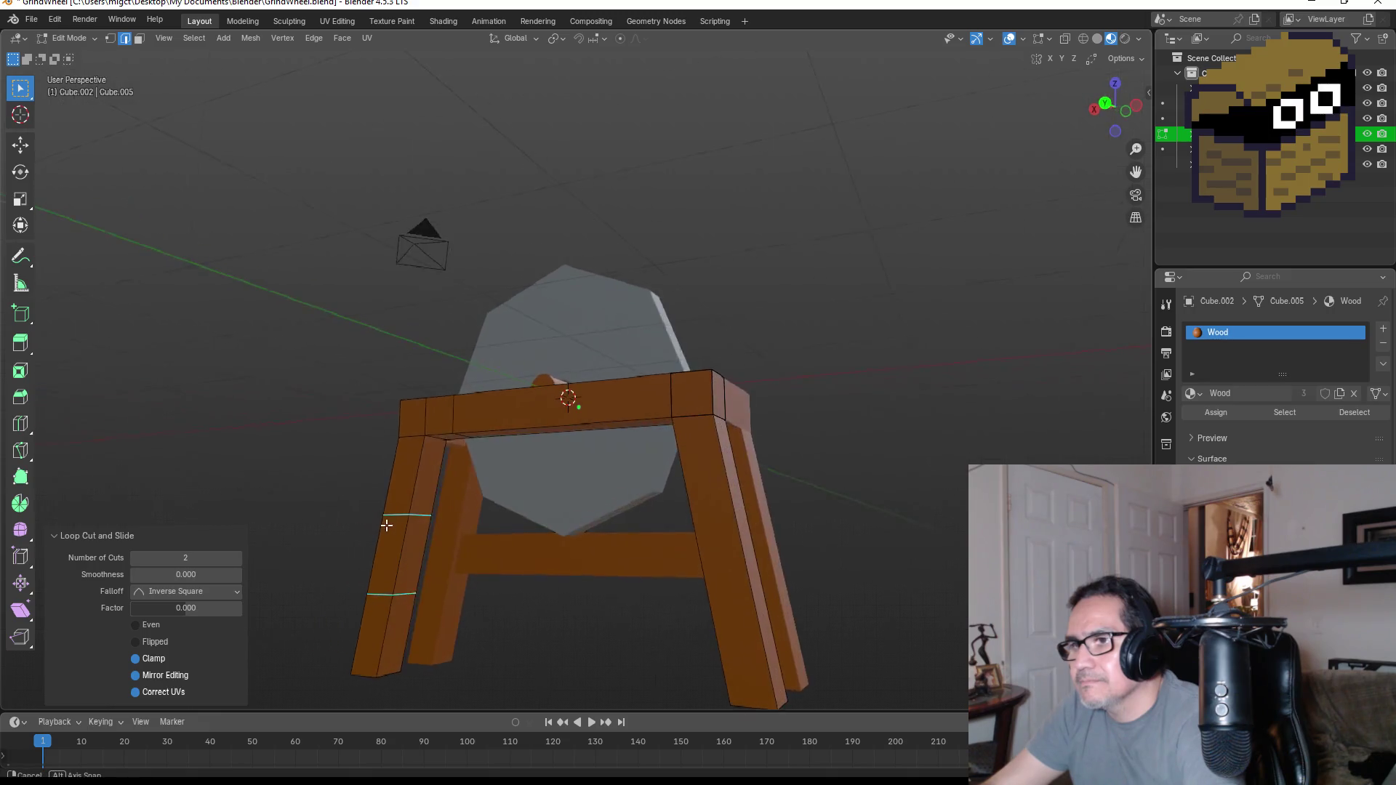
click(411, 547)
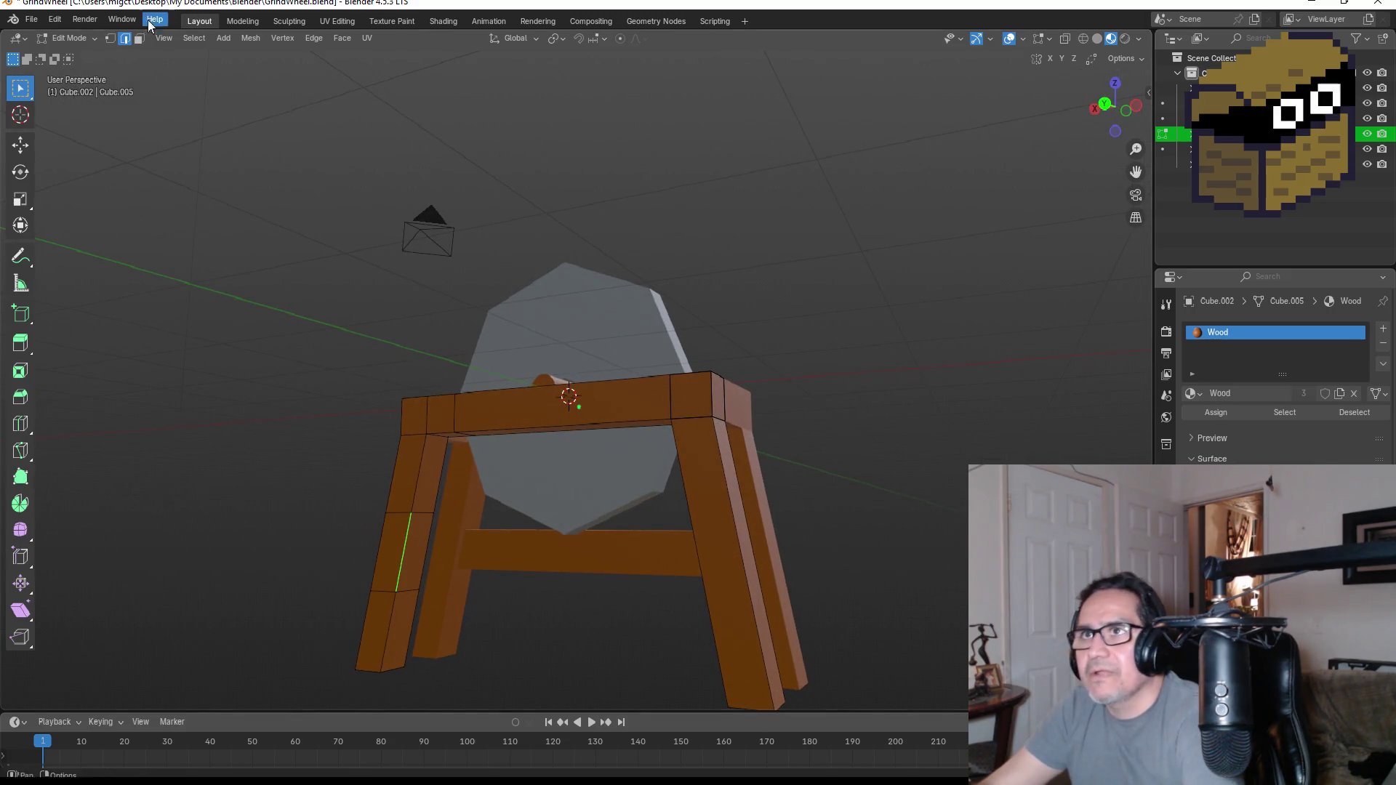
click(139, 40)
click(418, 549)
- Extrude the selected leg face and shrink it to 0.638 as the brace stub
key(s)
key(Escape)
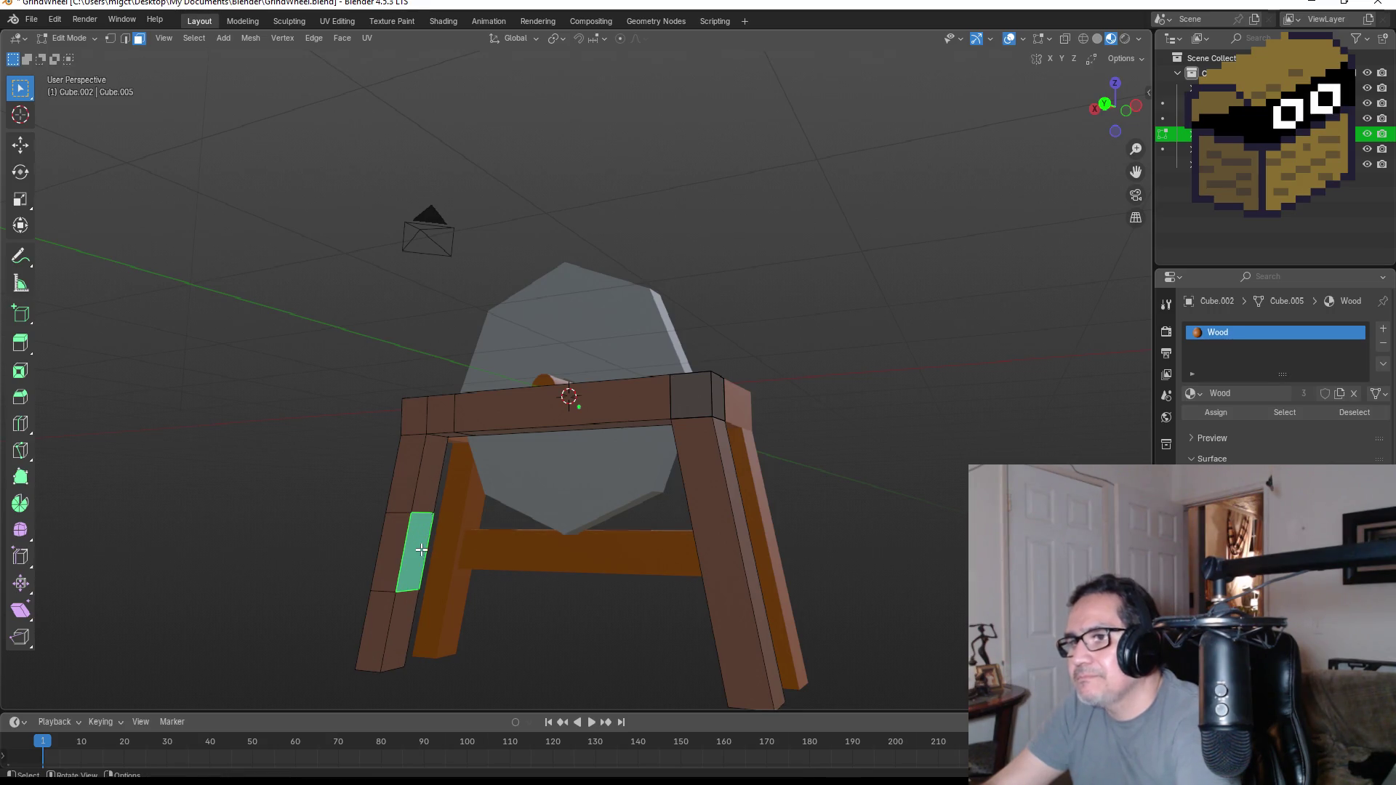
key(s)
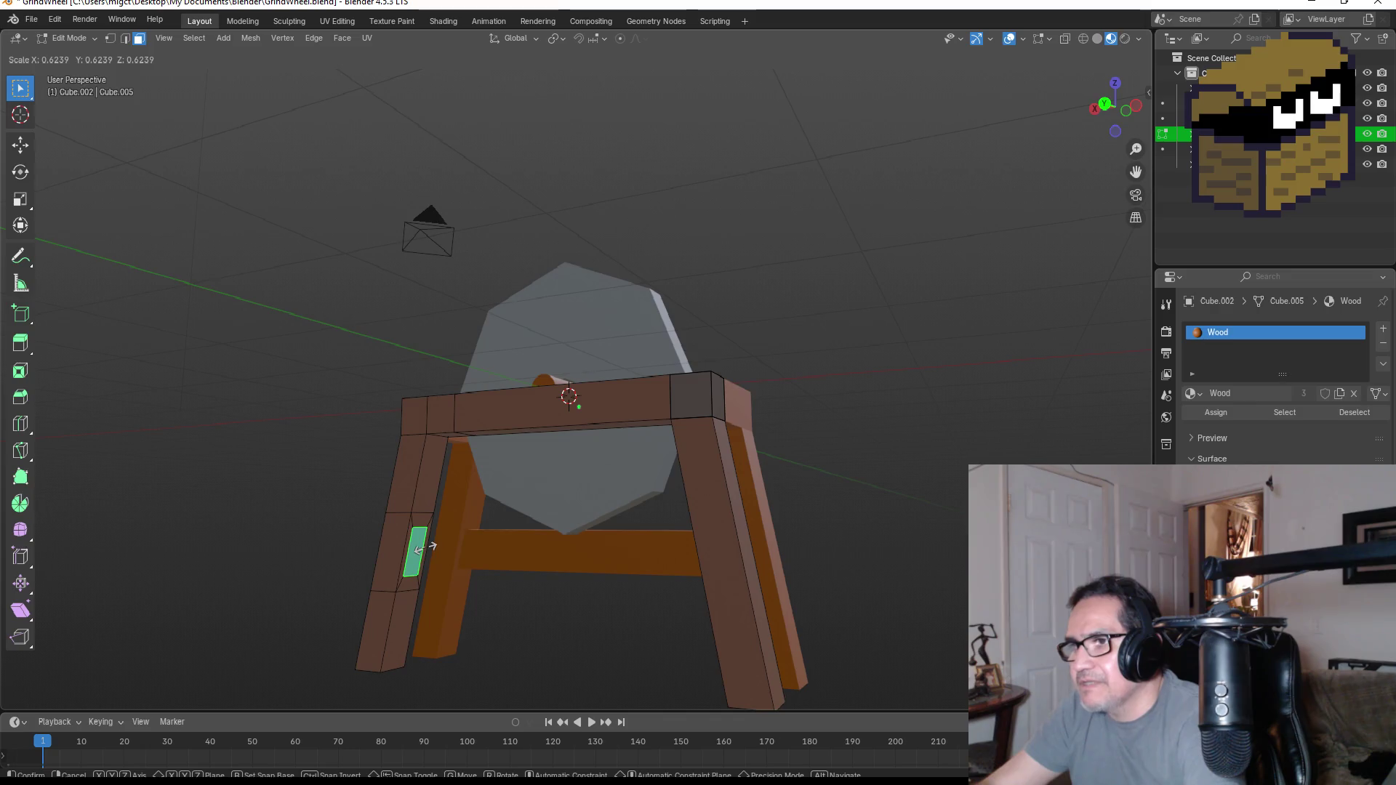
click(425, 548)
middle_drag(487, 564, 797, 541)
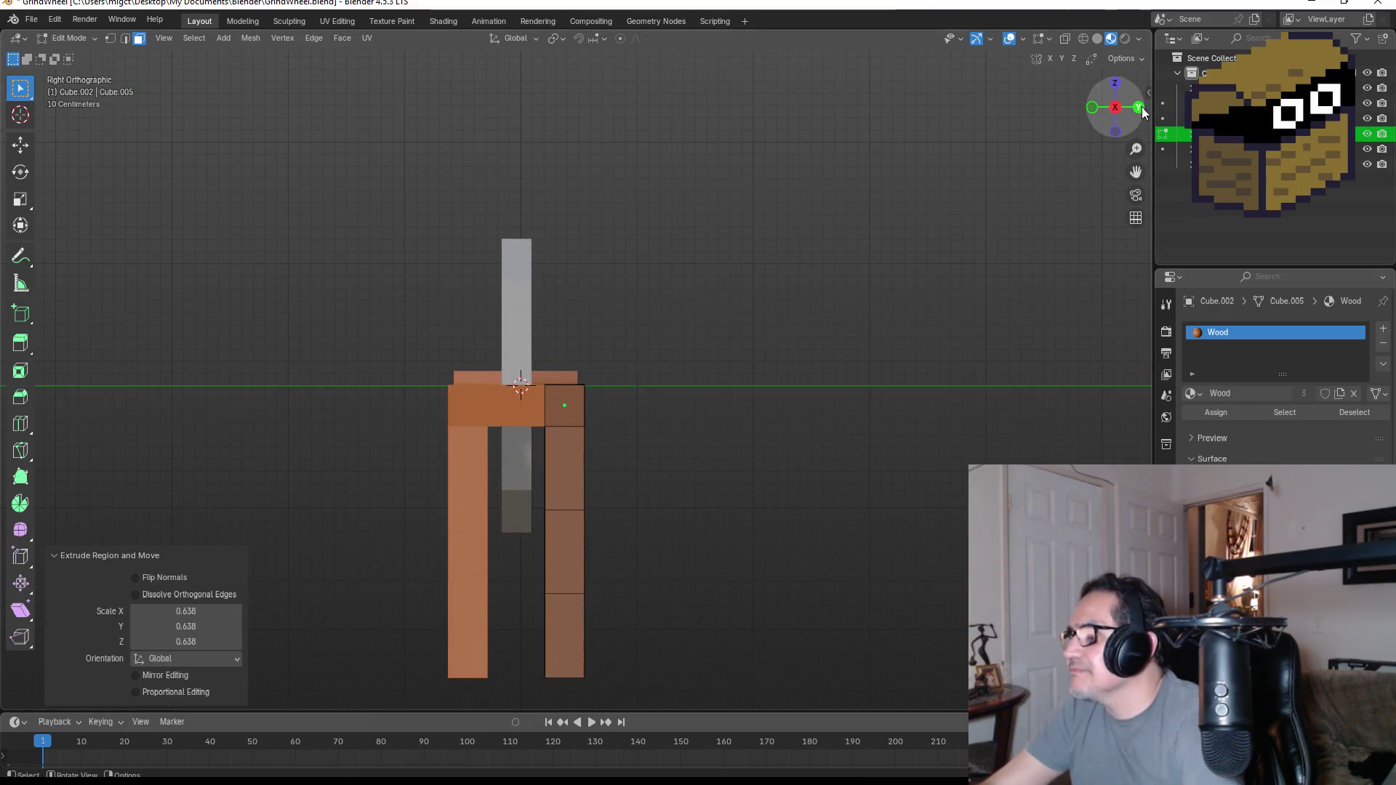
click(1137, 107)
- Extrude the stub along global X to reach the opposite leg, then return to Object Mode
key(e)
key(x)
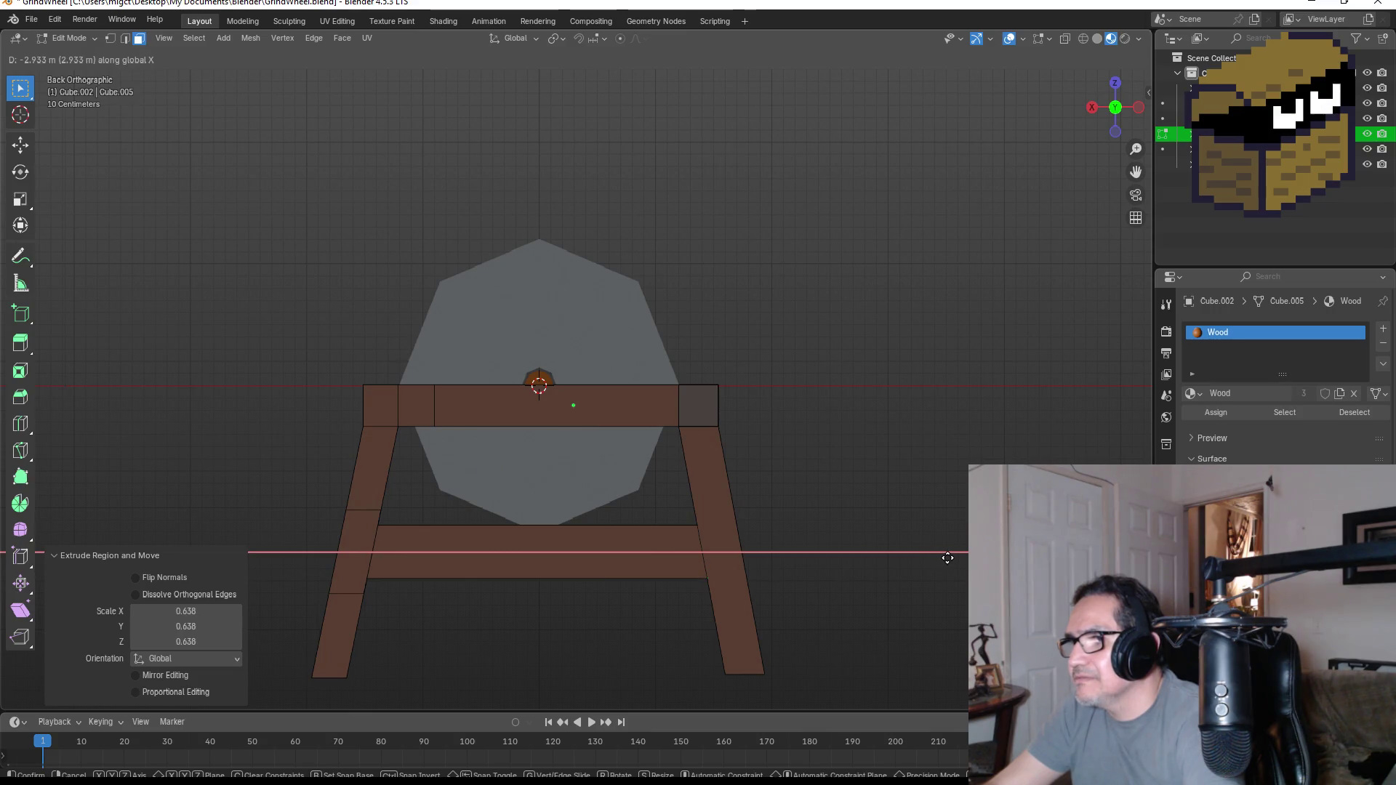
click(949, 558)
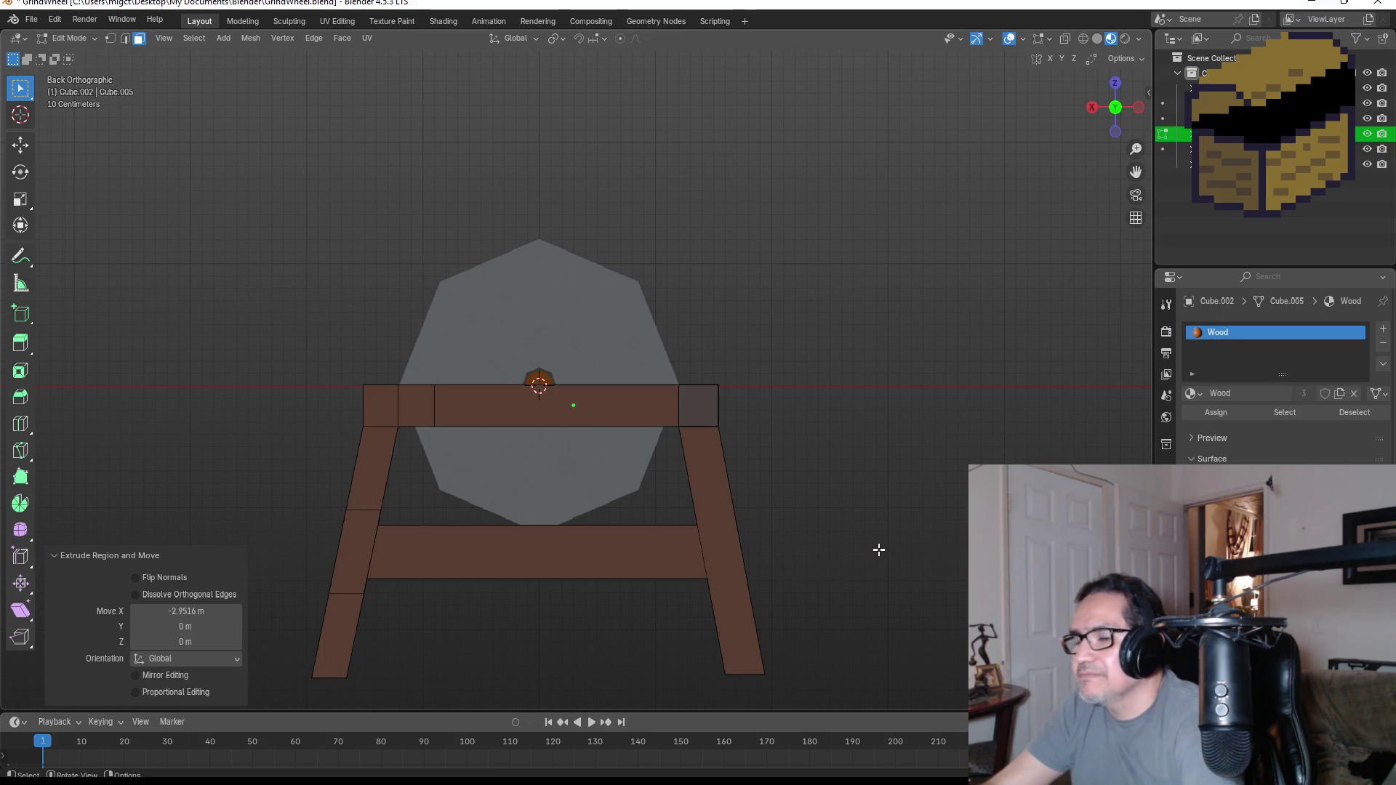
key(Tab)
mouse_move(846, 505)
middle_down()
mouse_move(746, 537)
mouse_move(764, 533)
middle_up()
key(KP_1)
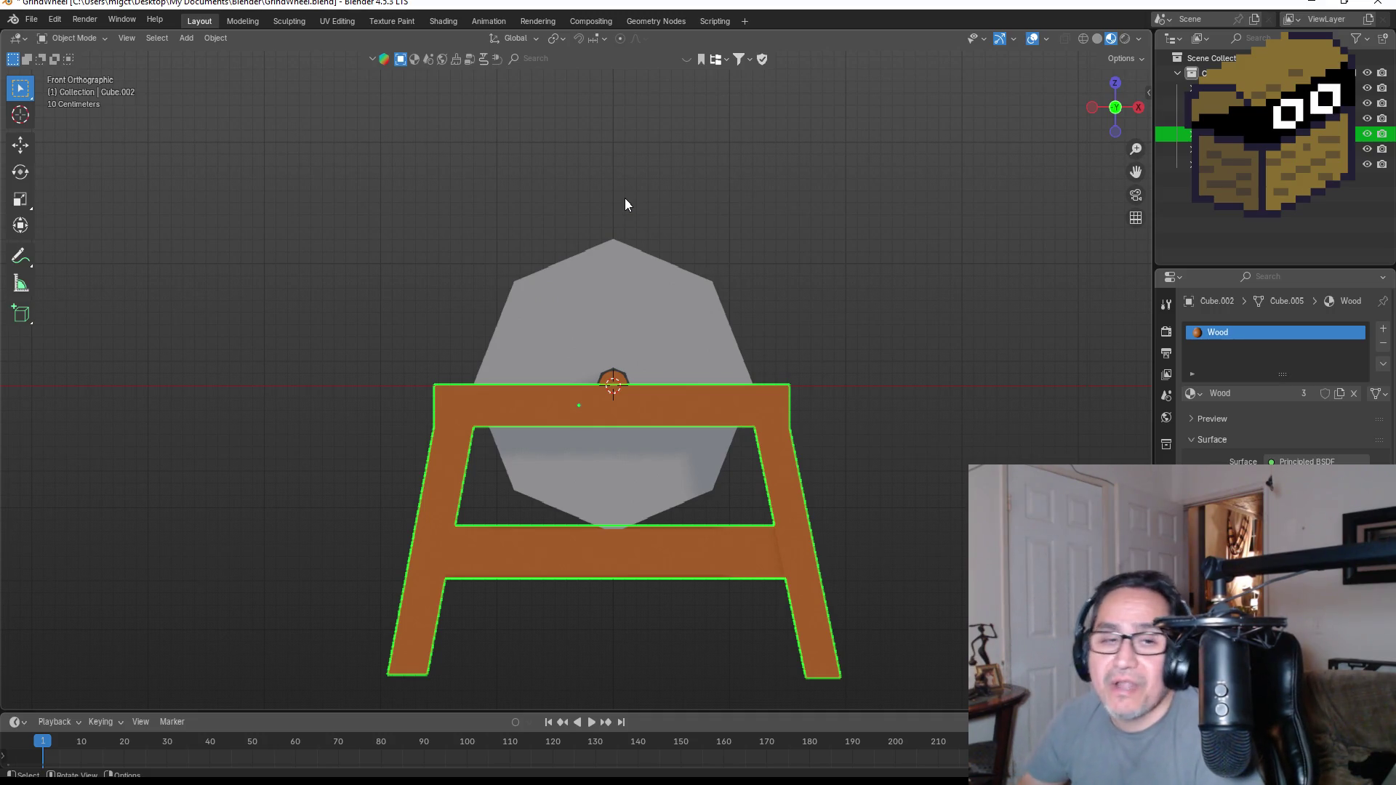
- Deselect the stand, save GrindWheel.blend, and reopen the File menu for exporting
middle_drag(779, 363, 745, 437)
key(Escape)
click(426, 268)
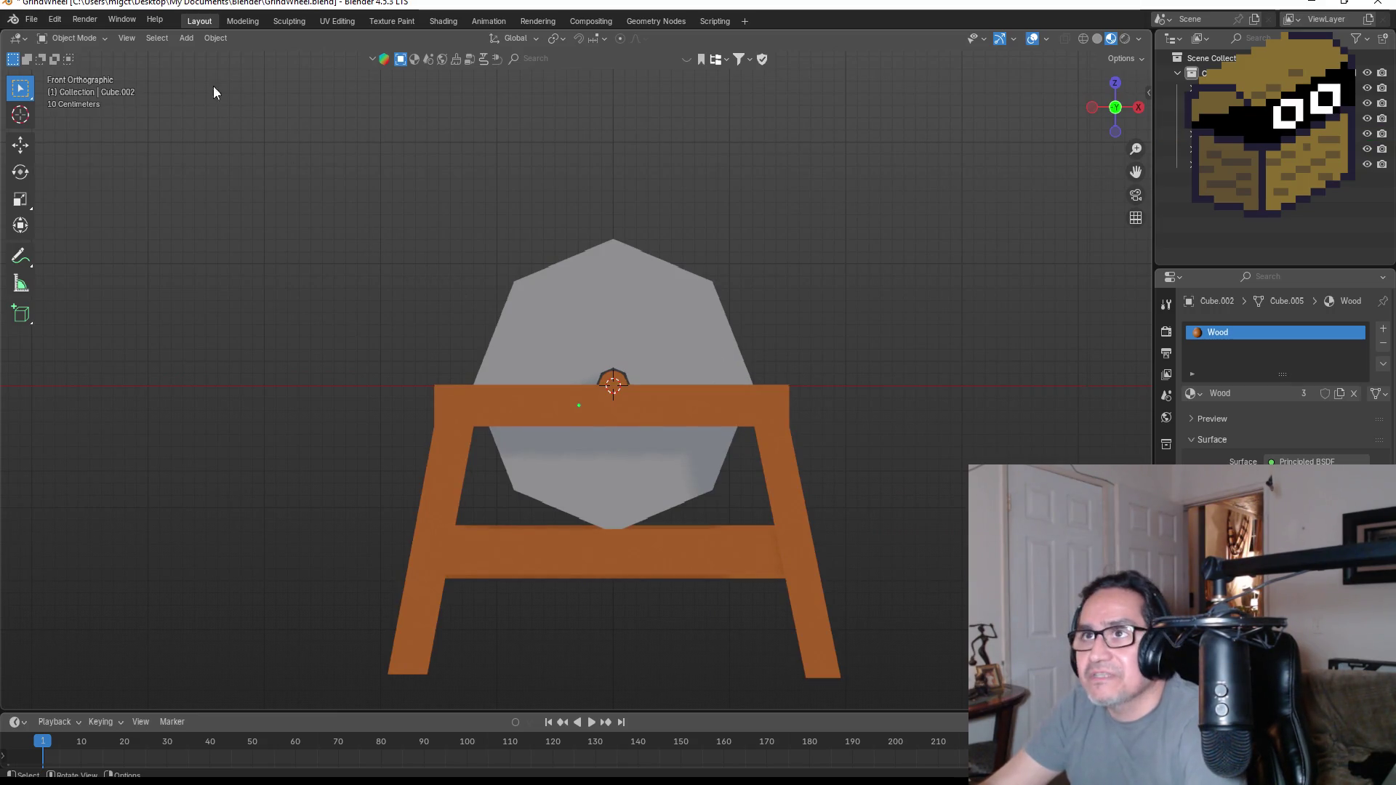
click(32, 19)
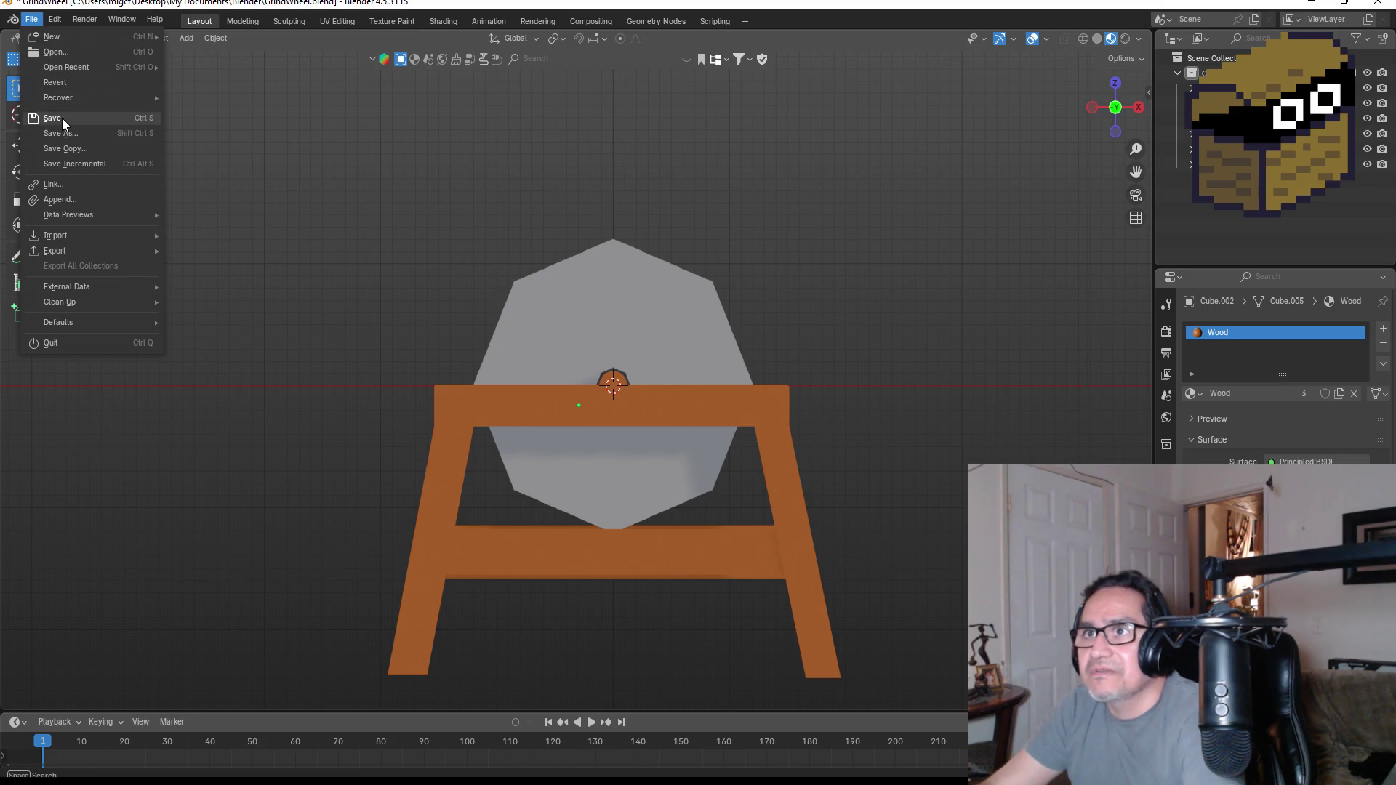
click(62, 119)
click(32, 20)
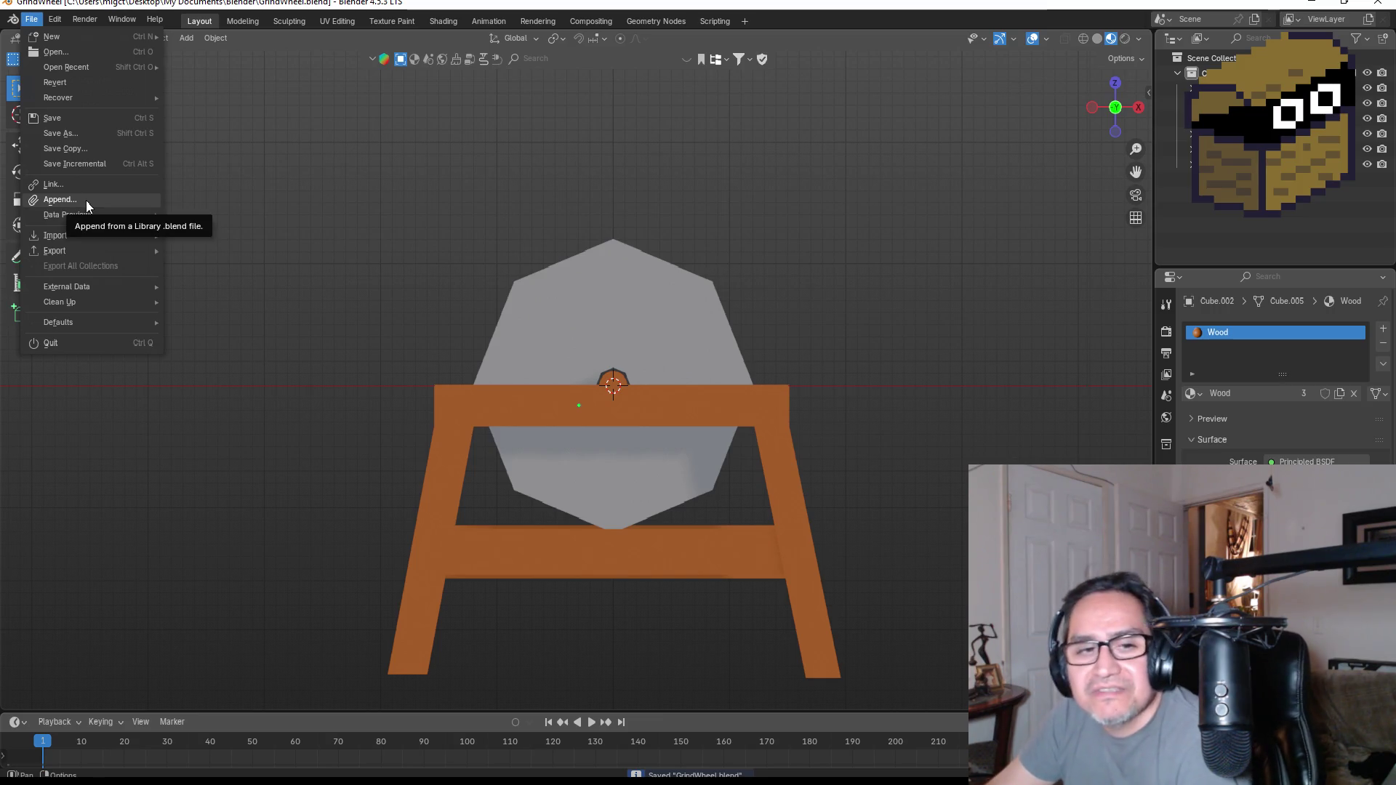
mouse_move(56, 251)
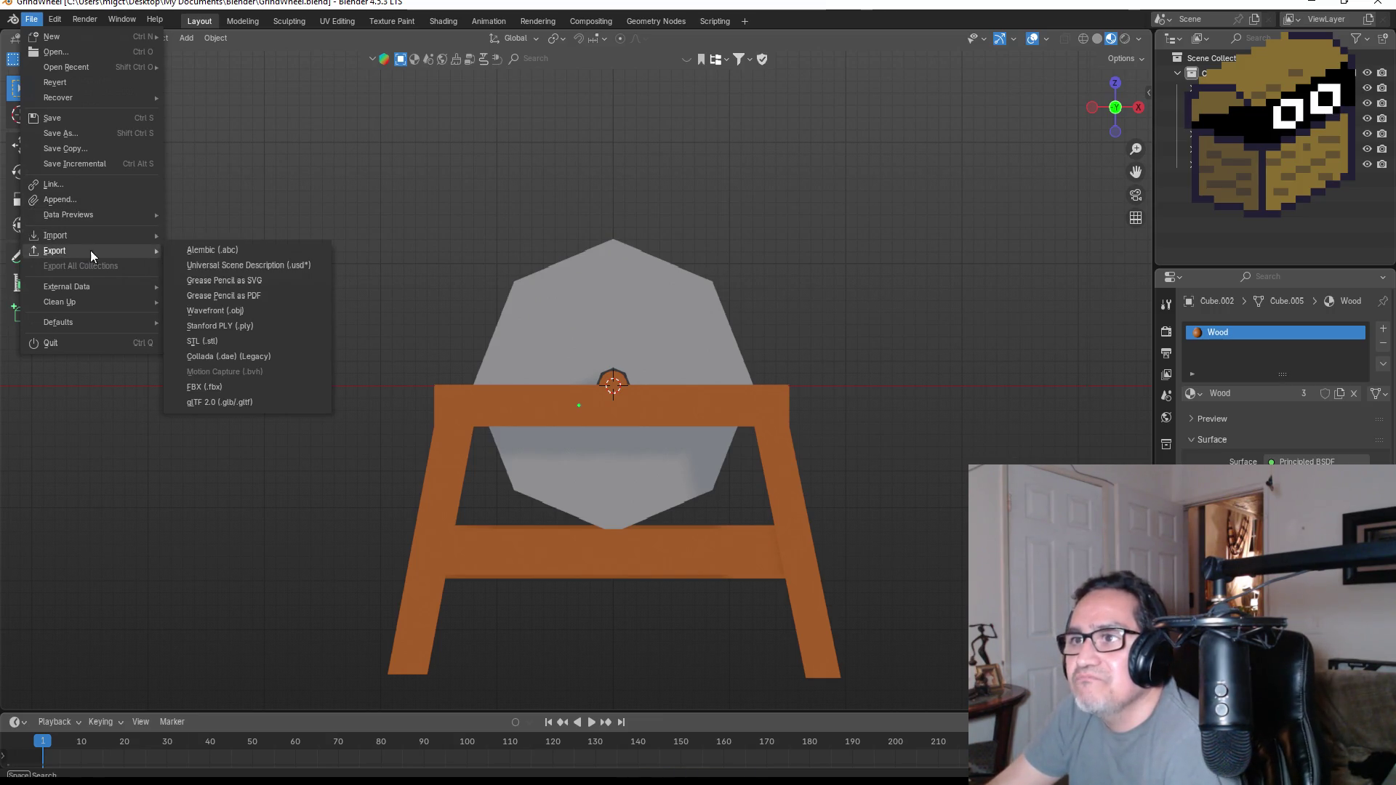
- Start an FBX export and browse to Dwarf Miner > Assets > 3d Art via the Unity bookmark
click(226, 388)
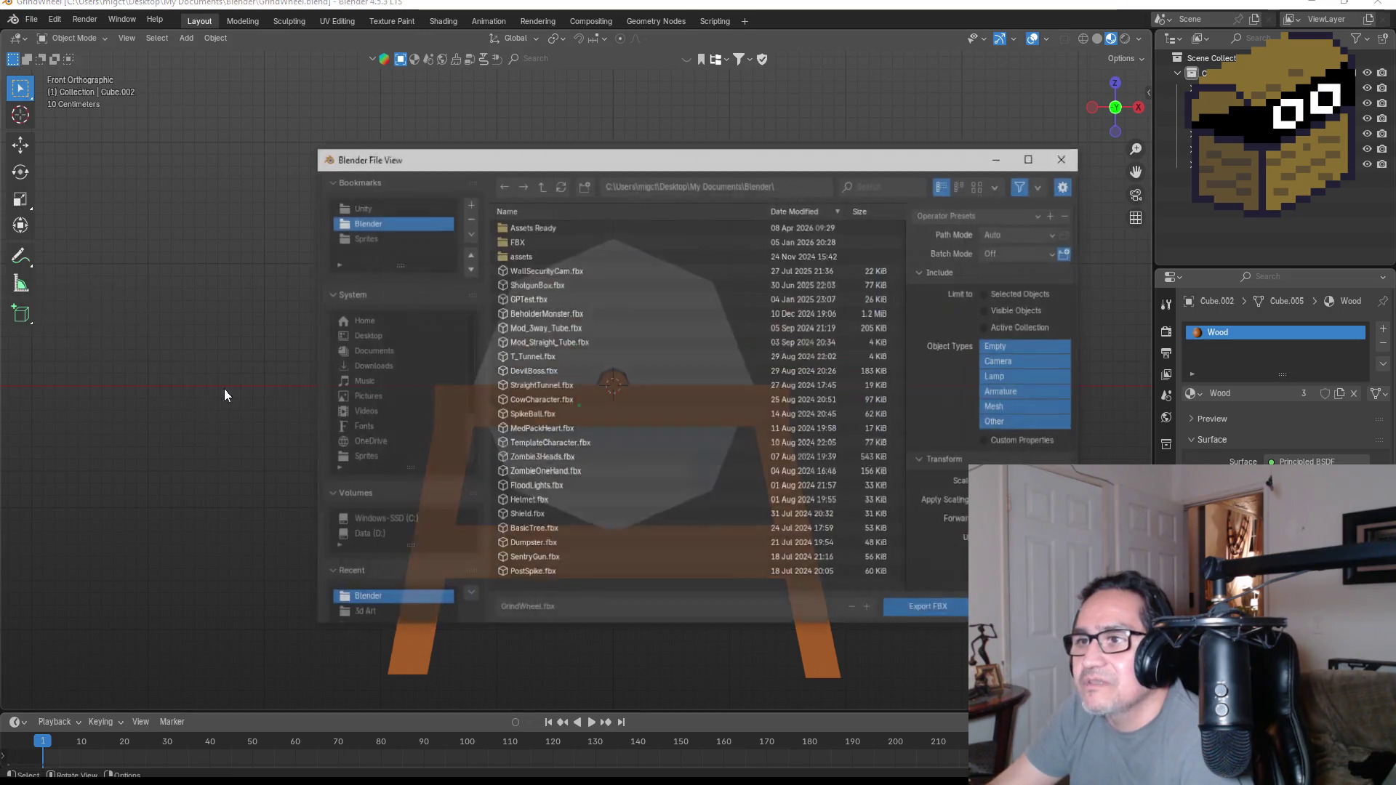
click(372, 204)
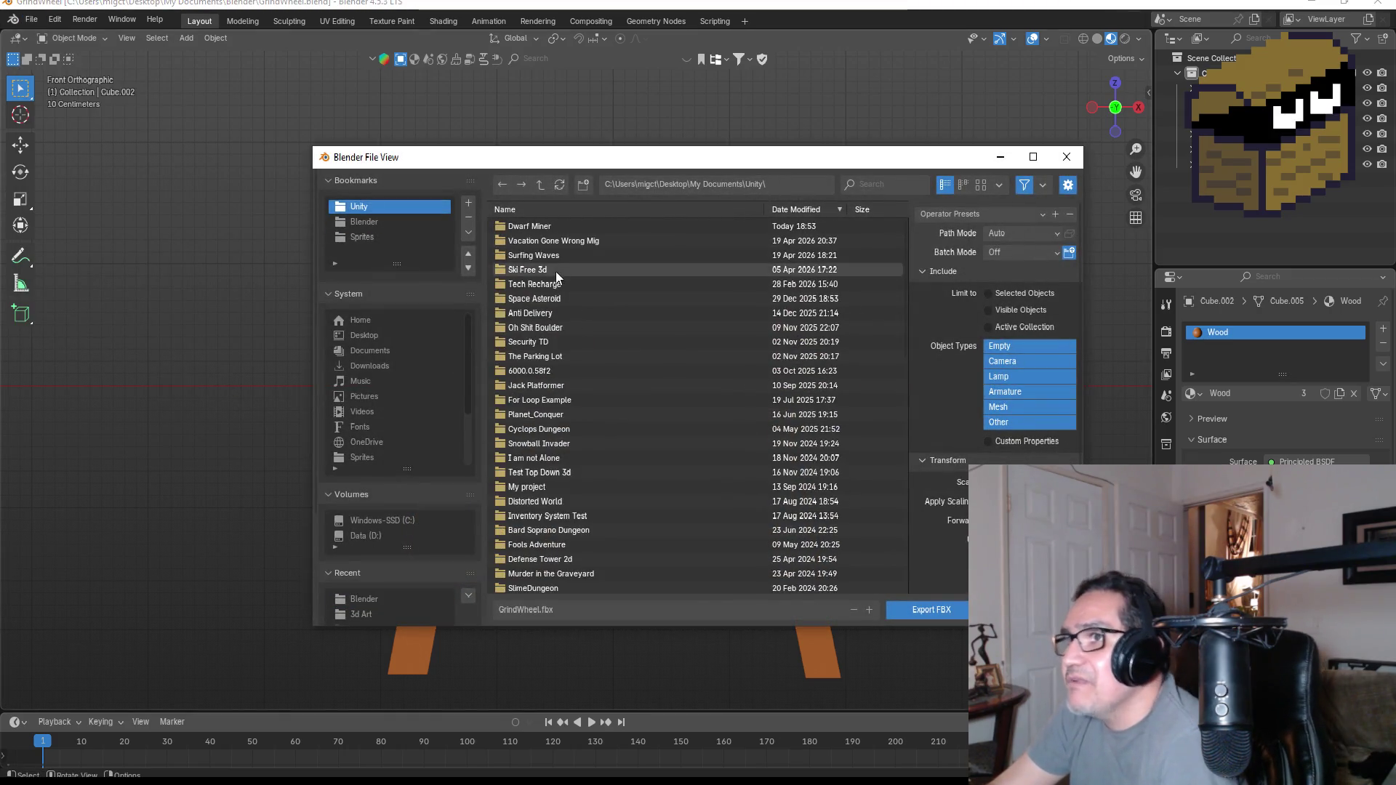
double_click(531, 227)
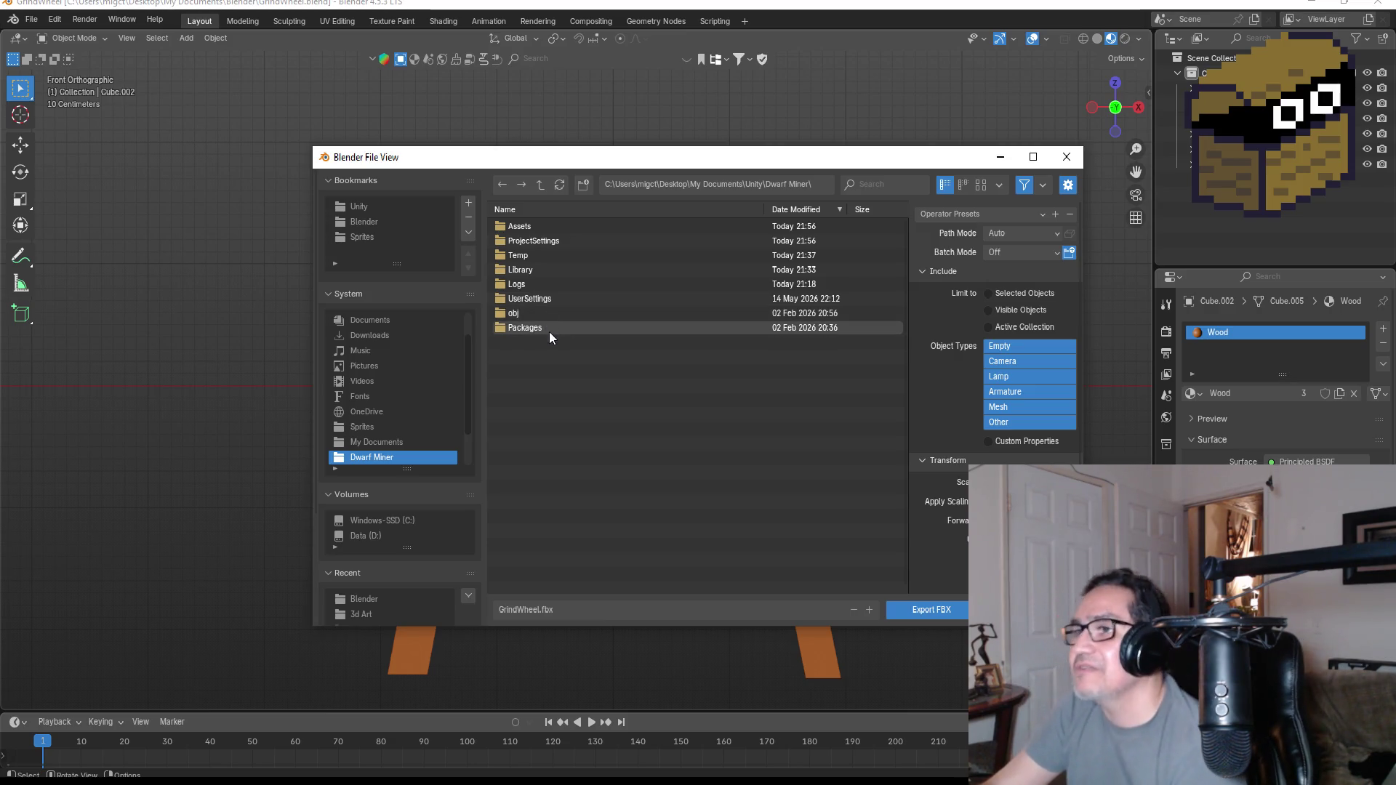
double_click(522, 226)
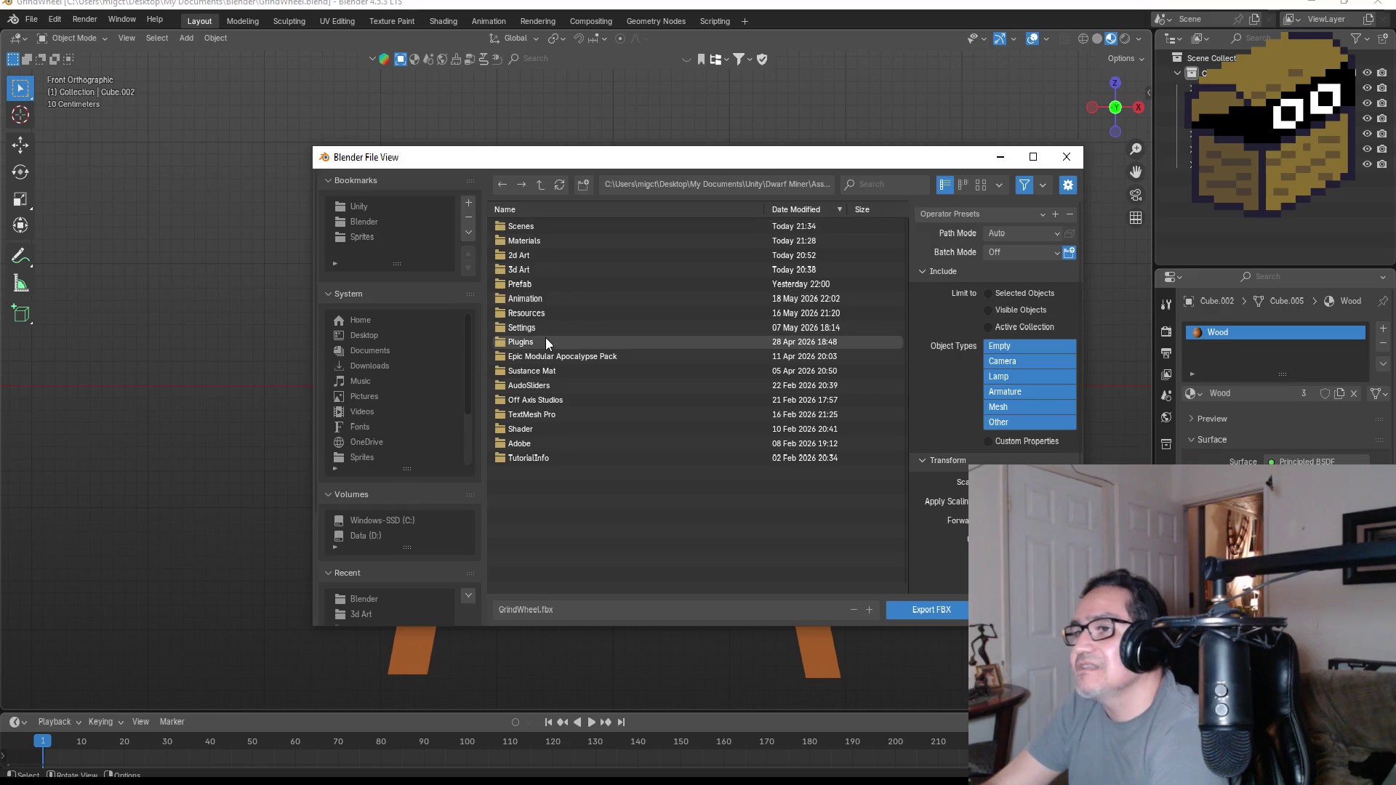
click(531, 270)
double_click(531, 270)
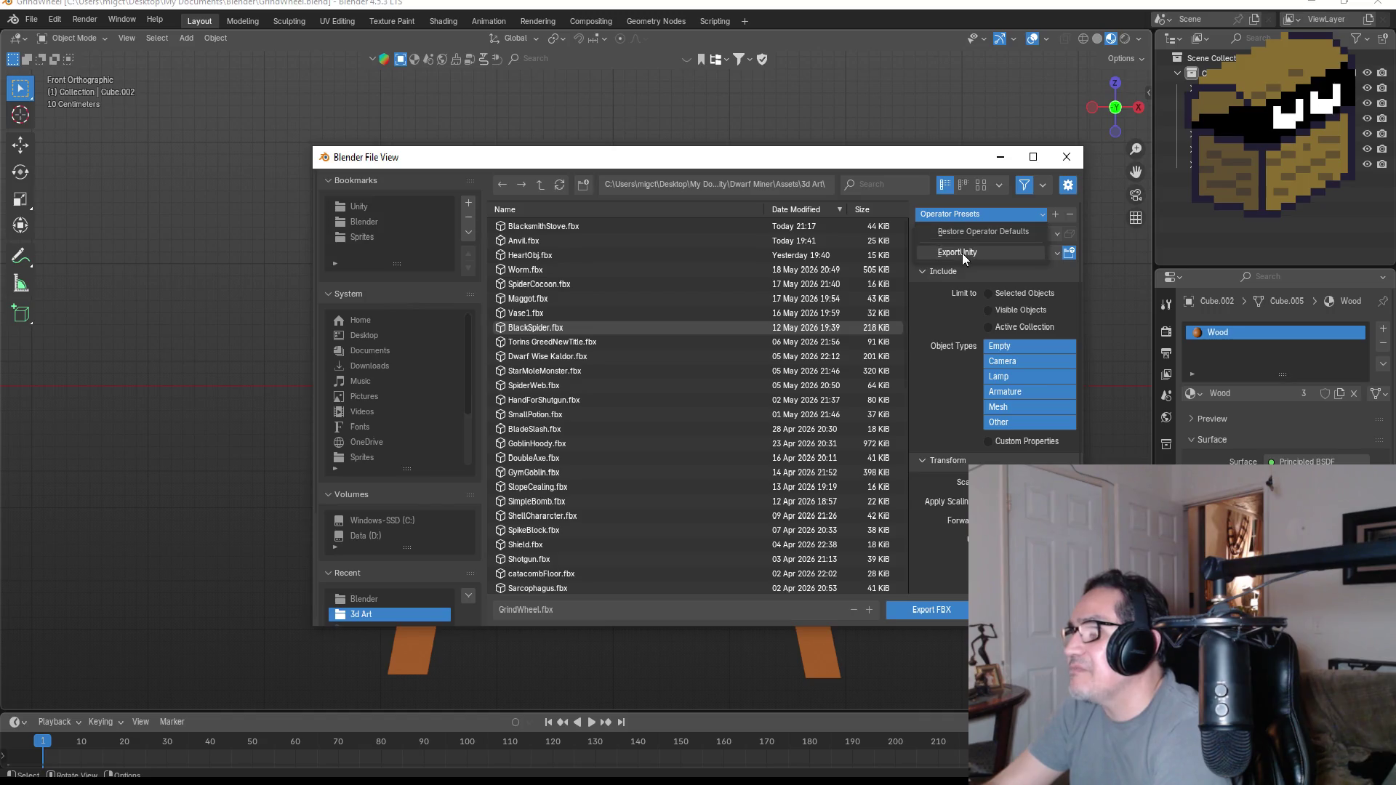
- Apply the Export Unity preset, export GrindWheel.fbx into 3d Art, and minimize Blender
shift+click(1003, 361)
shift+click(1000, 377)
click(927, 610)
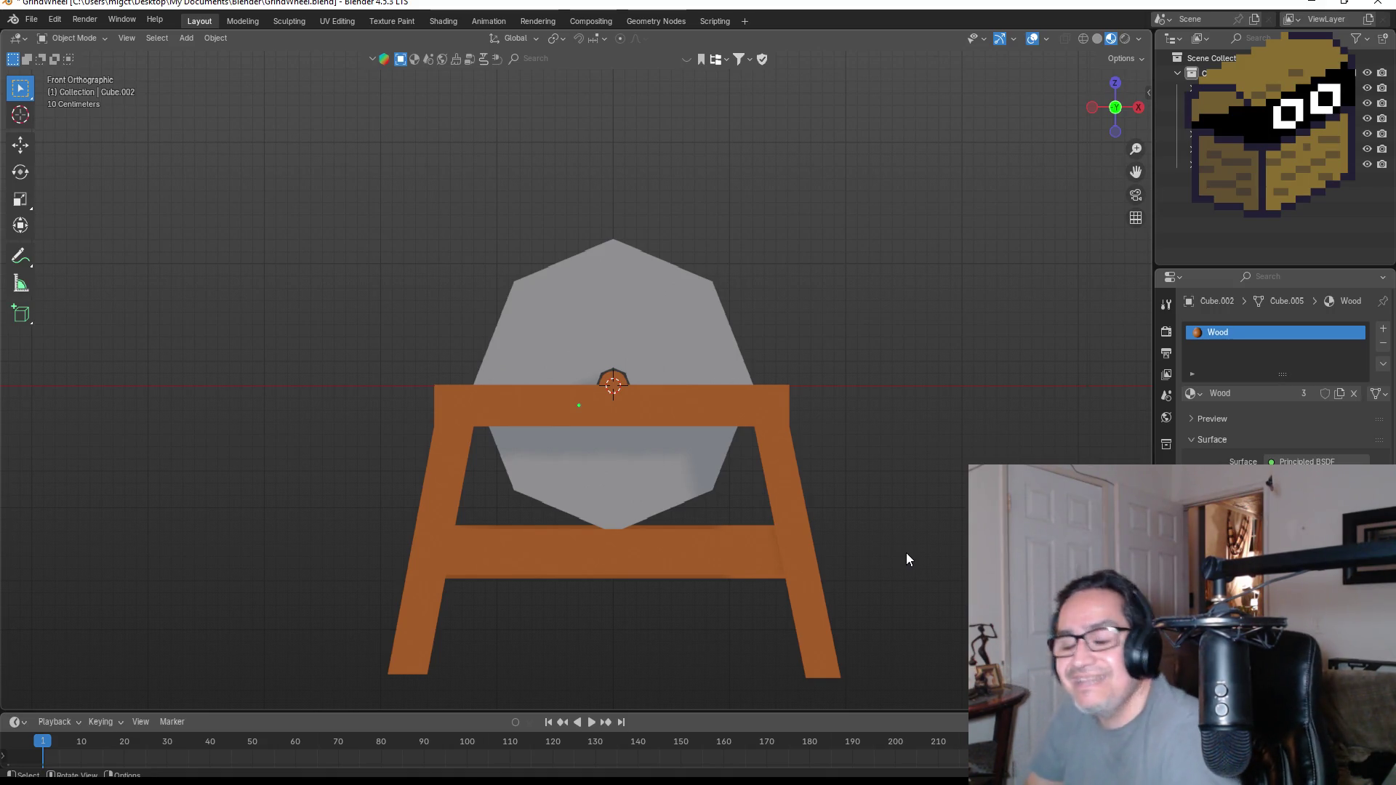
click(1311, 8)
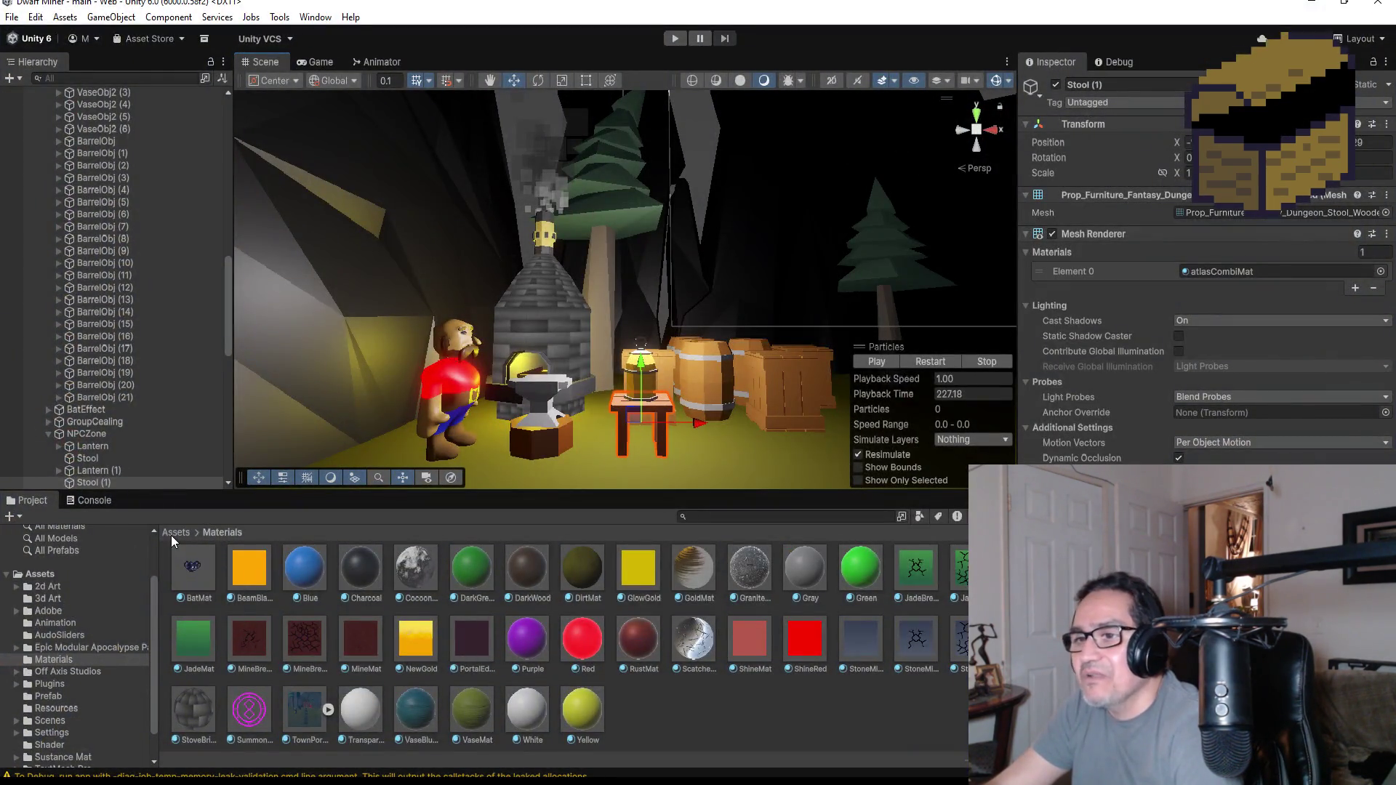
- Open Assets > 3d Art in Unity's Project window to find the imported GrindWheel
click(175, 533)
double_click(259, 581)
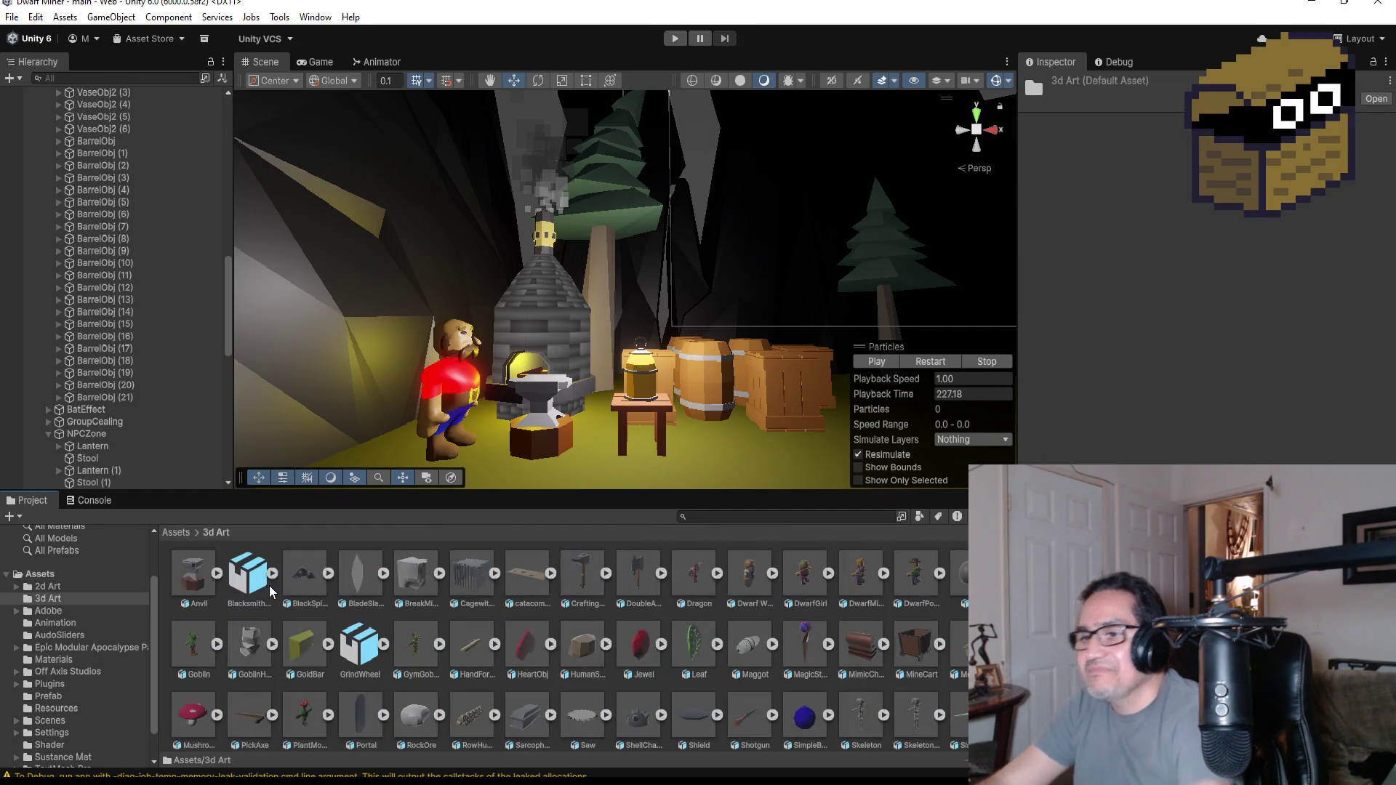
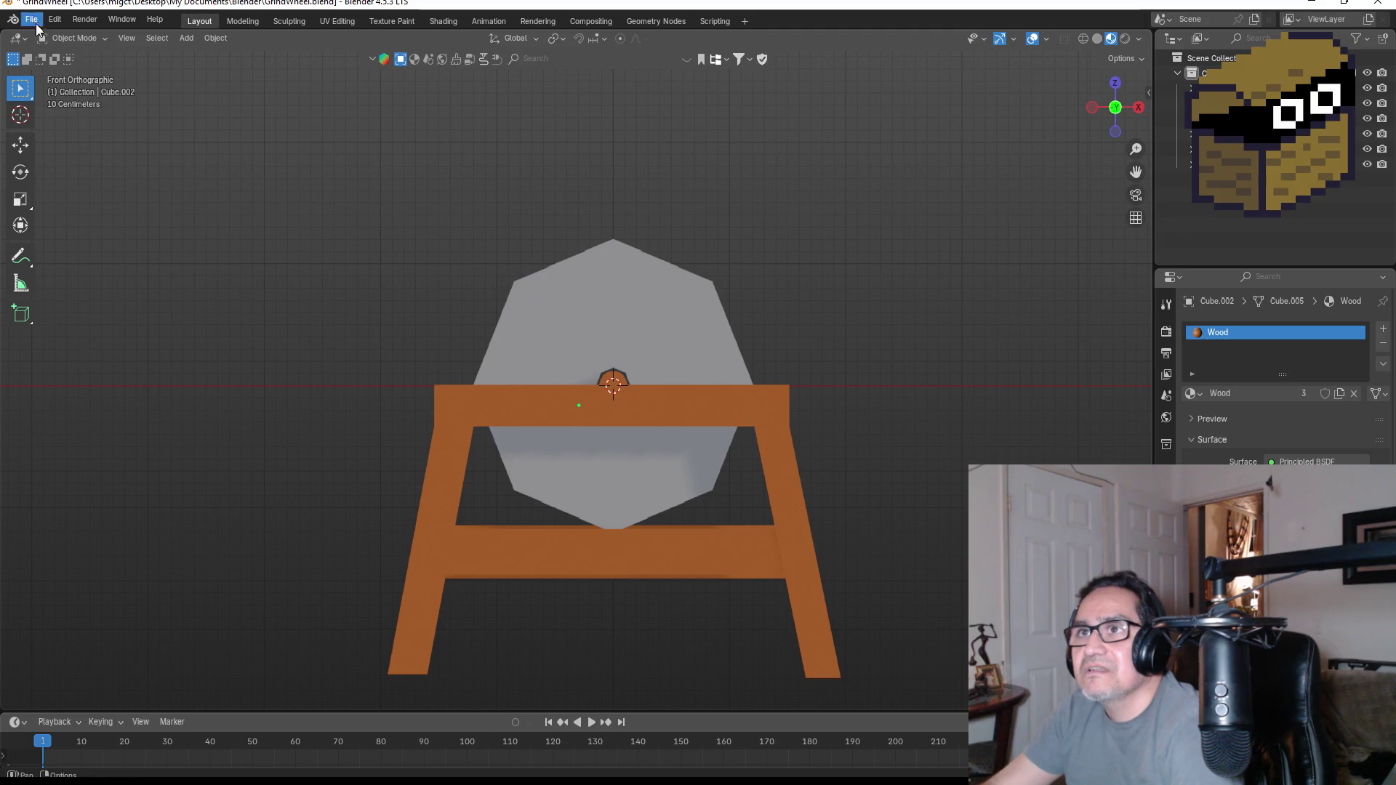
- Save the grinding wheel changes and load blacksmithstove.blend from the recent files
middle_drag(657, 307, 711, 336)
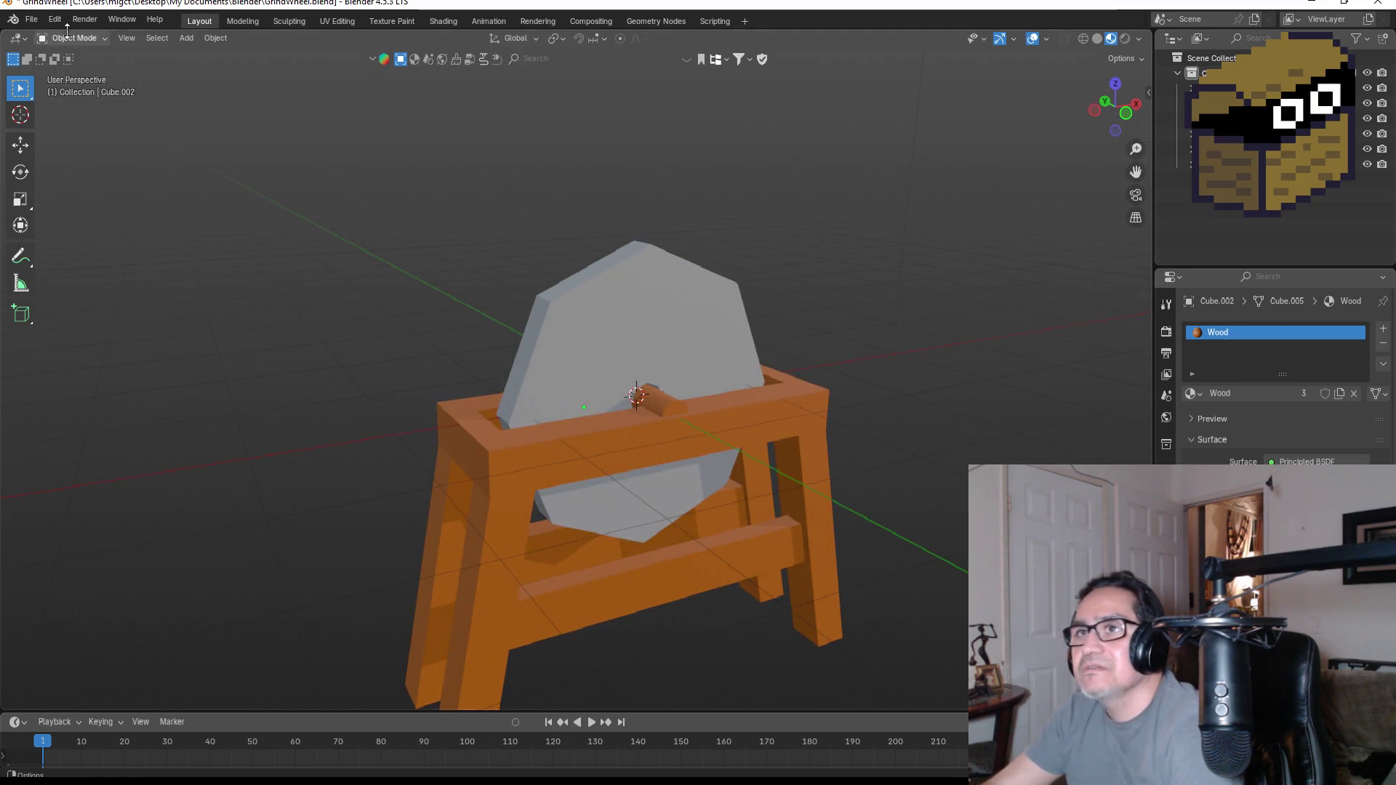
click(32, 20)
click(51, 339)
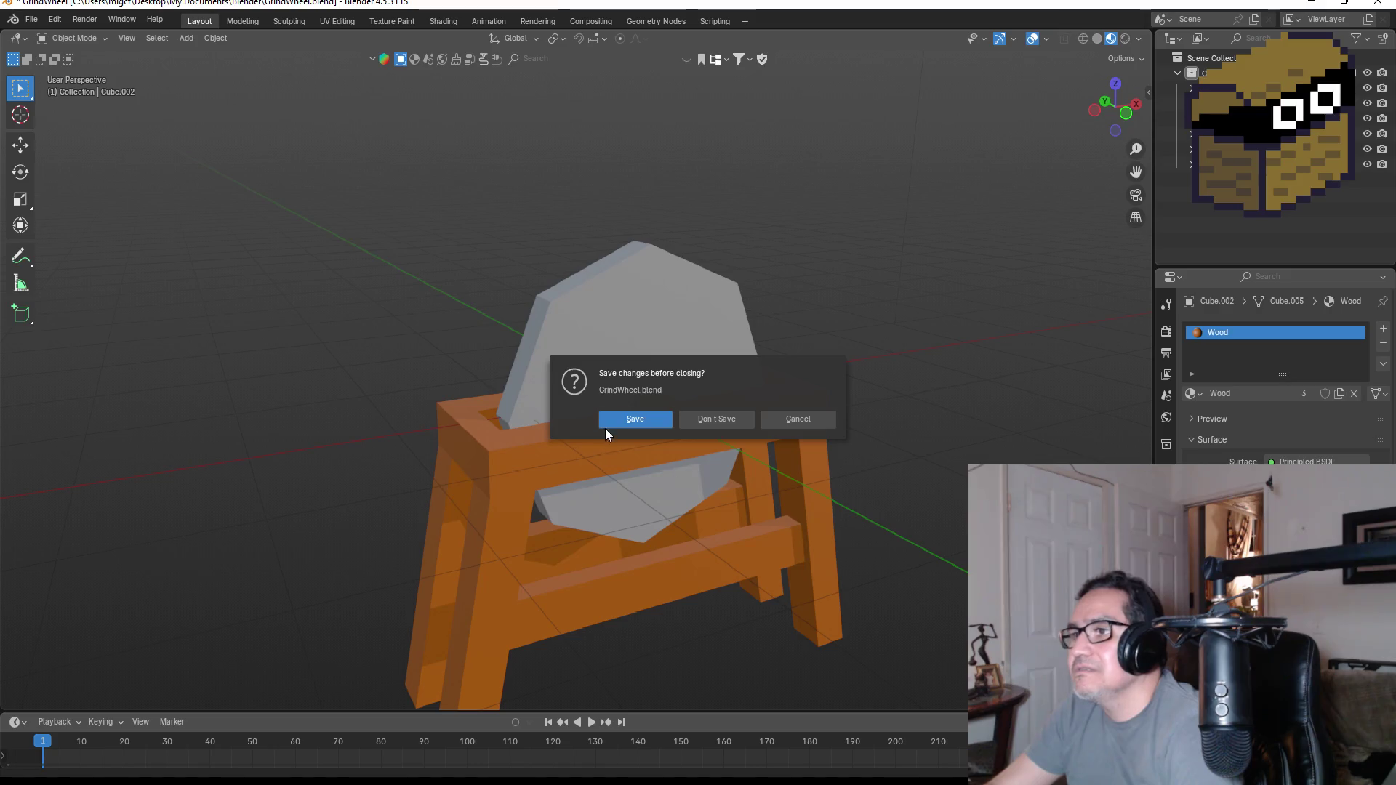
click(631, 417)
double_click(552, 285)
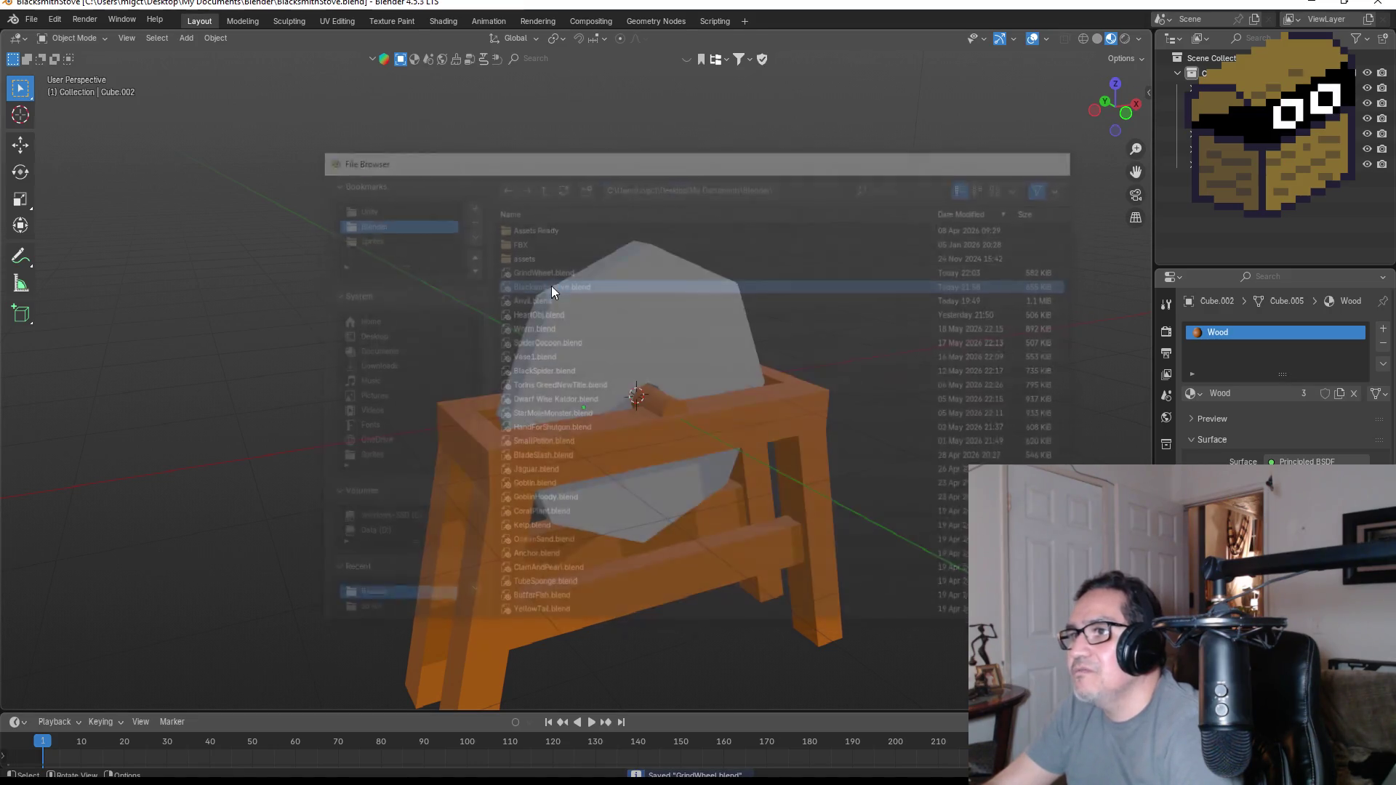
middle_drag(771, 337, 747, 302)
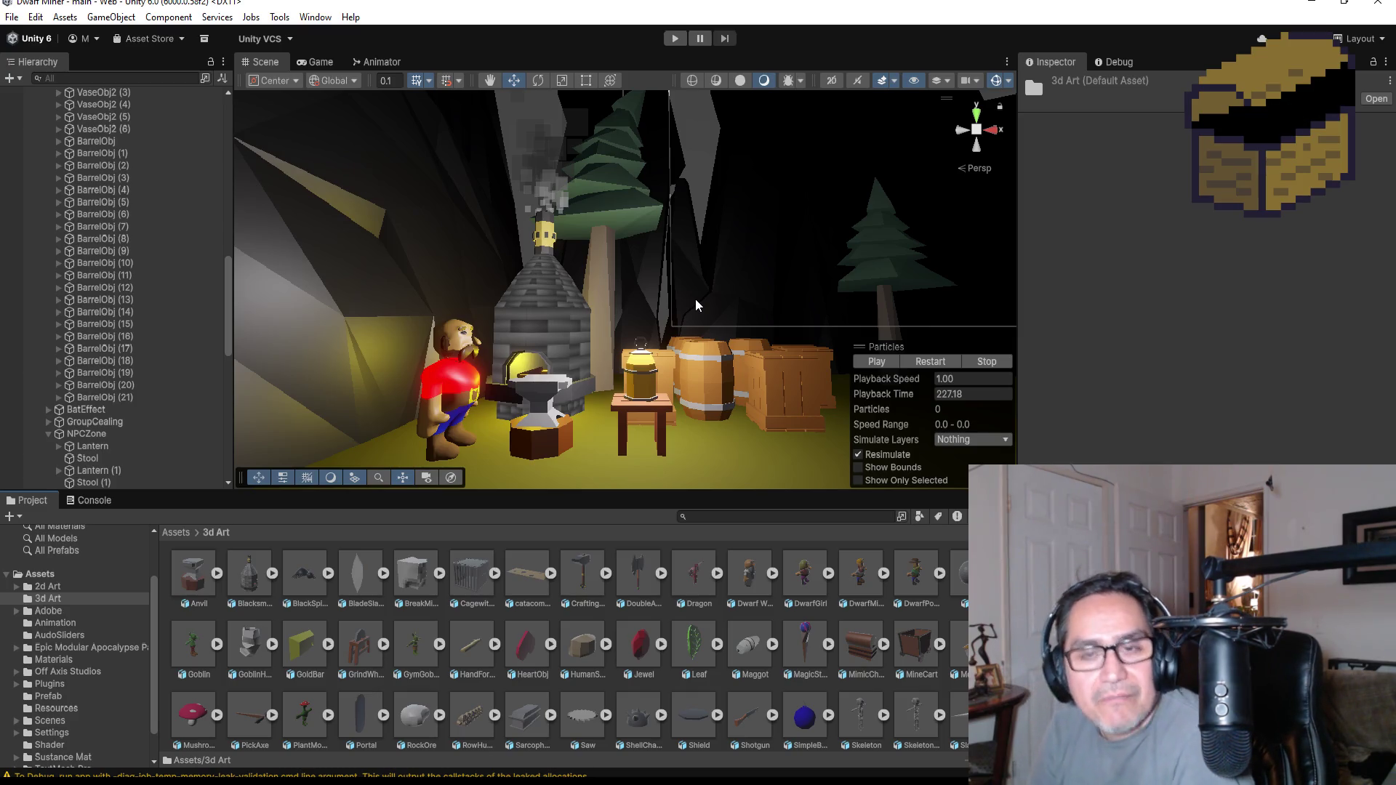
scroll(648, 360, down, 3)
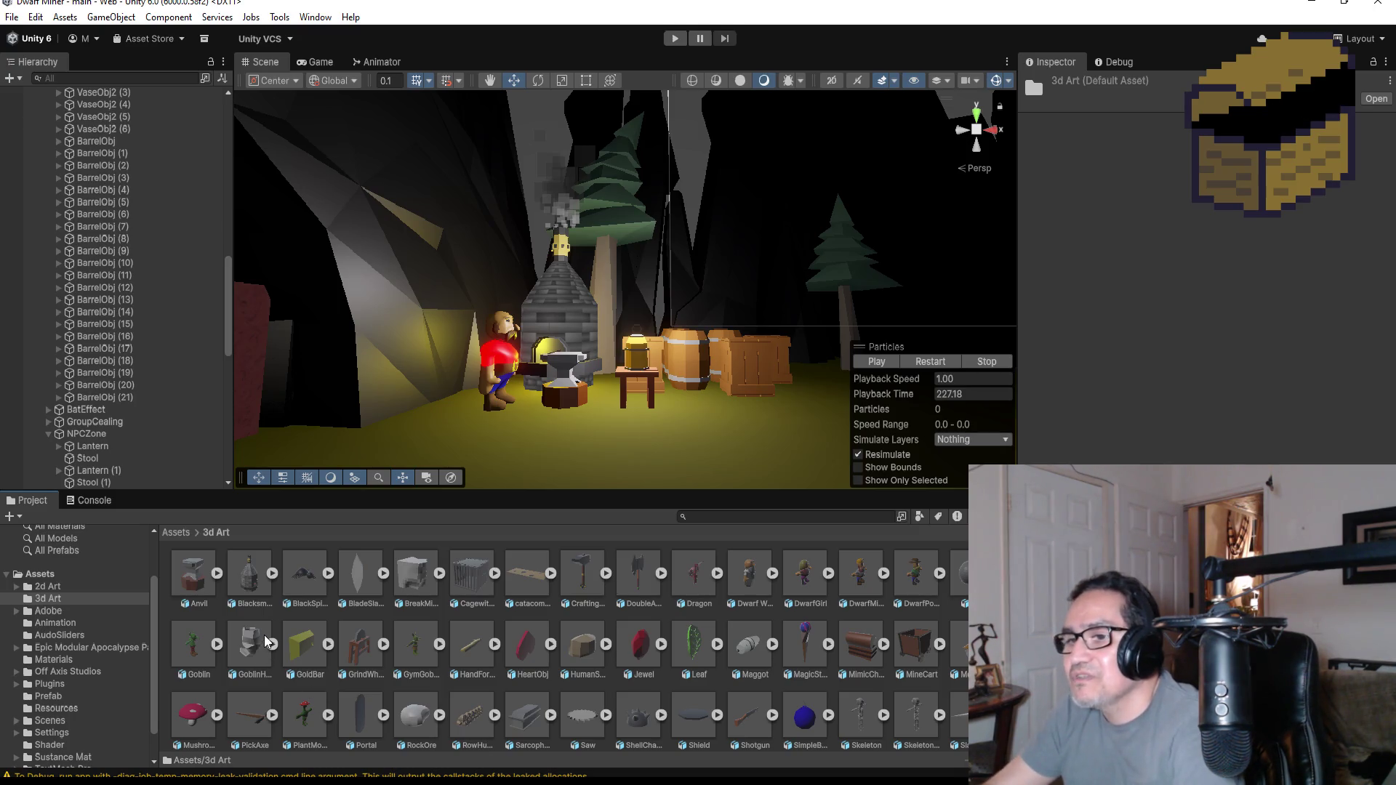
scroll(579, 662, down, 1)
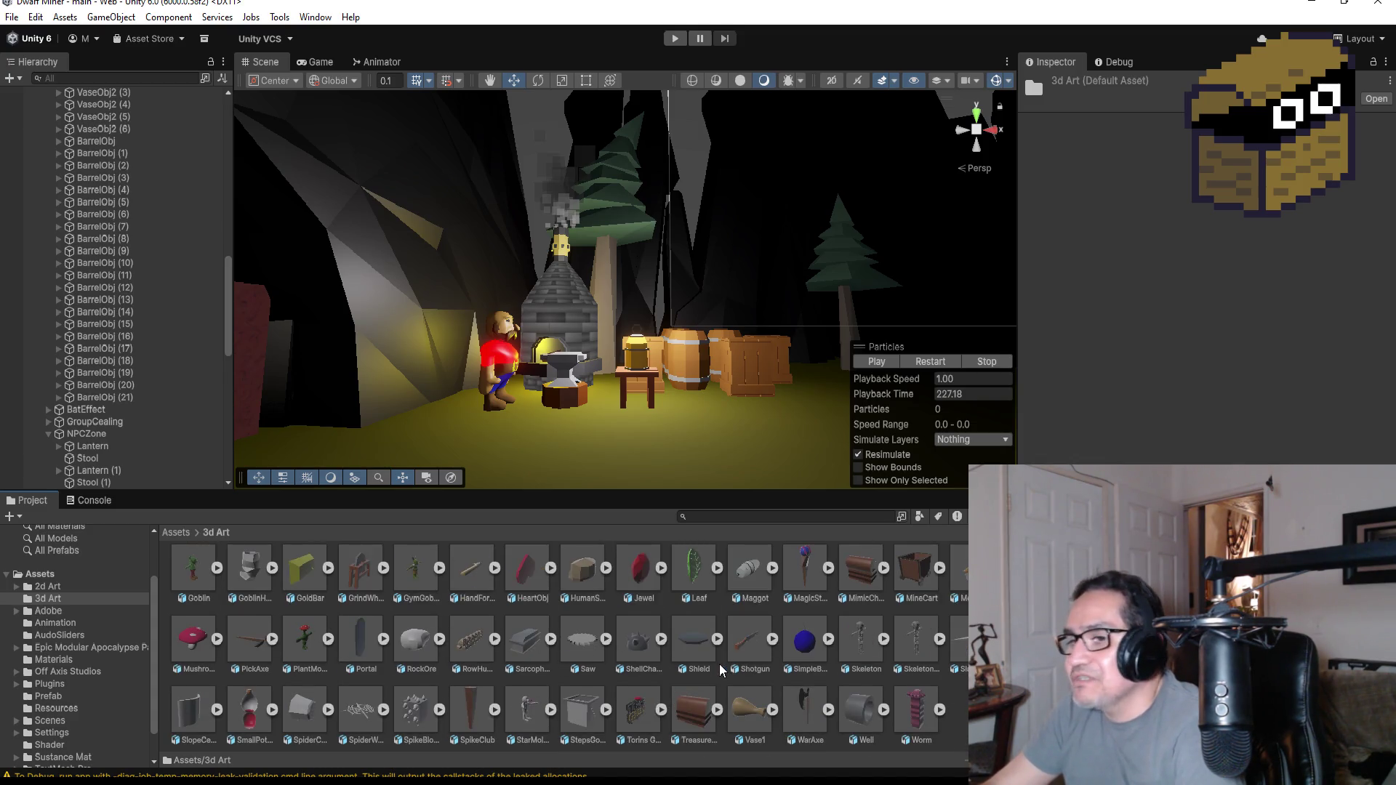
scroll(721, 671, up, 2)
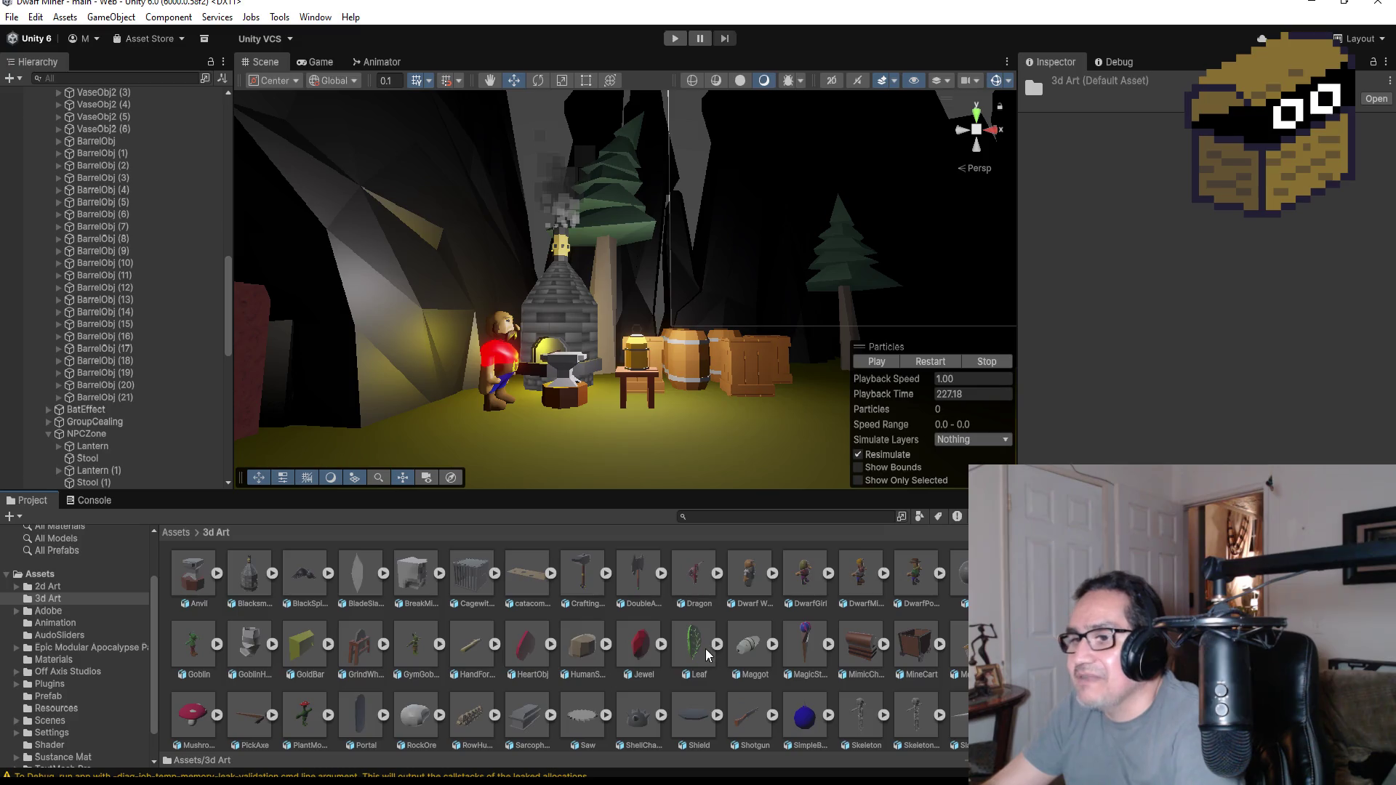
- Drag the GrindWheel asset from the 3d Art folder into the cave scene near the stove
click(363, 645)
mouse_move(361, 645)
mouse_down()
mouse_move(694, 393)
mouse_move(688, 337)
mouse_up()
click(977, 113)
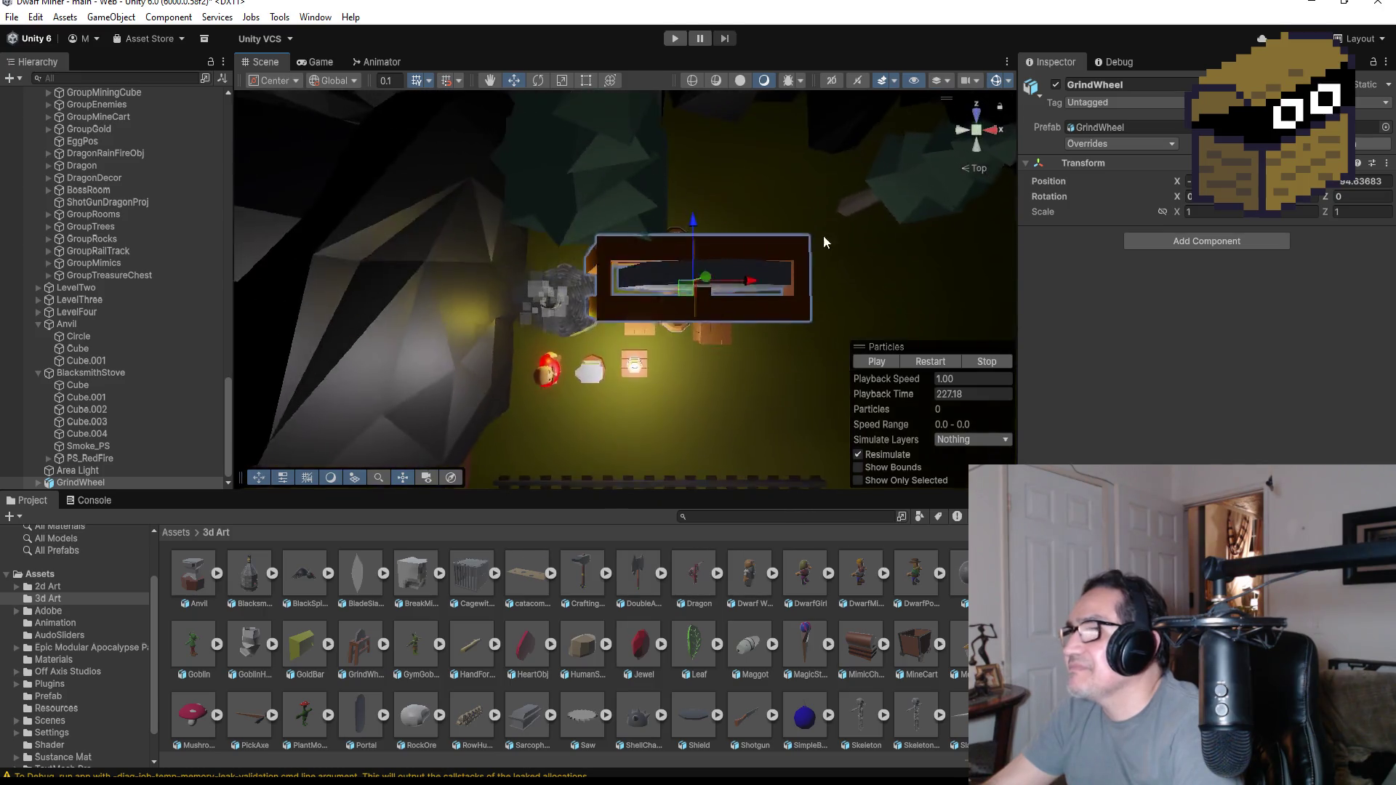
- Move the GrindWheel toward the stove and scale its X and Z to 0.2
drag(694, 226, 920, 342)
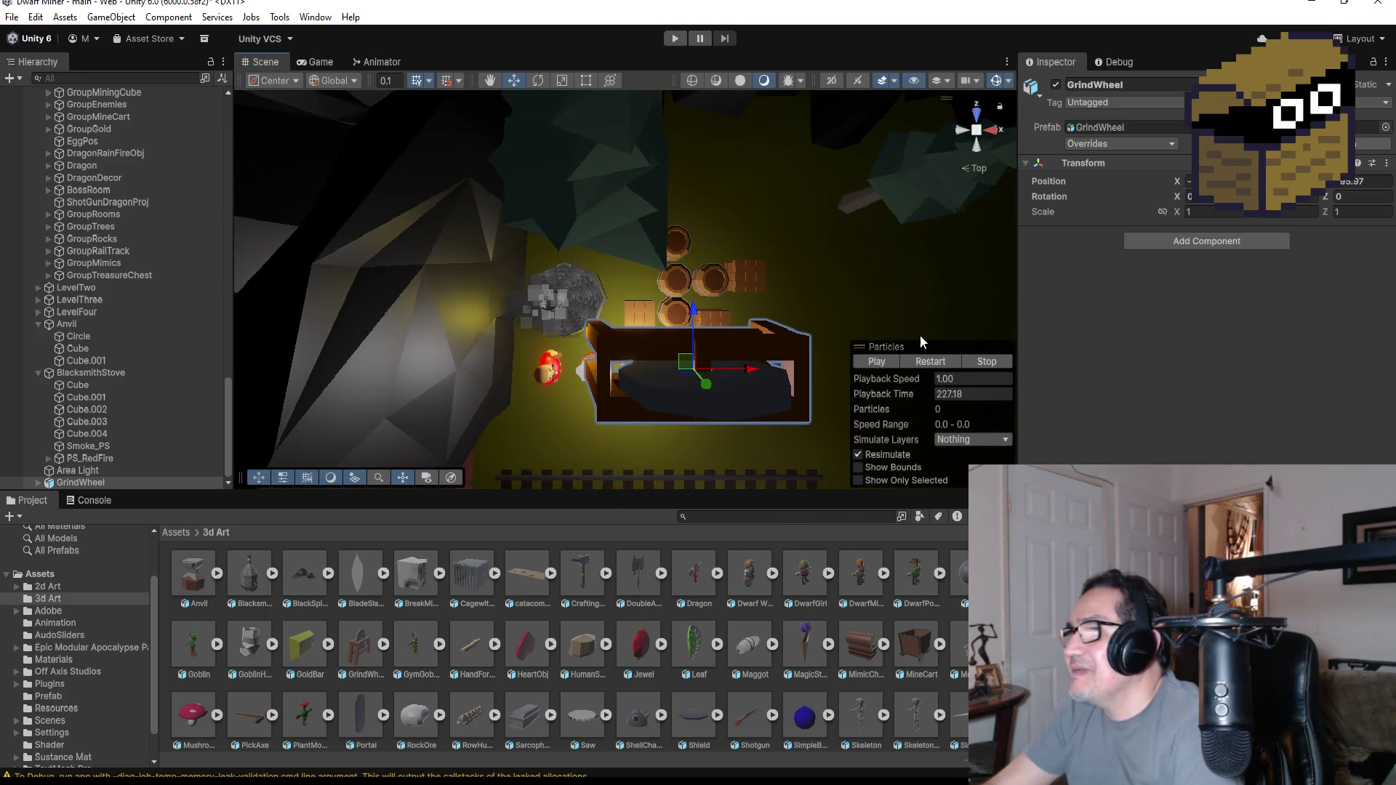
click(1212, 212)
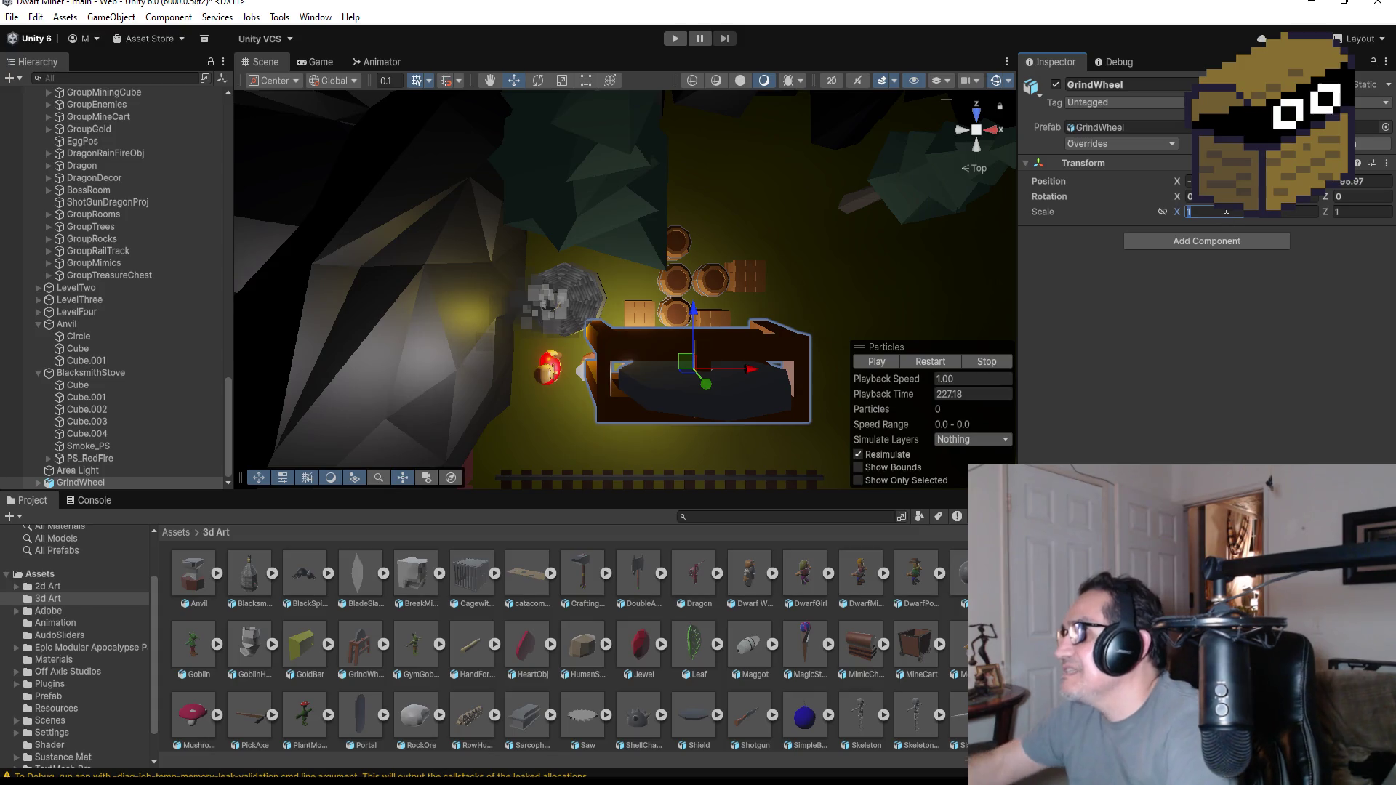
text(.2)
key(Return)
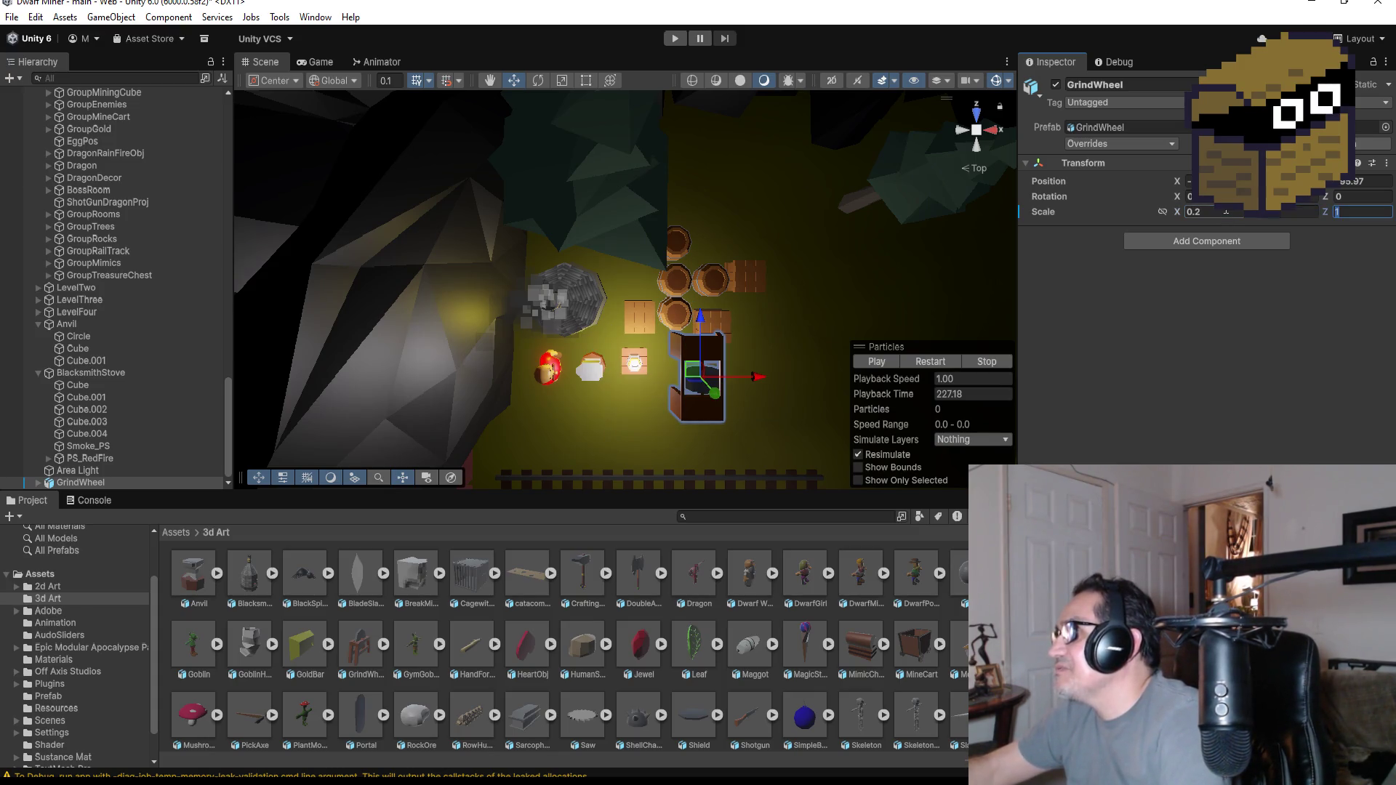
text(.2)
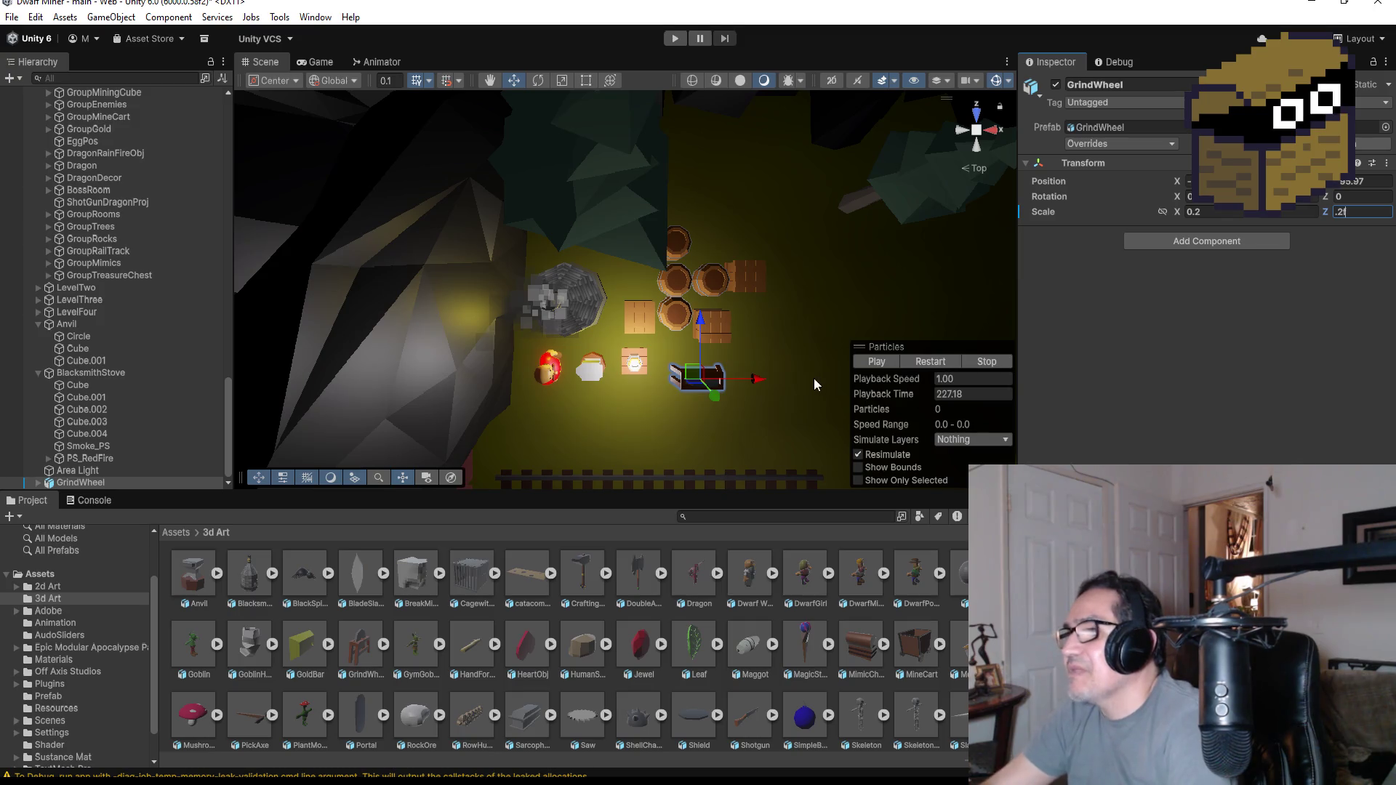
click(979, 151)
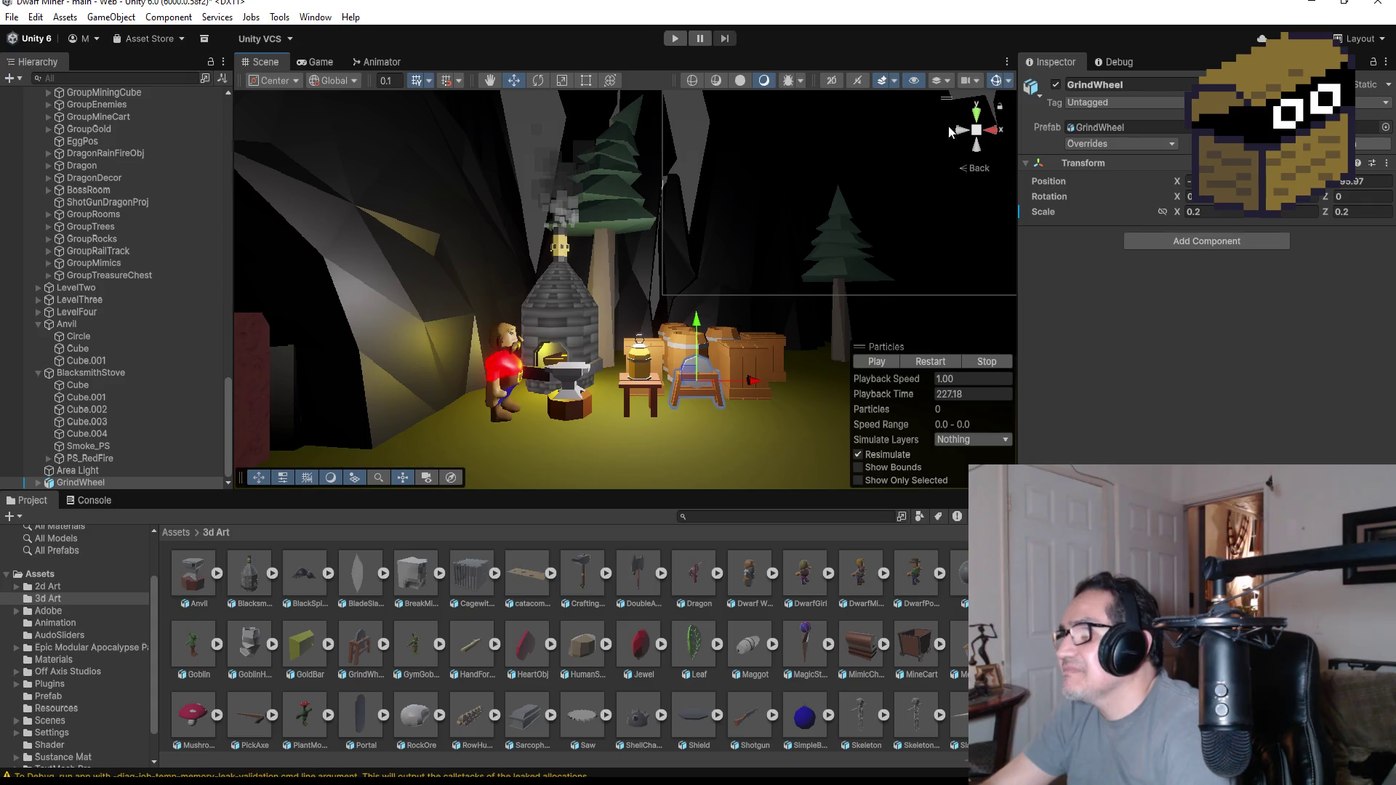
click(979, 115)
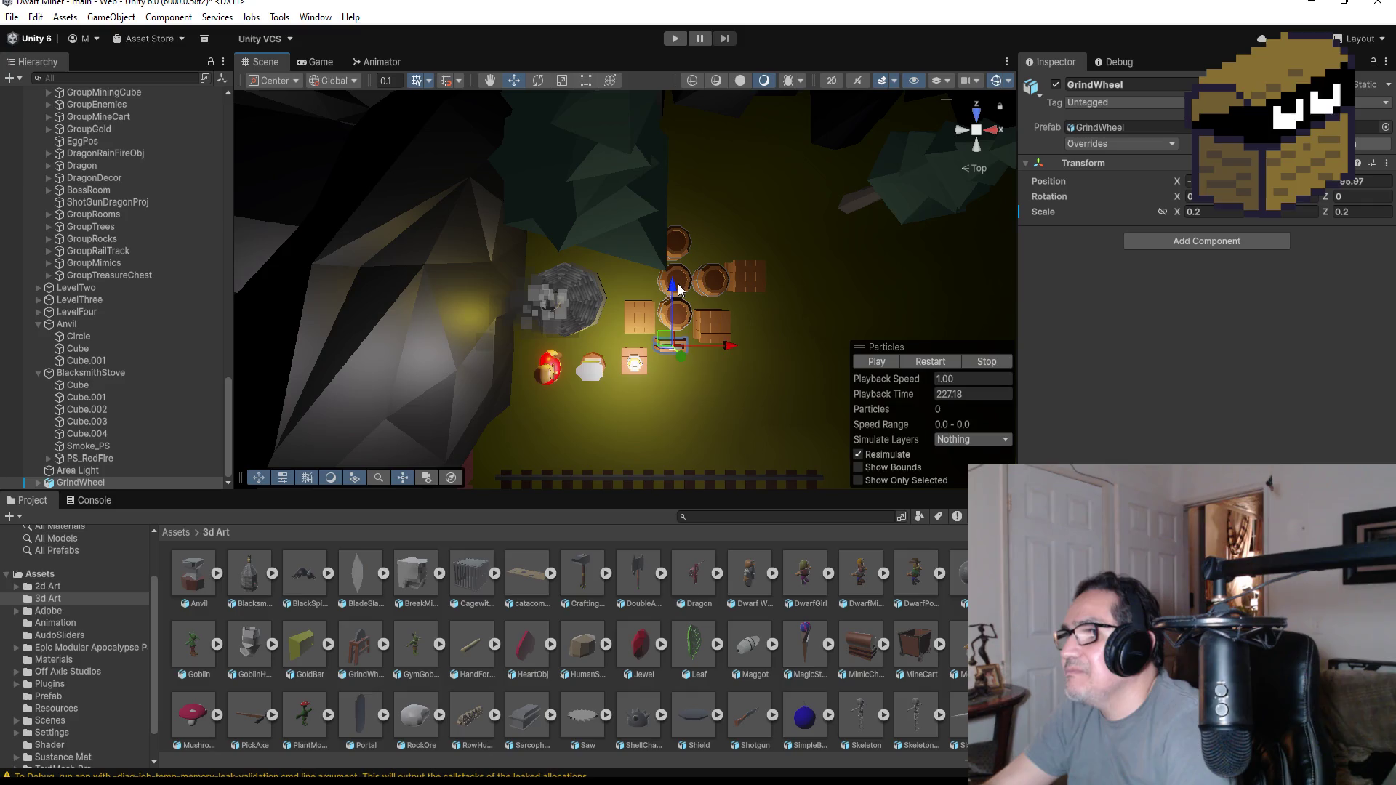
- Nudge the wheel into place beside the barrels and save the Unity scene
drag(678, 313, 681, 313)
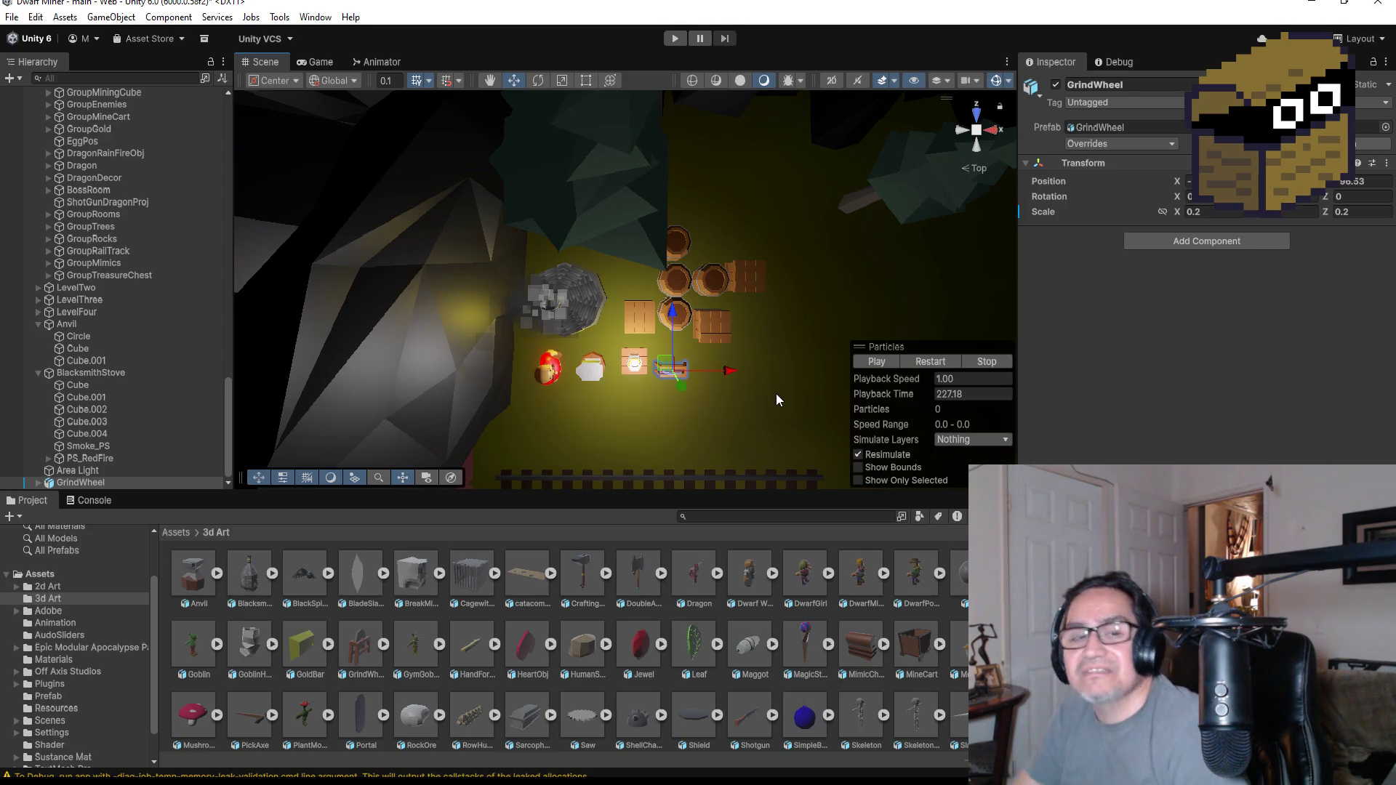
scroll(771, 371, up, 2)
scroll(773, 406, up, 2)
key(f)
scroll(732, 317, down, 2)
scroll(672, 294, down, 2)
drag(625, 240, 623, 224)
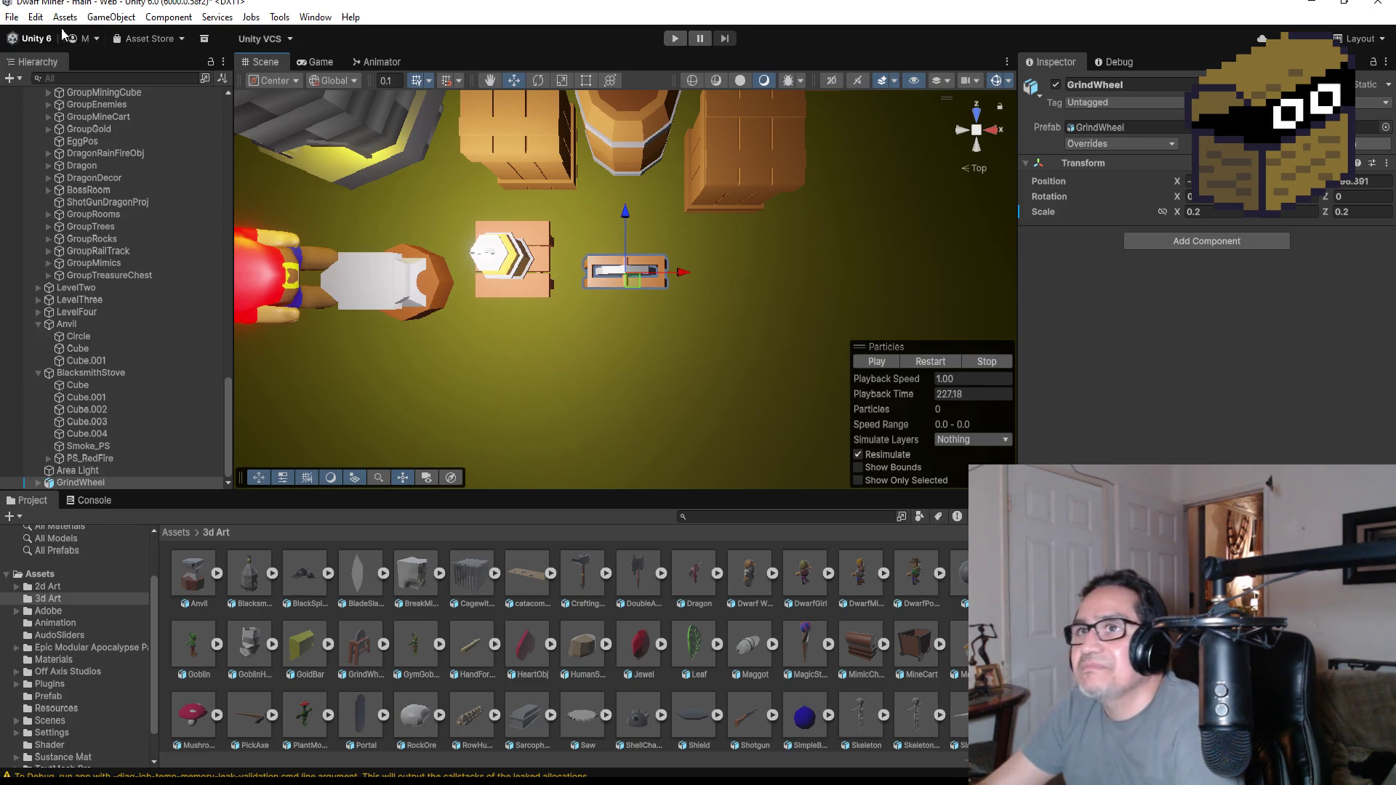
click(19, 22)
click(44, 91)
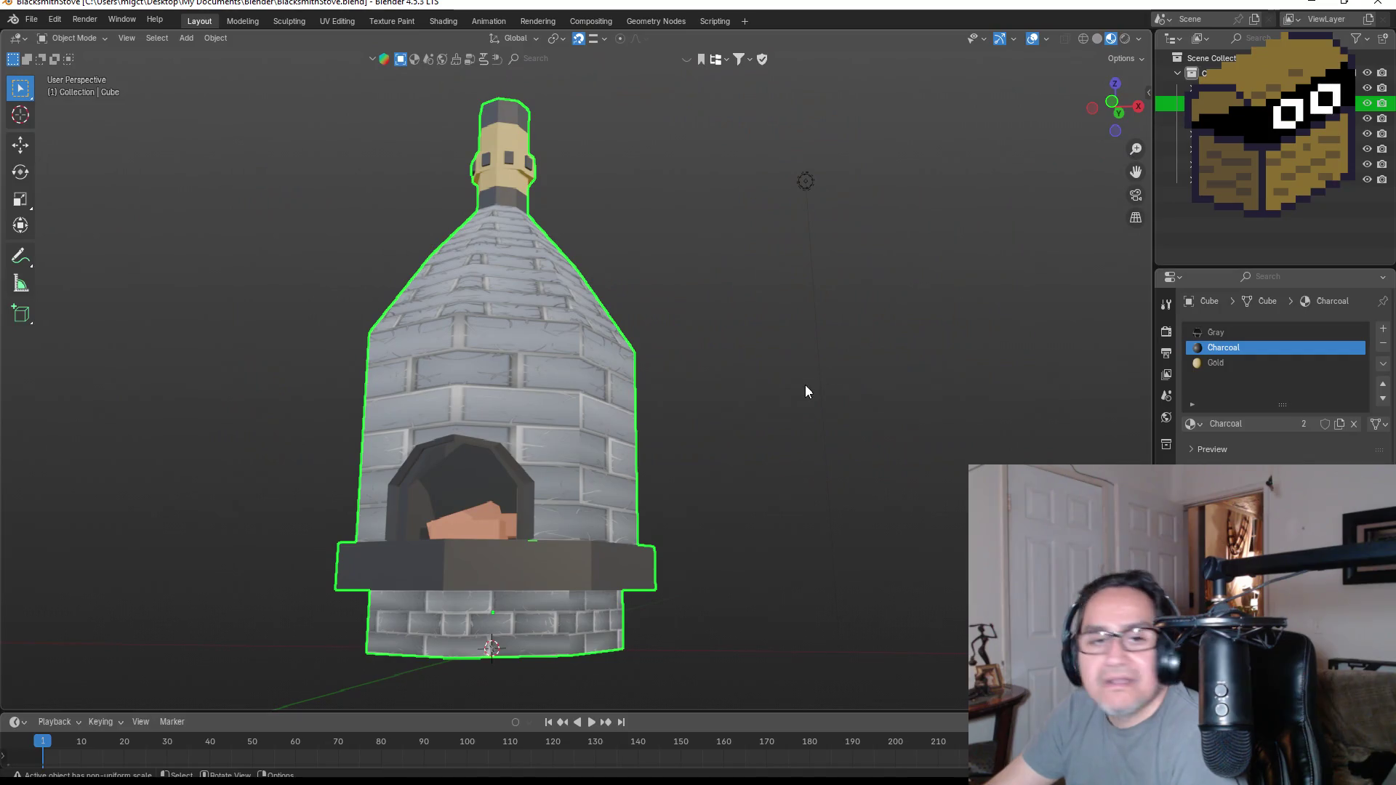
scroll(806, 392, down, 2)
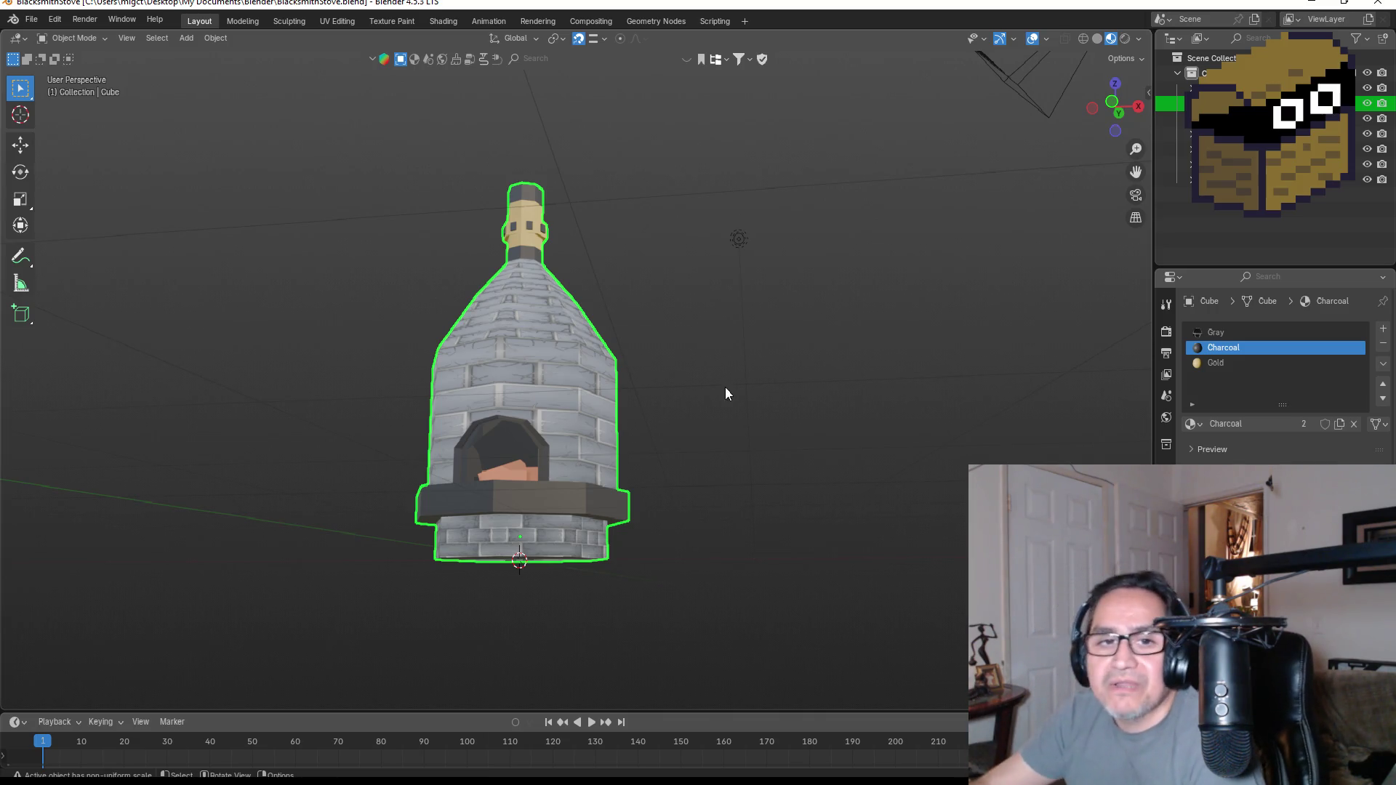
mouse_move(699, 382)
middle_down()
mouse_move(741, 419)
mouse_move(823, 414)
mouse_move(556, 426)
mouse_move(681, 421)
mouse_move(643, 402)
middle_up()
scroll(643, 403, up, 3)
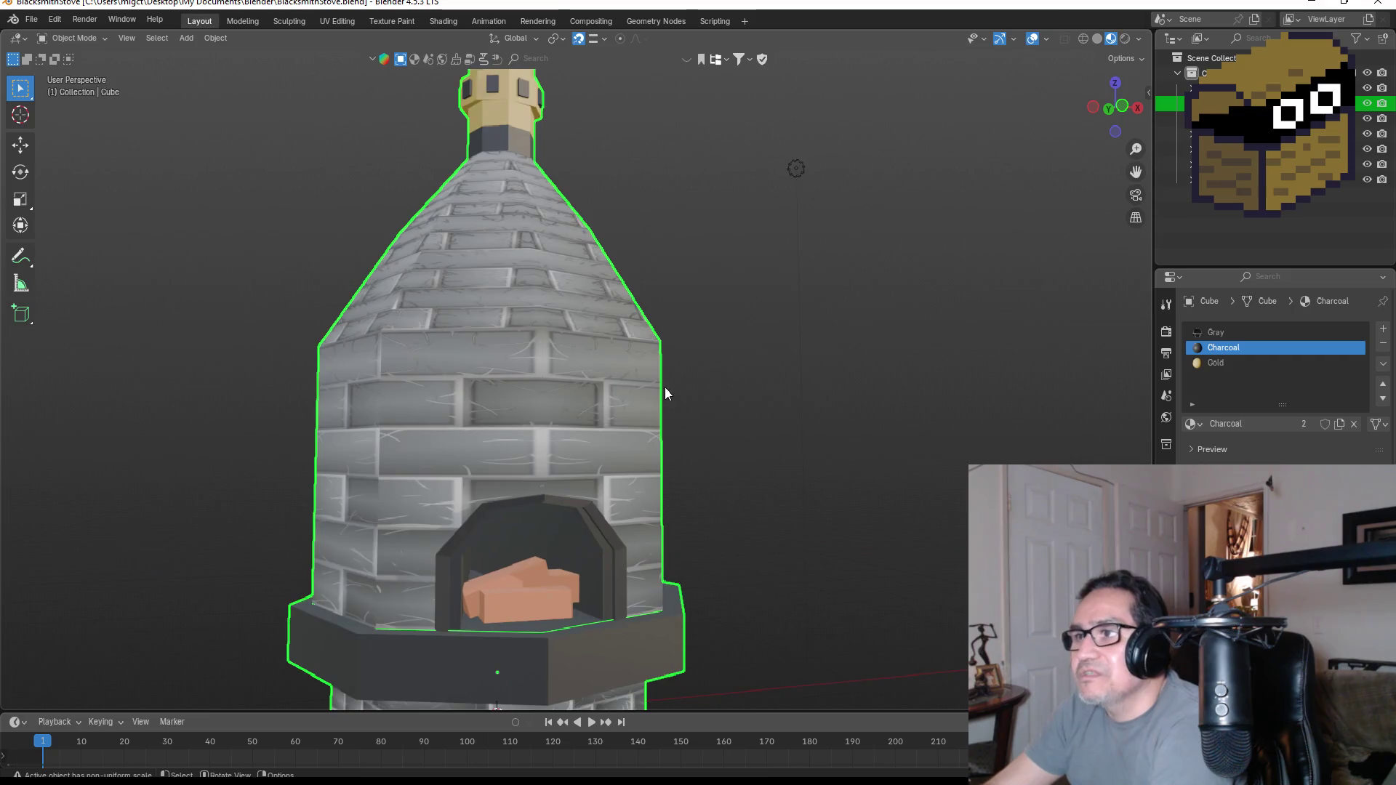
scroll(664, 396, down, 1)
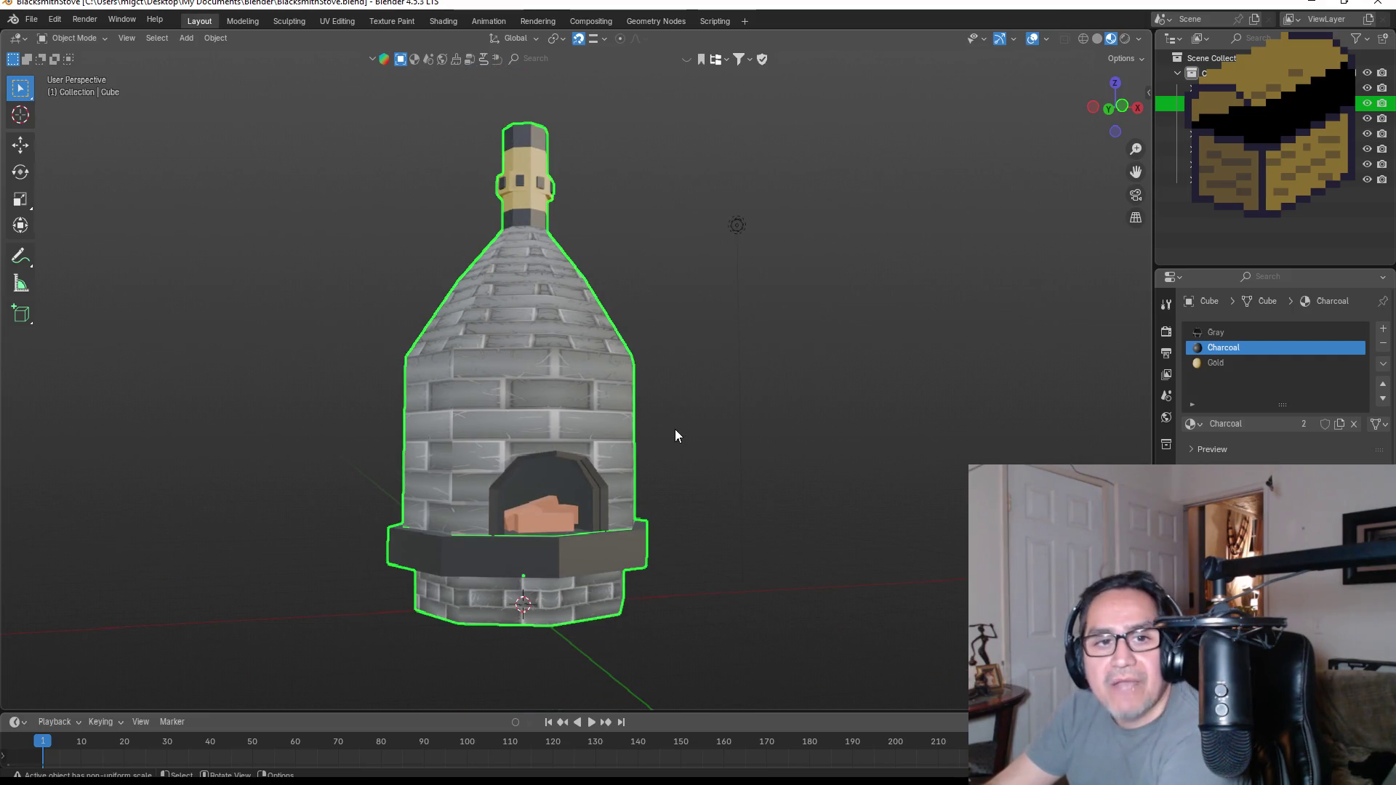
mouse_move(632, 422)
middle_down()
mouse_move(1060, 441)
mouse_move(753, 421)
mouse_move(870, 411)
middle_up()
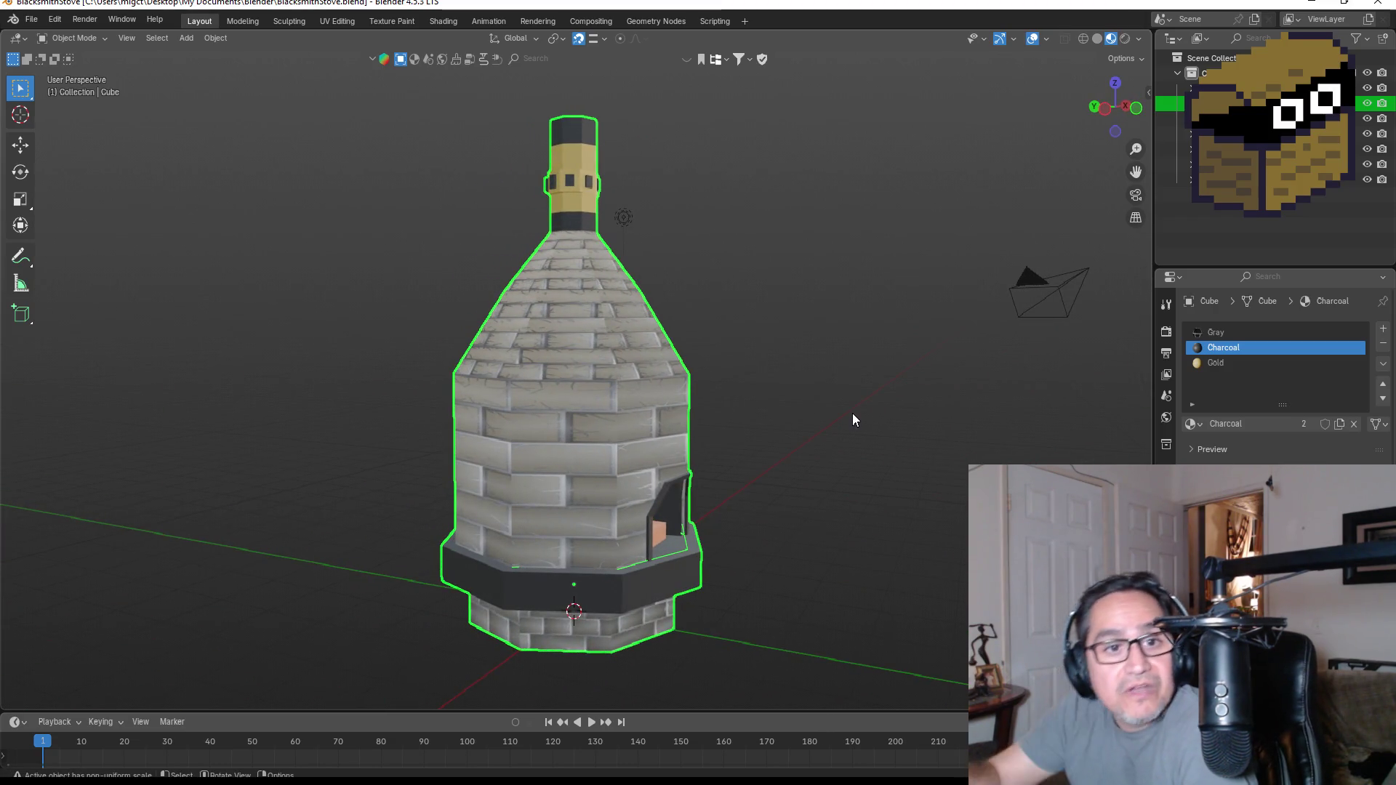
middle_drag(783, 438, 1090, 295)
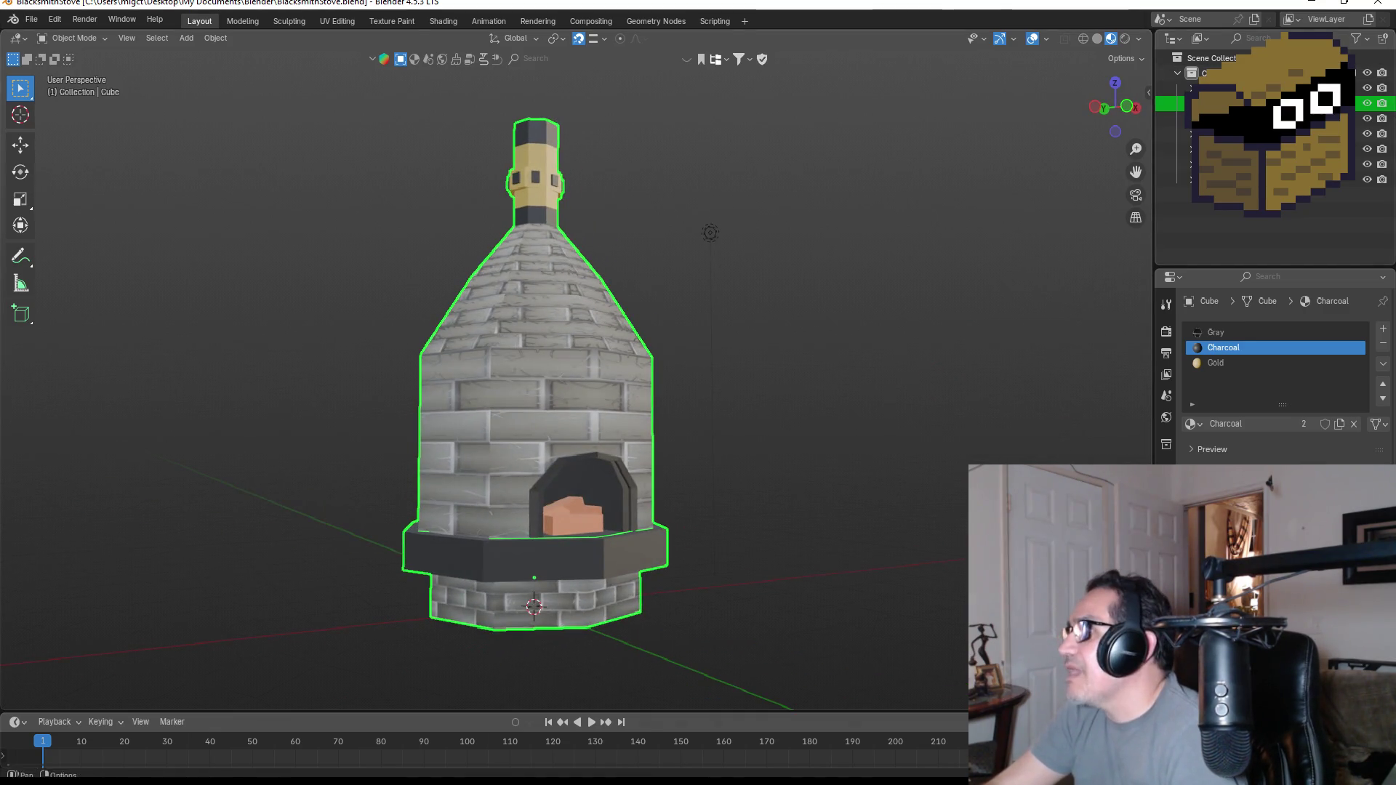
click(1315, 5)
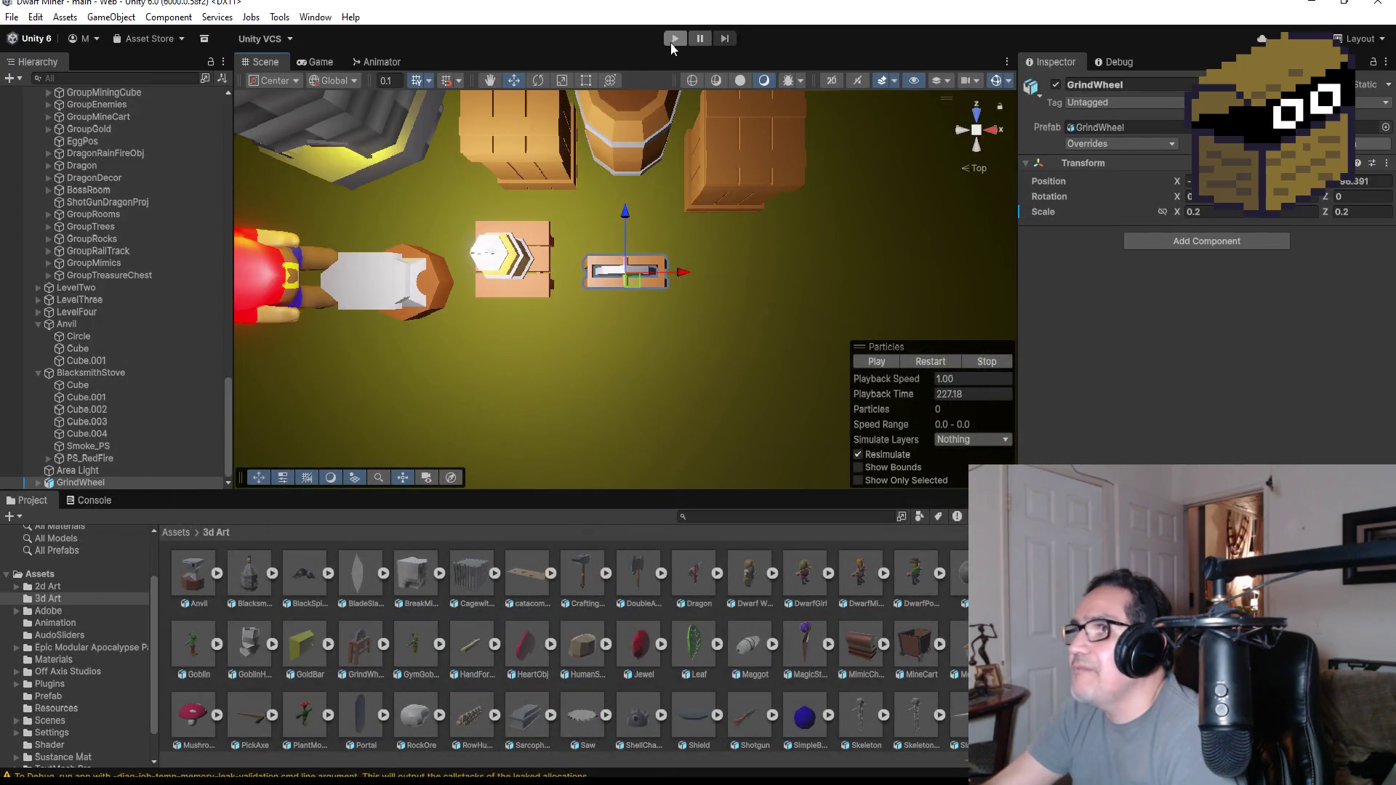
click(673, 39)
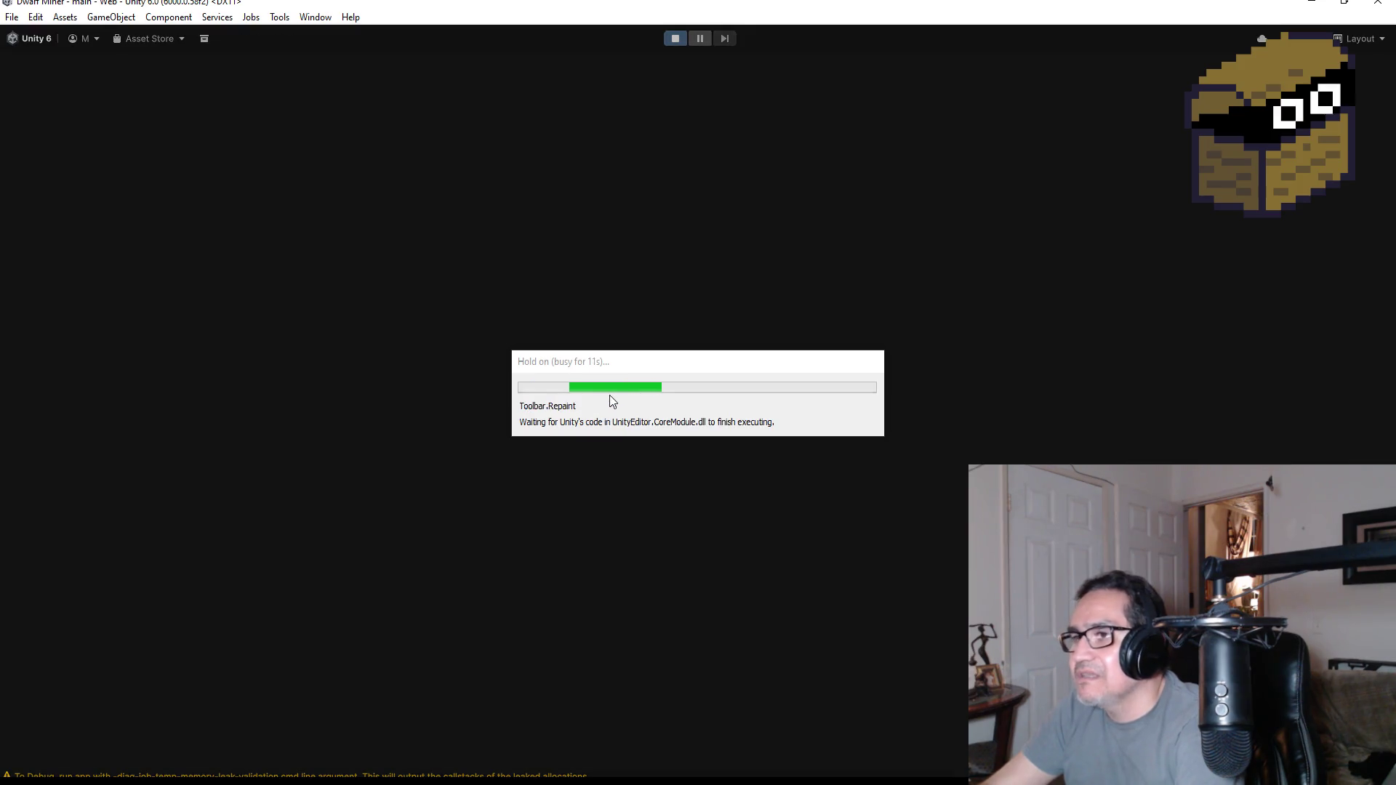
key(Escape)
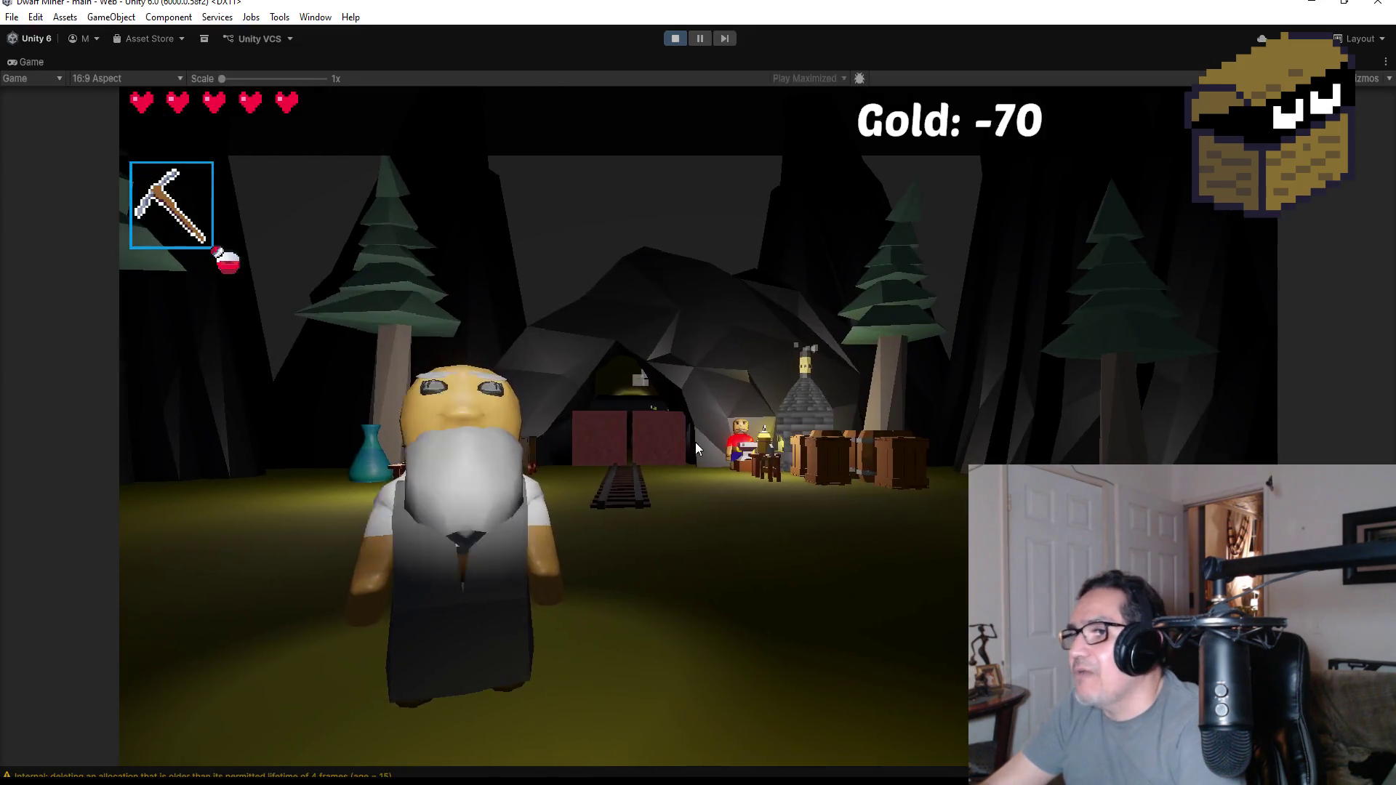
key(2)
key(w)
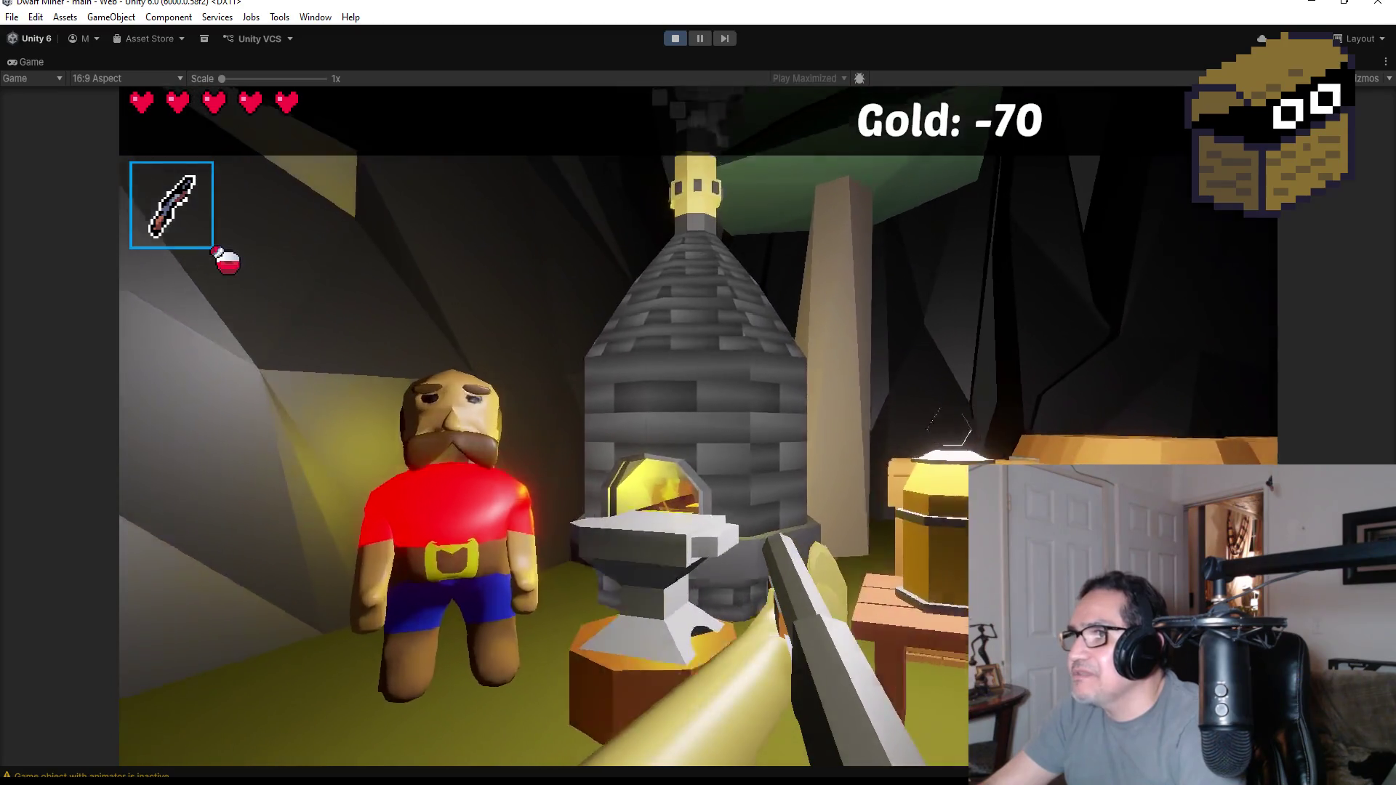
key(w)
key(s)
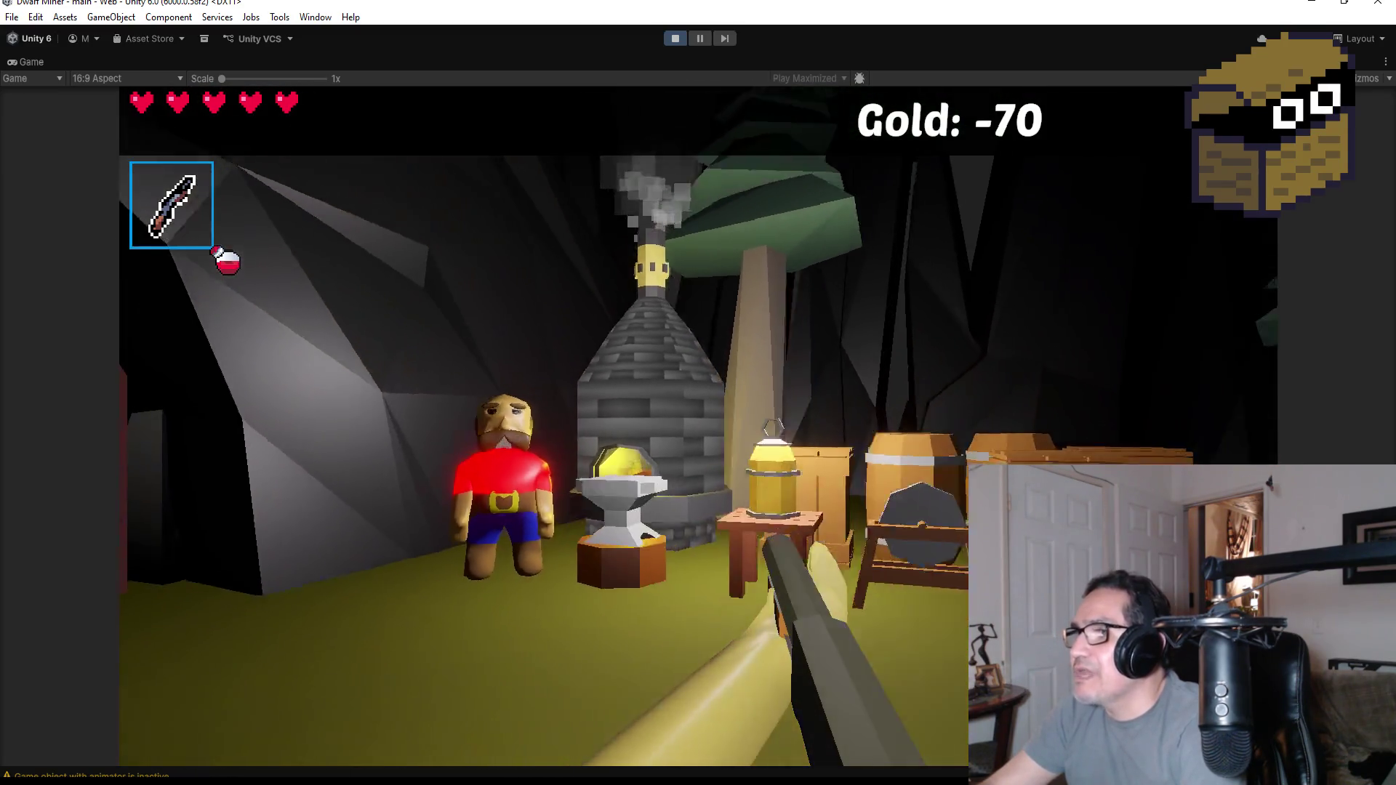
key(w)
click(698, 425)
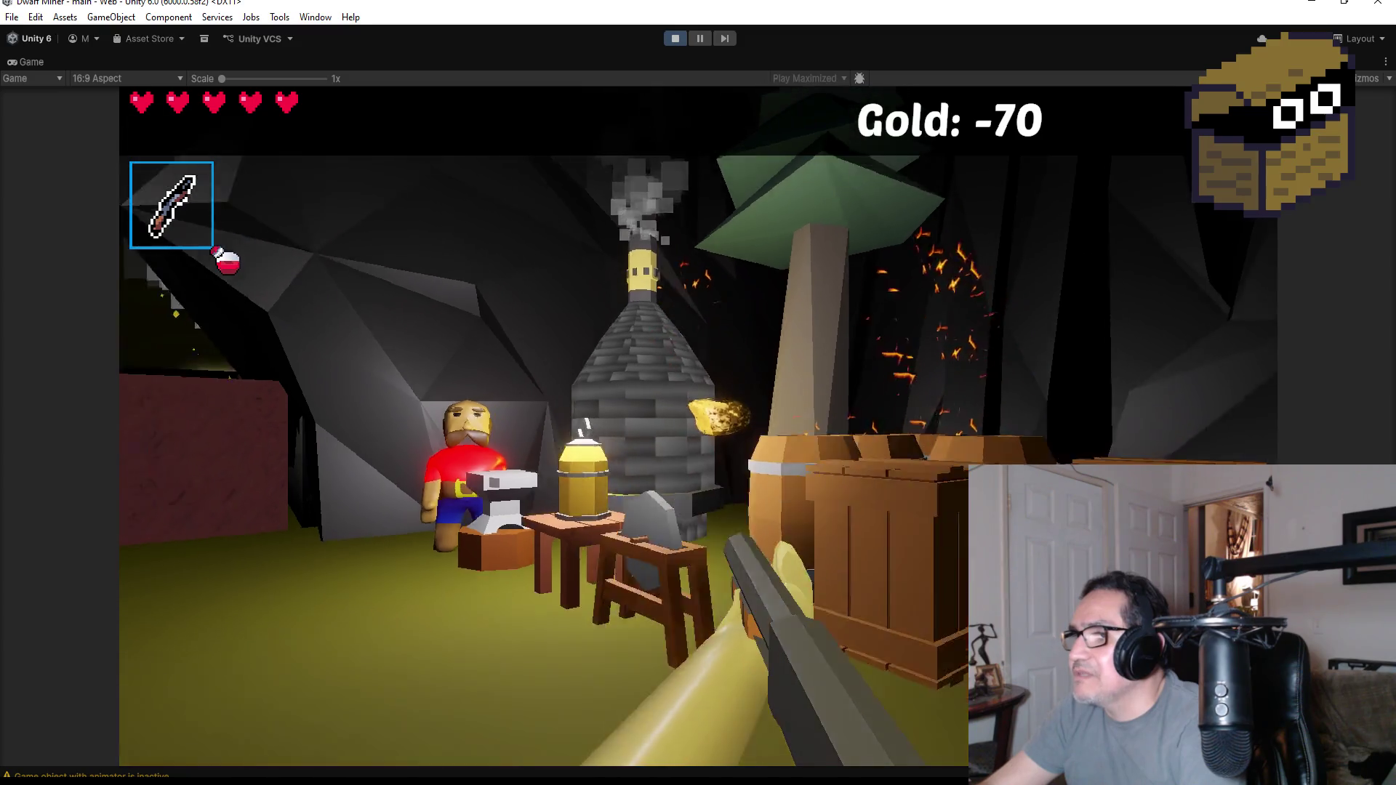
key(w)
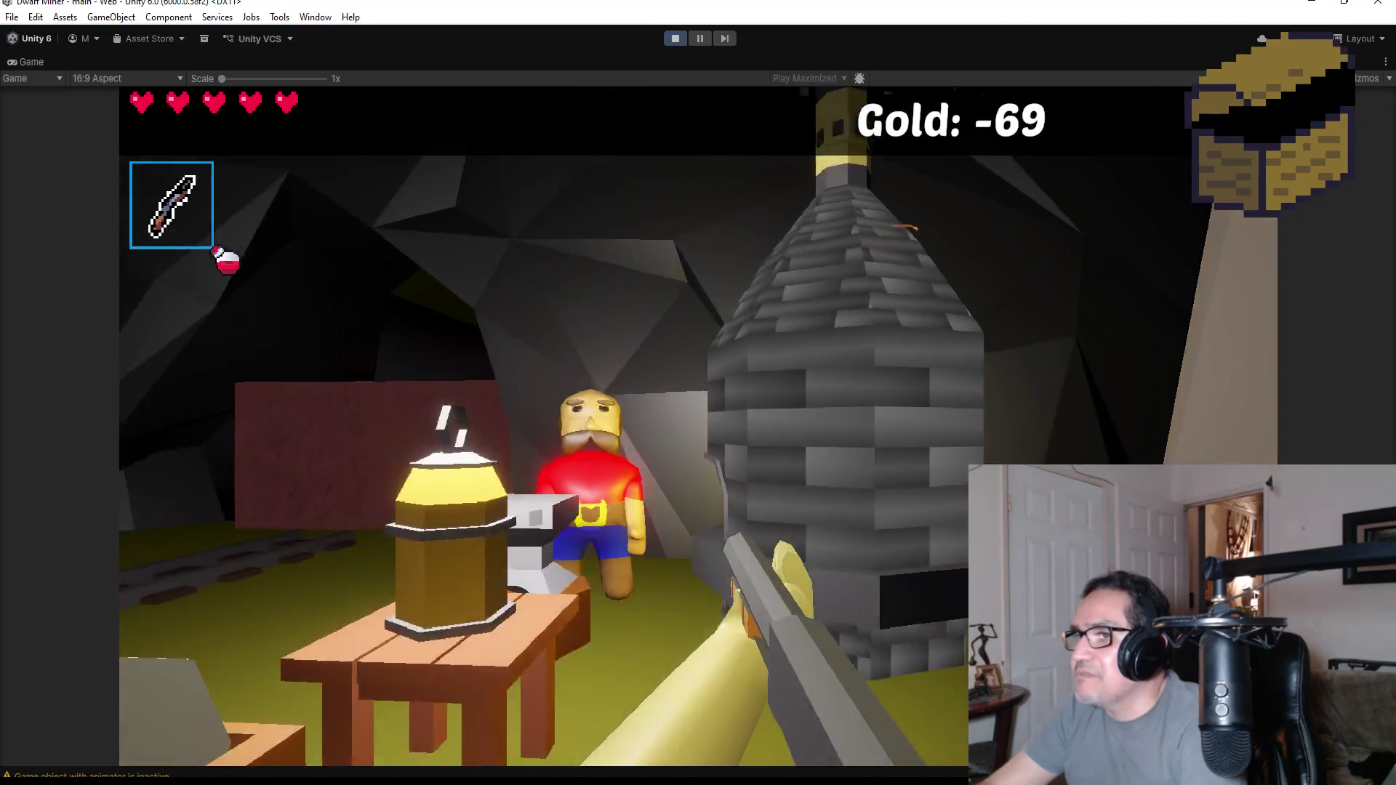
key(w)
key(w)
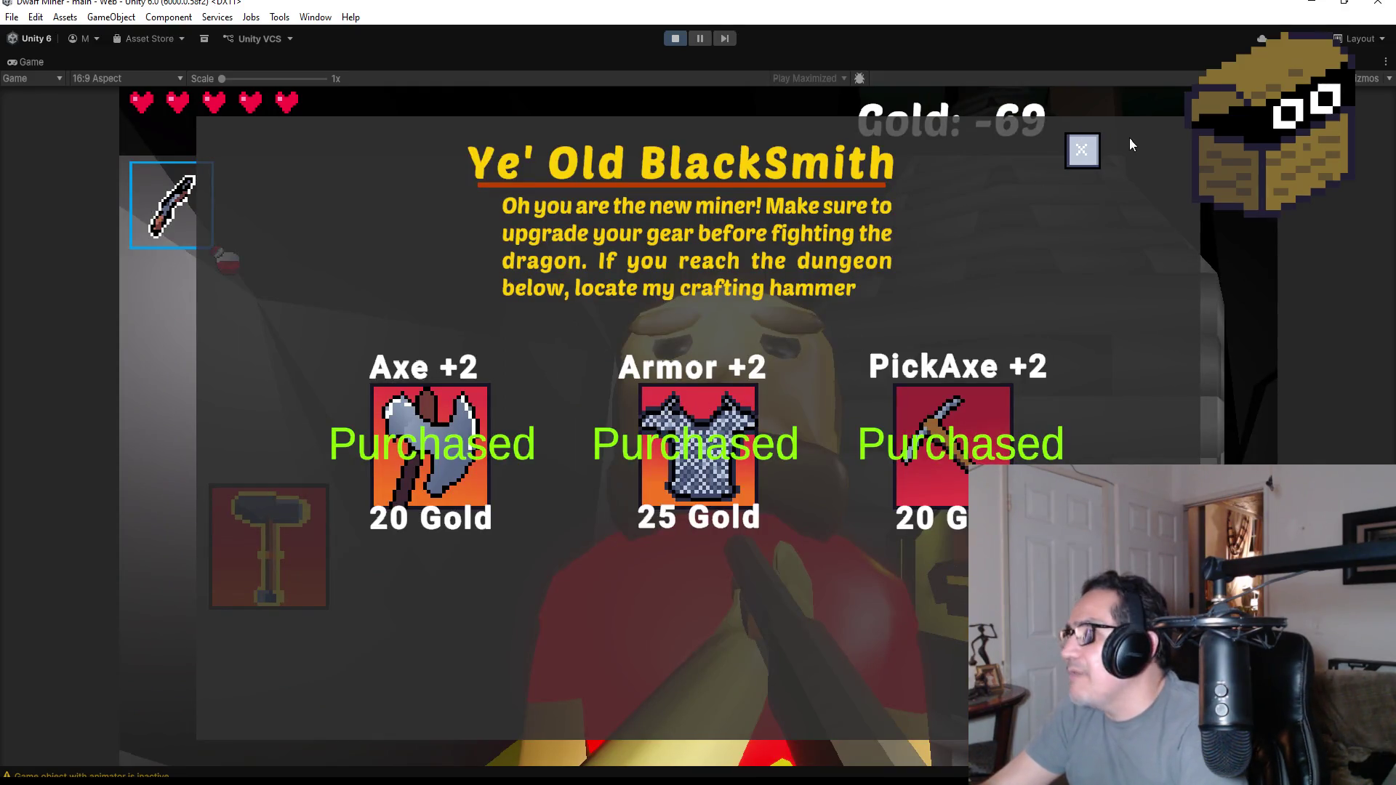
click(1084, 151)
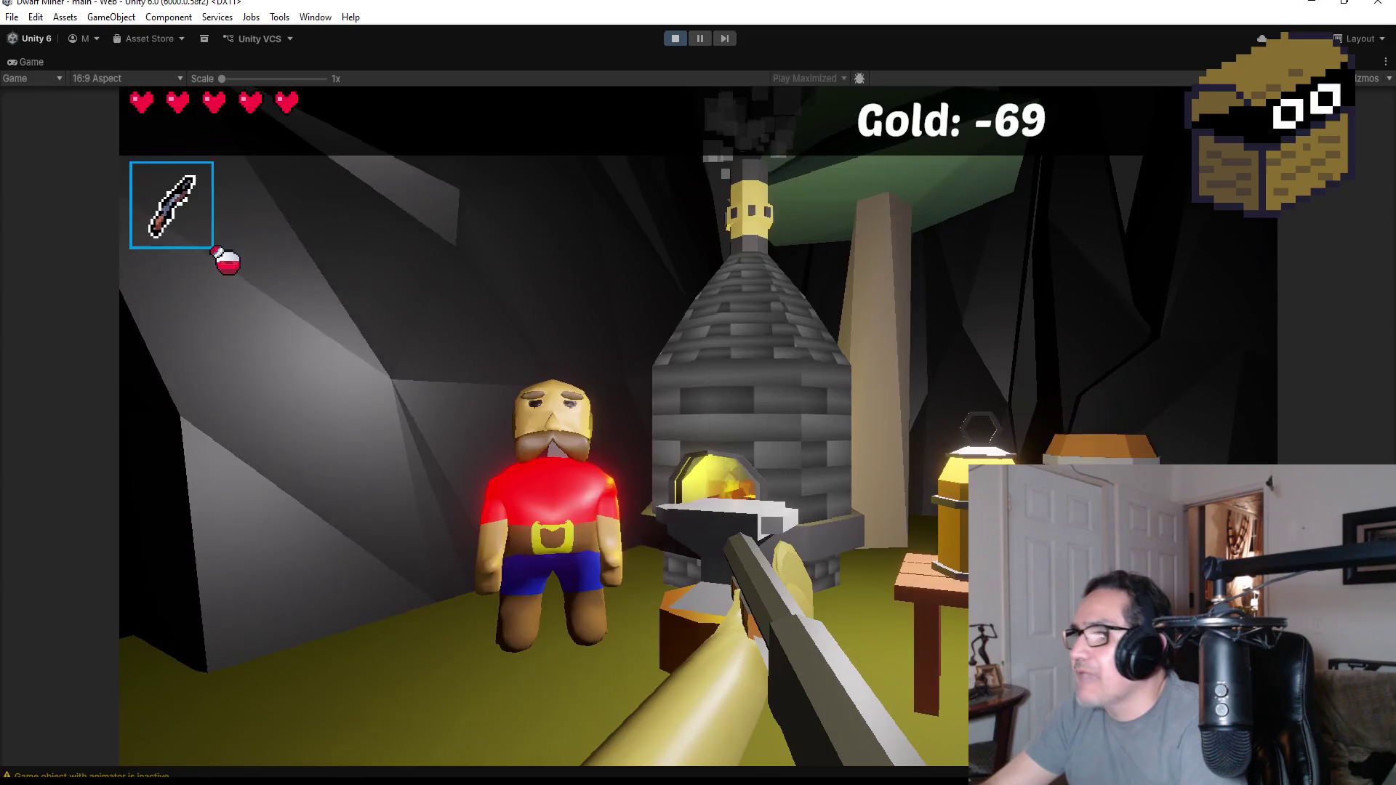
key(a)
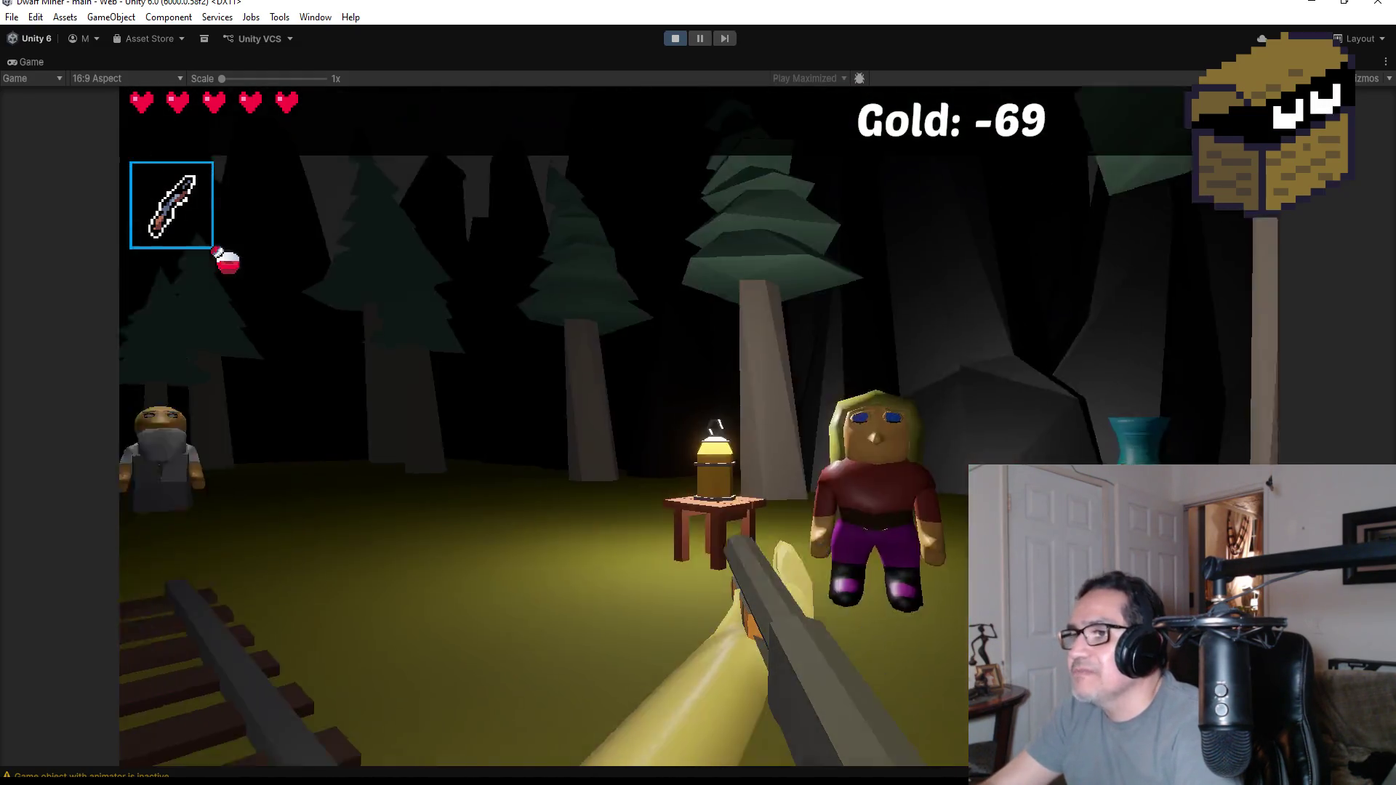
key(w)
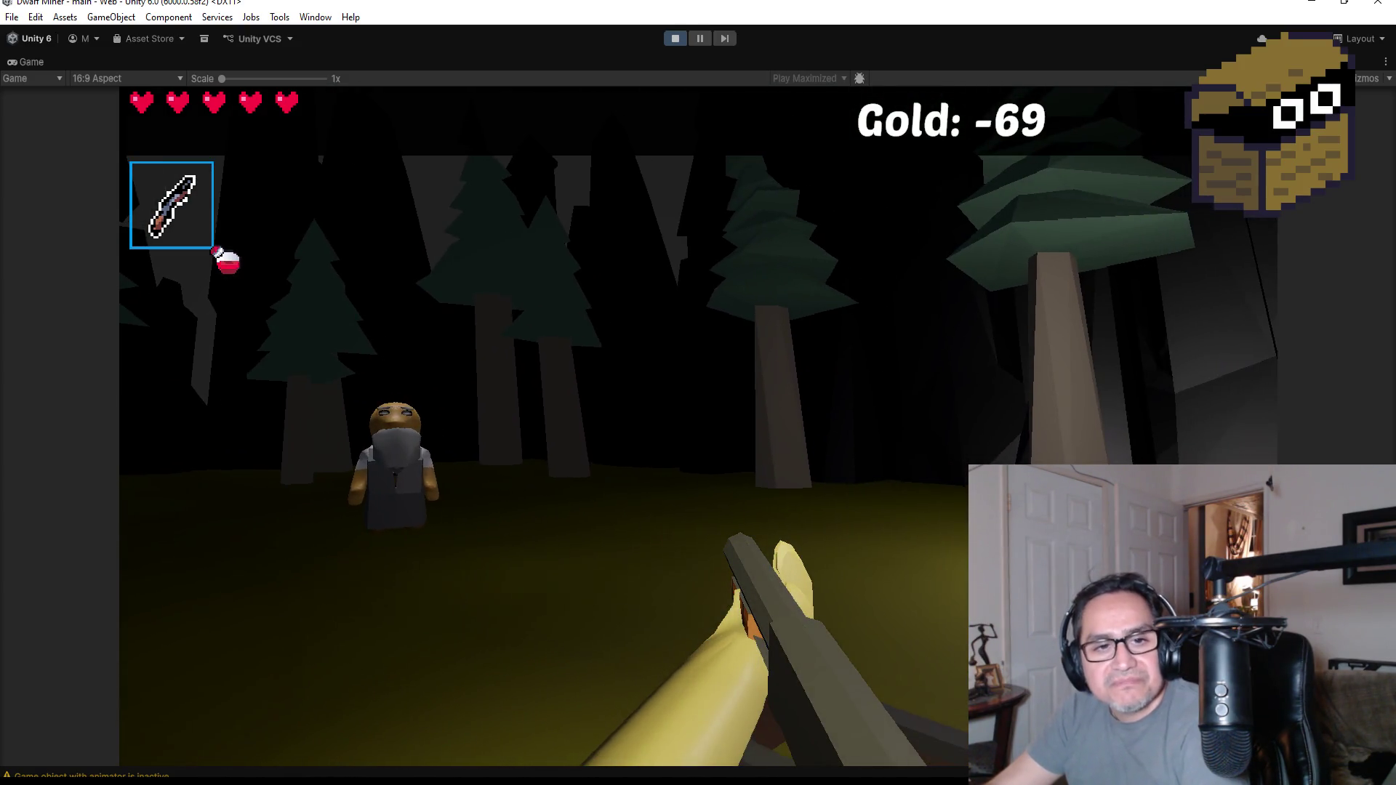
key(w)
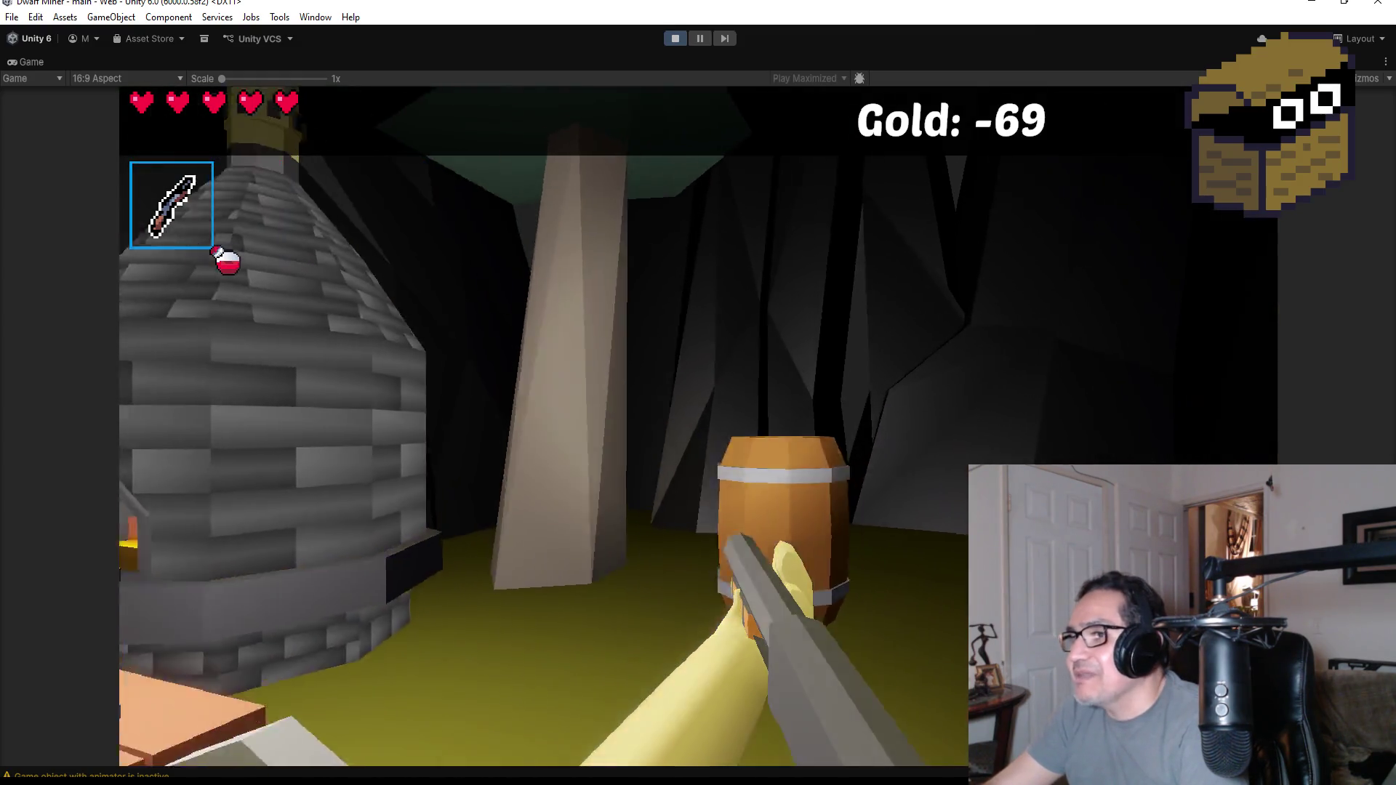
key(w)
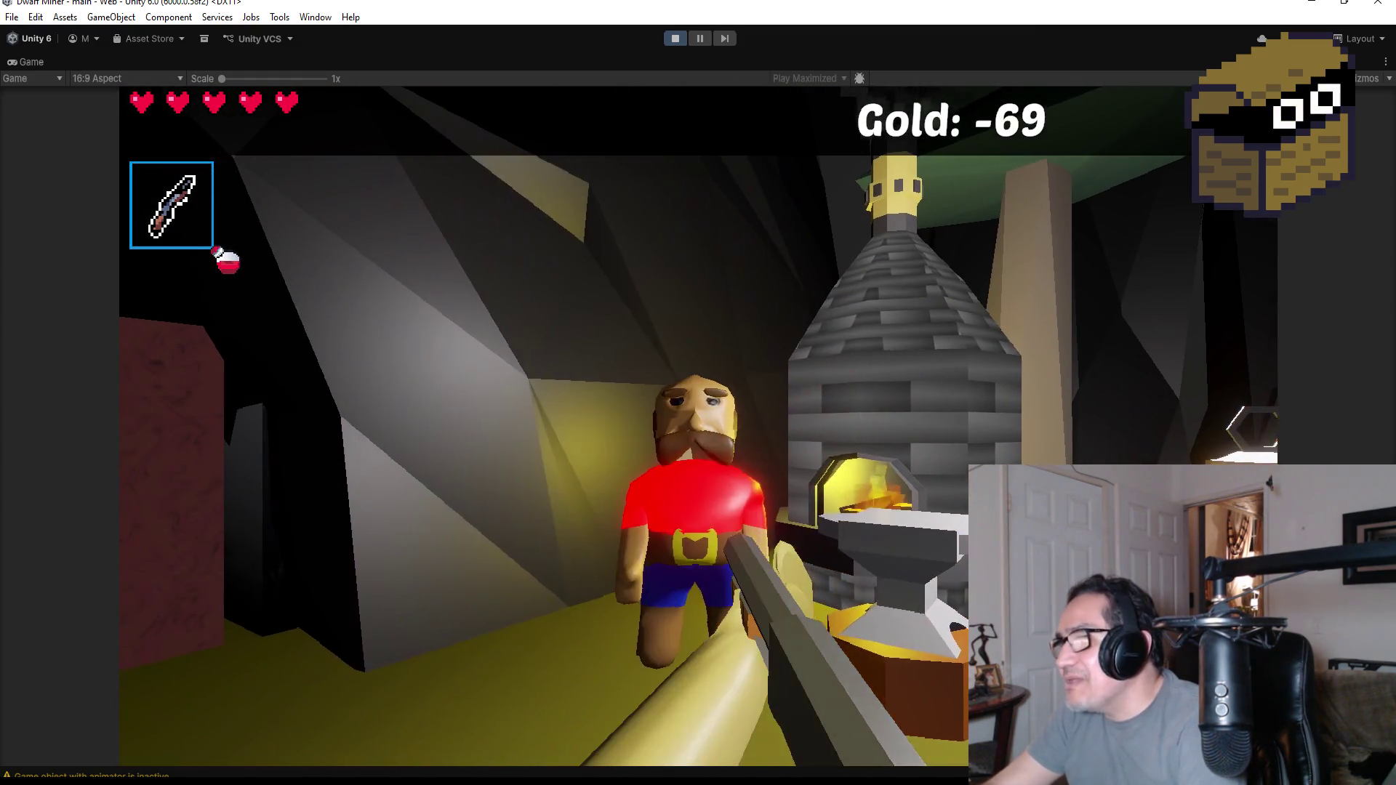
click(698, 426)
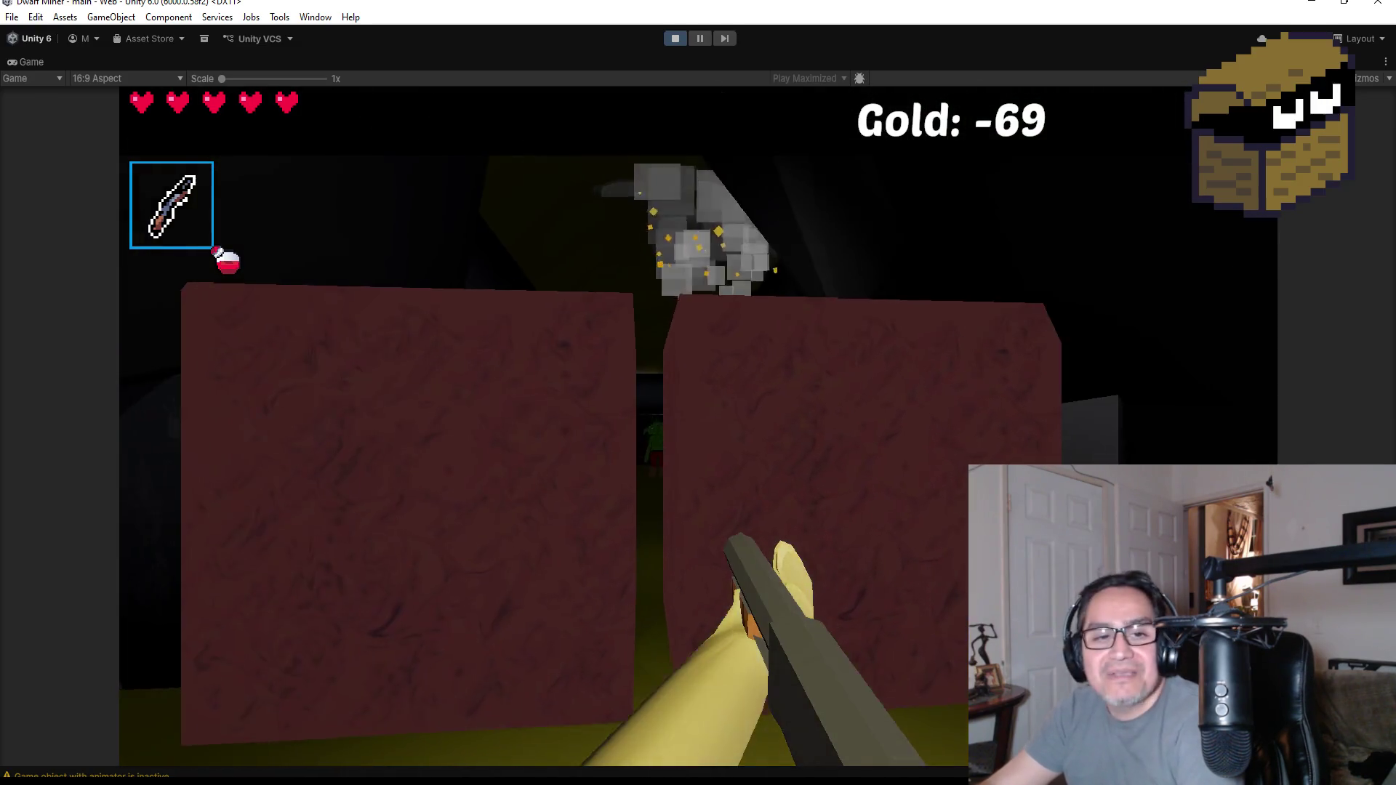
key(w)
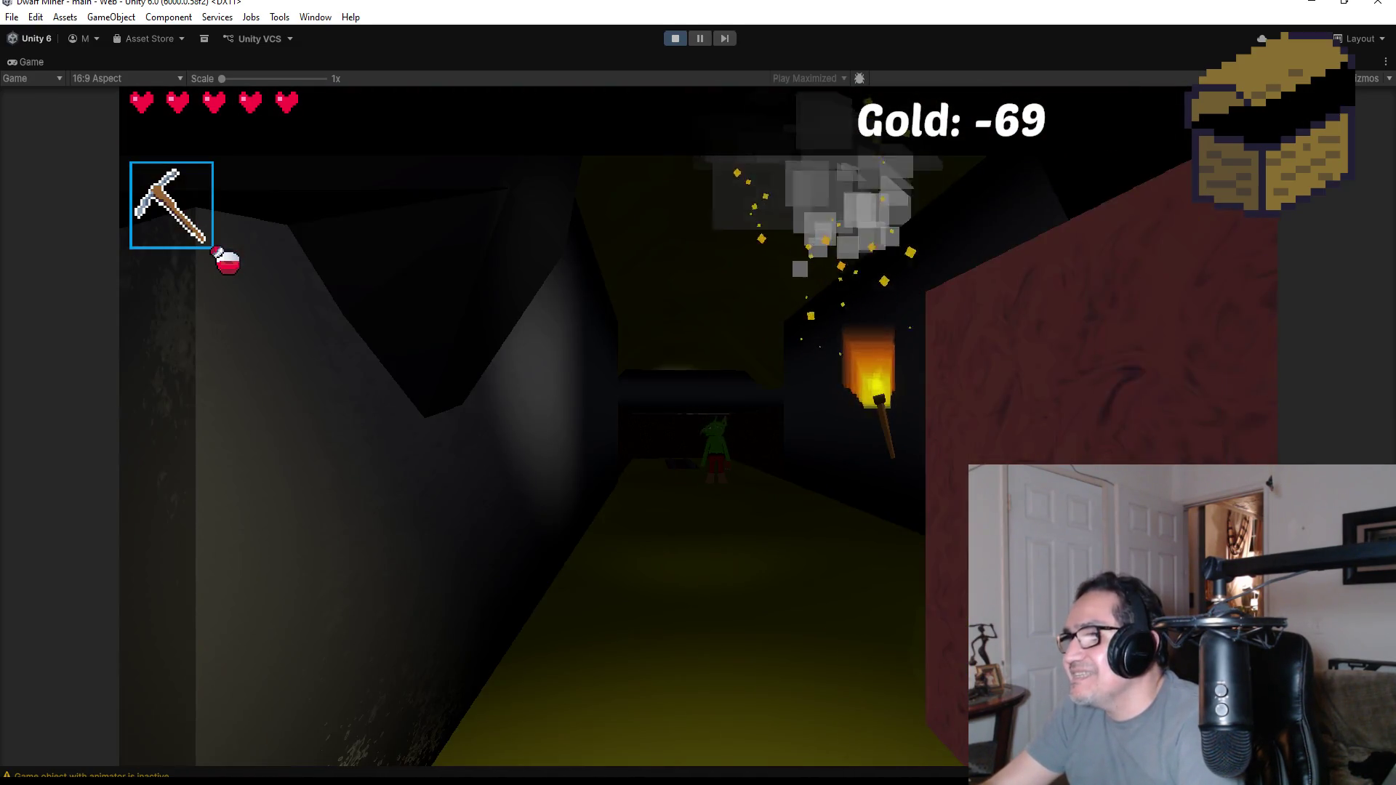
key(2)
key(w)
click(698, 426)
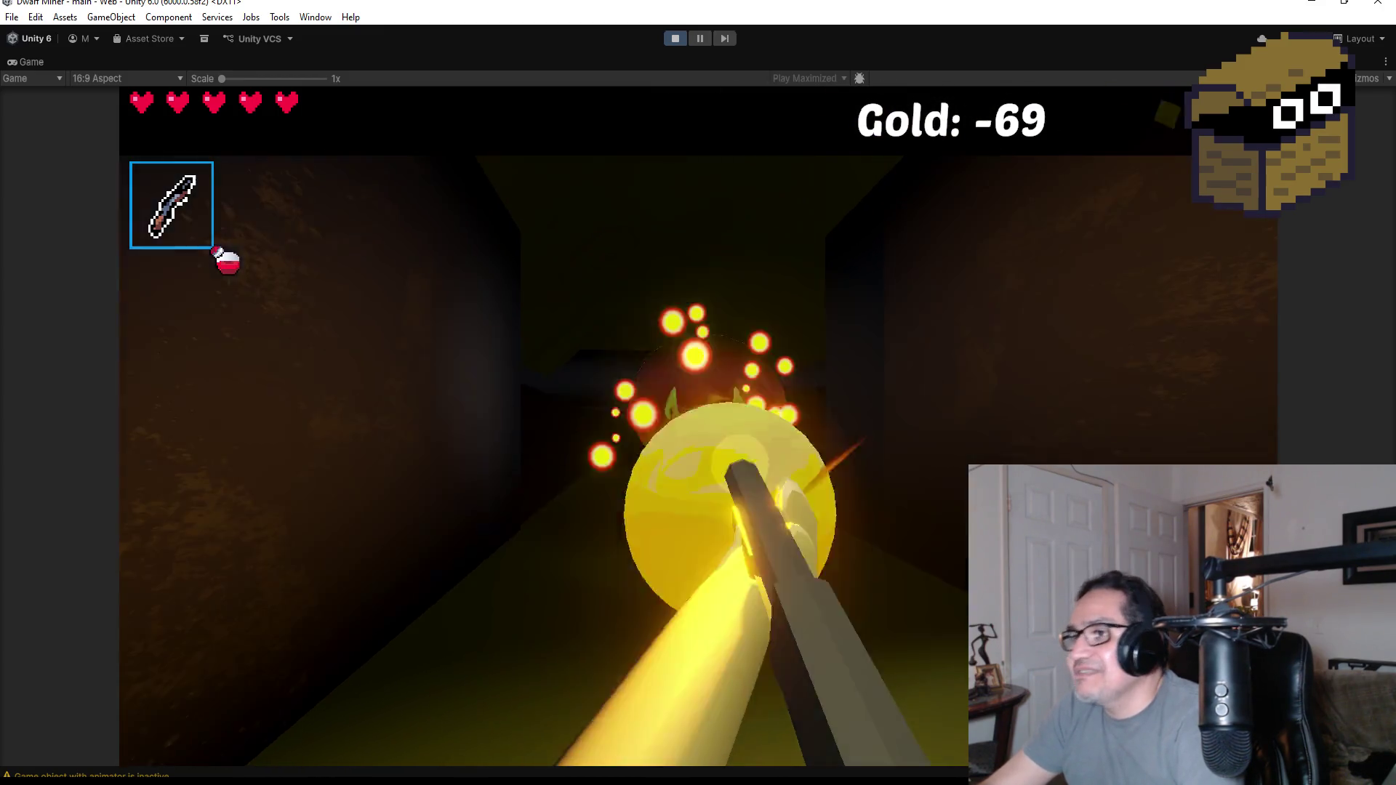
click(698, 425)
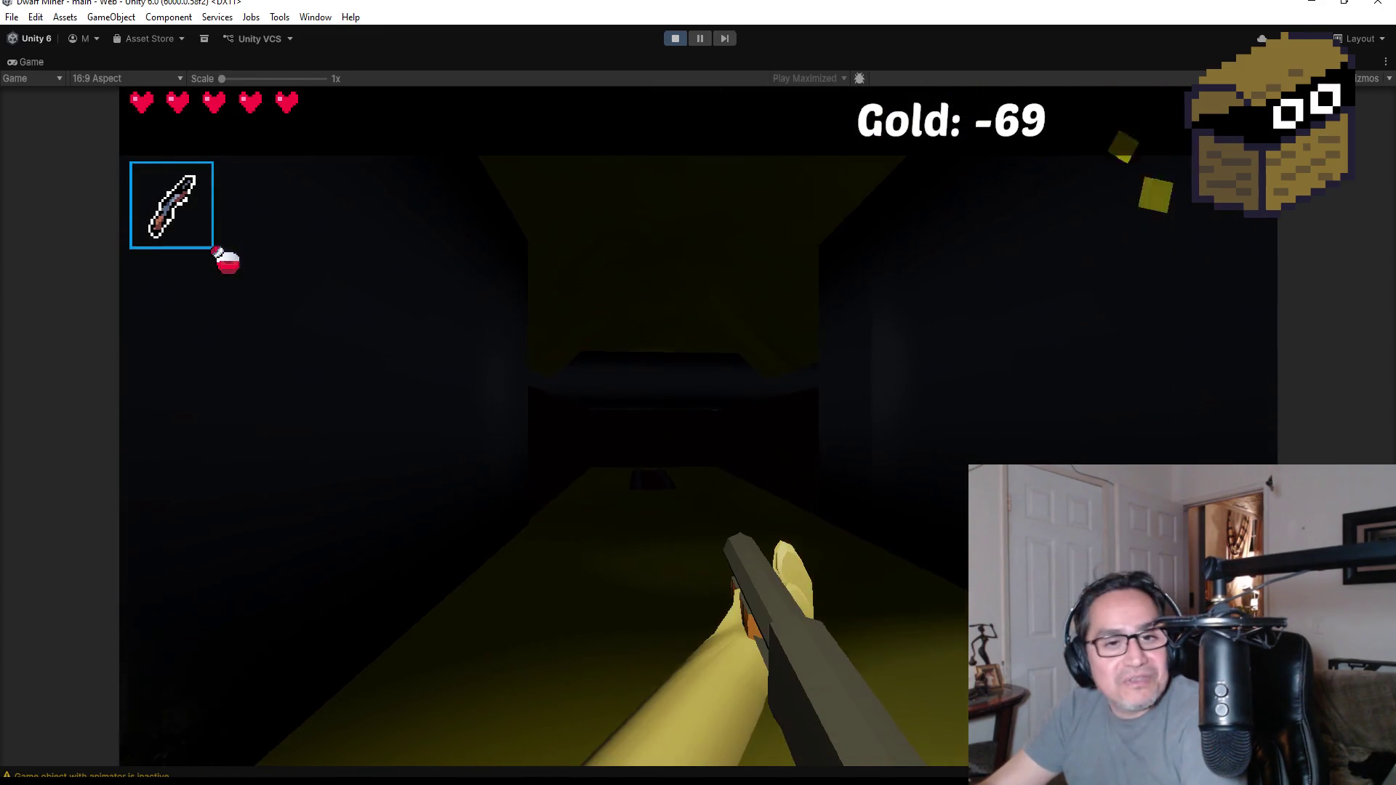
key(Escape)
click(672, 43)
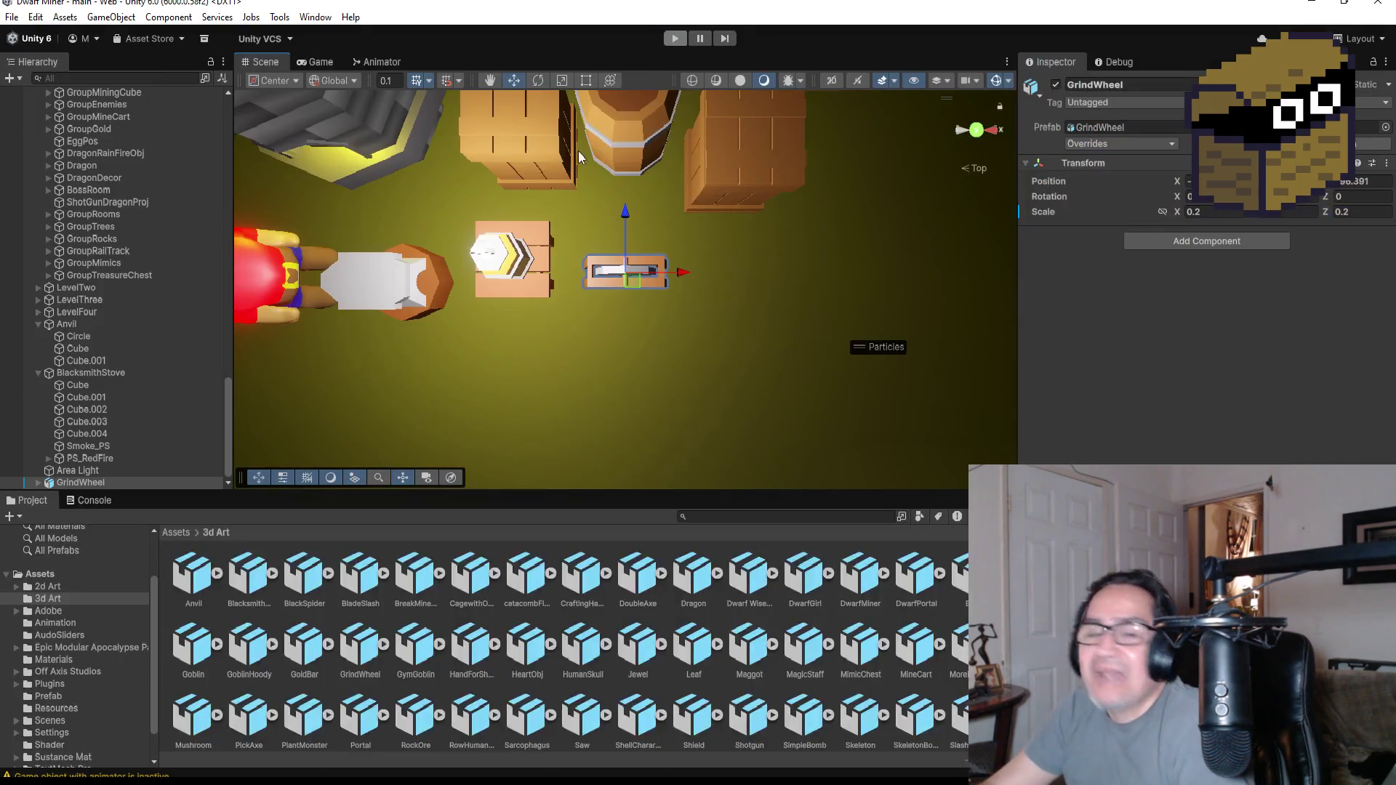
- Dismiss Unity's File menu before switching to the stove model in Blender
click(13, 18)
click(49, 87)
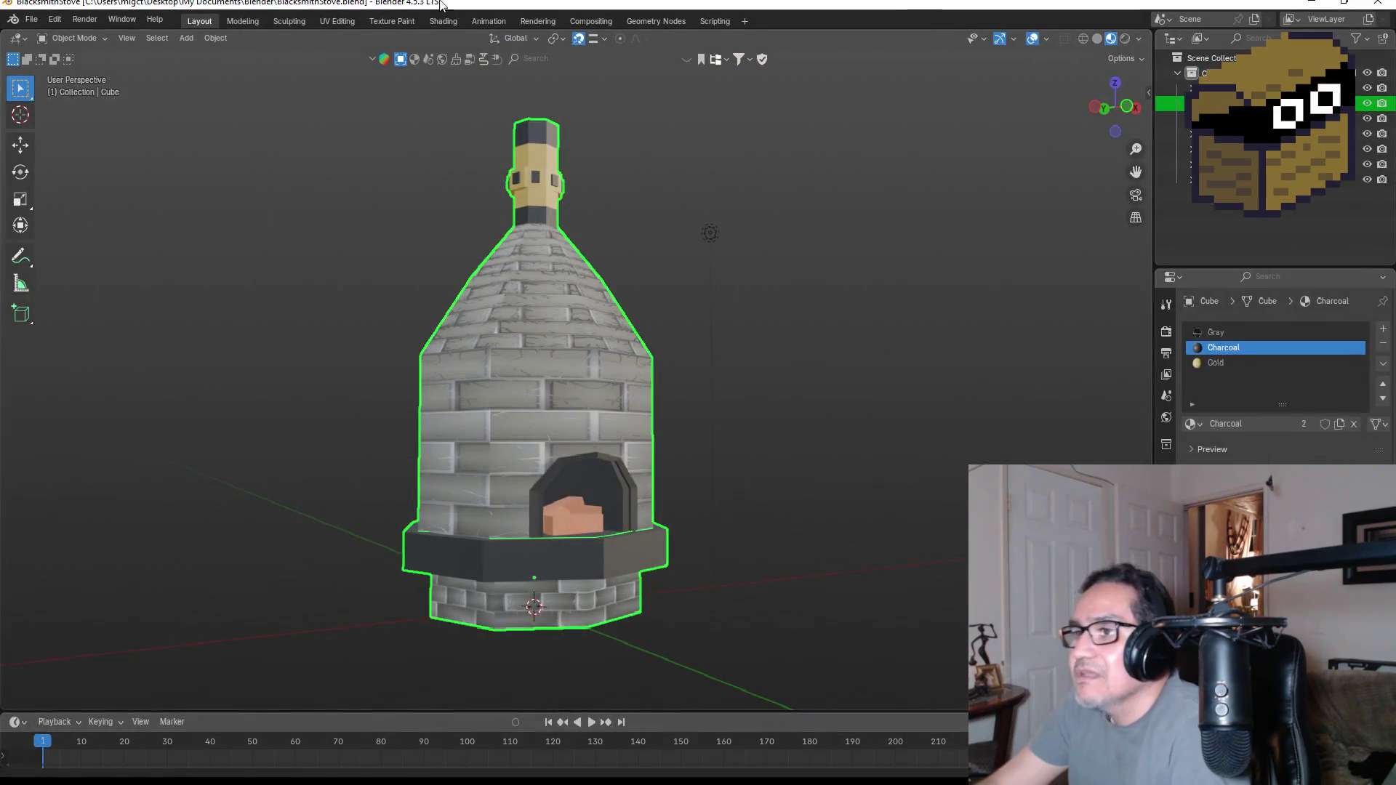
scroll(742, 253, down, 2)
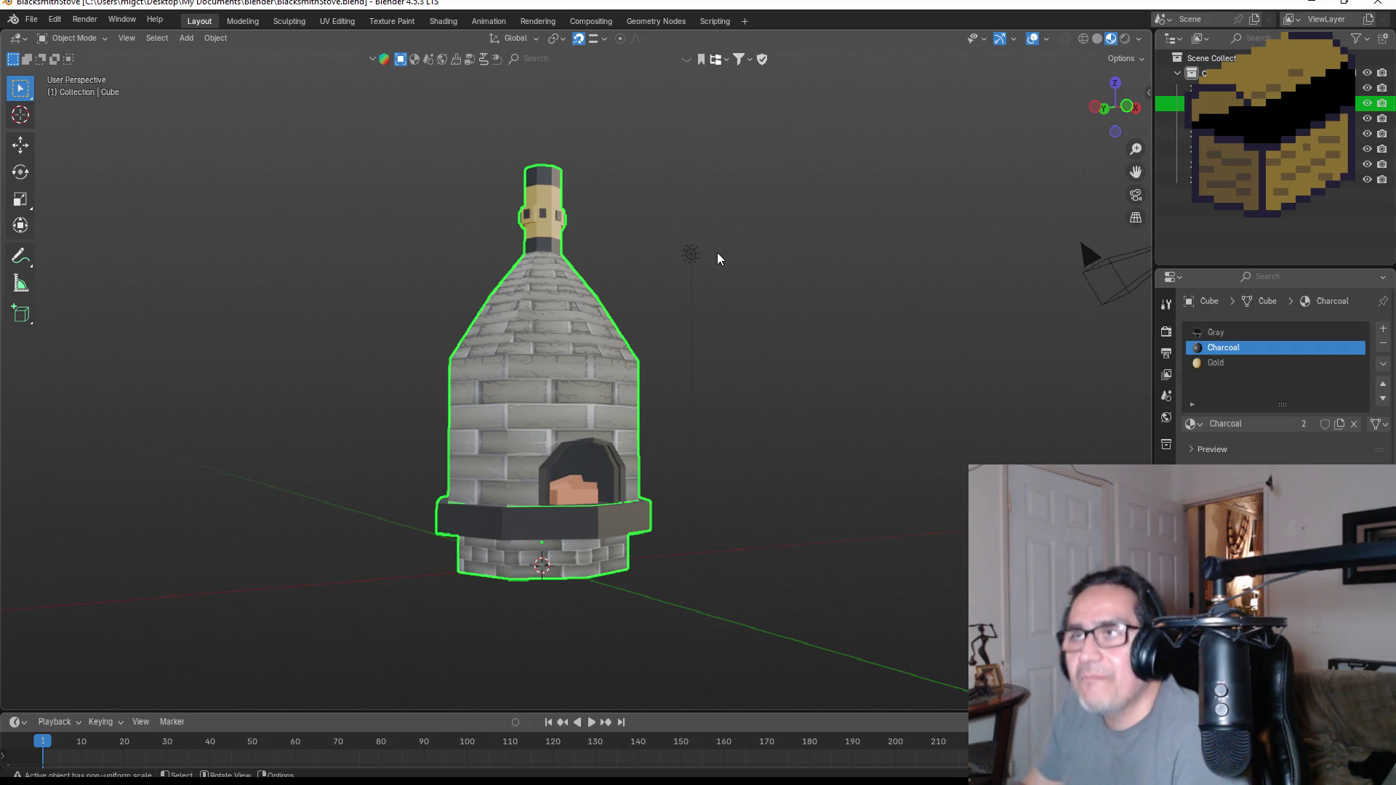
- Minimize the Blender window so the Unity editor comes back to the front
click(1309, 9)
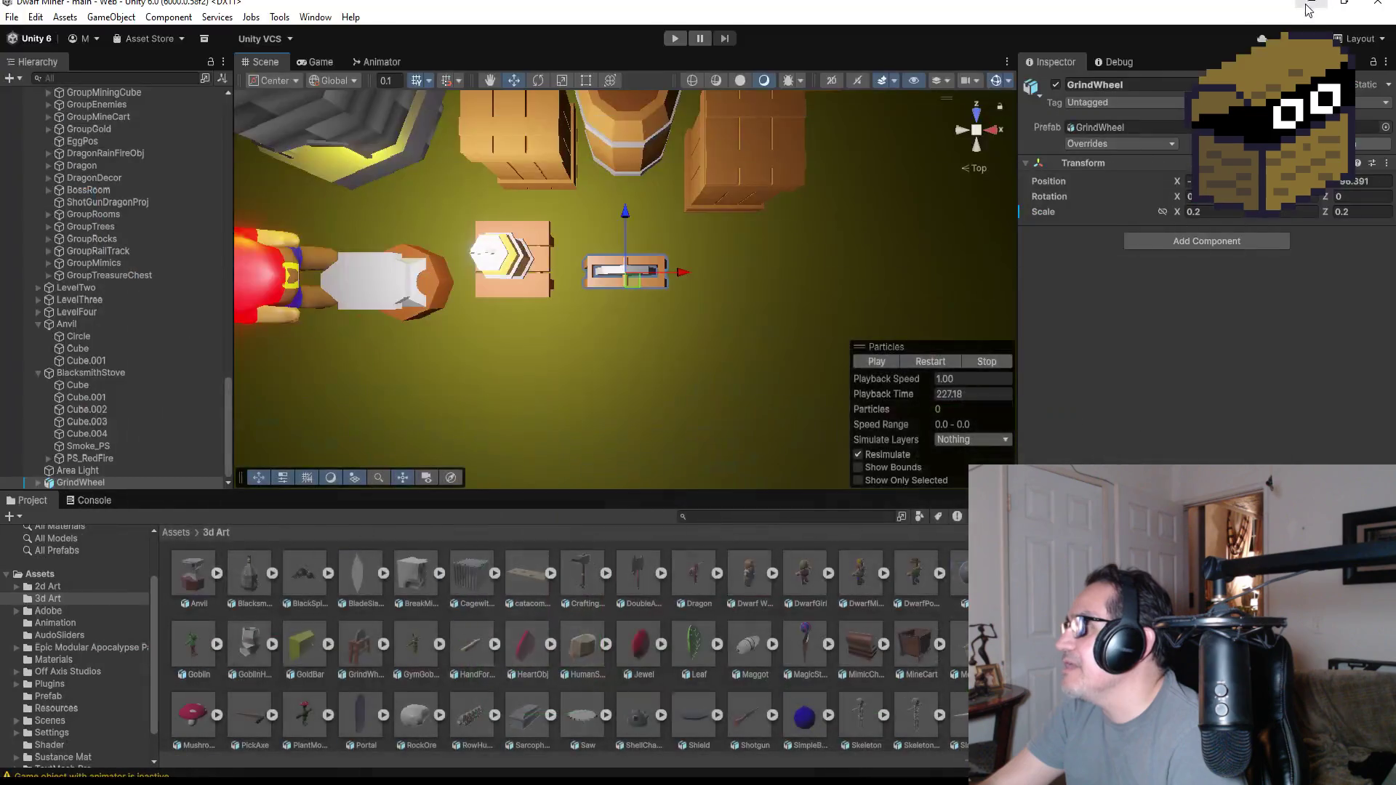
- Save the Unity cave scene with the grinding wheel beside the stove
click(12, 17)
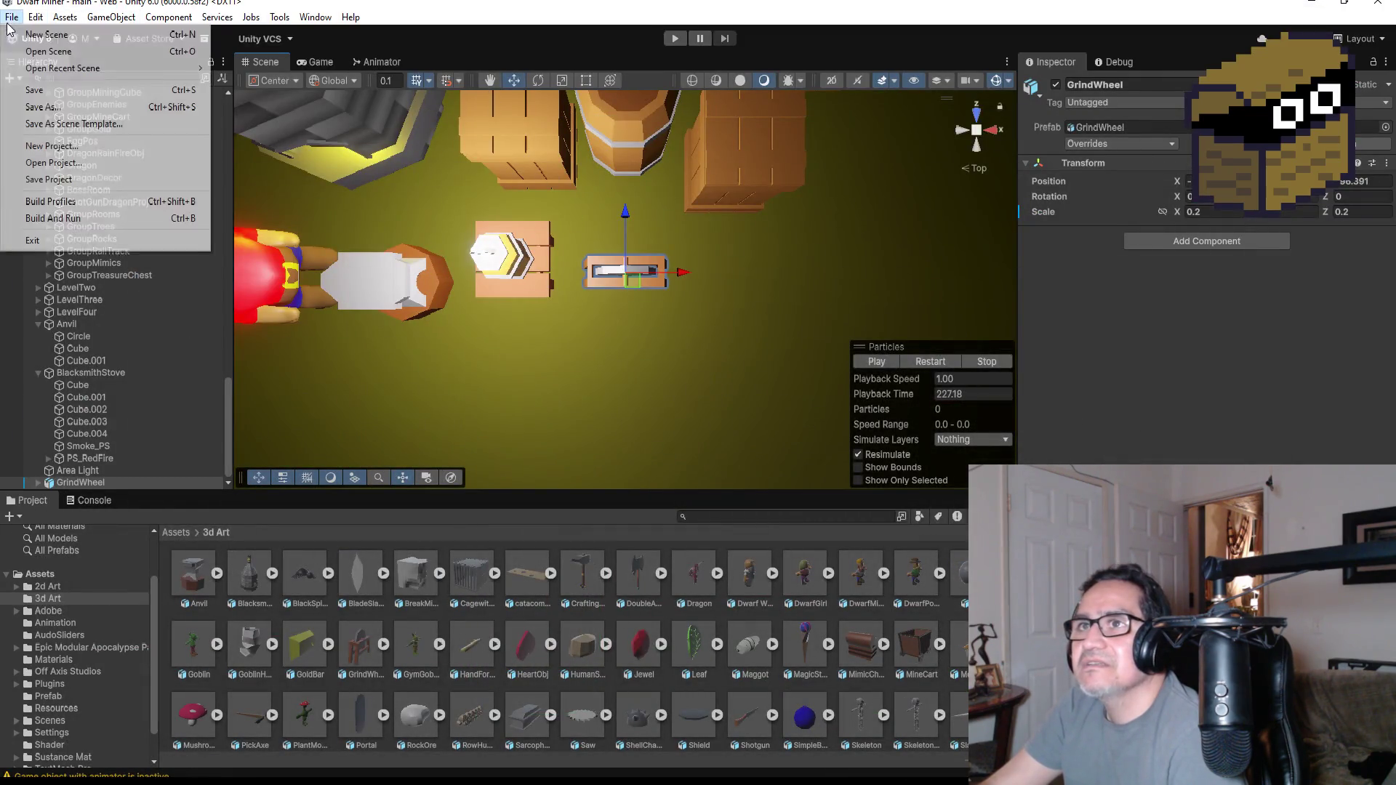
click(66, 94)
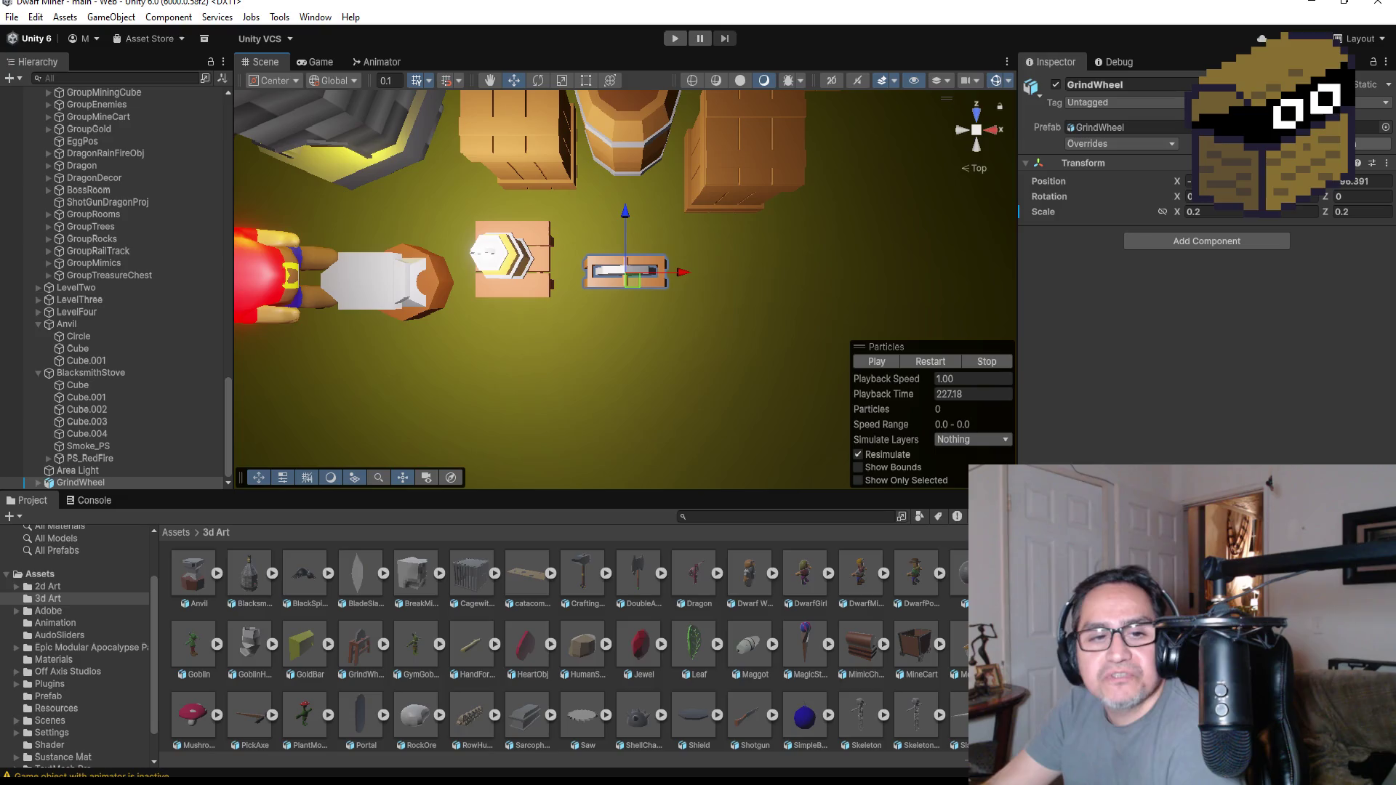